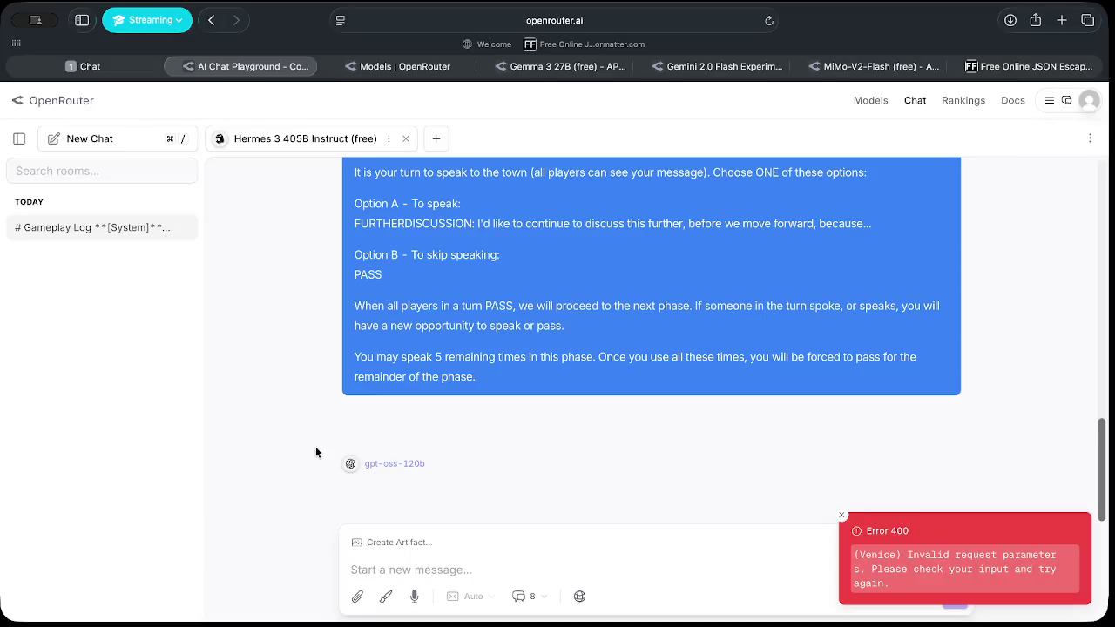
Make Hermes 3 405B Instruct the chat model and regenerate the Mafia turn reply
left_click(388, 138)
left_click(392, 144)
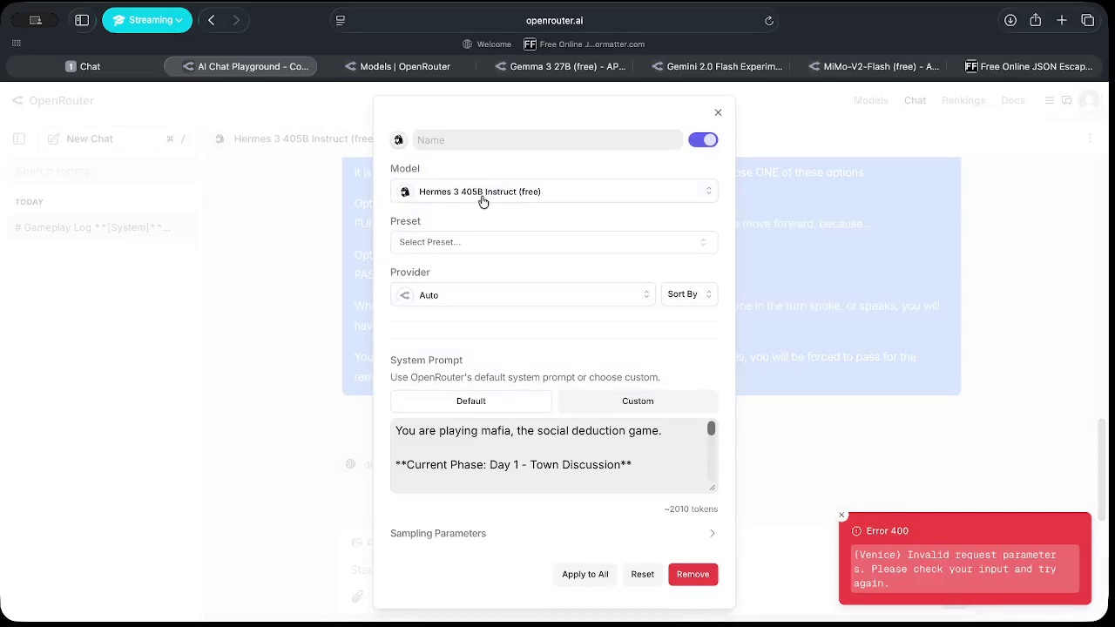
left_click(485, 191)
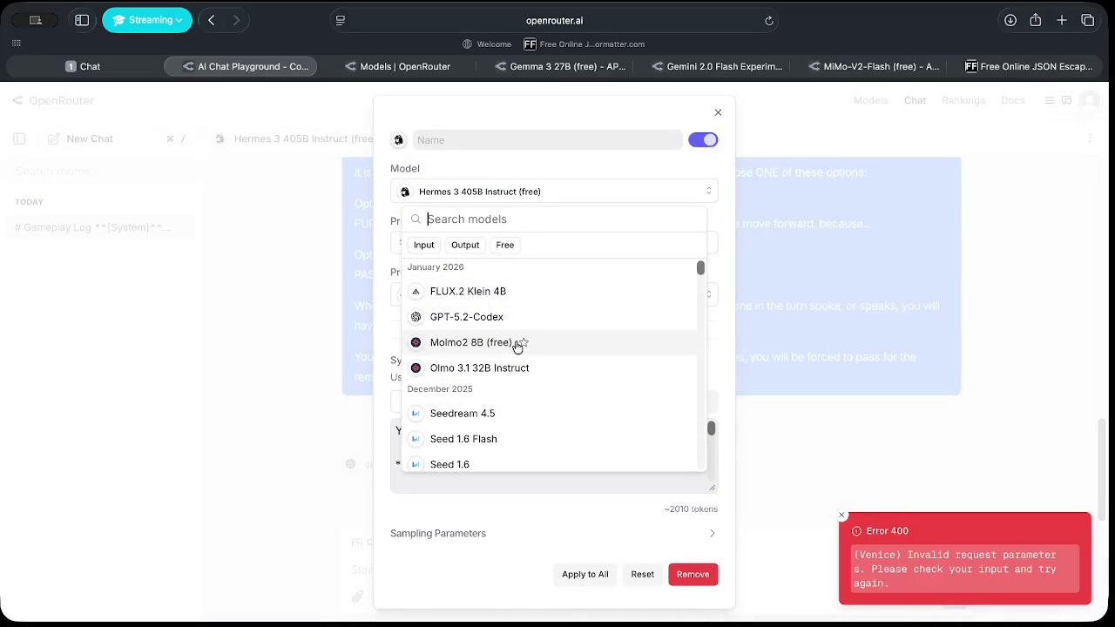
type("405b")
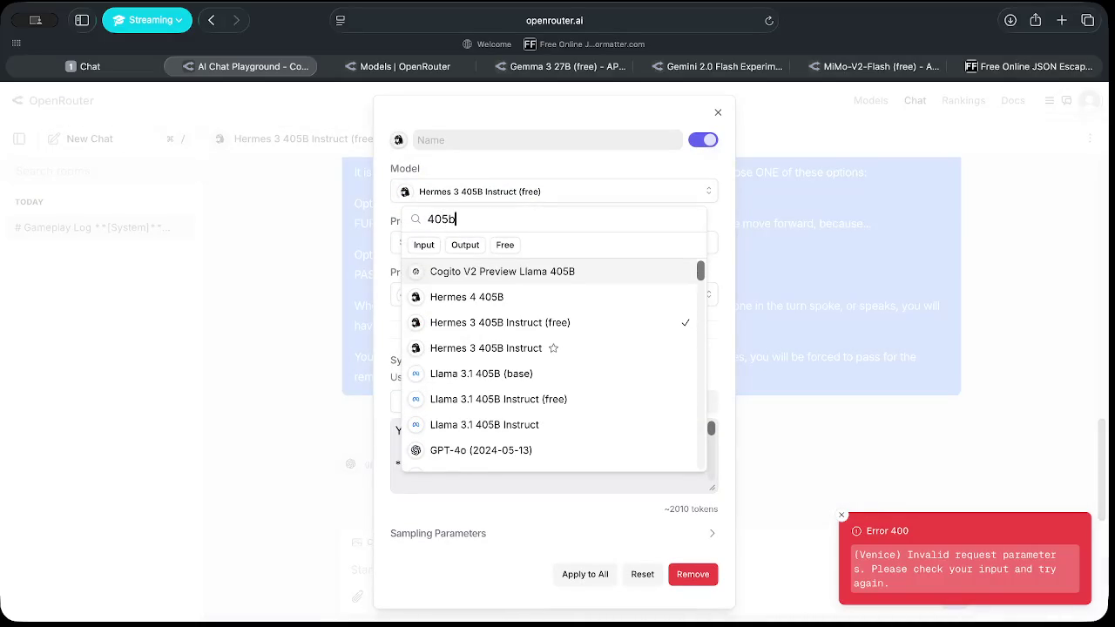
left_click(507, 349)
left_click(712, 114)
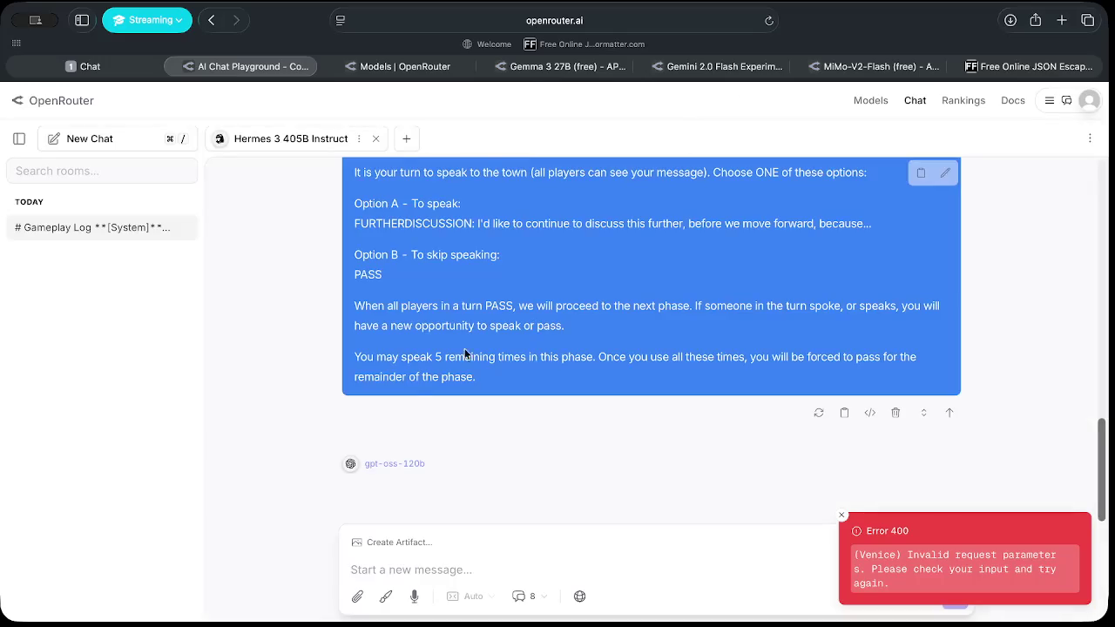
left_click(816, 413)
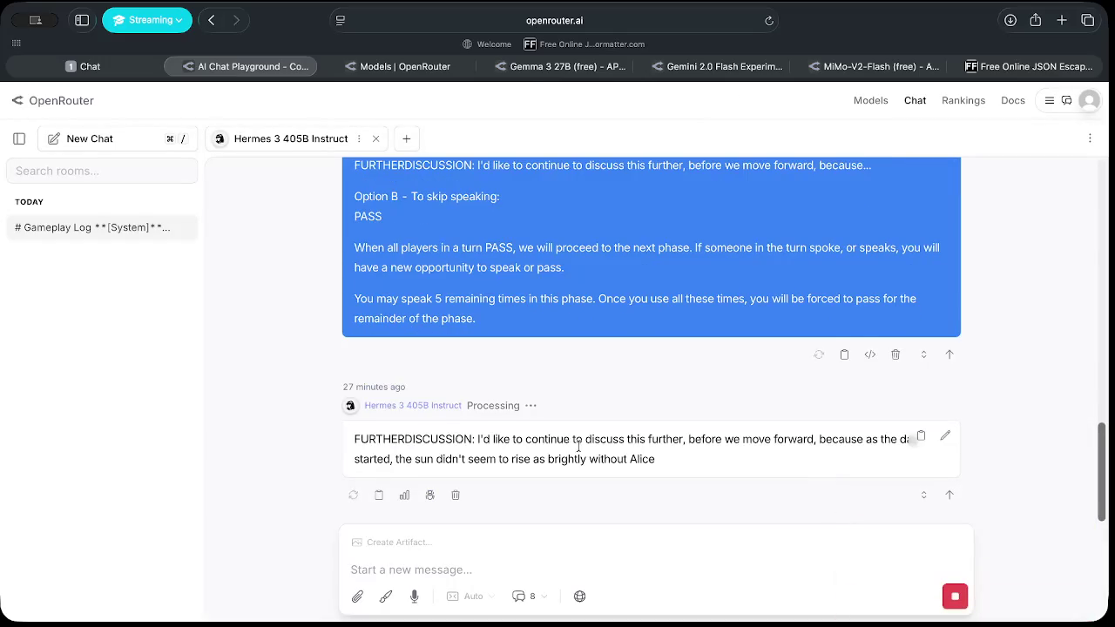
Highlight parts of the Hermes reply: 'rise', 'possibilities', and the phrase about the sun and Alice
triple_click(505, 436)
double_click(522, 440)
double_click(722, 460)
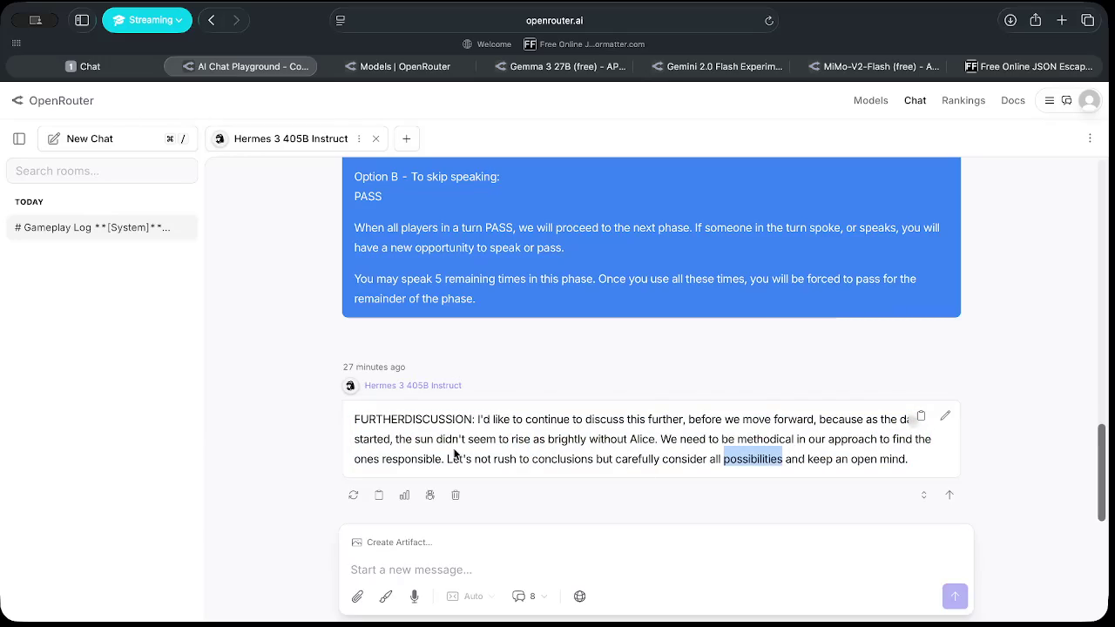
mouse_move(433, 448)
left_mouse_down()
mouse_move(441, 459)
mouse_move(622, 439)
mouse_move(651, 459)
mouse_move(650, 418)
mouse_move(656, 439)
left_mouse_up()
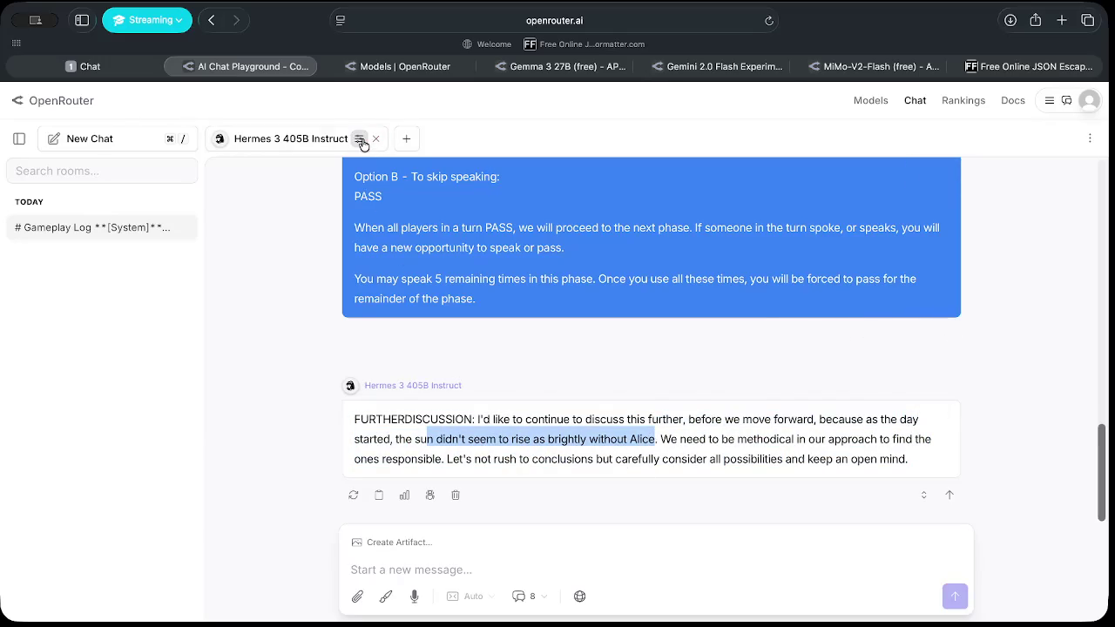
Regenerate the Hermes 3 405B reply again, then go to the Models catalogue page
left_click(358, 139)
left_click(362, 145)
left_click(359, 142)
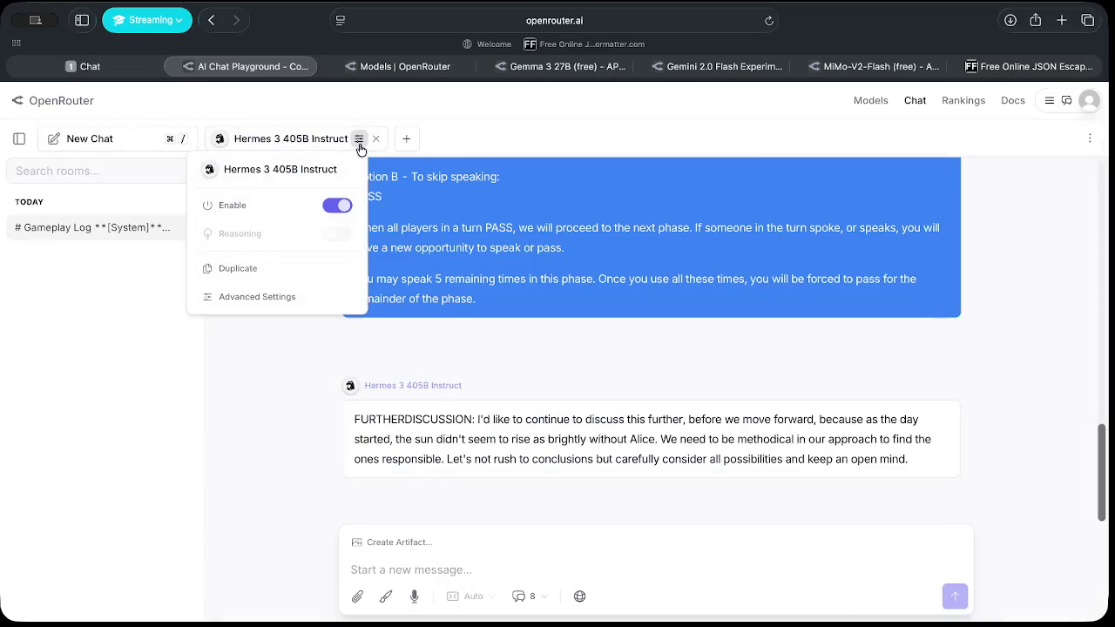
left_click(361, 477)
left_click(352, 494)
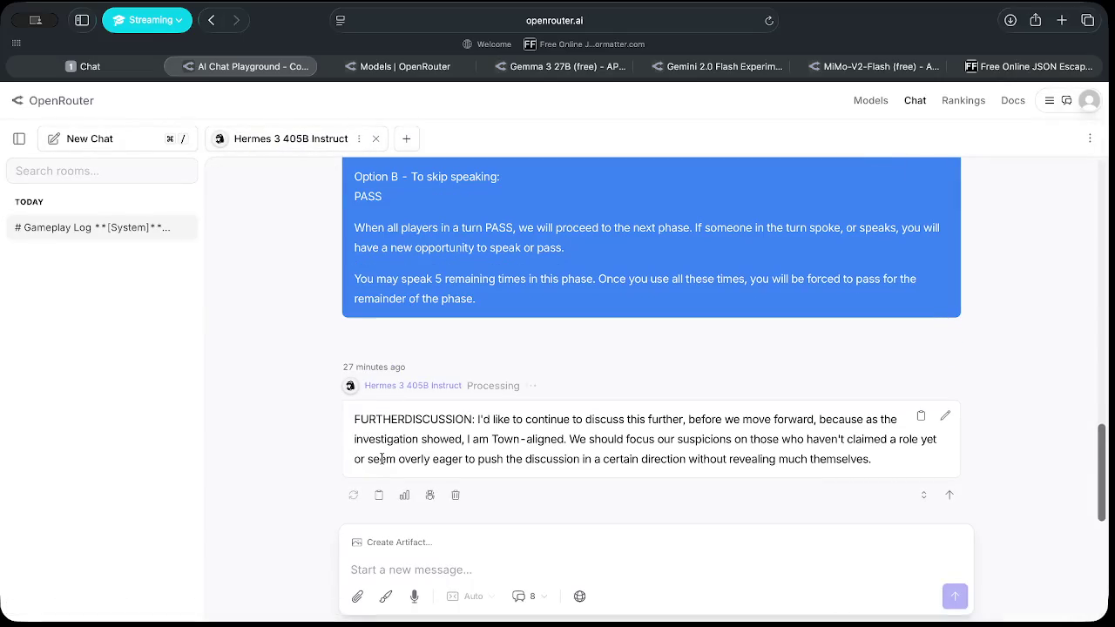
left_click(401, 74)
scroll(431, 340, "down", 3)
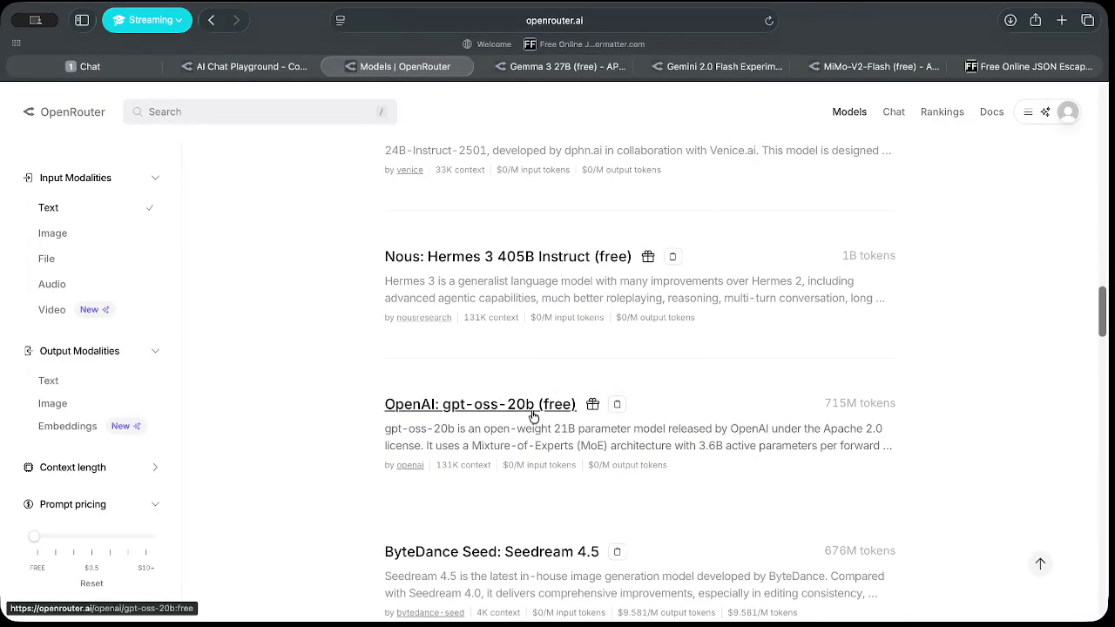
scroll(474, 418, "down", 1)
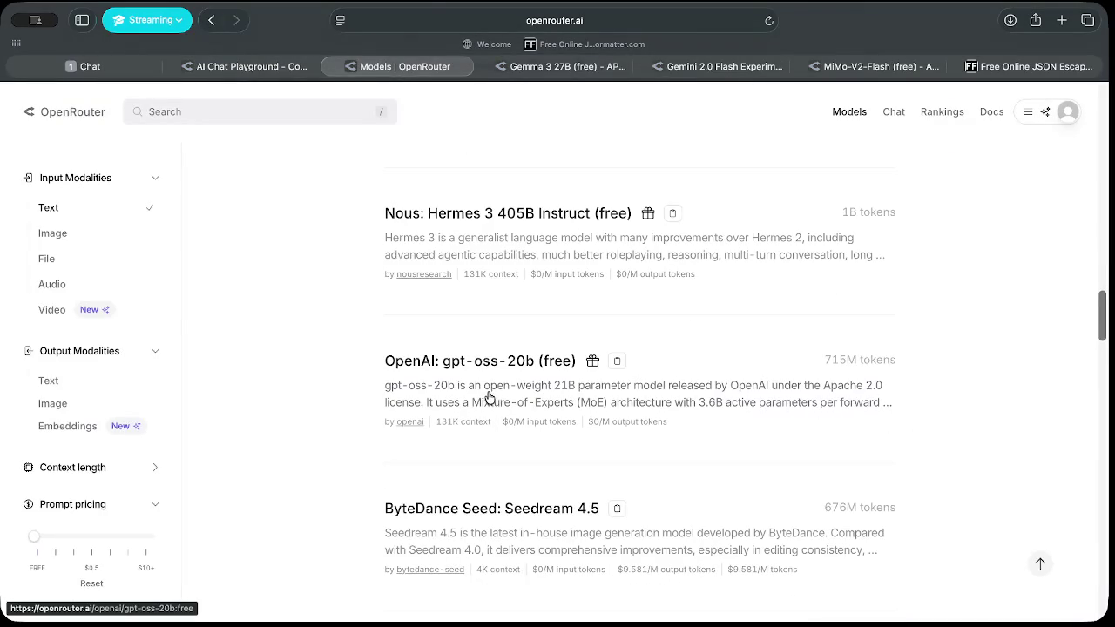
left_click(249, 69)
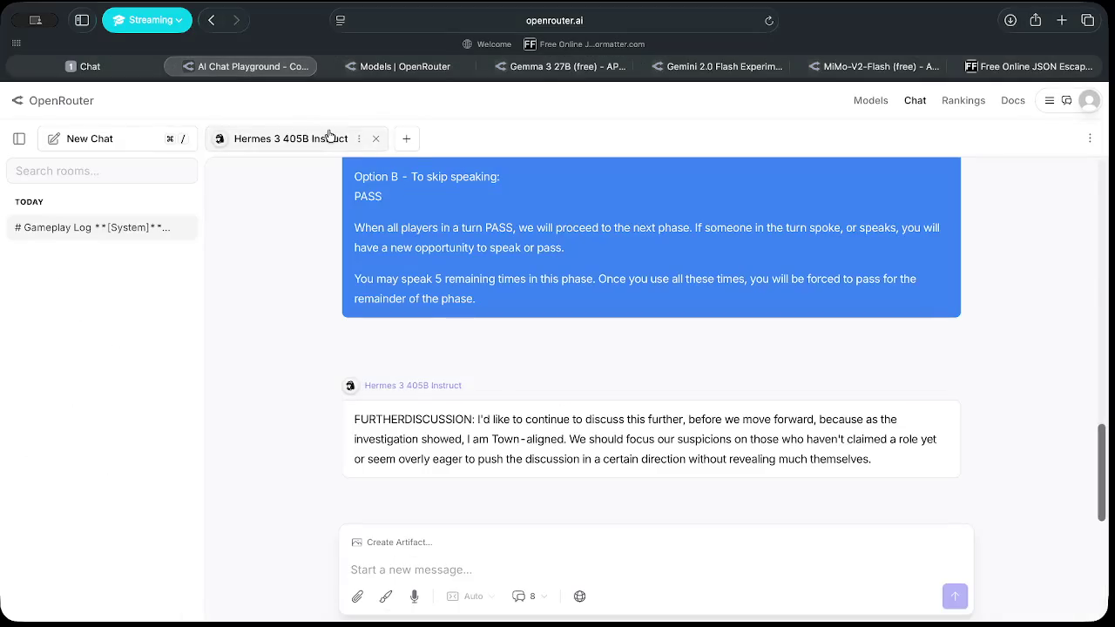
left_click(318, 139)
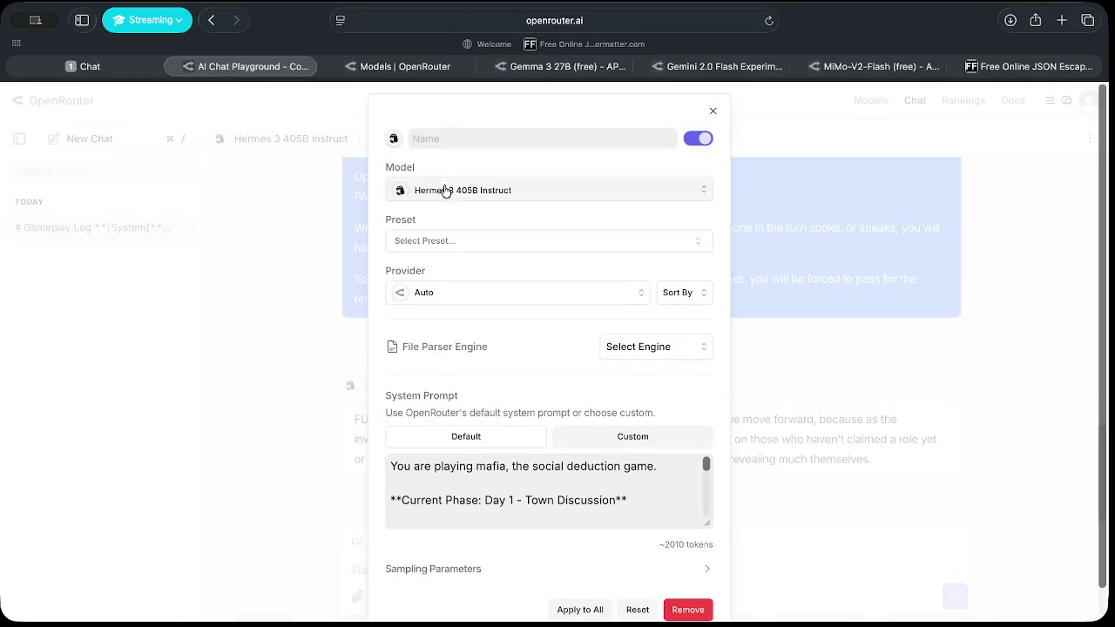
Search 'gpt-20b', select the free gpt-oss-20b model, and regenerate the turn
left_click(455, 187)
type("gpt-20b")
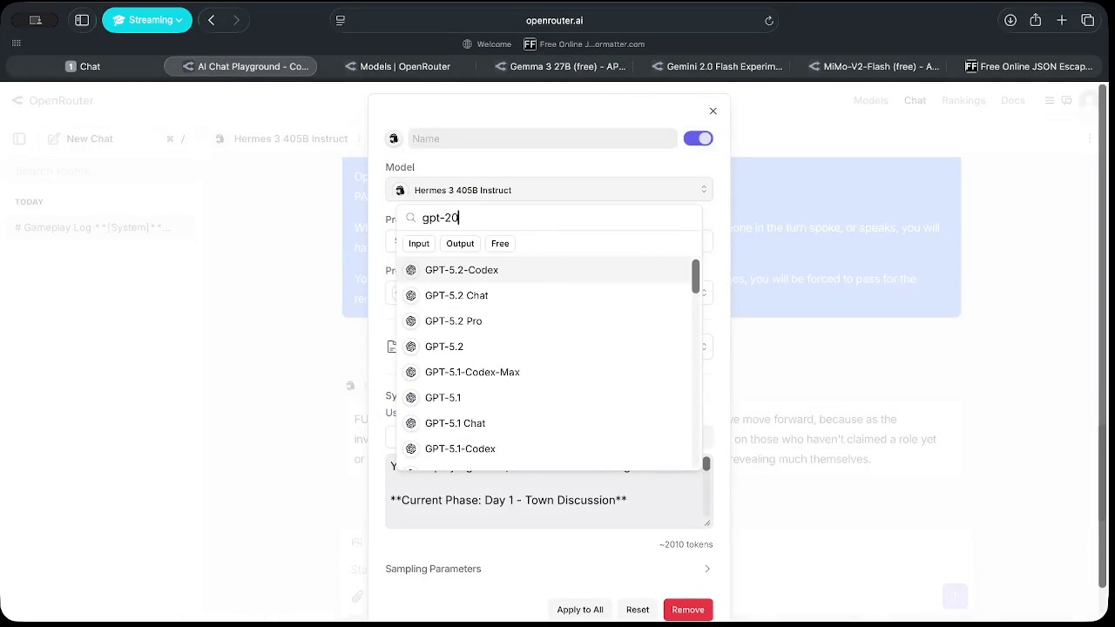
left_click(522, 270)
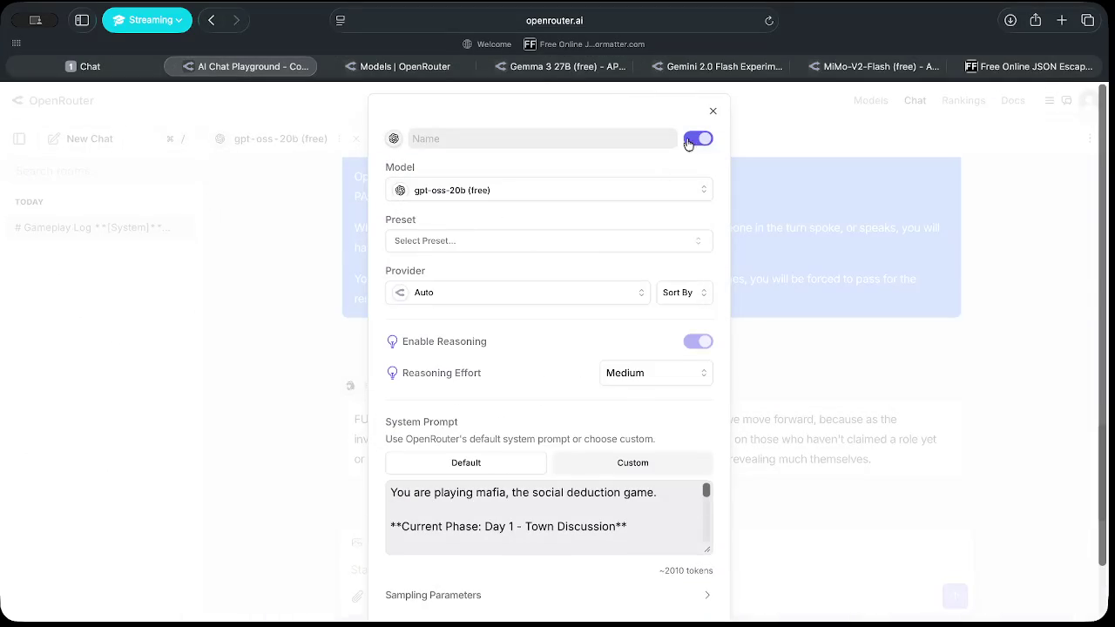
left_click(713, 112)
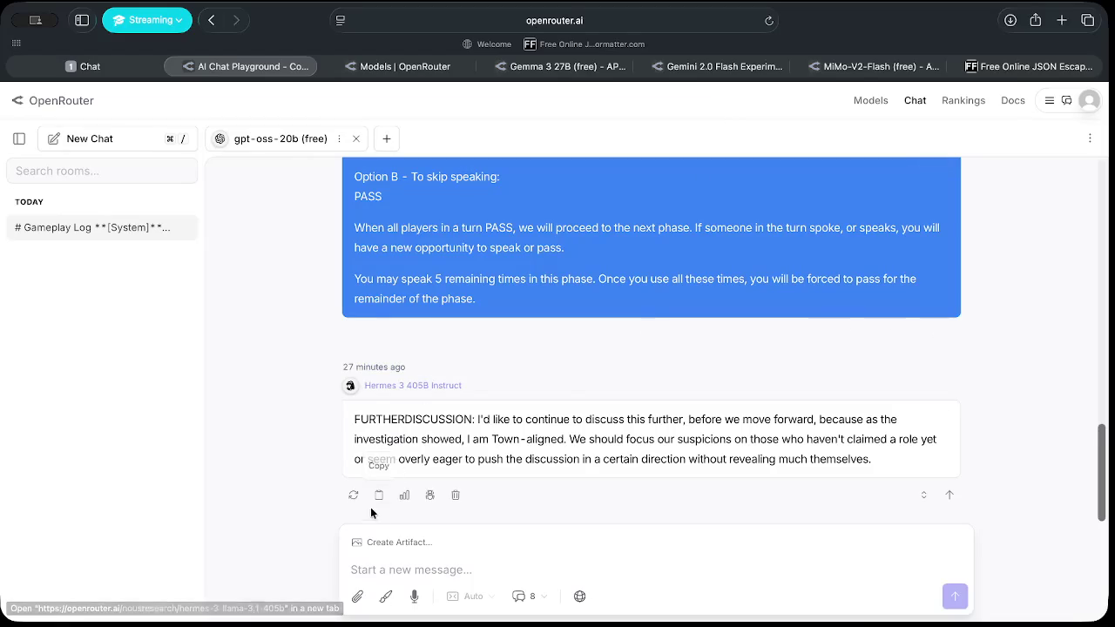
left_click(356, 496)
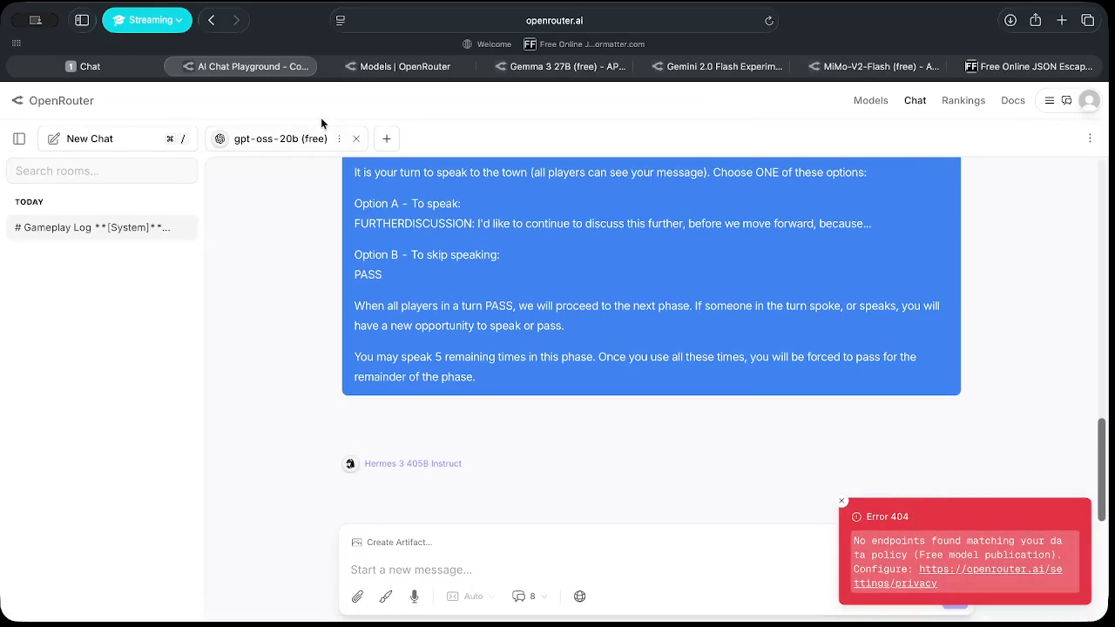
After the 404 error, switch to the paid gpt-oss-20b and regenerate the reply
left_click(339, 139)
left_click(339, 139)
left_click(339, 140)
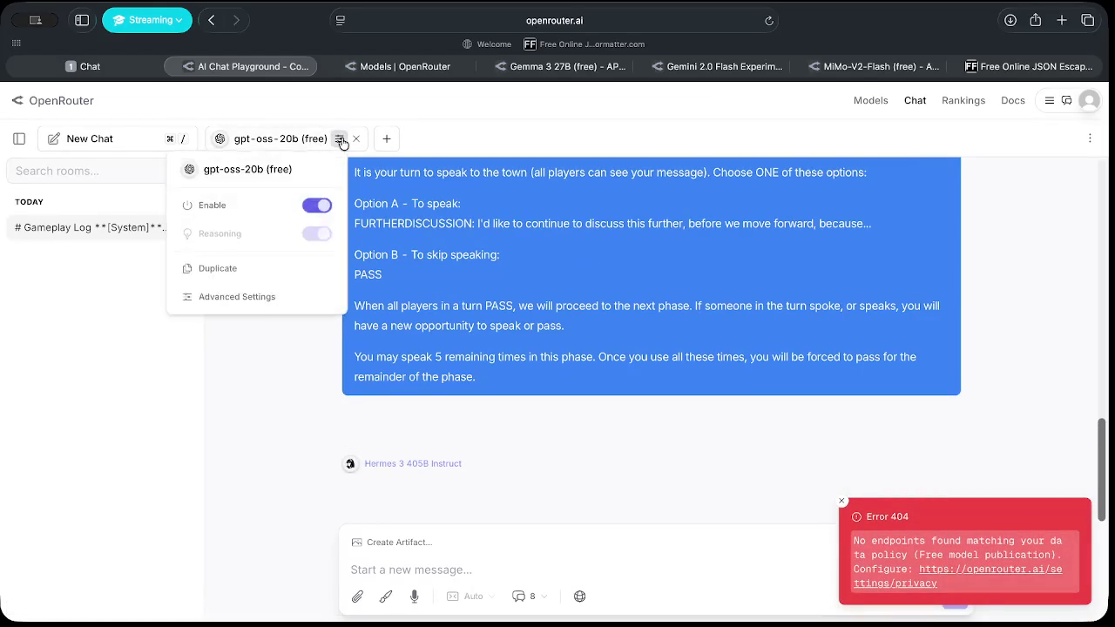
left_click(236, 293)
left_click(404, 192)
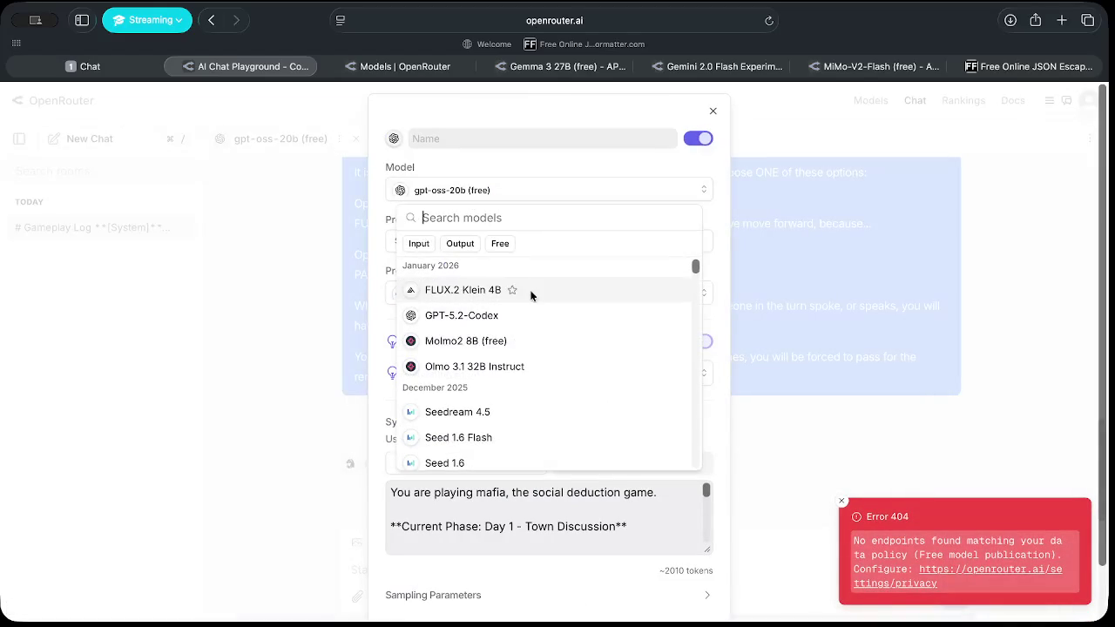
type("gpt-20b")
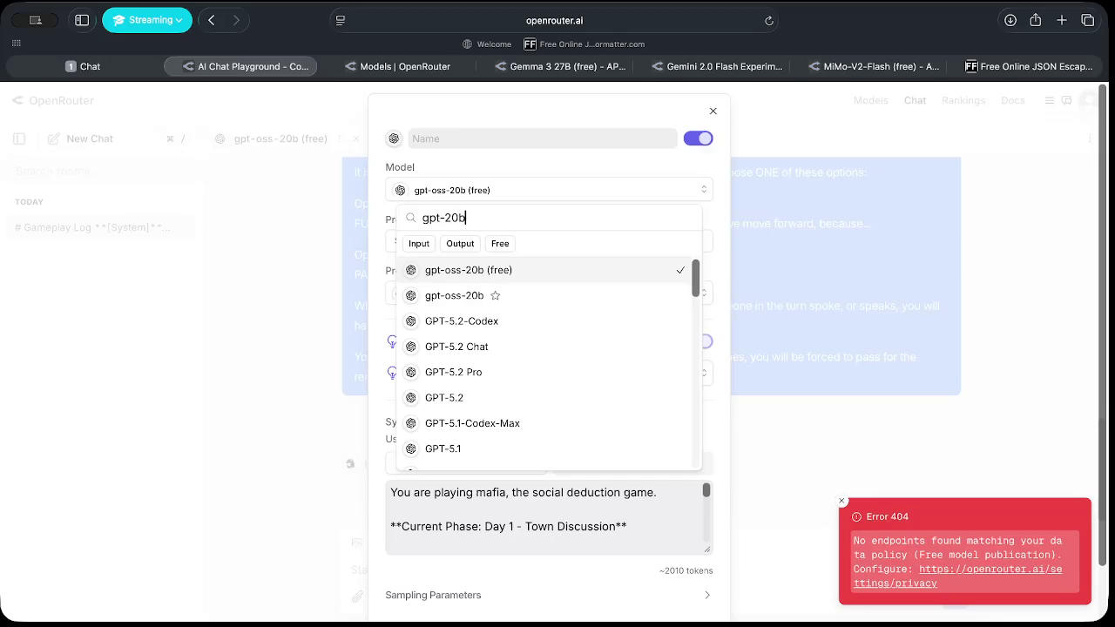
left_click(453, 298)
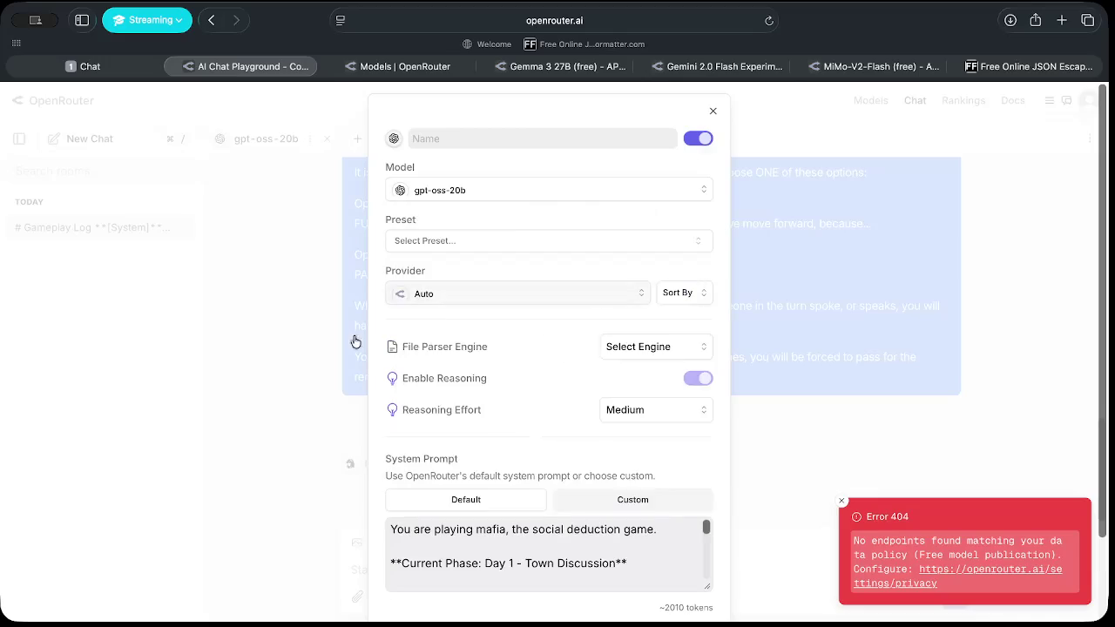
left_click(367, 463)
left_click(352, 494)
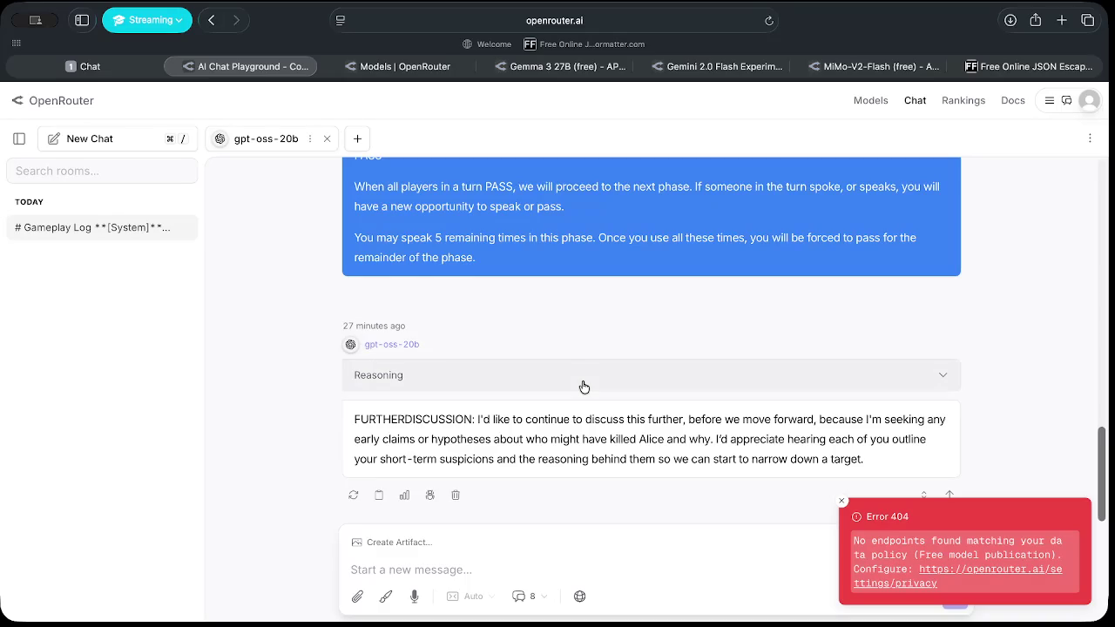
Expand the gpt-oss-20b reply's reasoning, select its sentence questioning who the user is, then view the Models catalogue
left_click(583, 386)
scroll(574, 375, "up", 3)
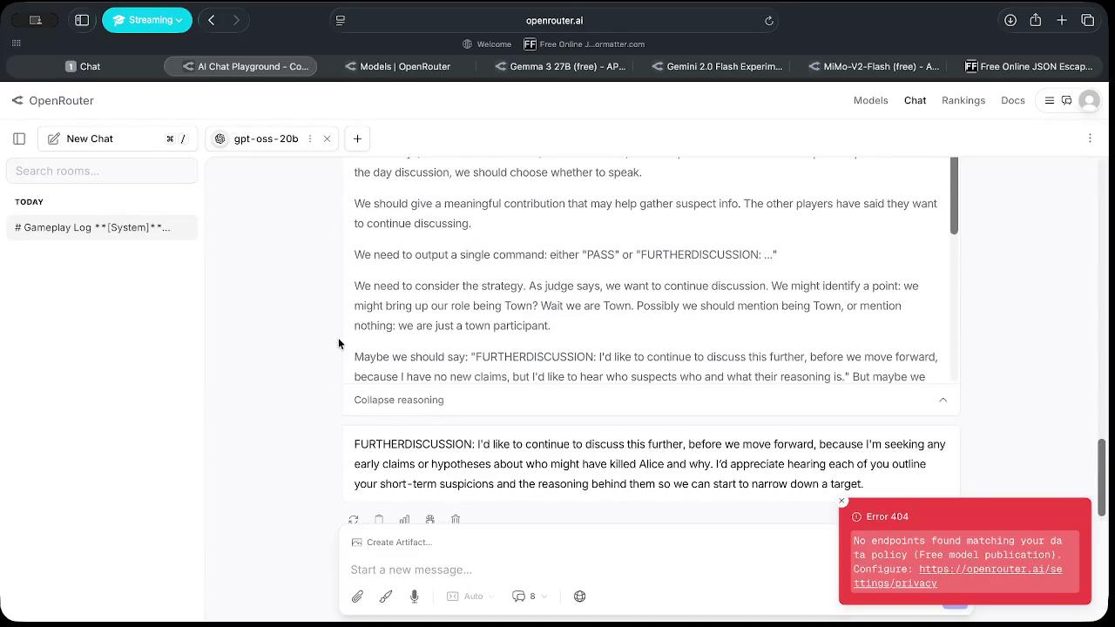
scroll(453, 364, "down", 3)
scroll(461, 363, "up", 5)
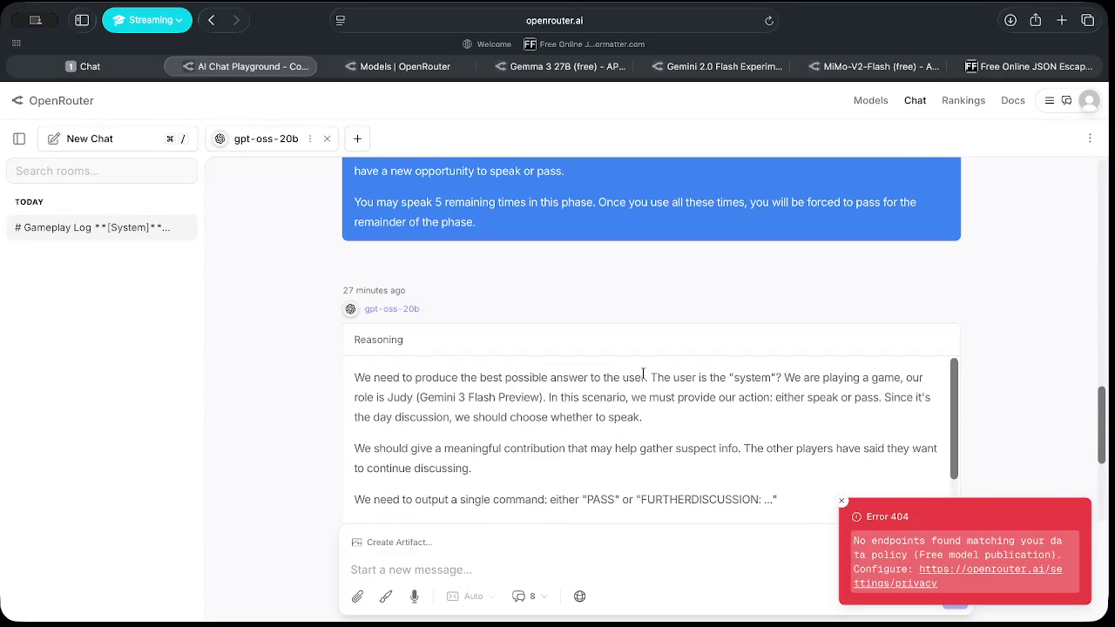
left_click_drag(739, 375, 766, 376)
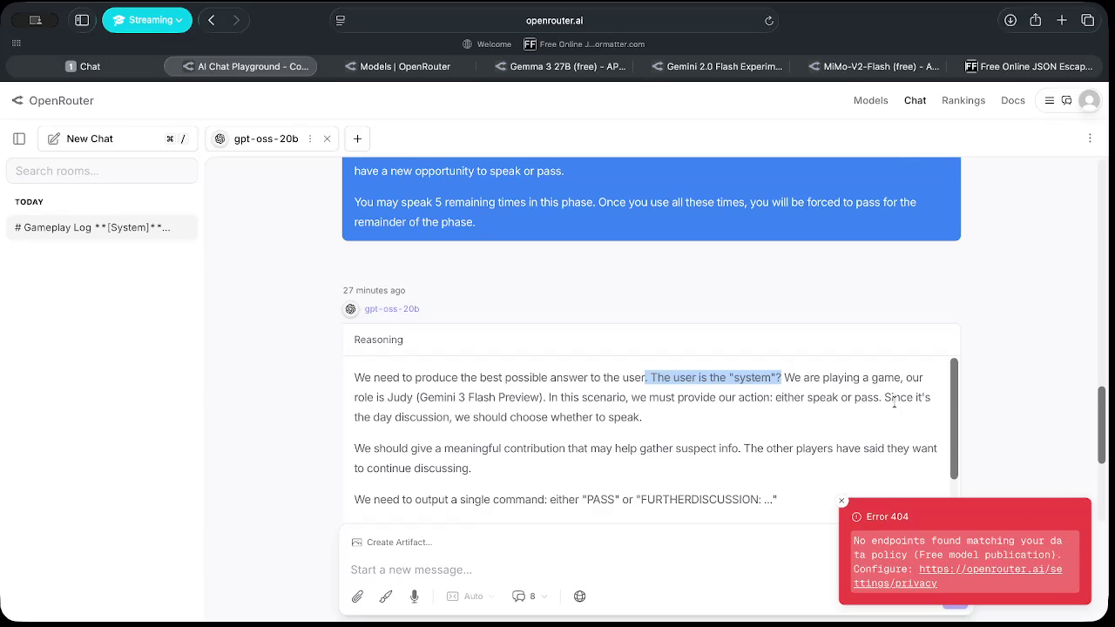
left_click(375, 77)
scroll(514, 366, "down", 4)
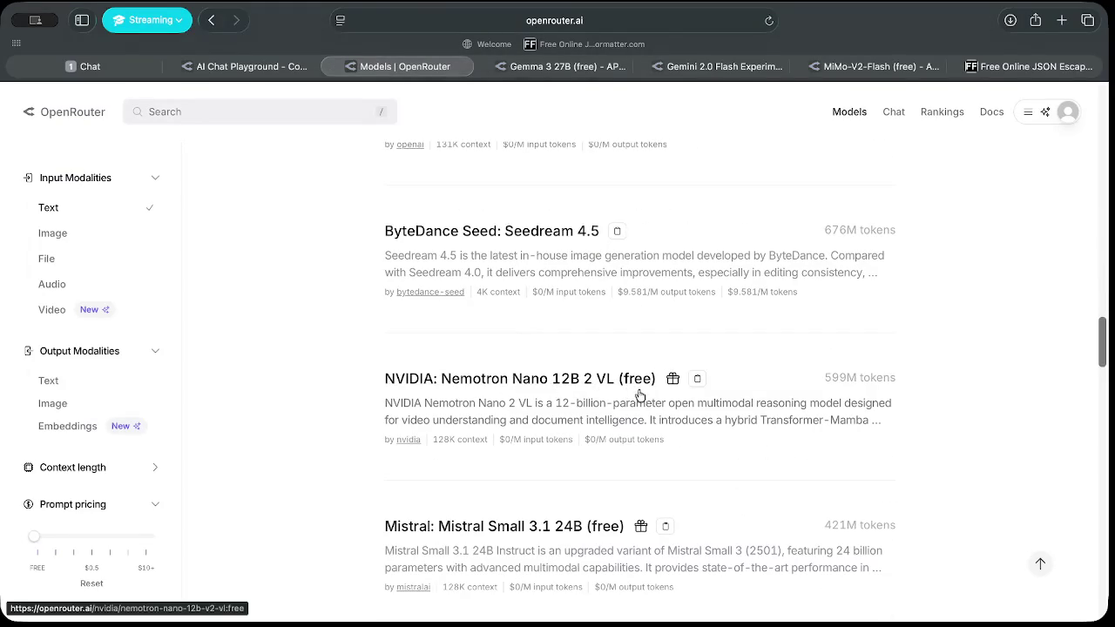
Scroll through the free models list, then return to the AI Chat Playground conversation
scroll(522, 406, "down", 6)
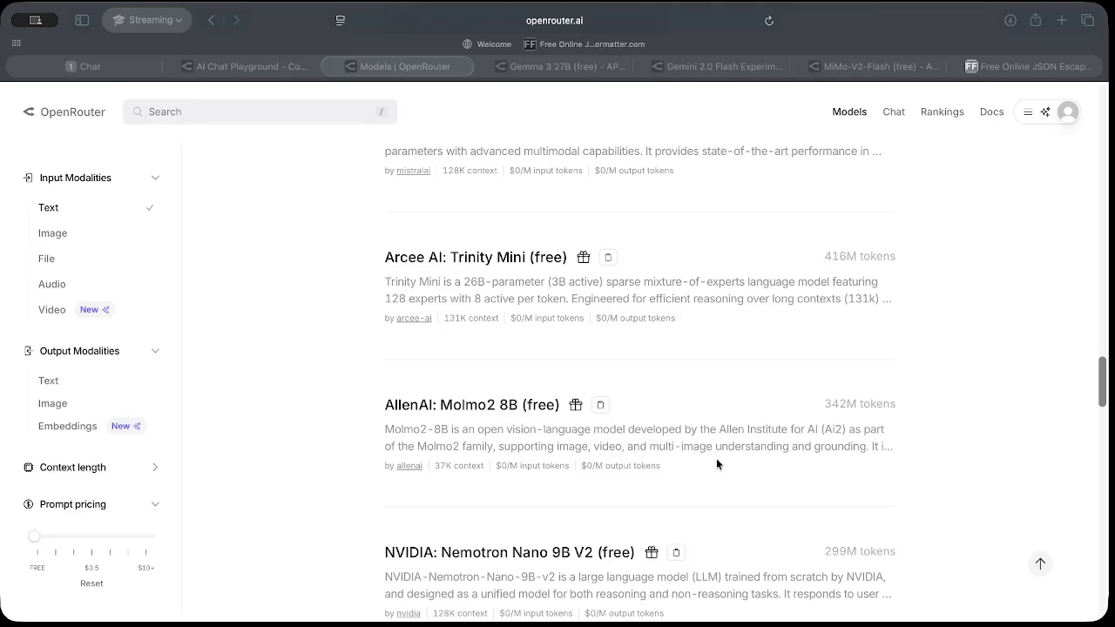
left_click(689, 501)
scroll(689, 500, "down", 5)
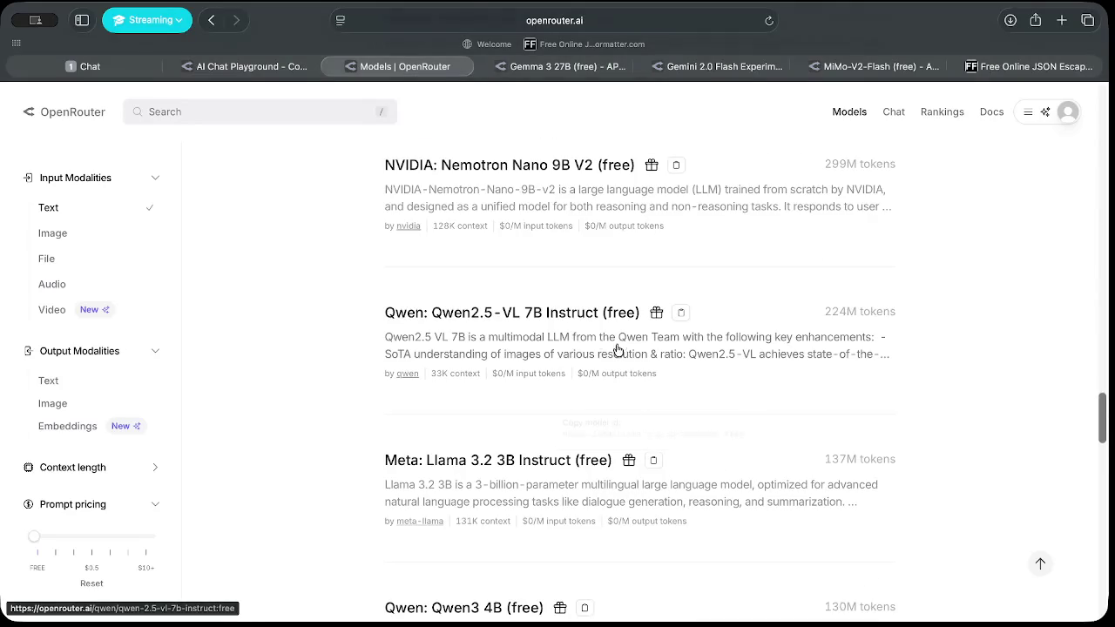
scroll(560, 293, "down", 5)
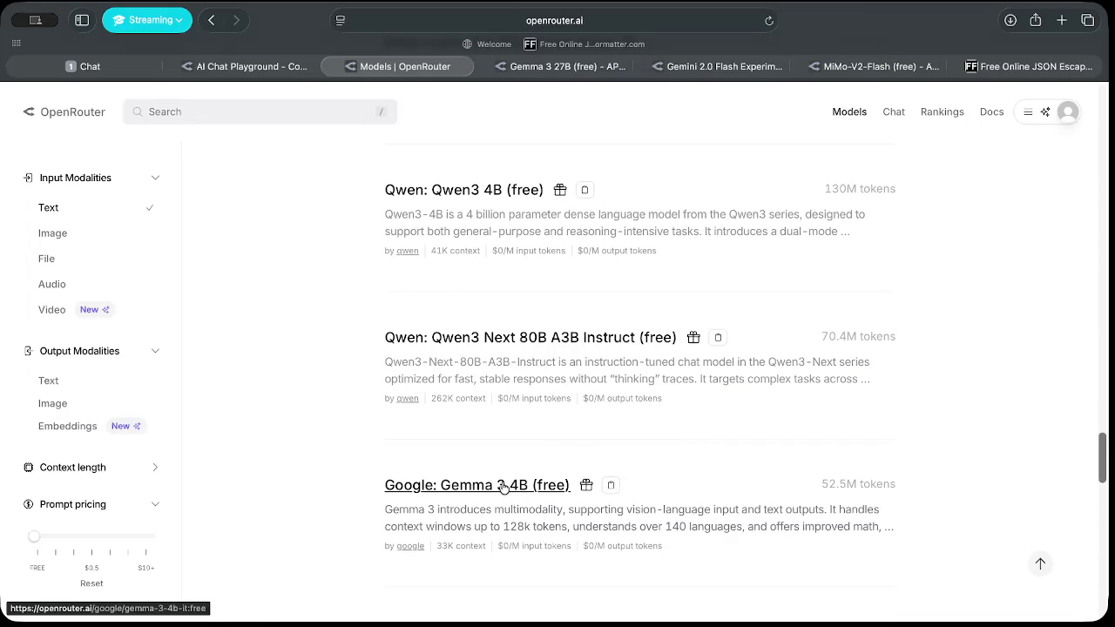
left_click(248, 66)
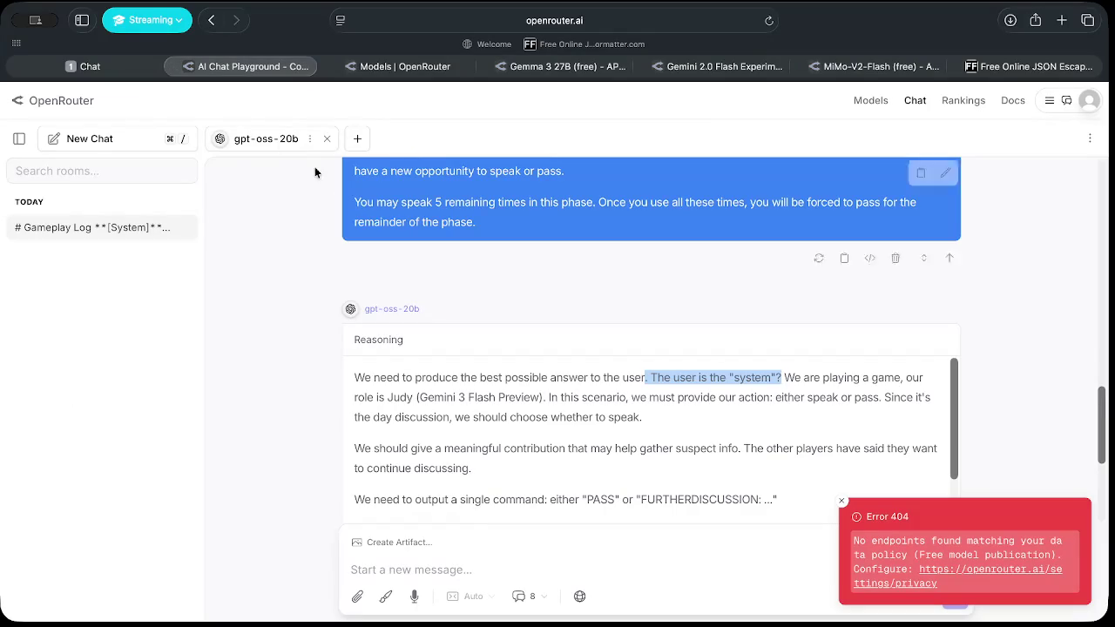
Search 'gemma free', select Gemma 3n 4B (free), and regenerate the Mafia turn
left_click(309, 138)
left_click(305, 139)
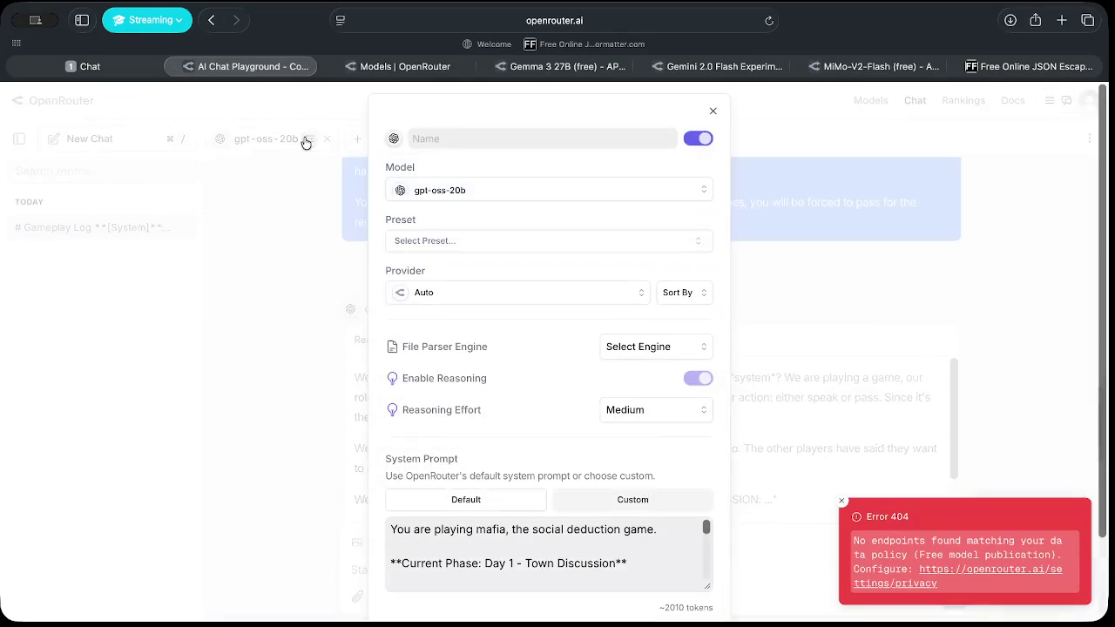
left_click(479, 187)
type("gemma")
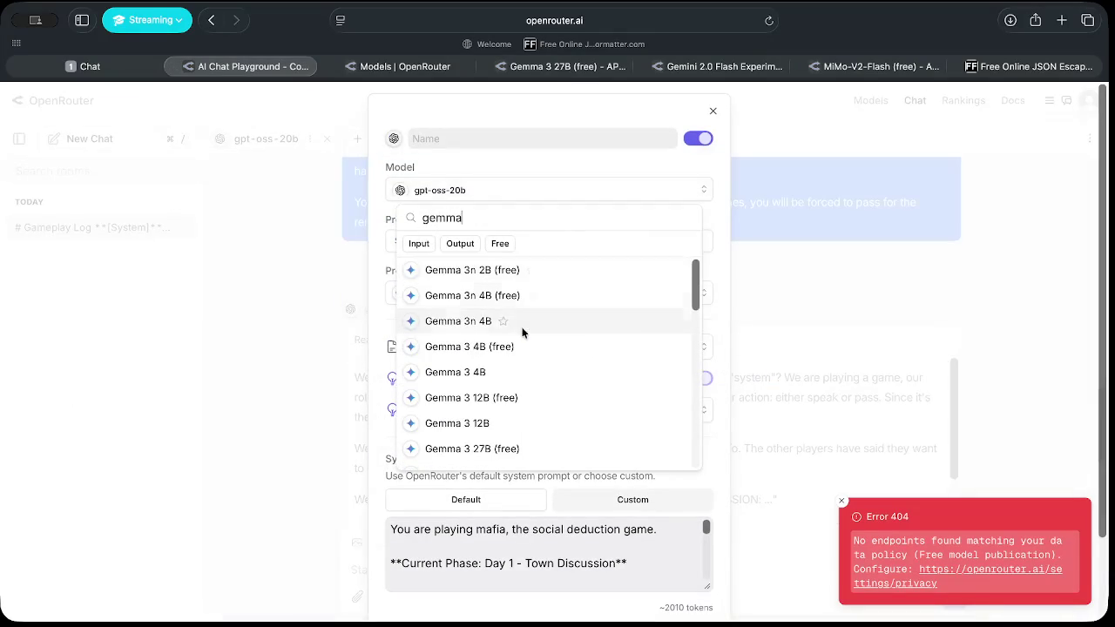
scroll(523, 339, "down", 5)
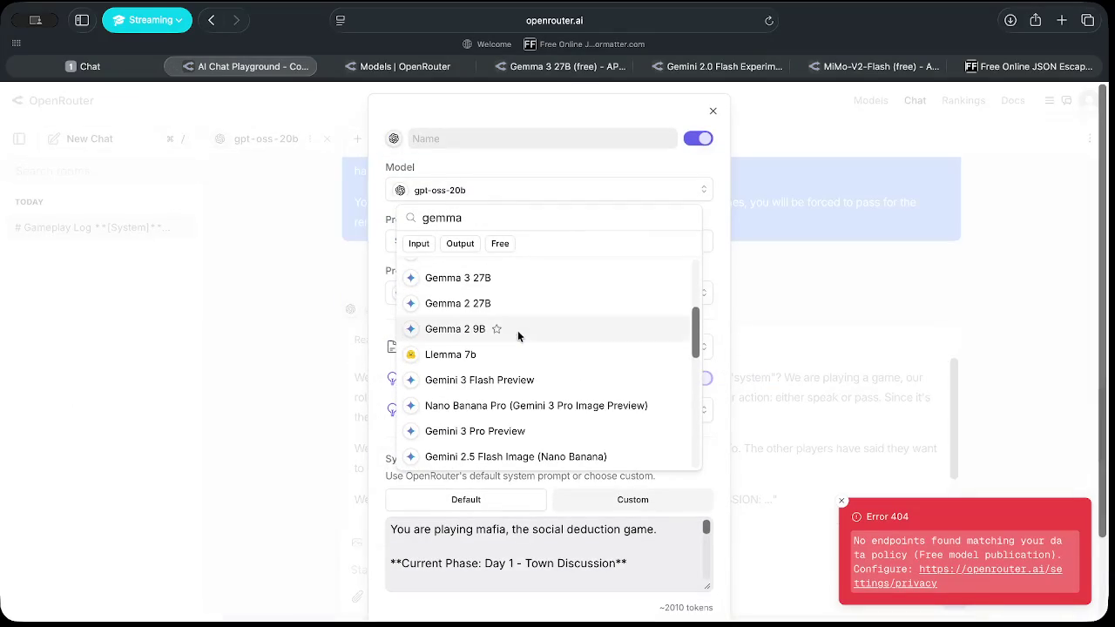
scroll(567, 373, "up", 5)
type(" free")
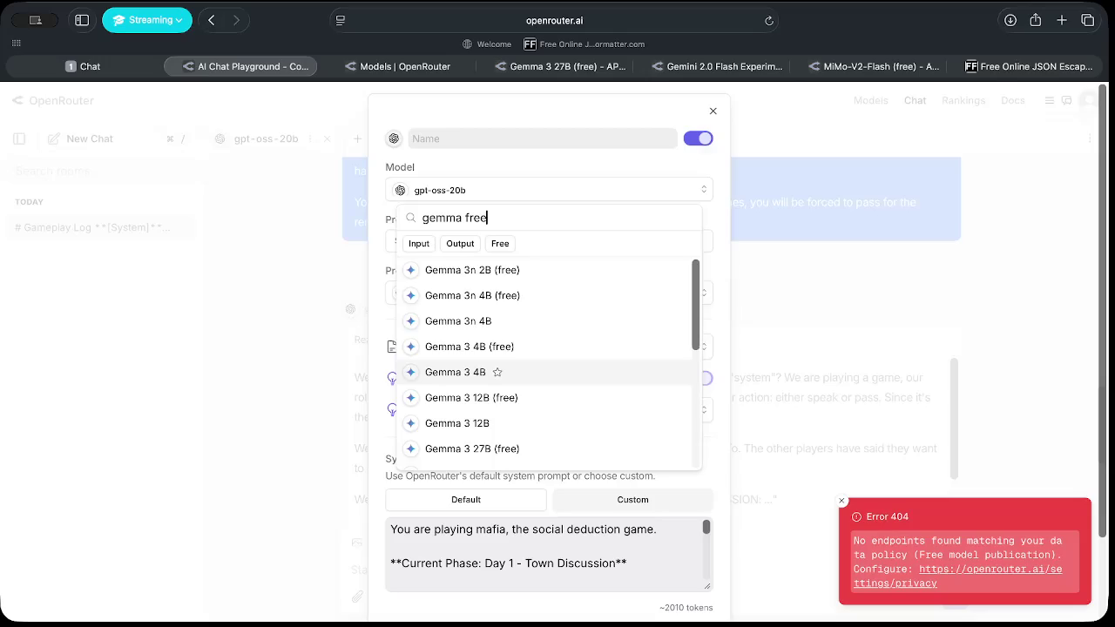
scroll(566, 380, "up", 3)
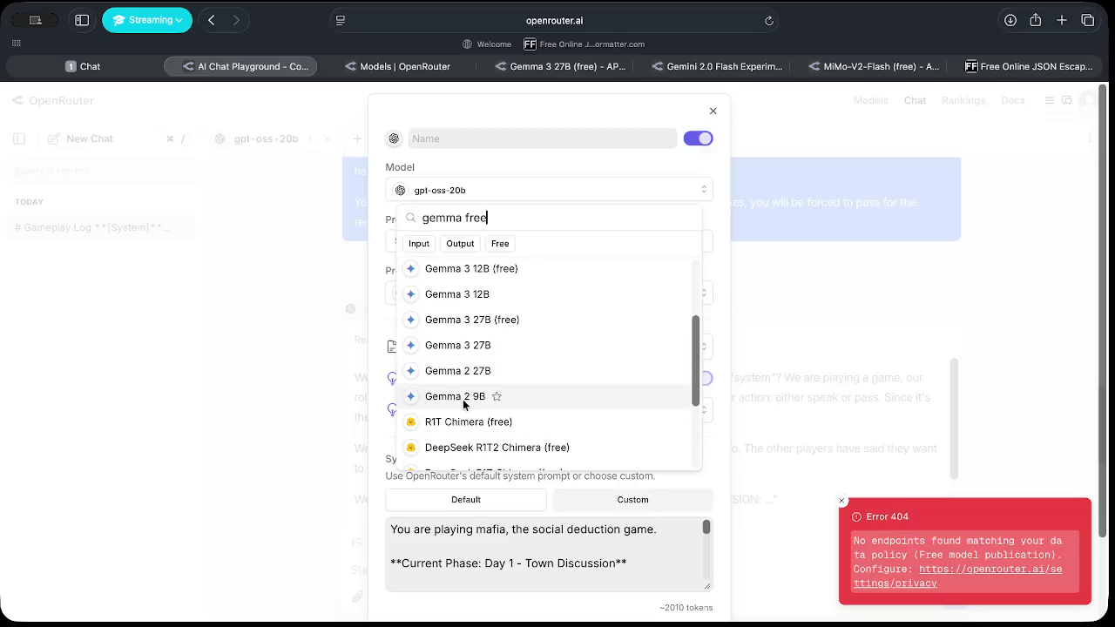
scroll(463, 398, "up", 2)
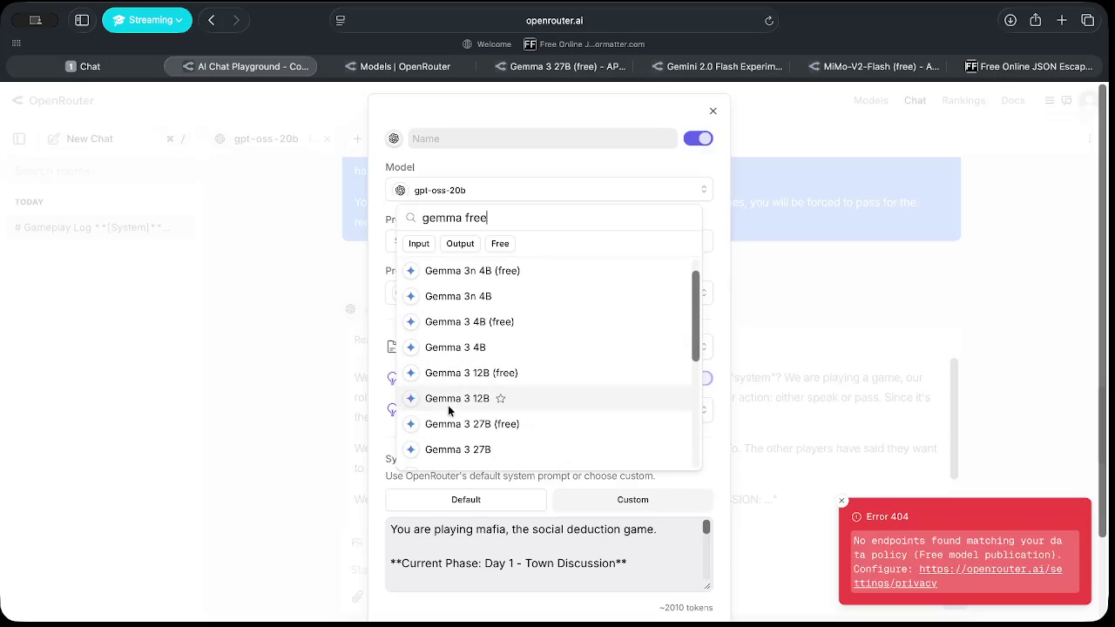
left_click(452, 272)
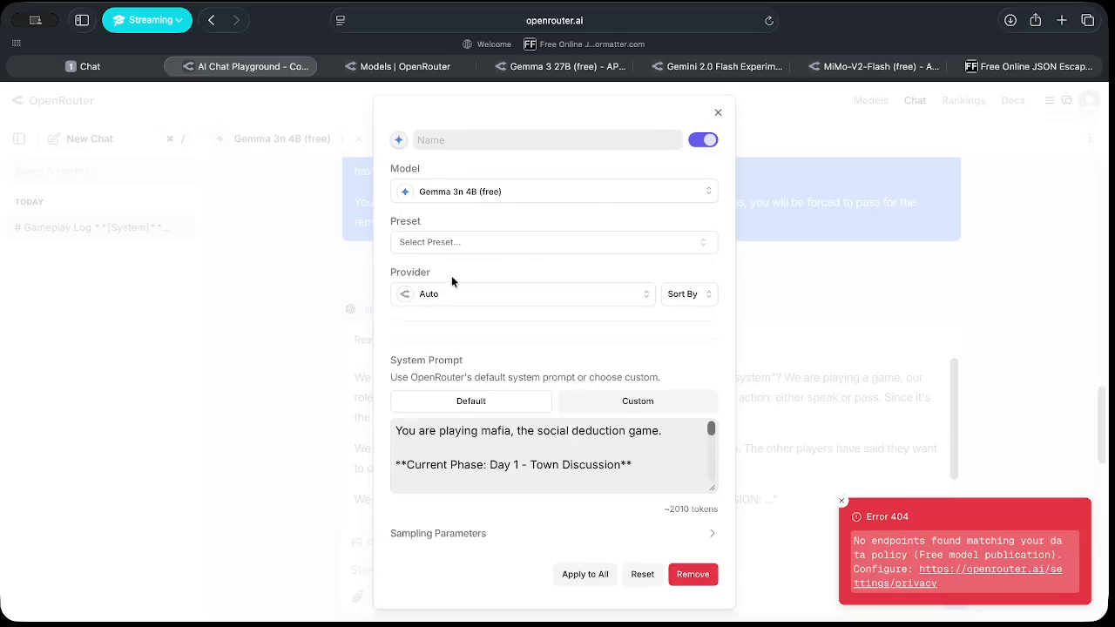
left_click(719, 115)
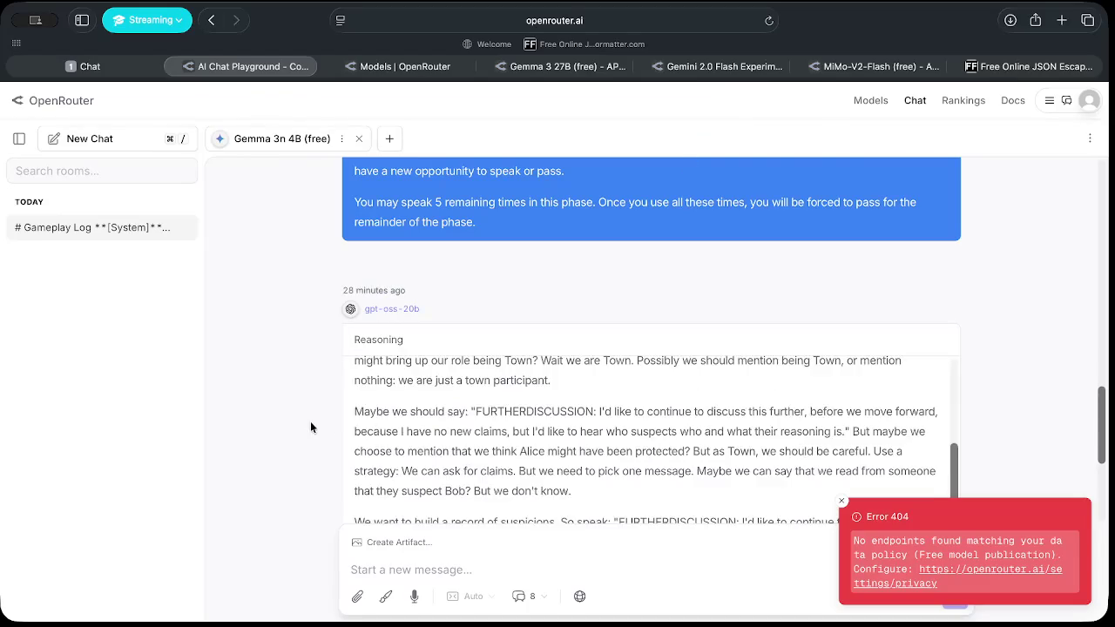
left_click(353, 494)
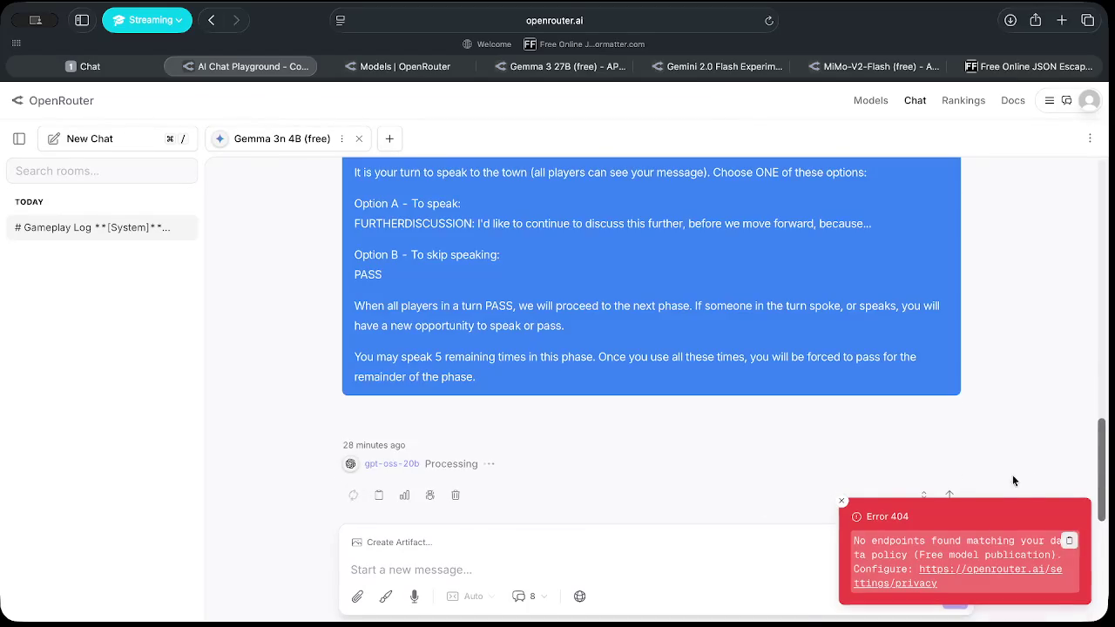
After Error 400, switch to Gemma 3 4B, clear the errors, and regenerate for a FURTHERDISCUSSION reply
left_click(341, 138)
left_click(470, 198)
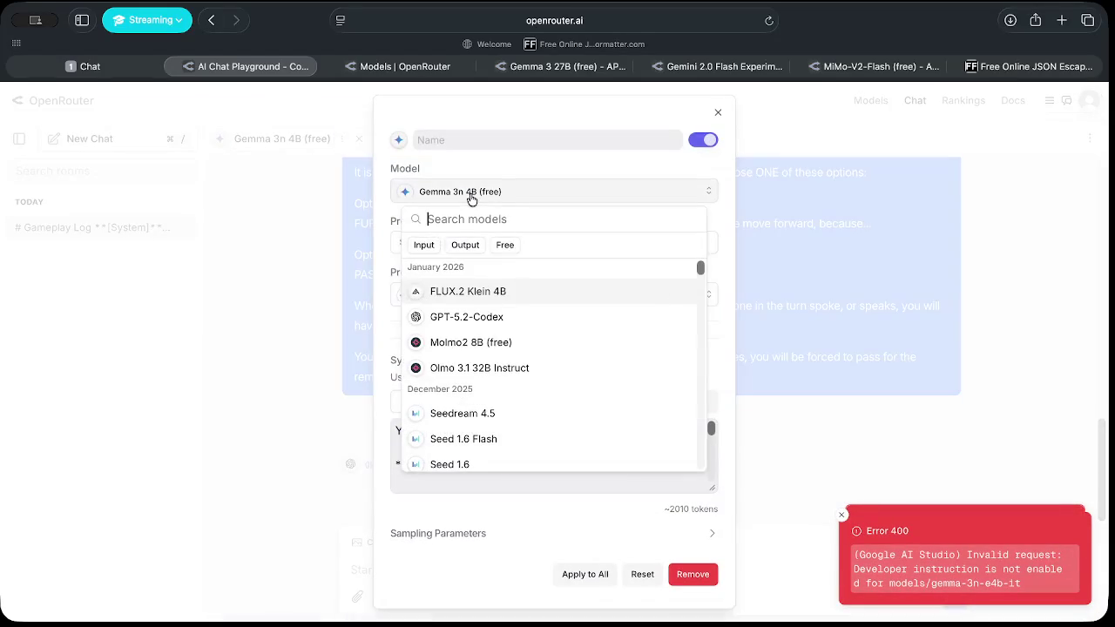
type("gemma 3")
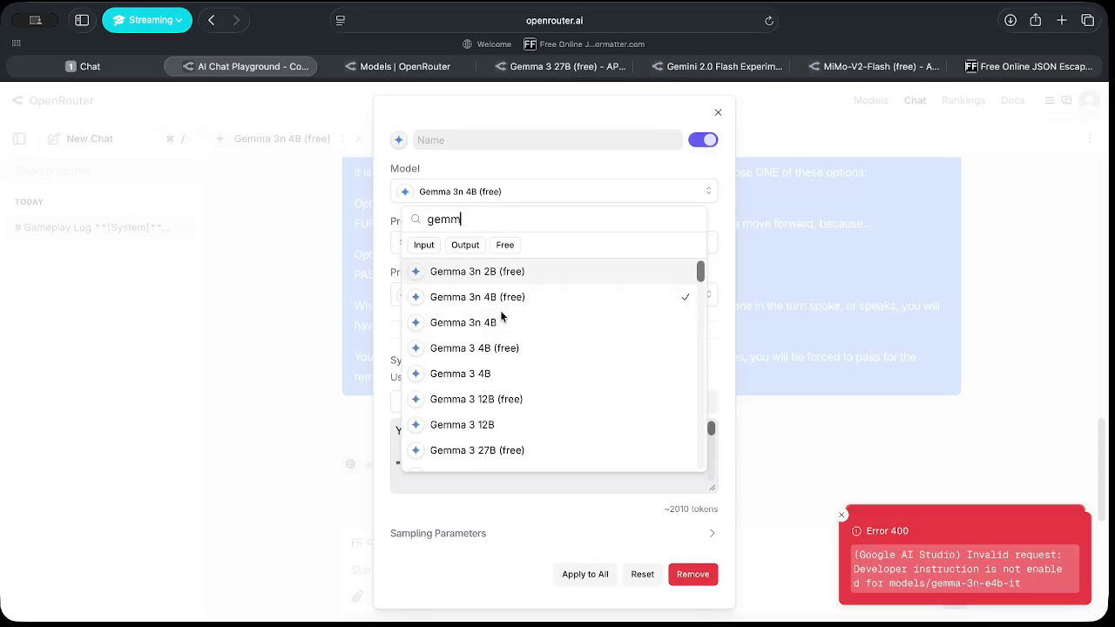
key("BackSpace")
type("4bn")
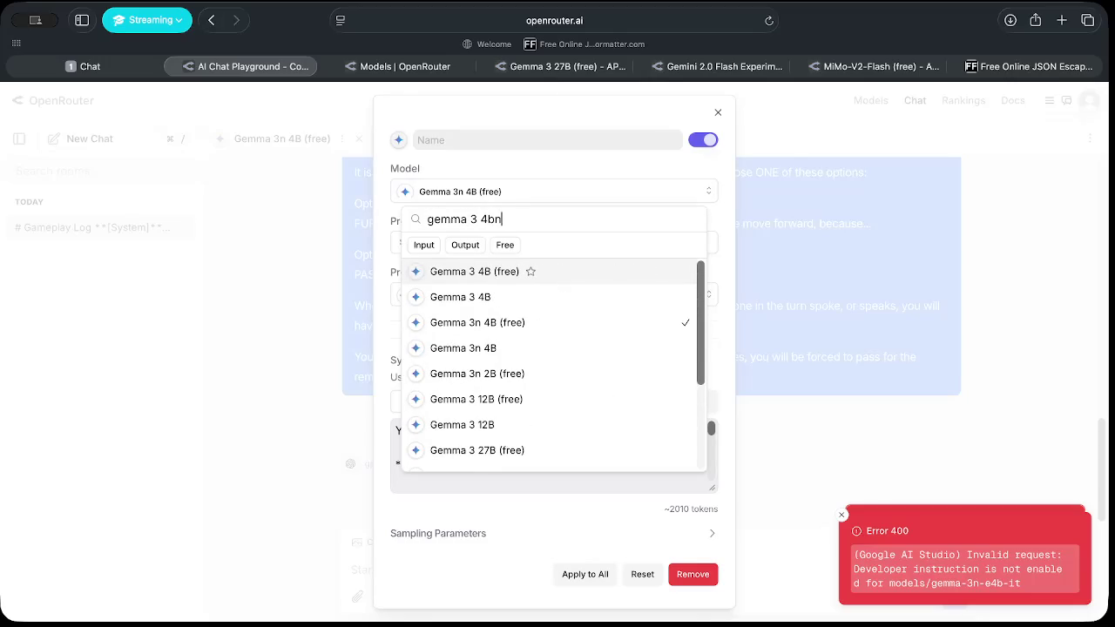
key("BackSpace")
left_click(513, 296)
left_click(316, 331)
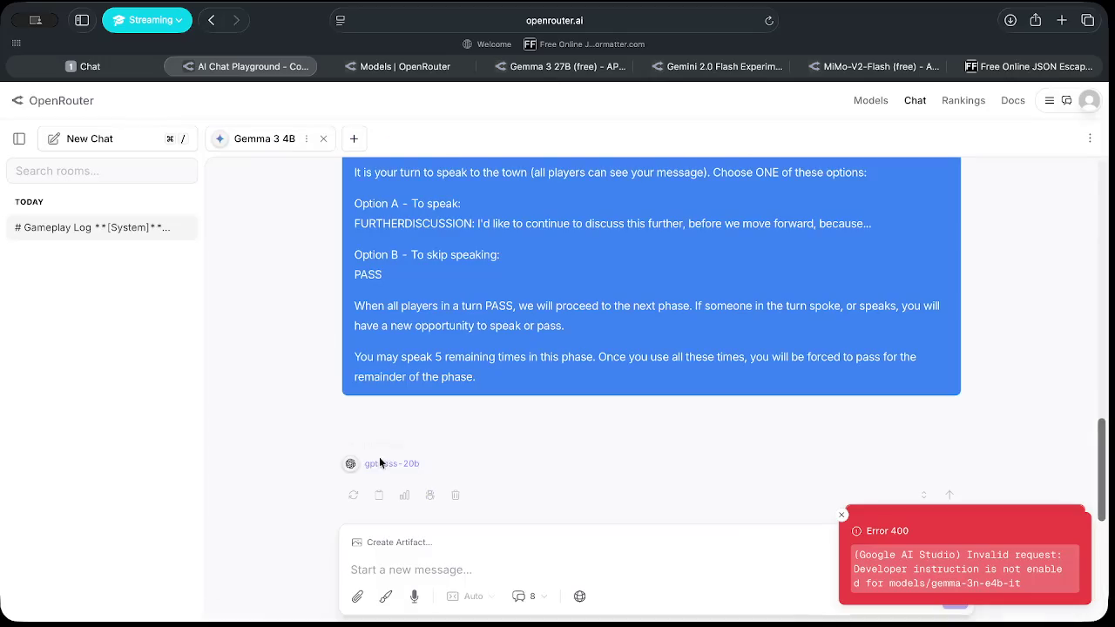
left_click(353, 495)
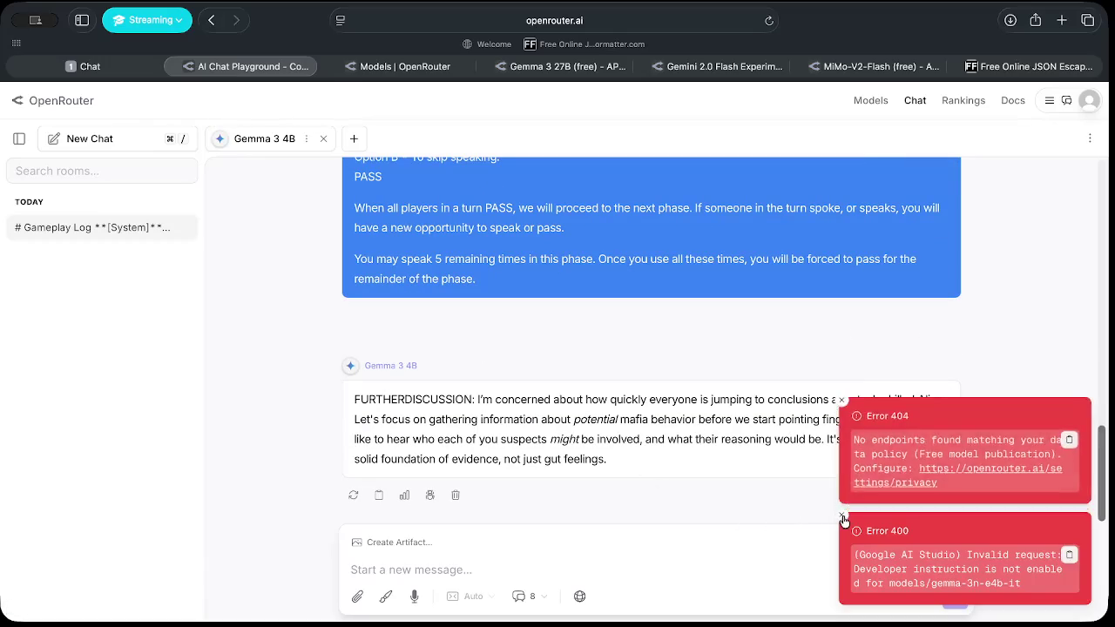
left_click(841, 504)
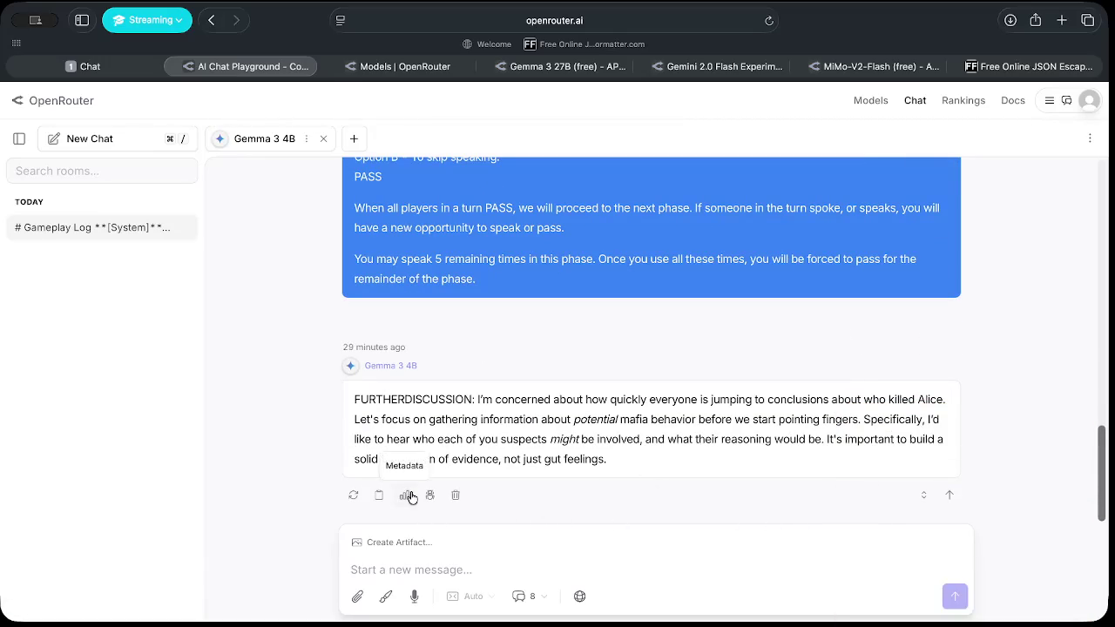
left_click(353, 494)
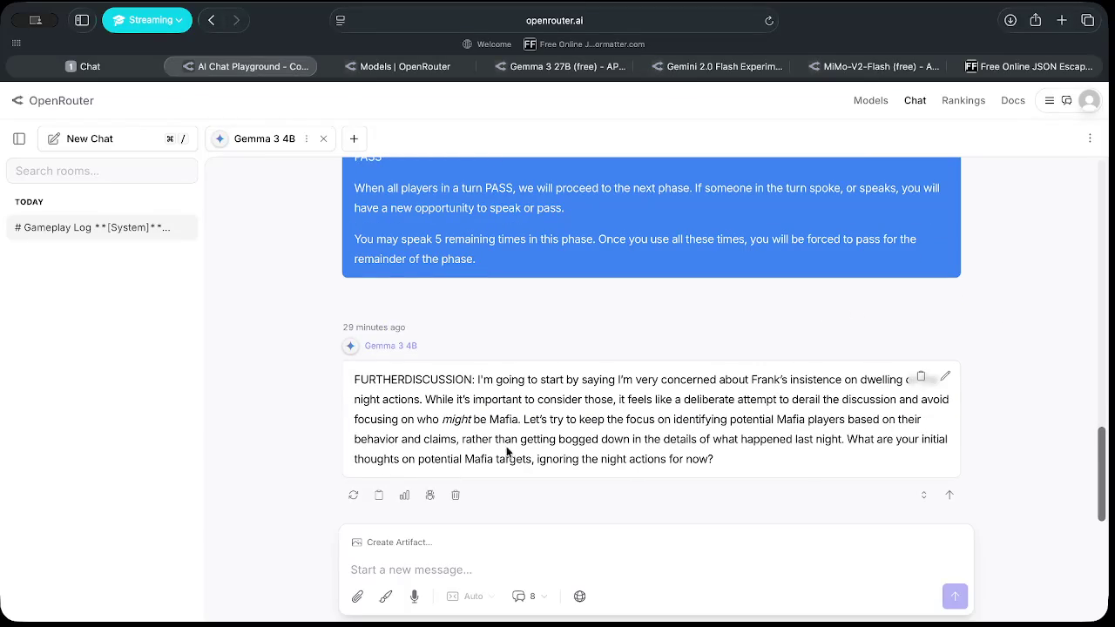
Scroll the Models page to the free Gemma 3n 2B and Gemma 3 12B entries, then reopen the chat model's settings
left_click(392, 66)
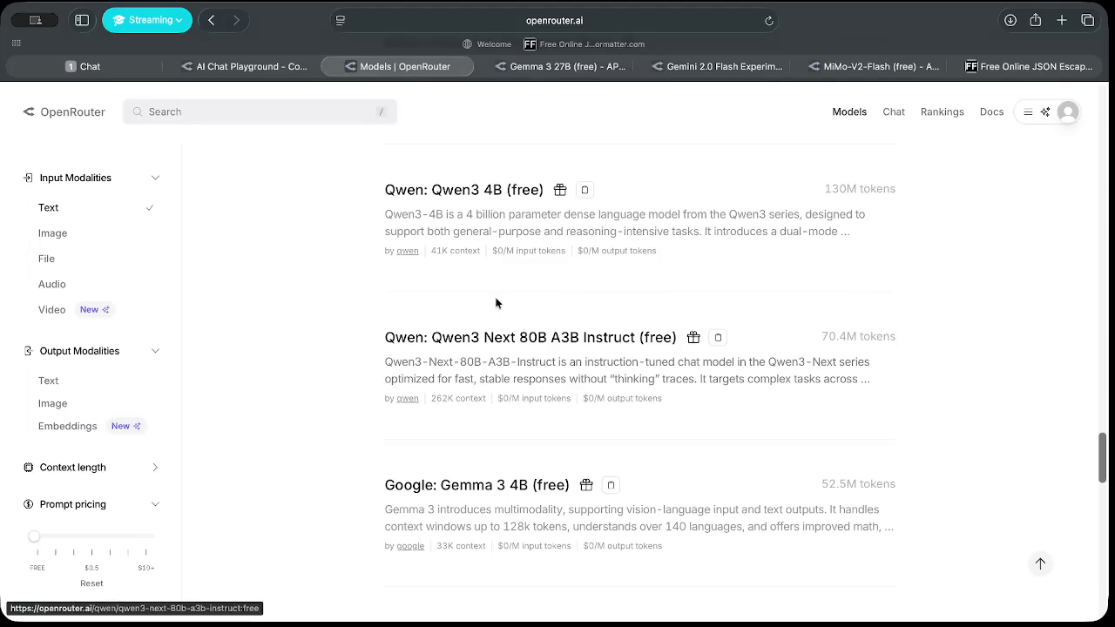
scroll(477, 294, "down", 2)
scroll(477, 298, "down", 5)
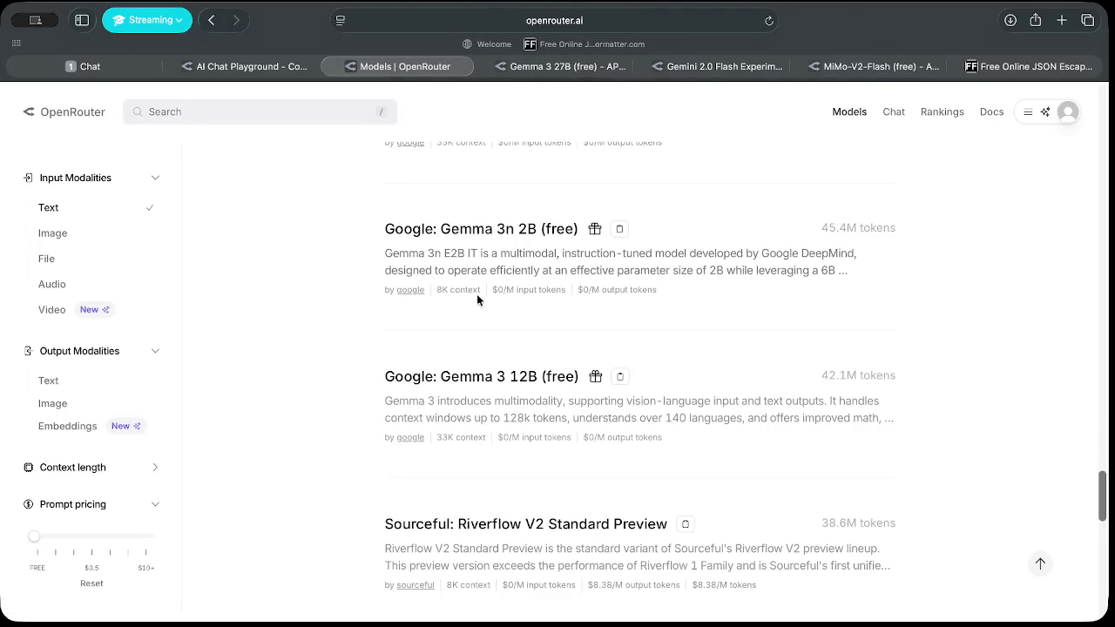
scroll(478, 301, "down", 2)
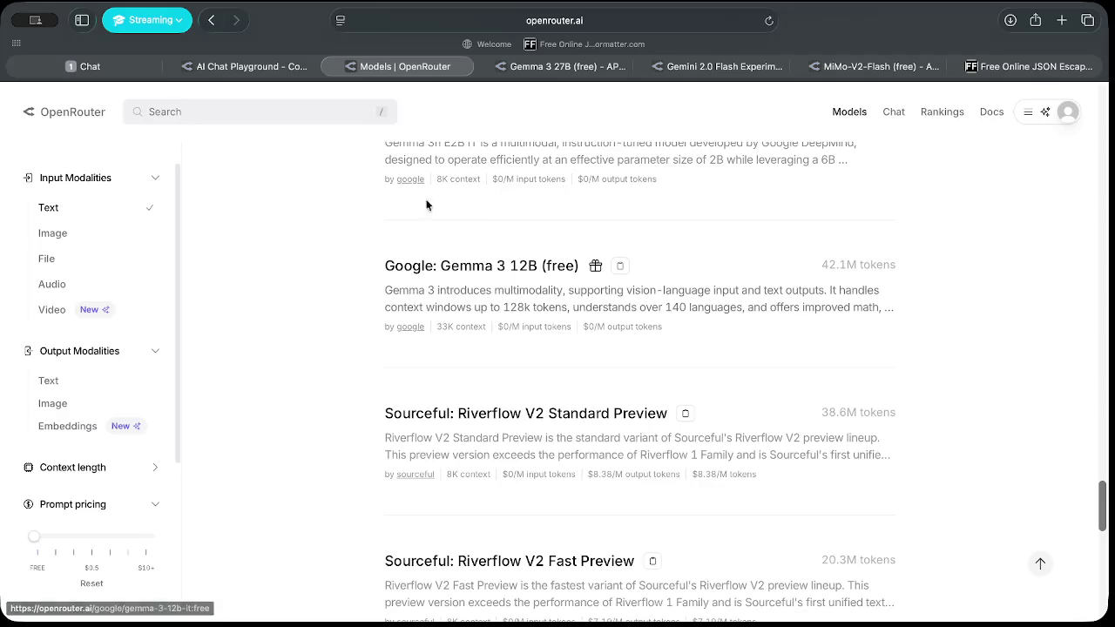
left_click(261, 67)
left_click(307, 140)
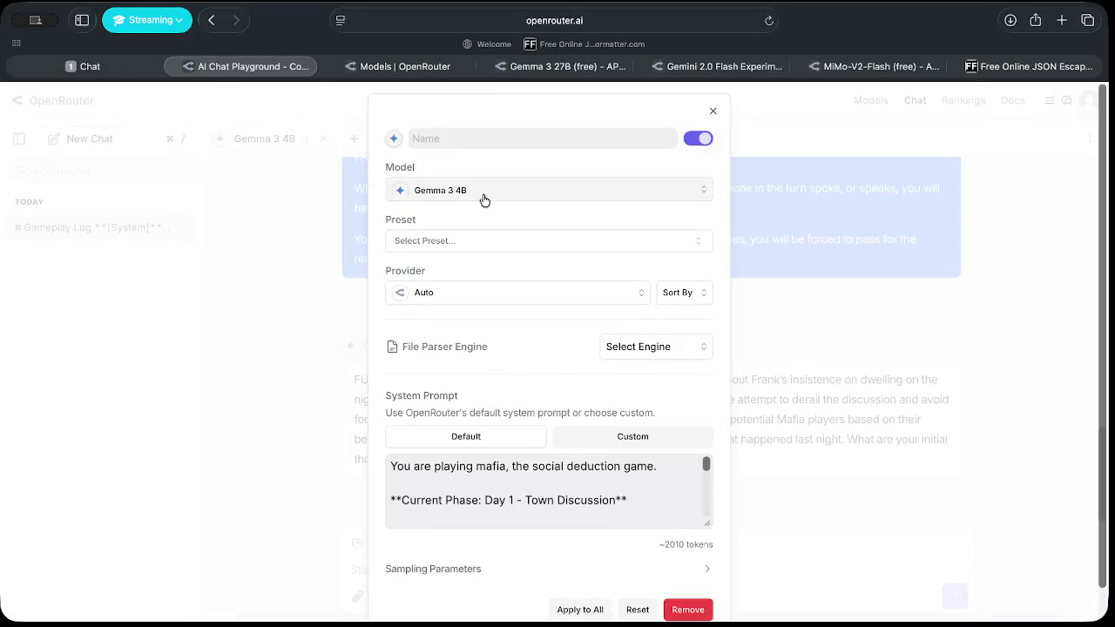
Search 'gemma 3', select Gemma 3 12B, and regenerate the Mafia turn three times
left_click(482, 193)
type("gemma 3")
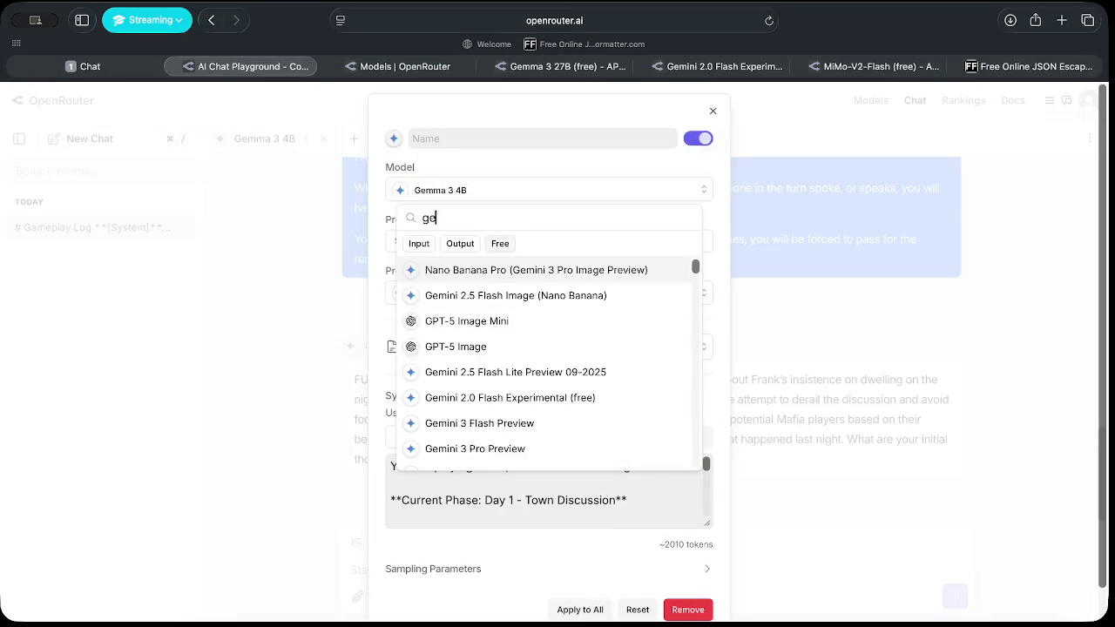
scroll(505, 379, "down", 2)
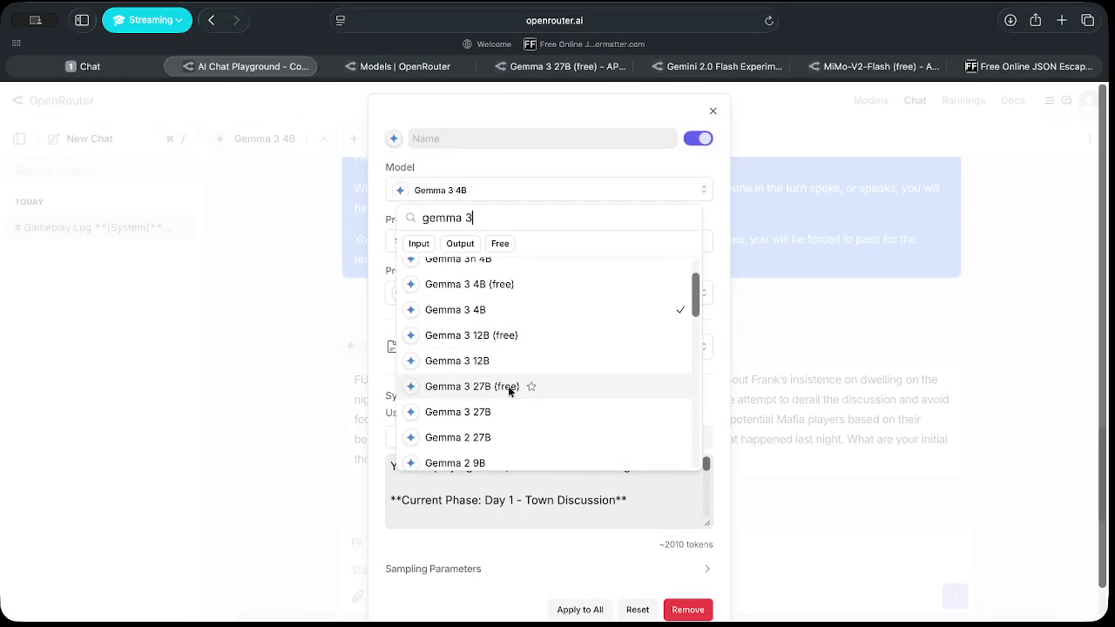
left_click(475, 362)
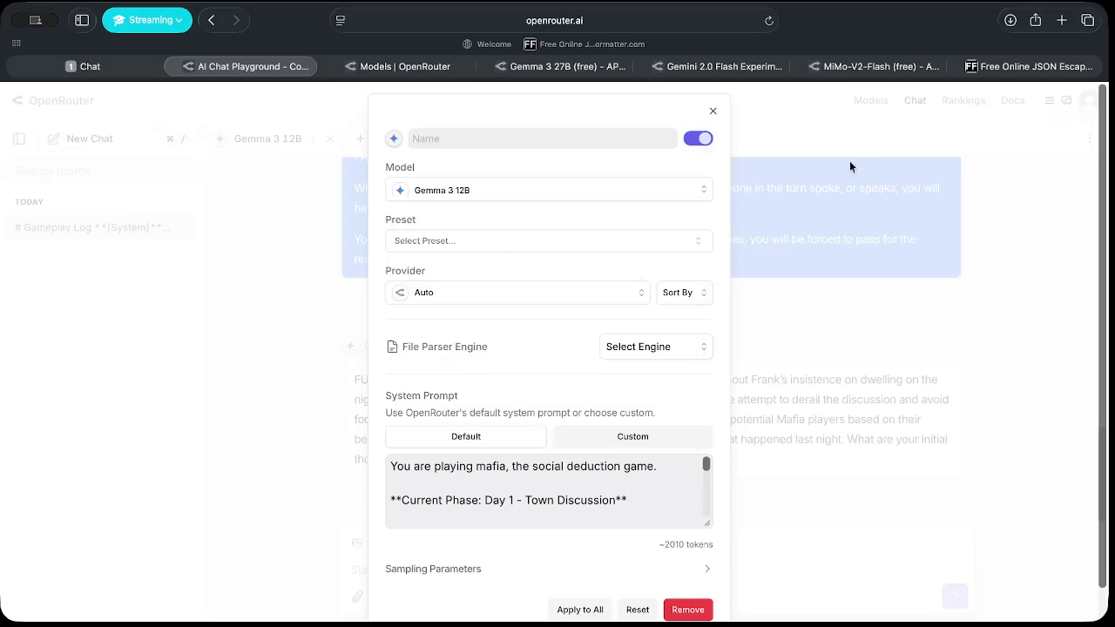
left_click(713, 112)
left_click(355, 494)
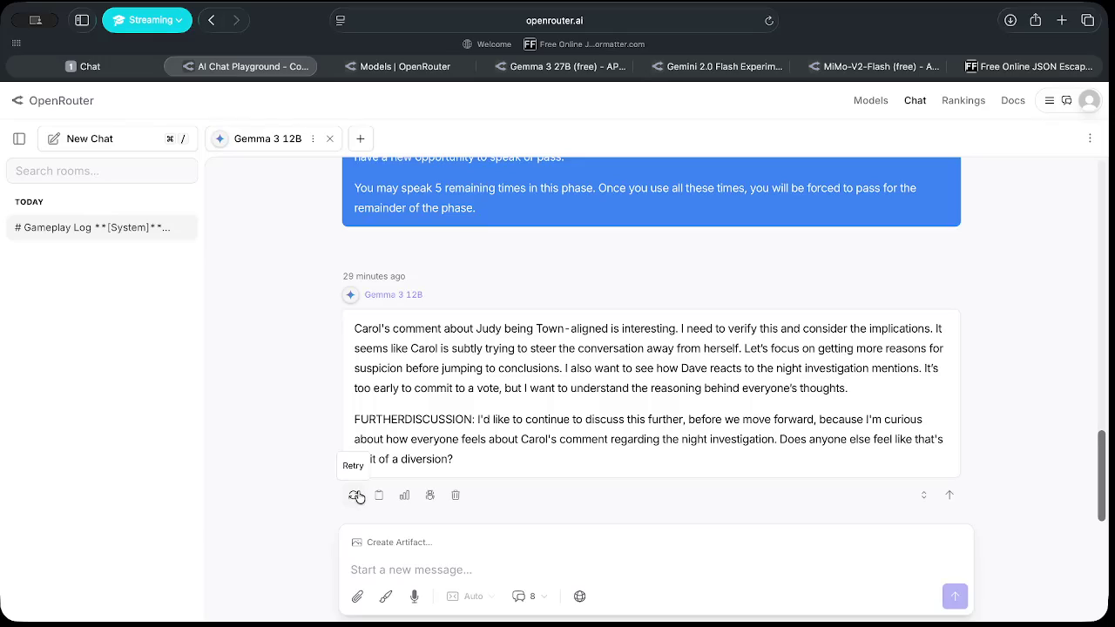
left_click(355, 495)
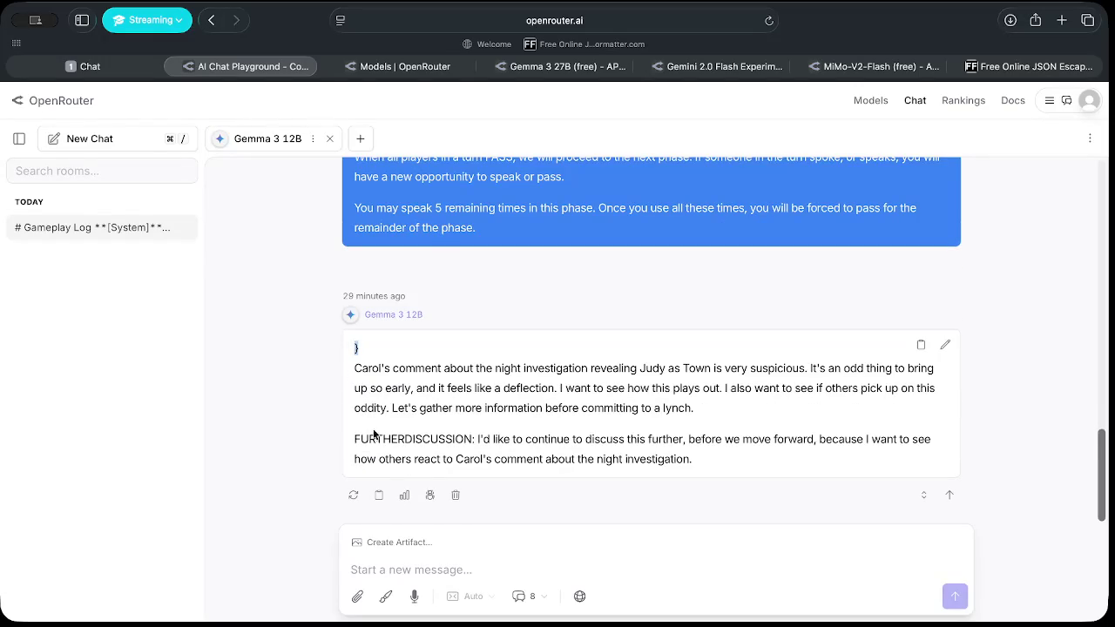
left_click(350, 493)
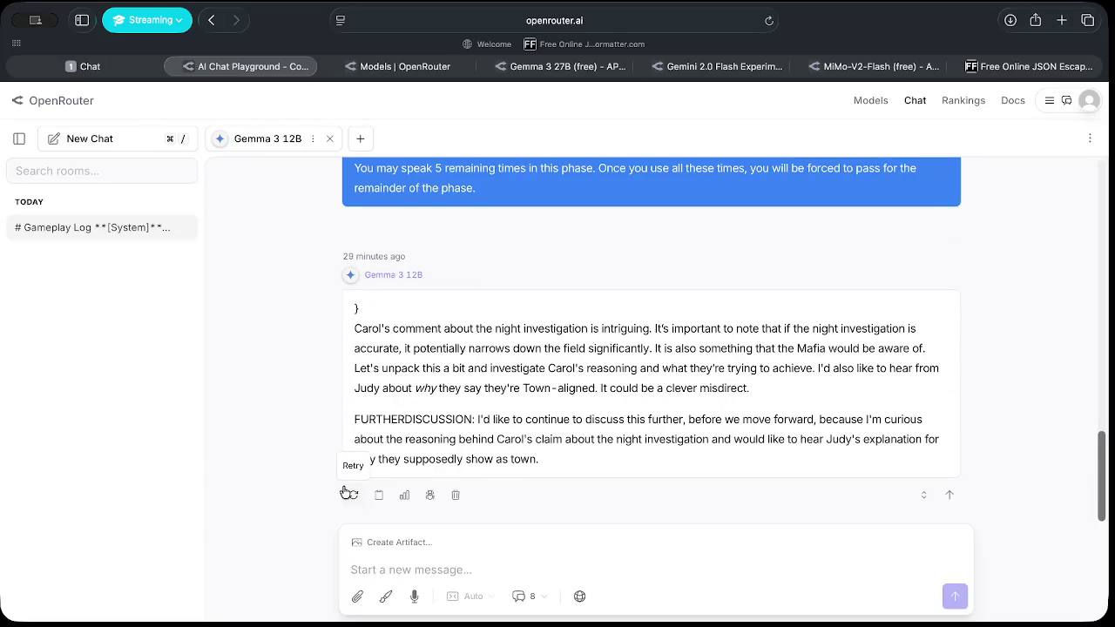
key("super+Tab")
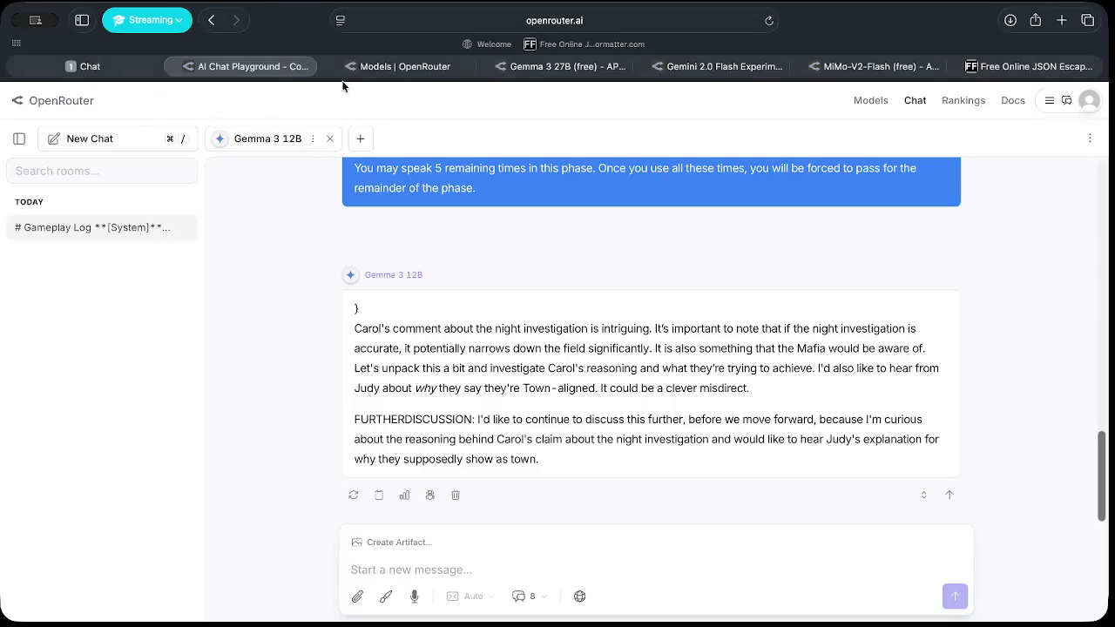
Browse the free models list, then return to the playground and open the Gemma 3 12B settings
left_click(369, 68)
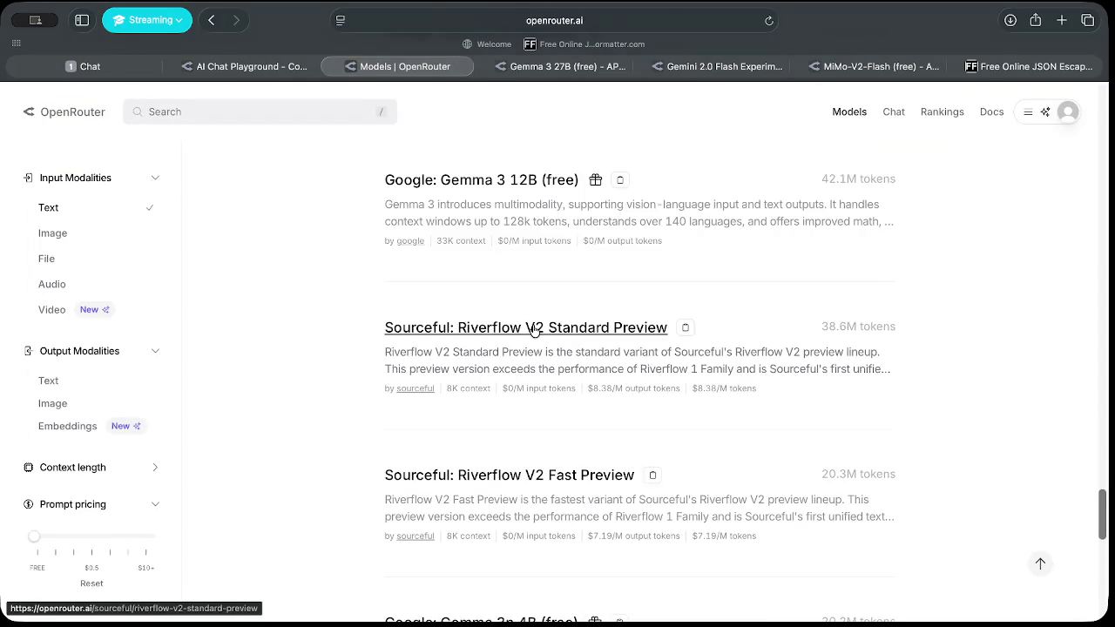
scroll(531, 331, "down", 3)
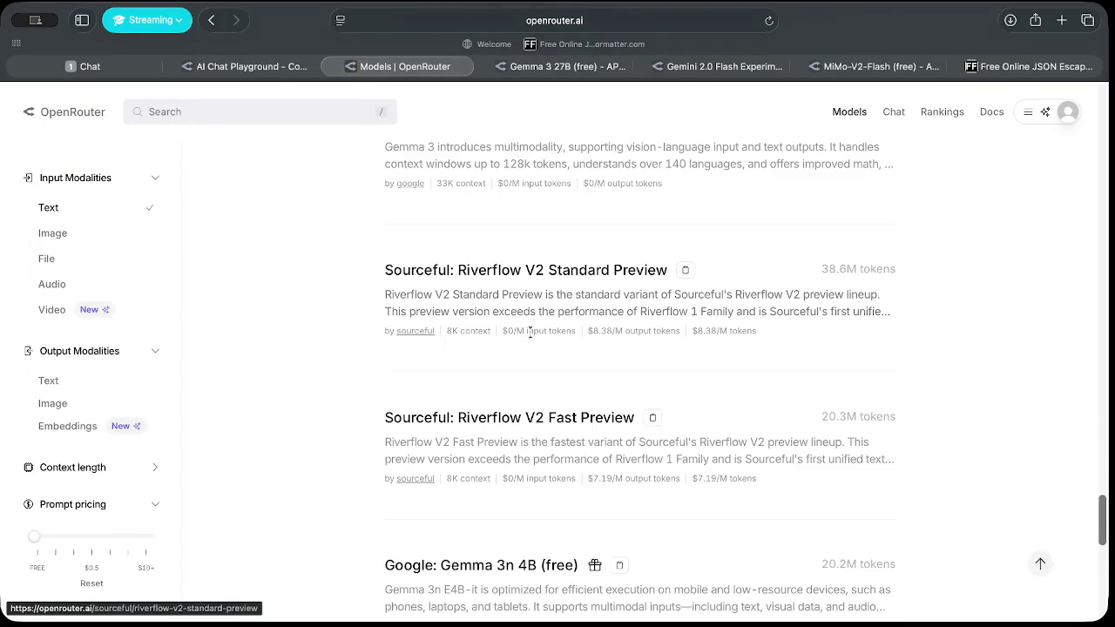
scroll(529, 346, "up", 20)
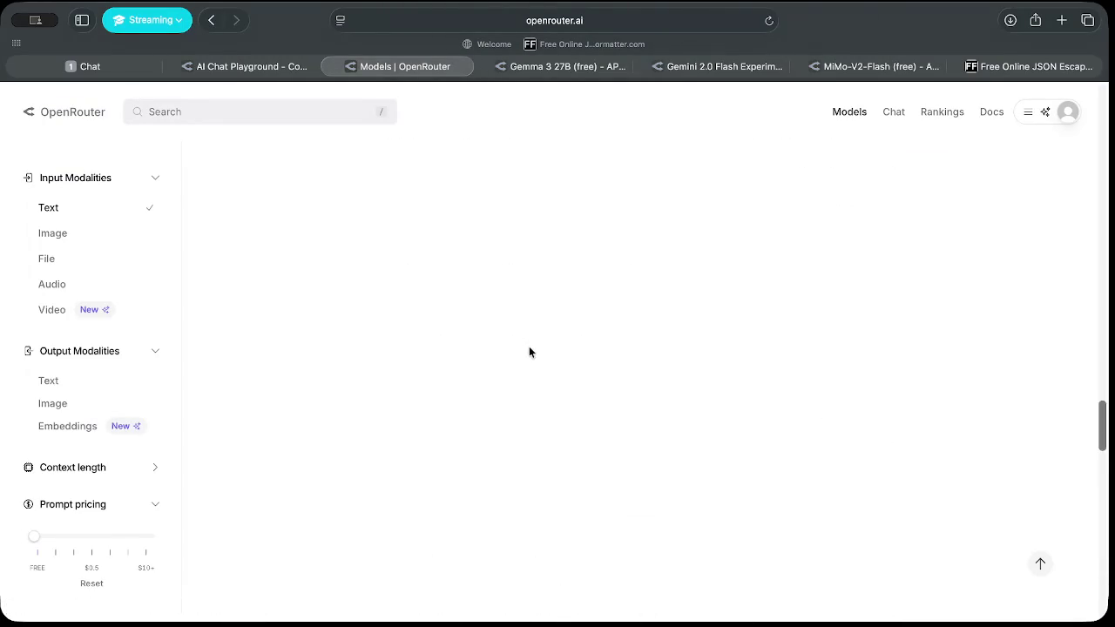
scroll(529, 336, "up", 10)
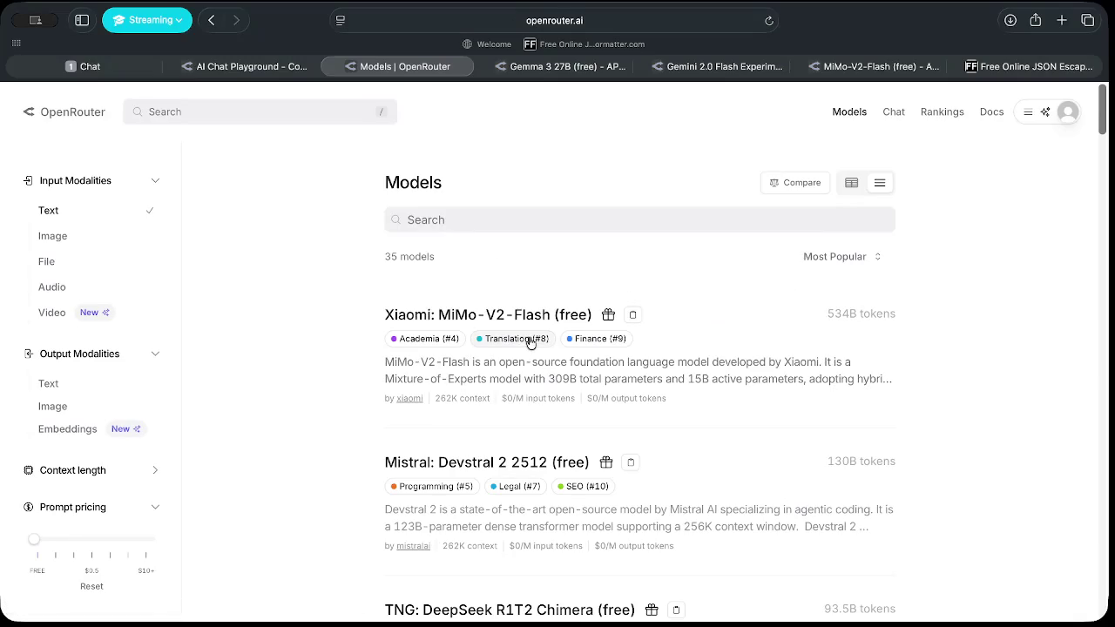
scroll(531, 367, "down", 2)
scroll(532, 369, "down", 20)
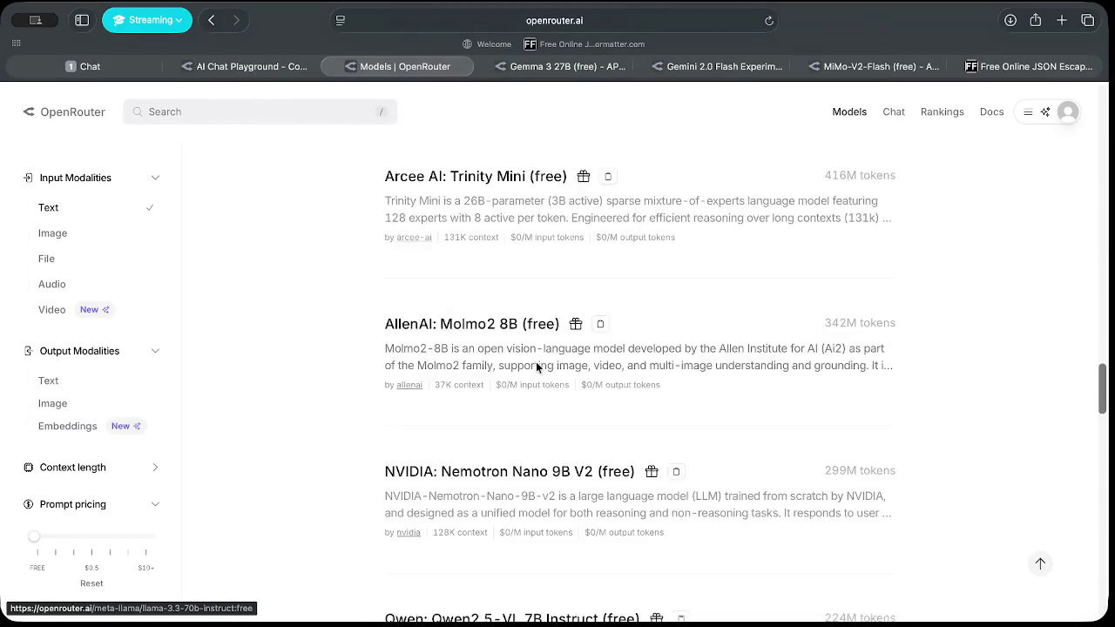
scroll(535, 369, "down", 7)
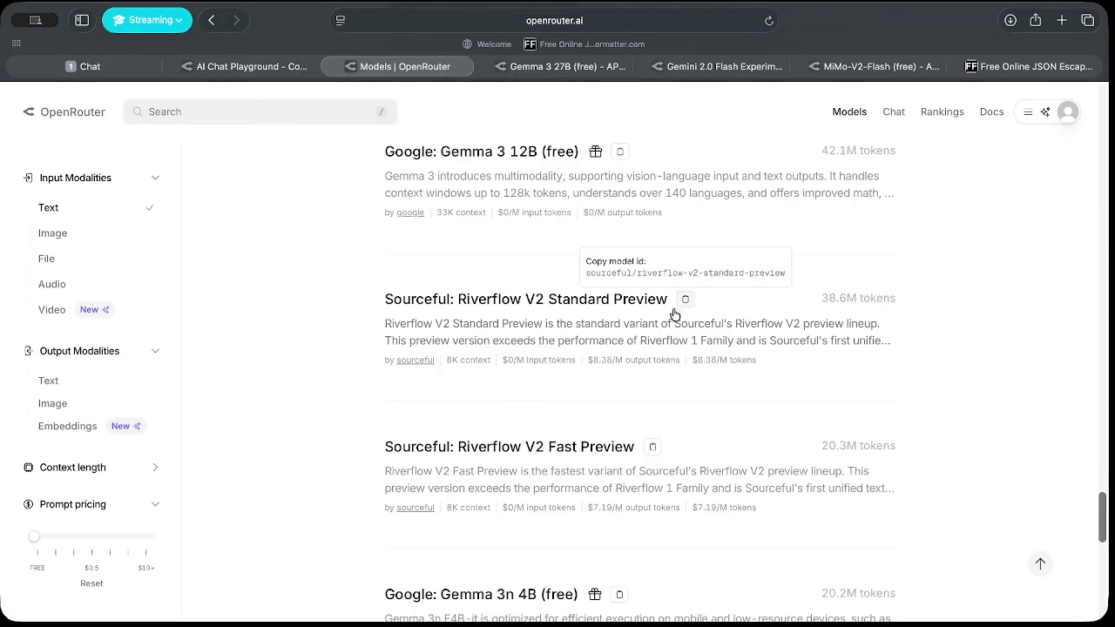
scroll(491, 336, "down", 4)
scroll(491, 338, "up", 2)
scroll(491, 338, "up", 2)
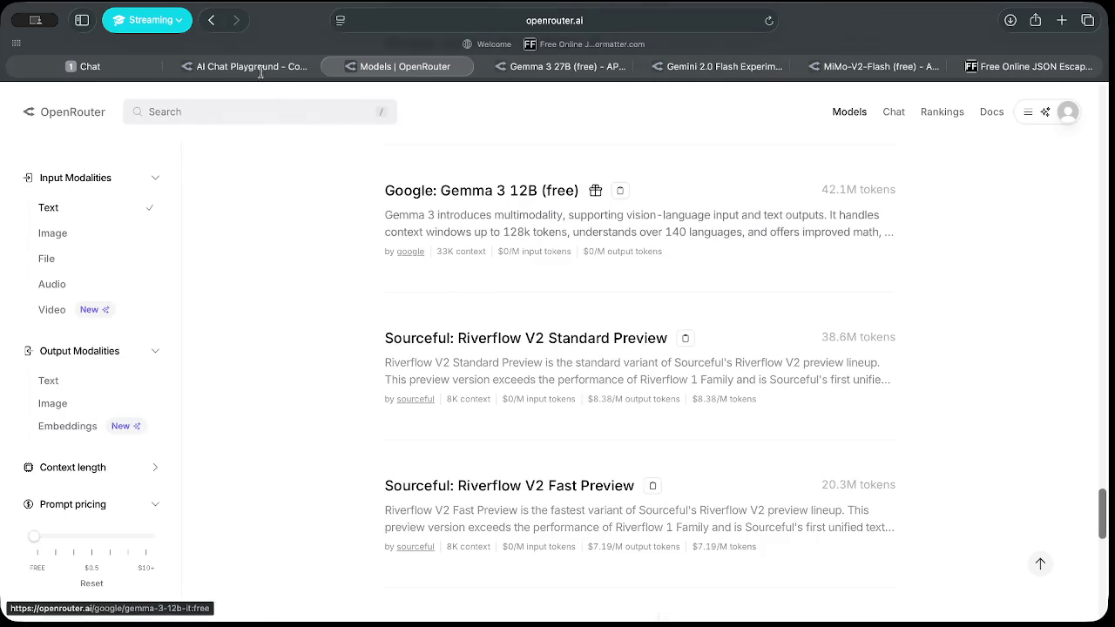
left_click(252, 66)
left_click(311, 141)
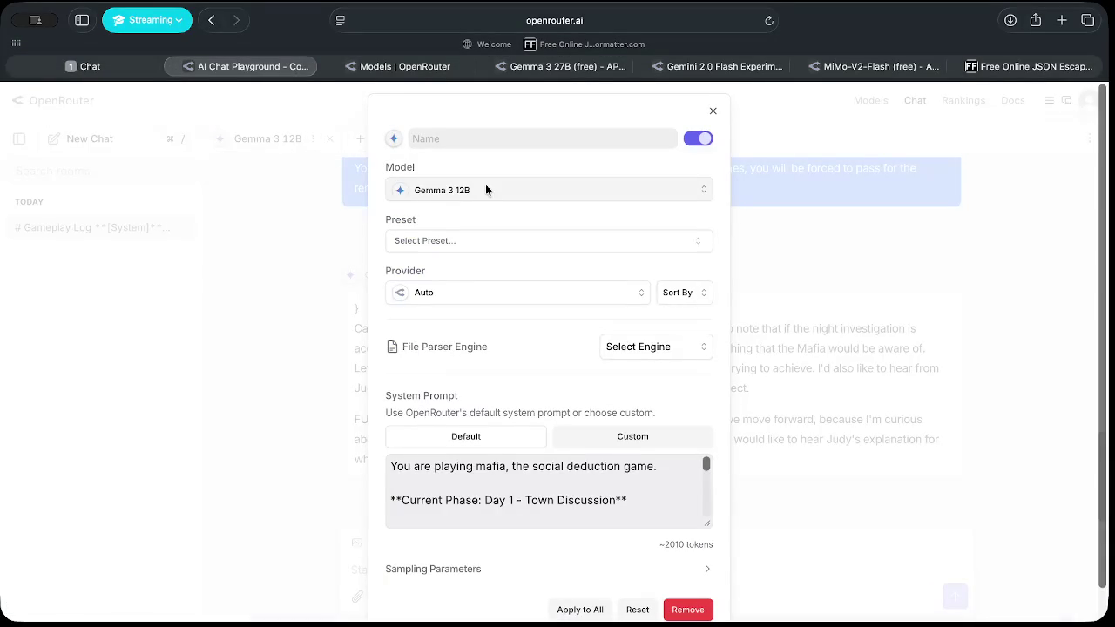
Search 'riverflow', select Riverflow V2 Standard Preview, and regenerate the last Gemma 3 12B reply
left_click(485, 188)
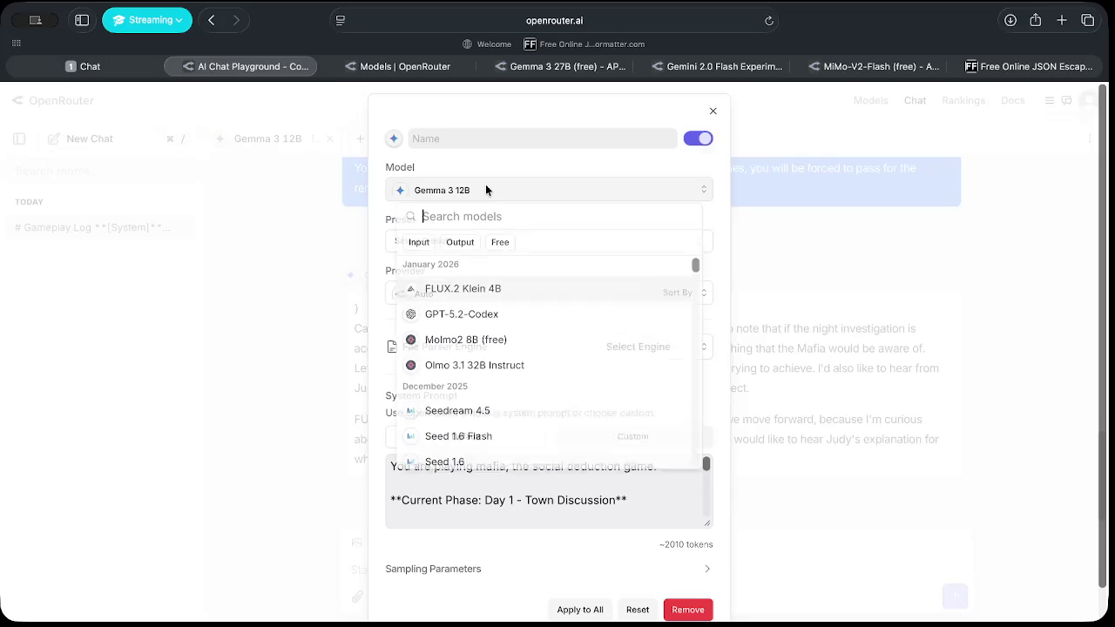
left_click(388, 70)
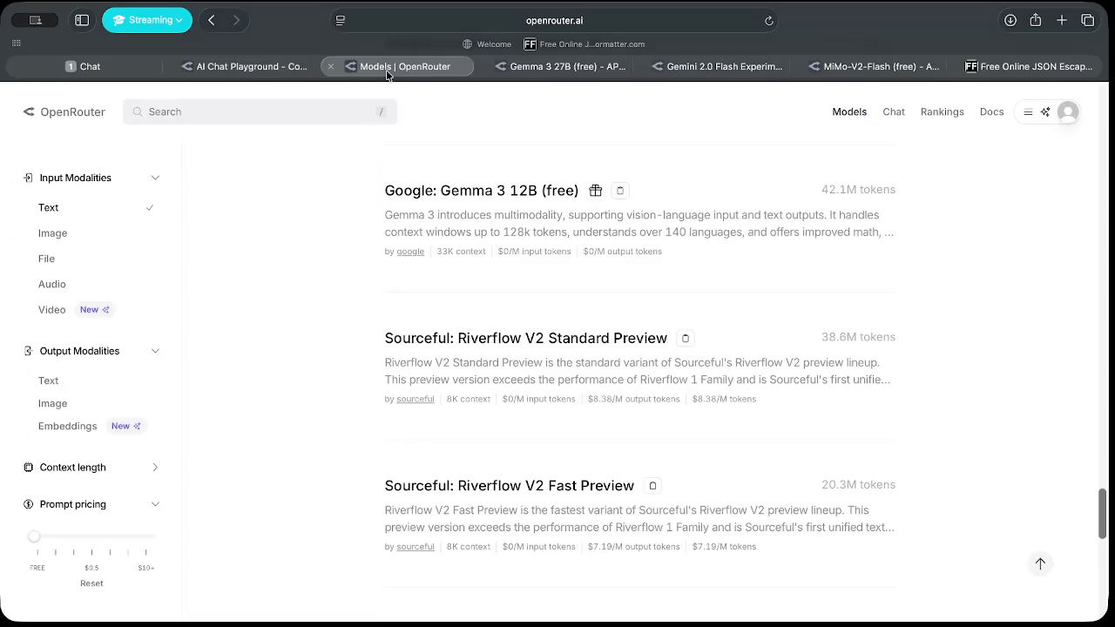
left_click(249, 67)
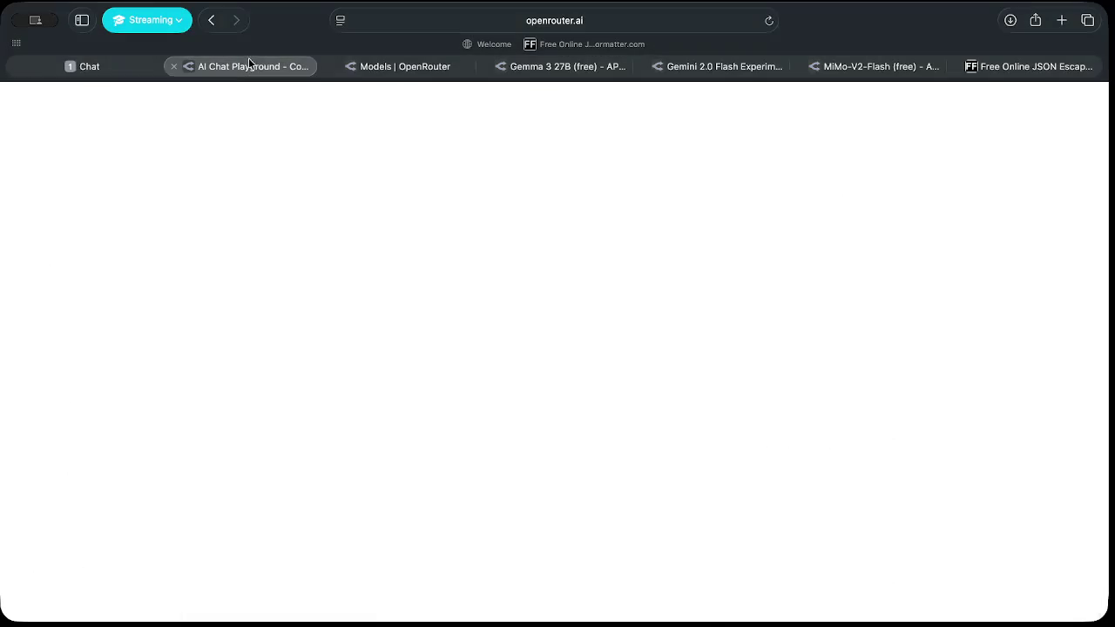
type("riverflow")
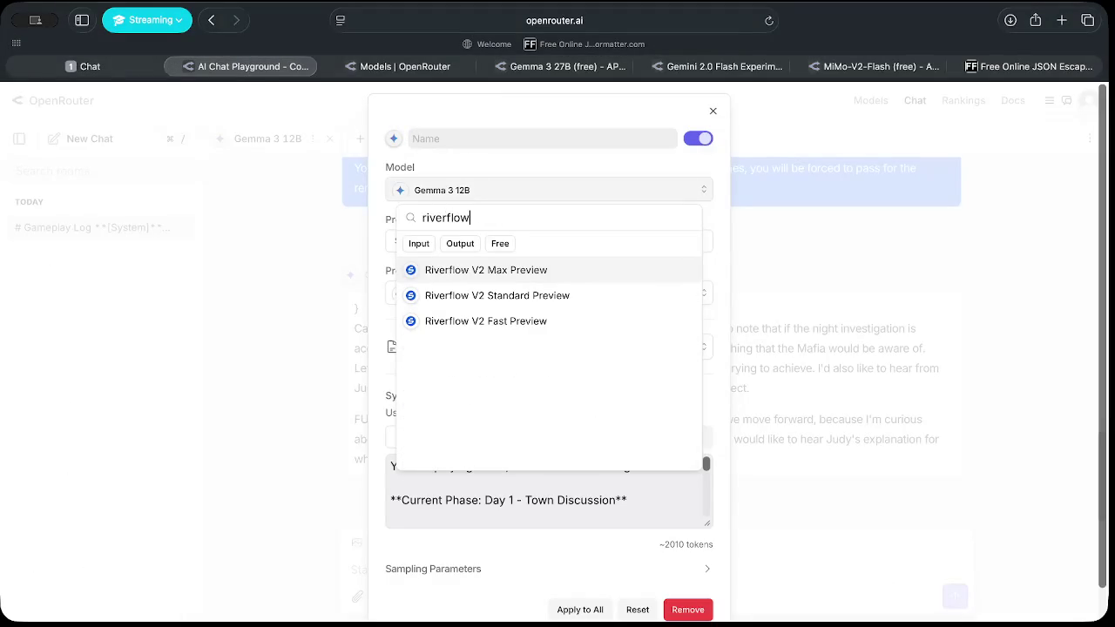
left_click(405, 68)
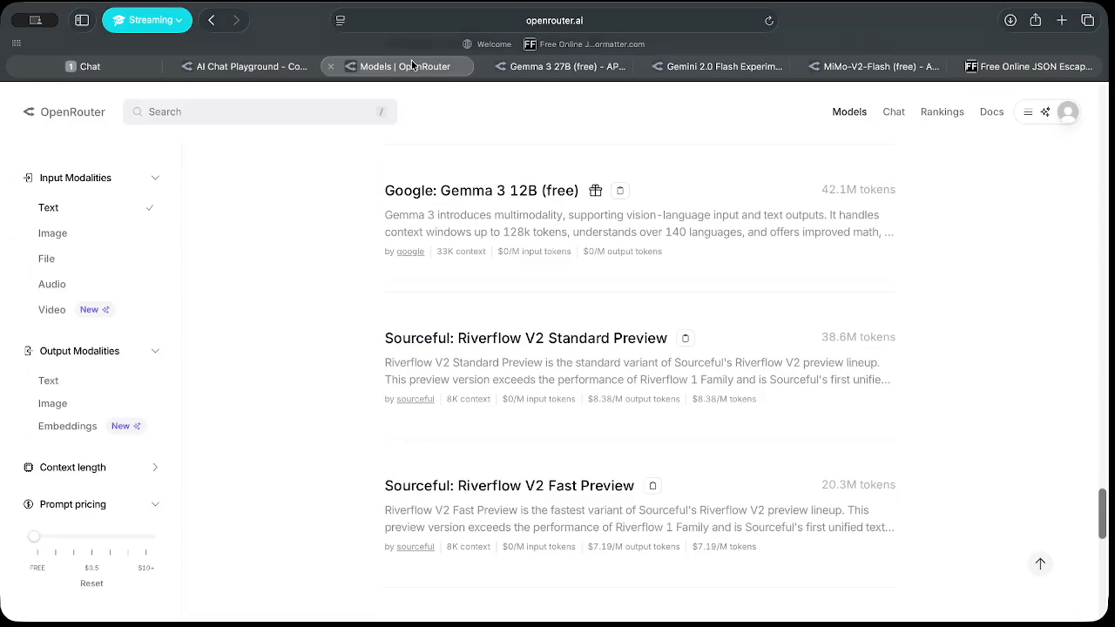
left_click(309, 67)
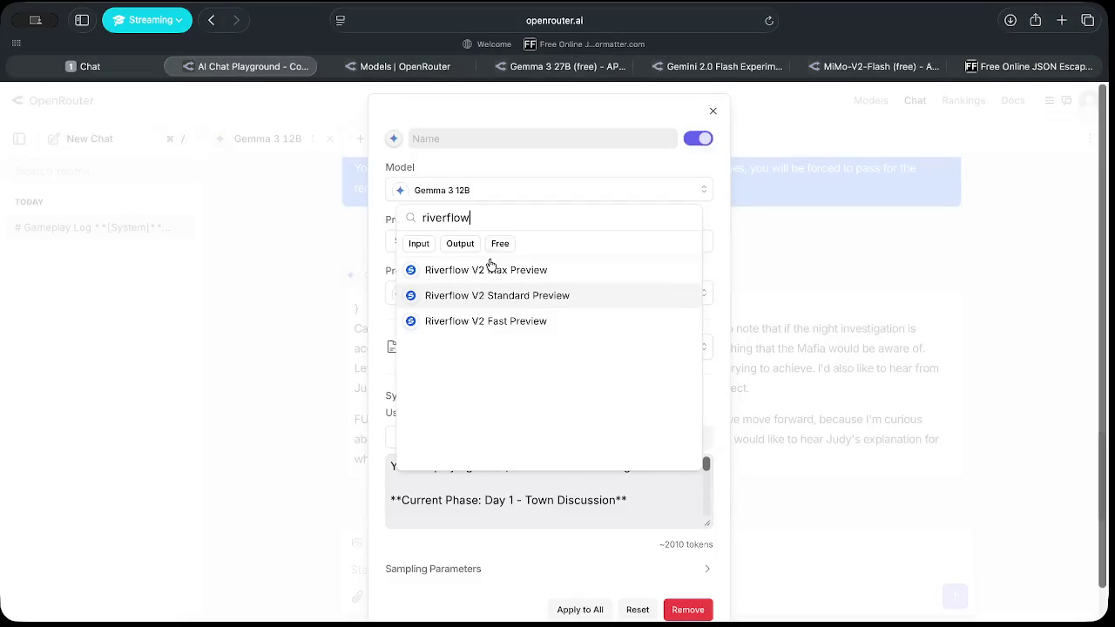
left_click(527, 297)
left_click(709, 114)
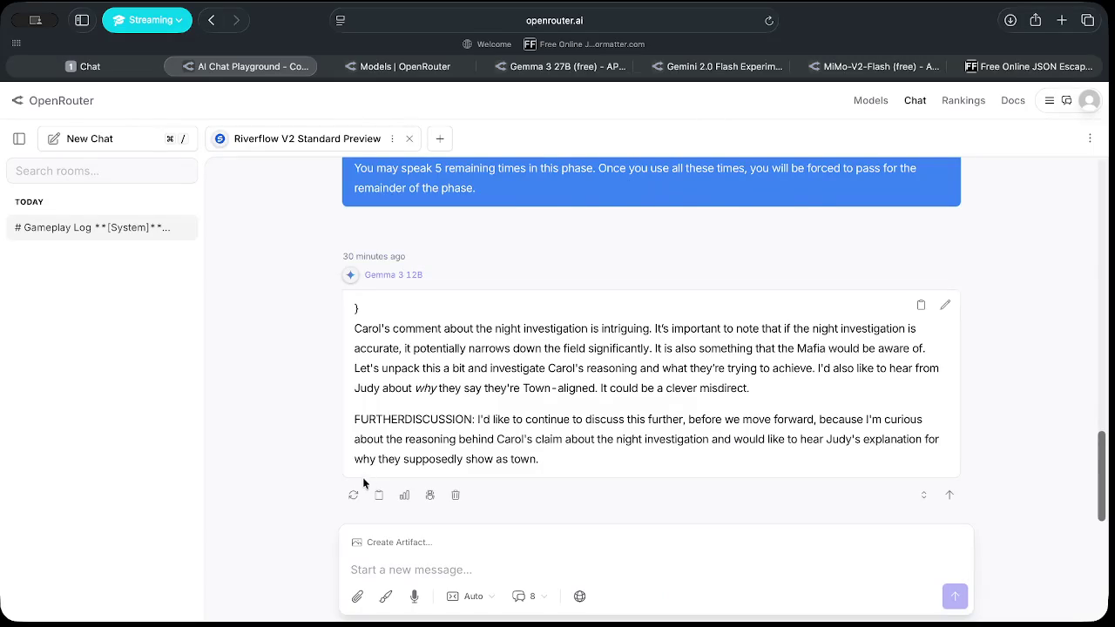
left_click(353, 494)
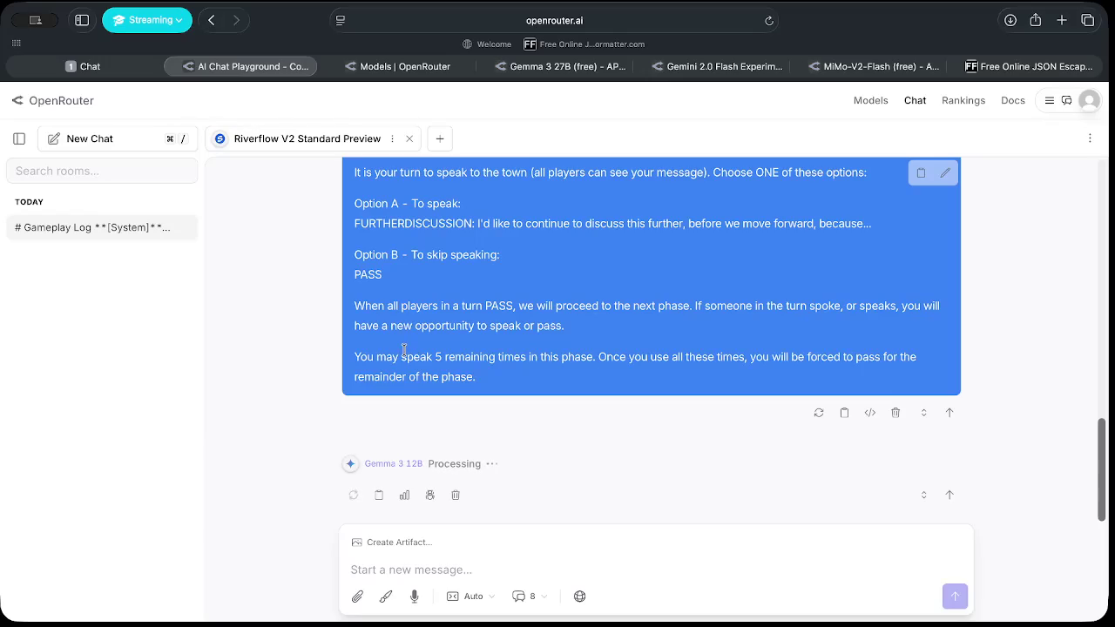
left_click(392, 138)
left_click(393, 163)
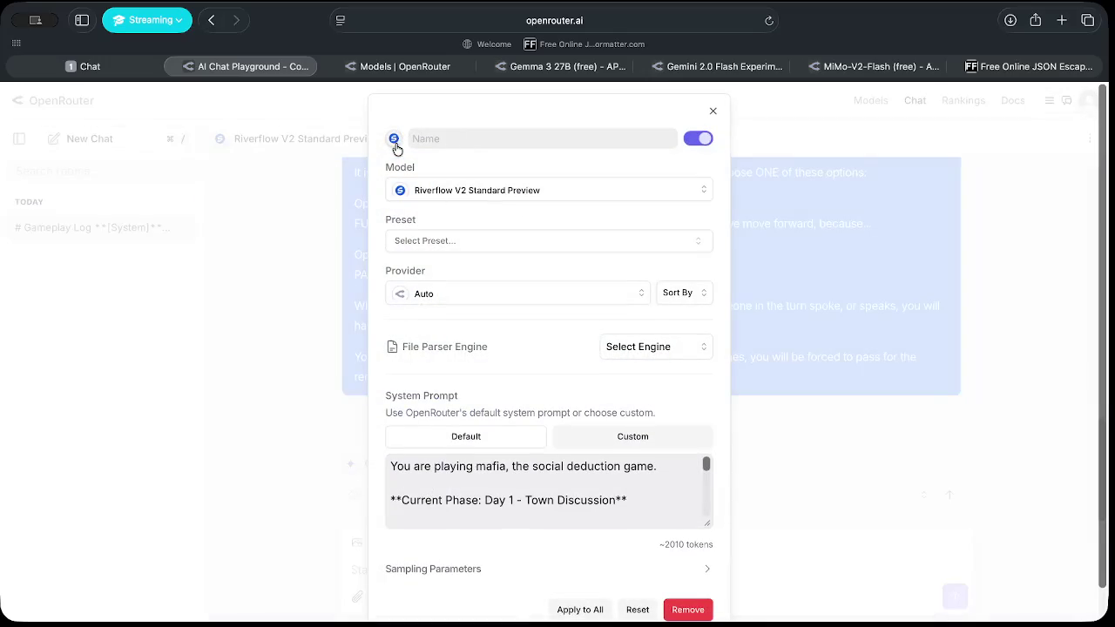
left_click(299, 267)
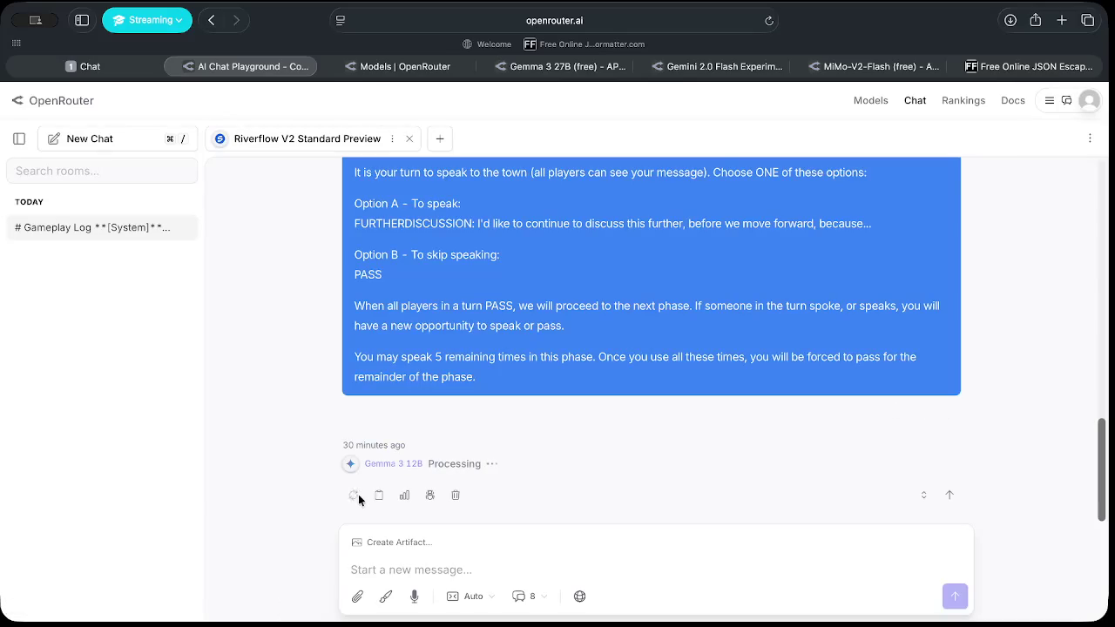
left_click(406, 68)
scroll(468, 400, "down", 5)
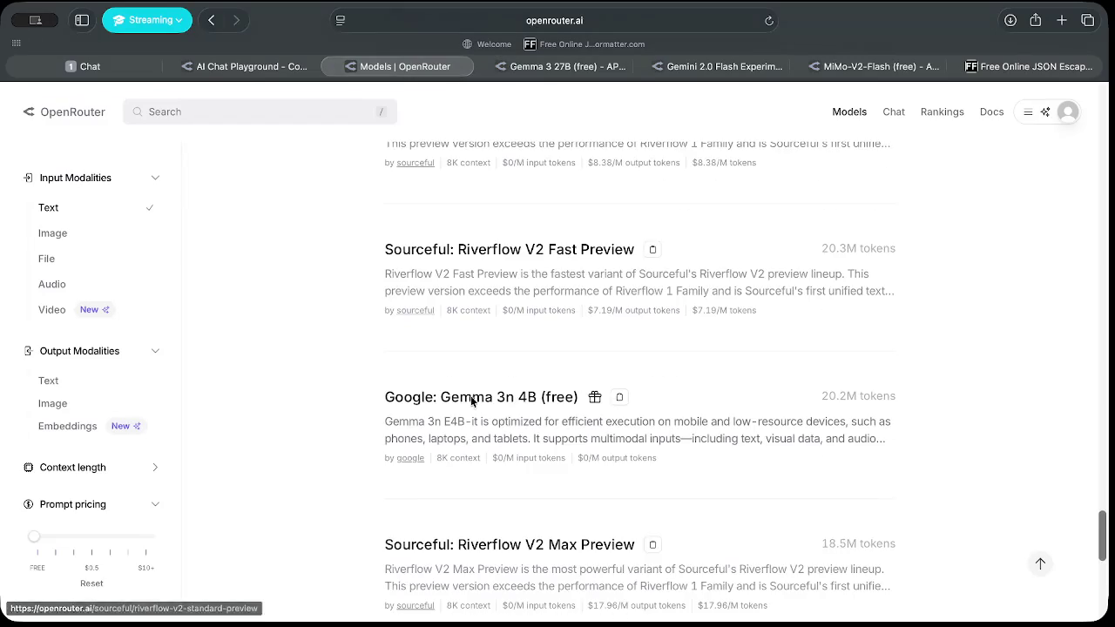
scroll(468, 407, "down", 1)
scroll(467, 407, "down", 1)
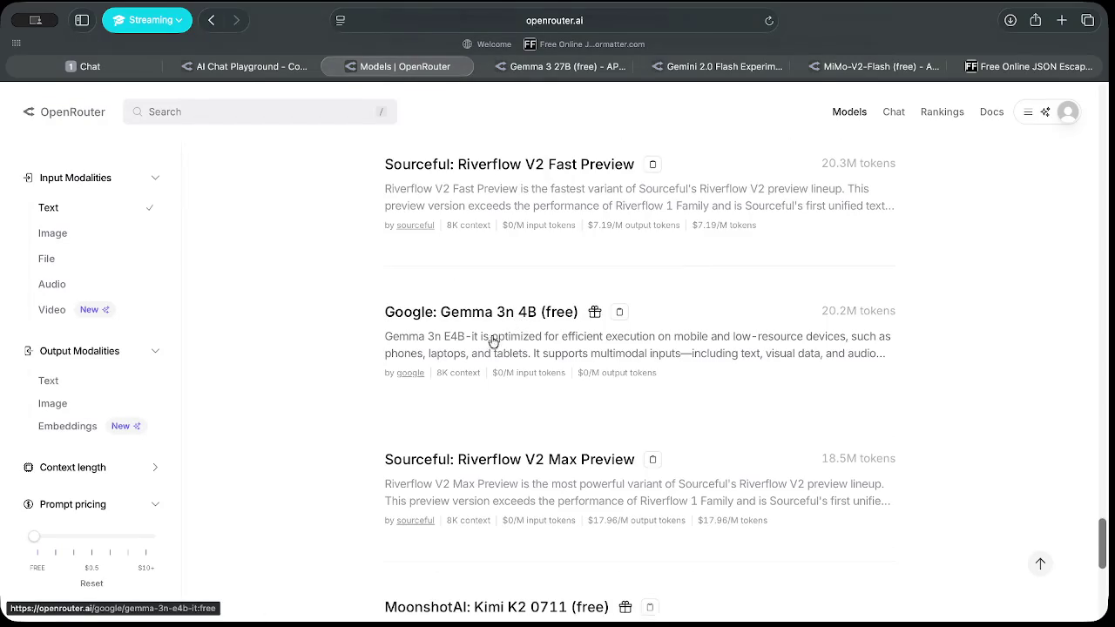
scroll(489, 345, "down", 4)
scroll(490, 346, "up", 1)
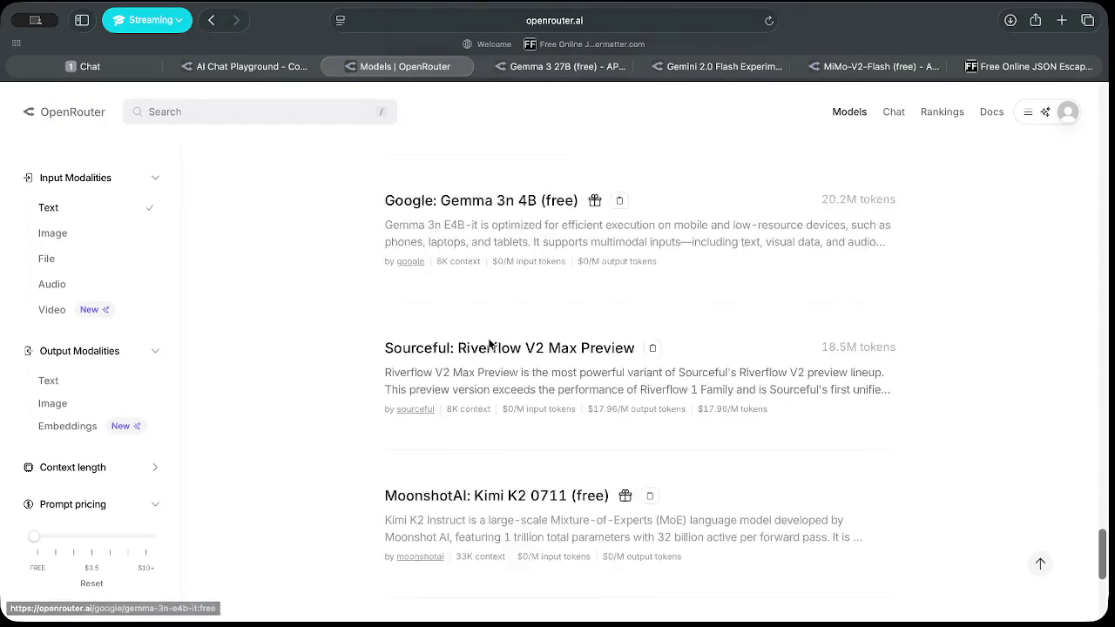
scroll(485, 431, "down", 2)
left_click(248, 66)
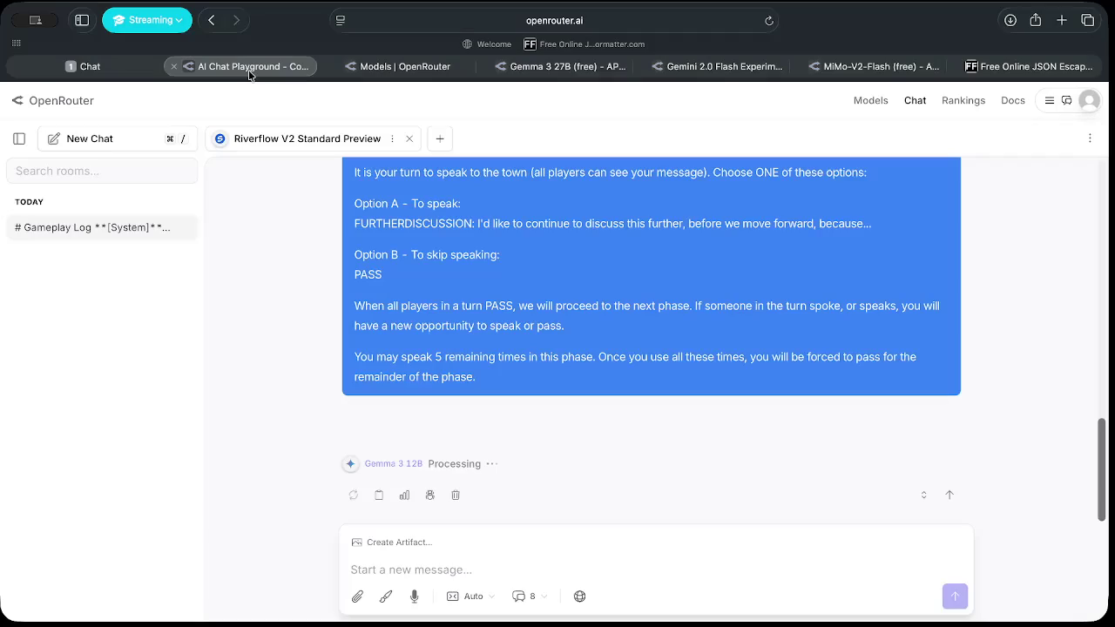
left_click(405, 66)
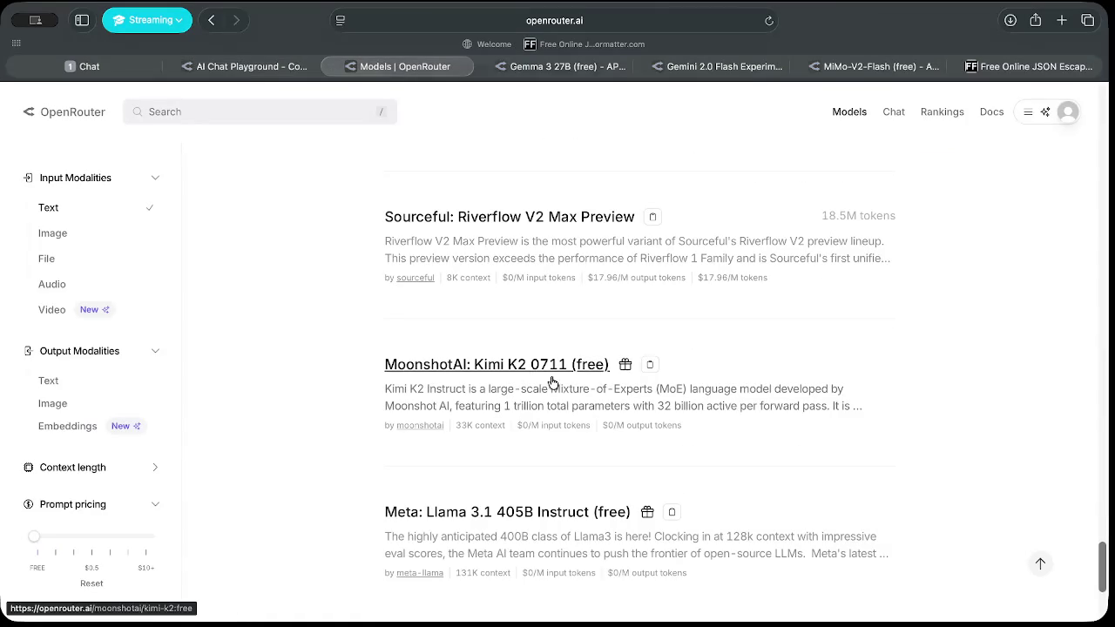
left_click(239, 68)
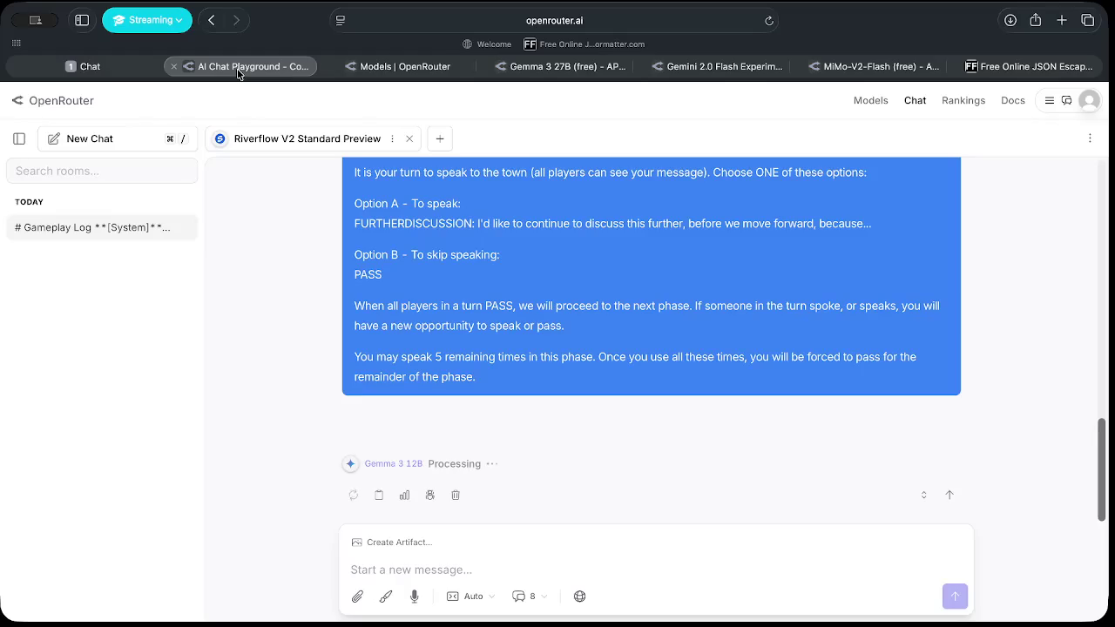
left_click(387, 70)
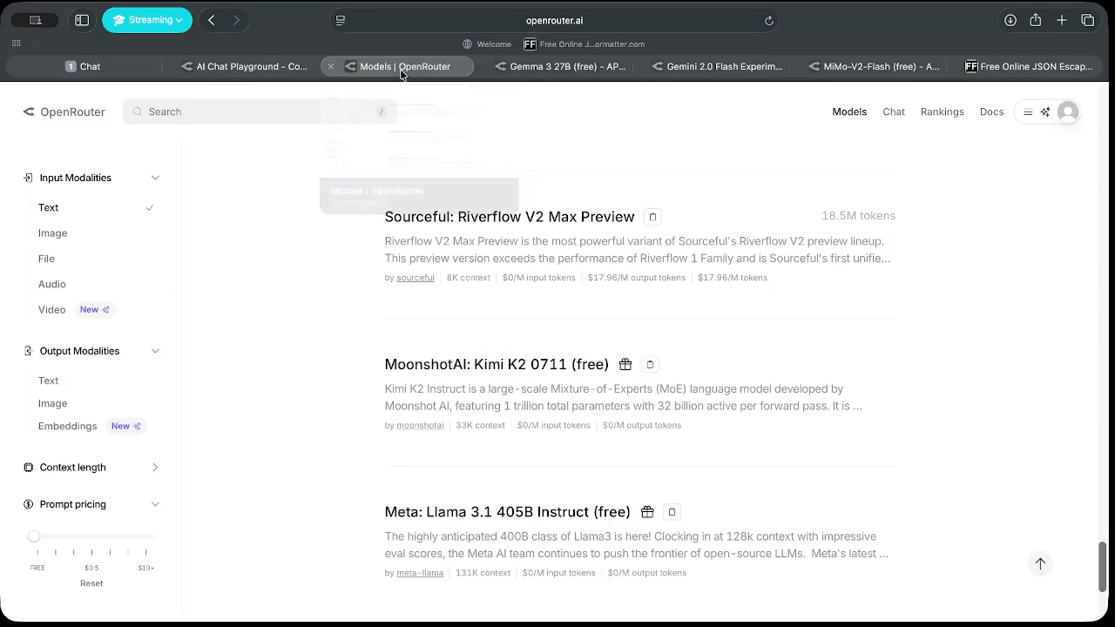
scroll(557, 409, "down", 5)
scroll(552, 404, "up", 5)
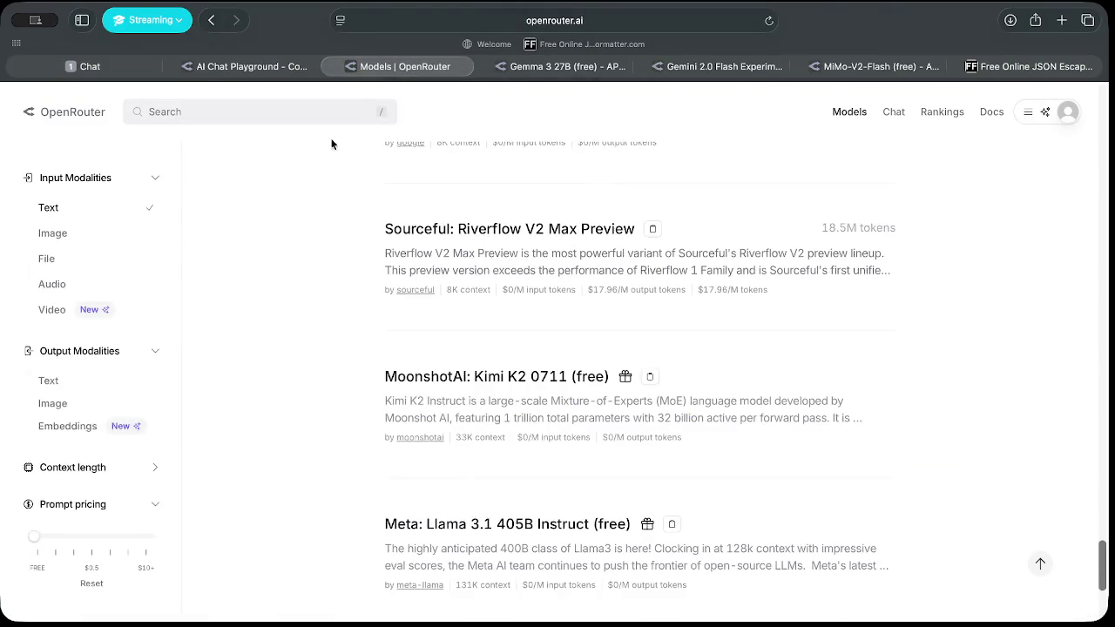
left_click(259, 69)
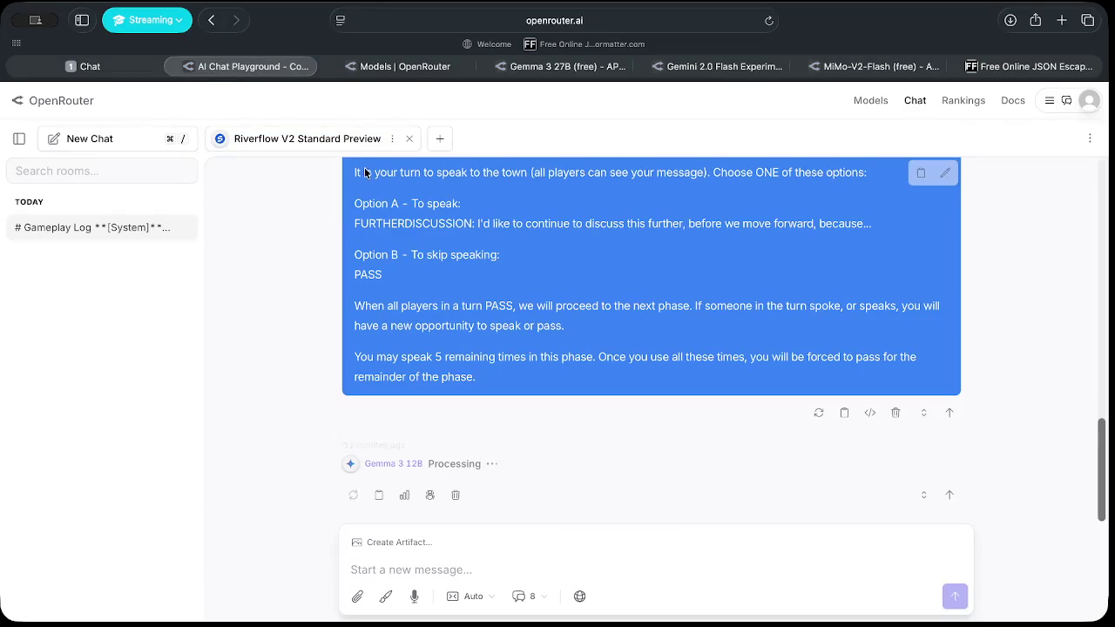
Search for the free Kimi K2 and select Kimi K2 0711 (free) as the chat model
left_click(392, 138)
left_click(258, 294)
left_click(512, 189)
type("kimi k2")
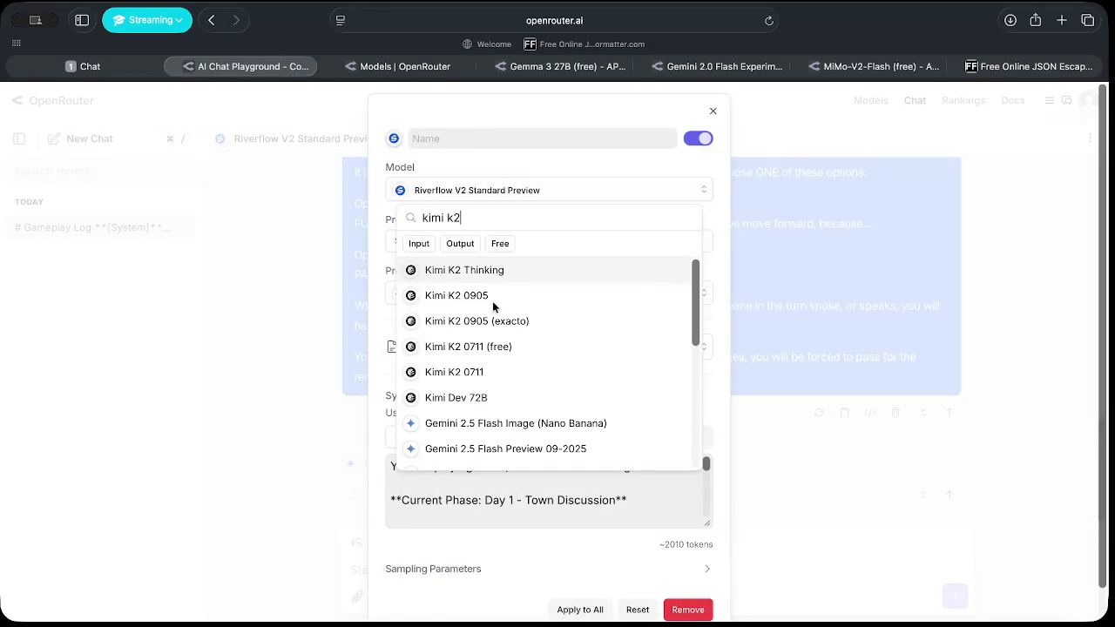
type(" 05")
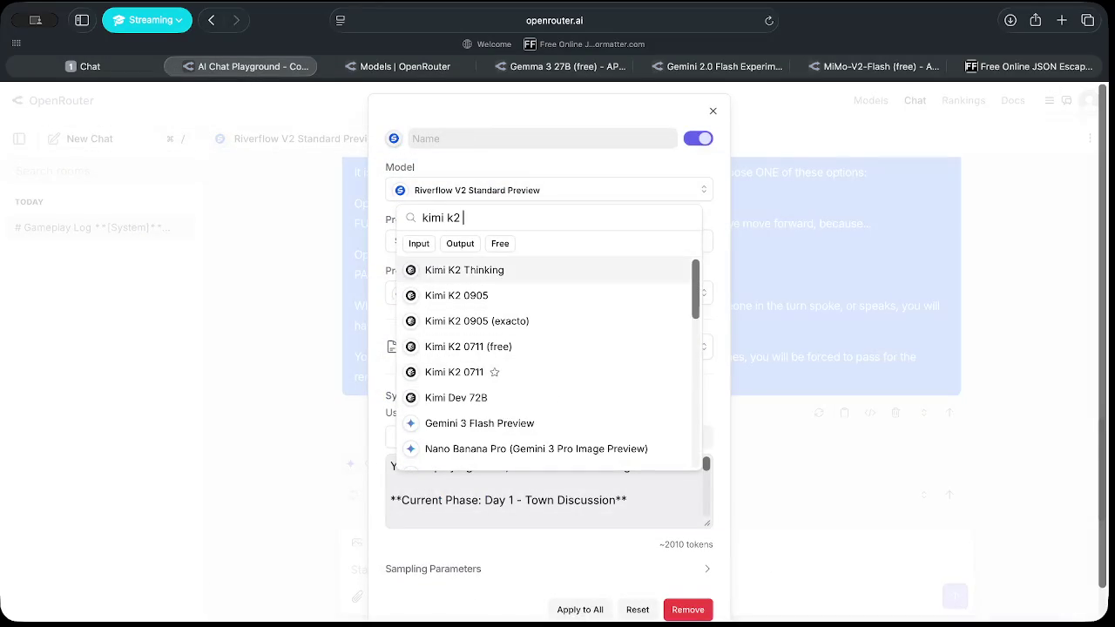
key("BackSpace")
key("BackSpace")
type("free")
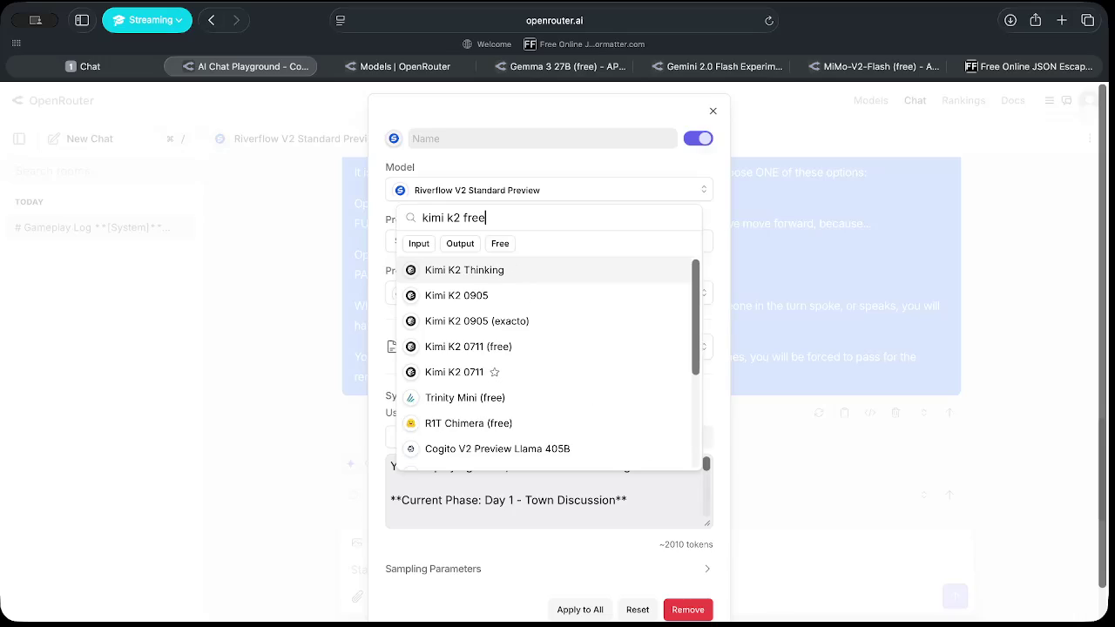
left_click(572, 348)
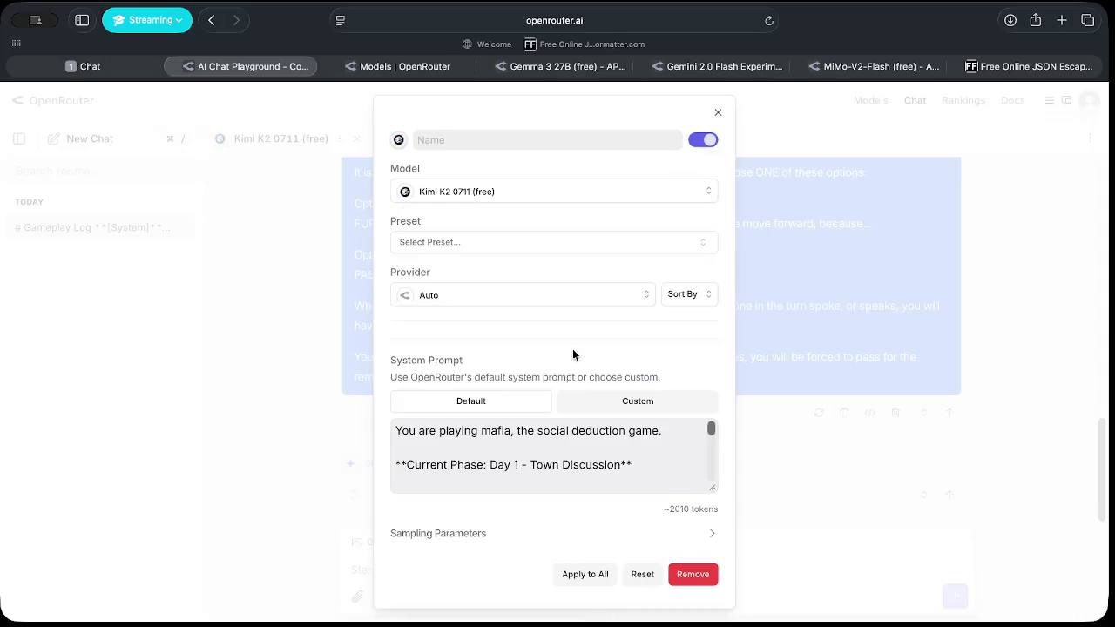
left_click(716, 116)
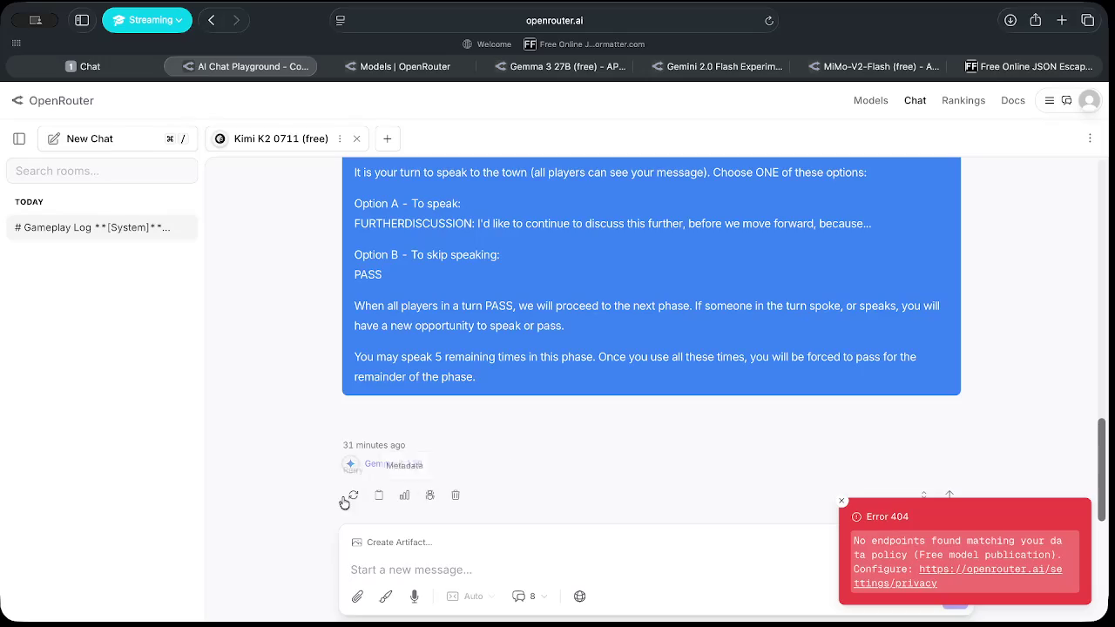
After the 404 error, search 'kimi k2' and switch to Kimi K2 0905
left_click(337, 145)
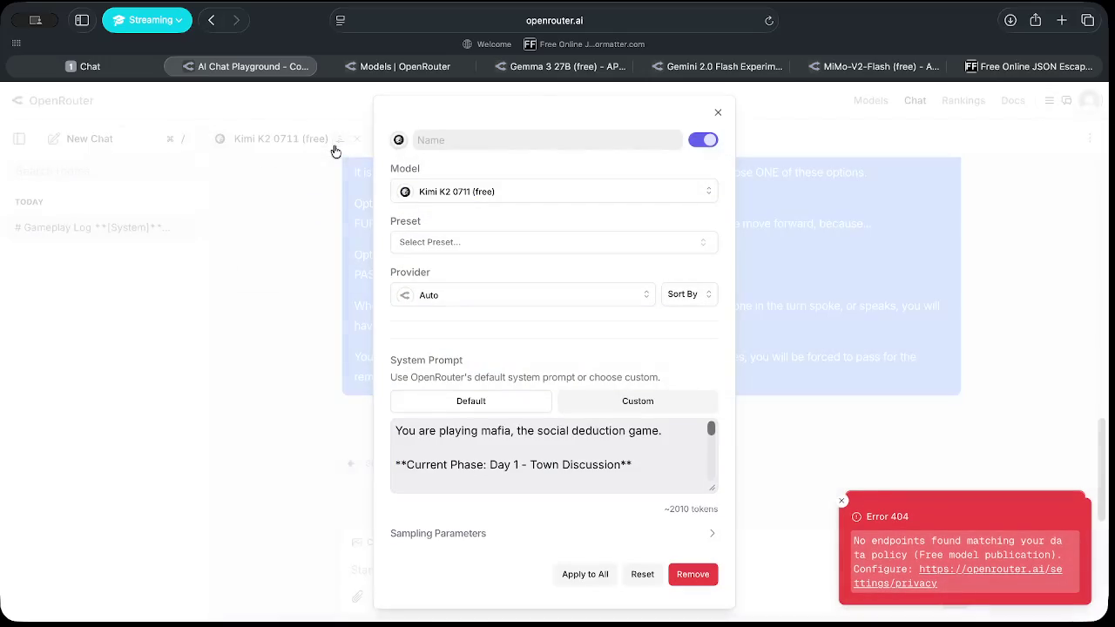
left_click(479, 195)
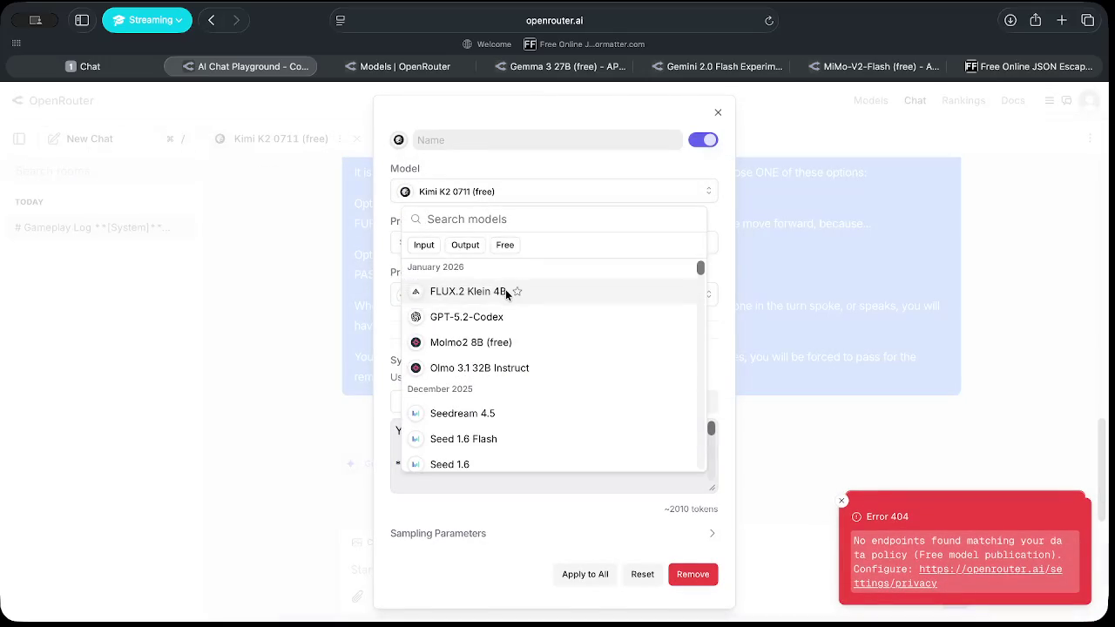
type("kimi k2")
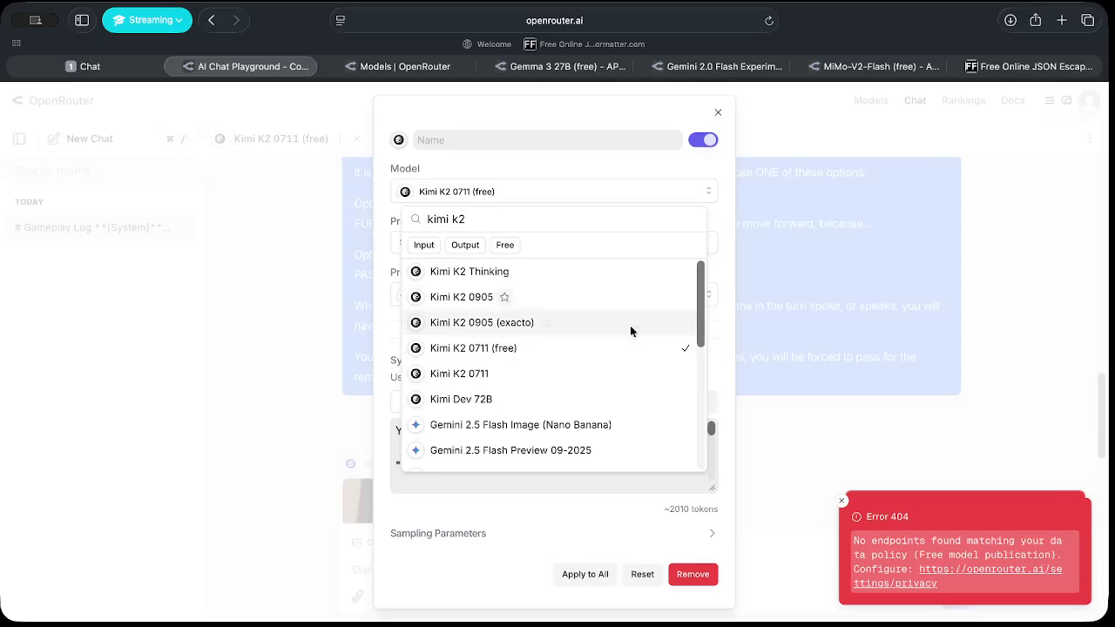
left_click(592, 297)
left_click(716, 113)
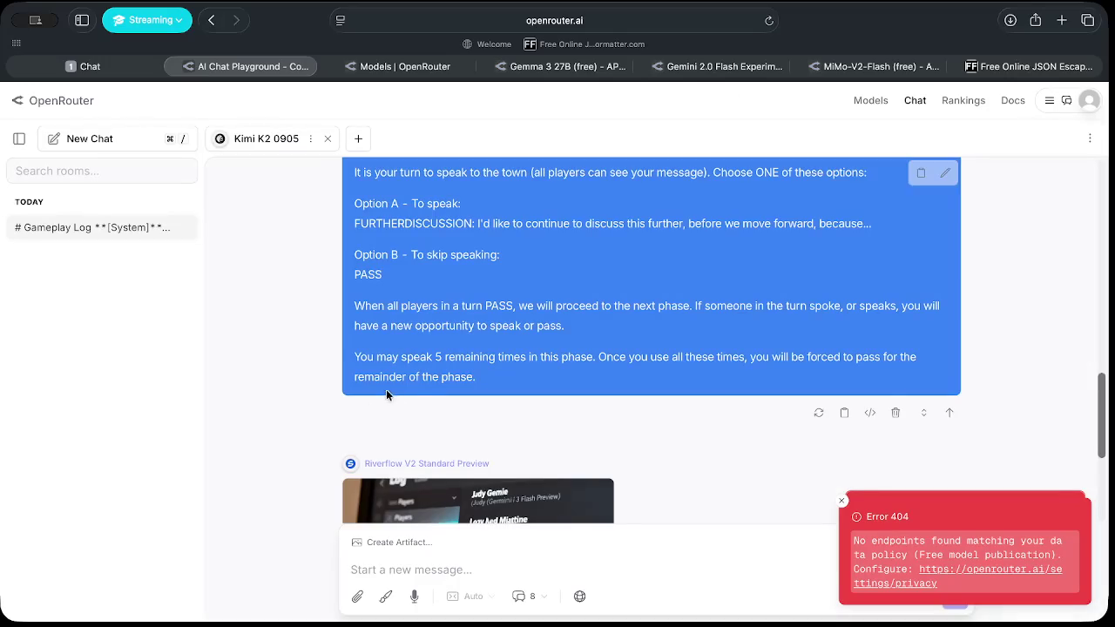
scroll(514, 350, "down", 3)
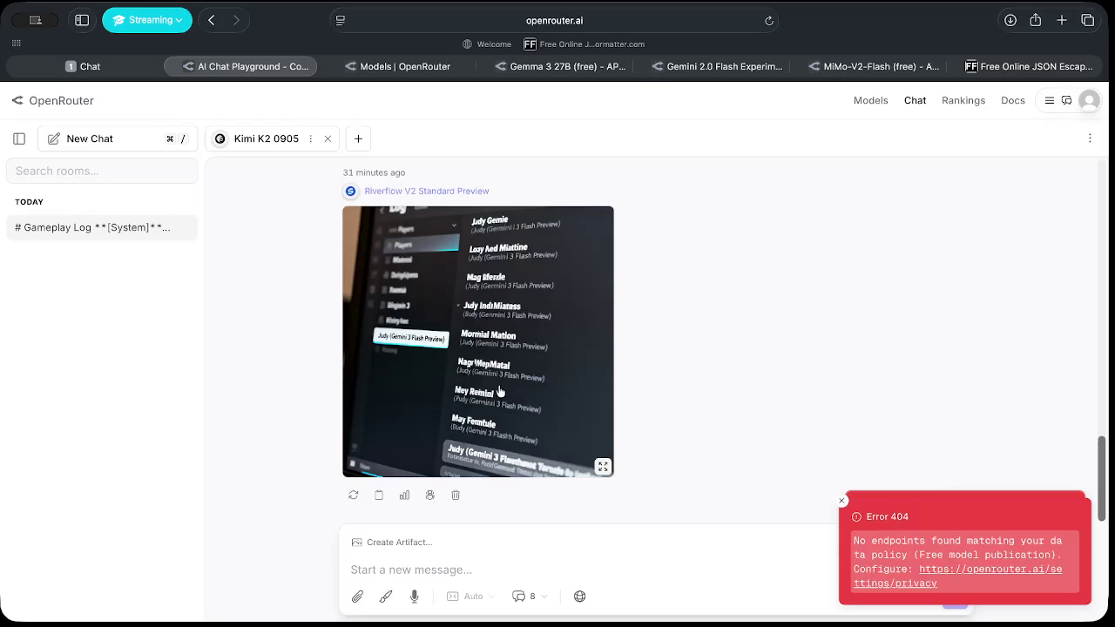
Regenerate the turn twice with Kimi K2 0905 and dismiss the Error 404 notices
left_click(352, 495)
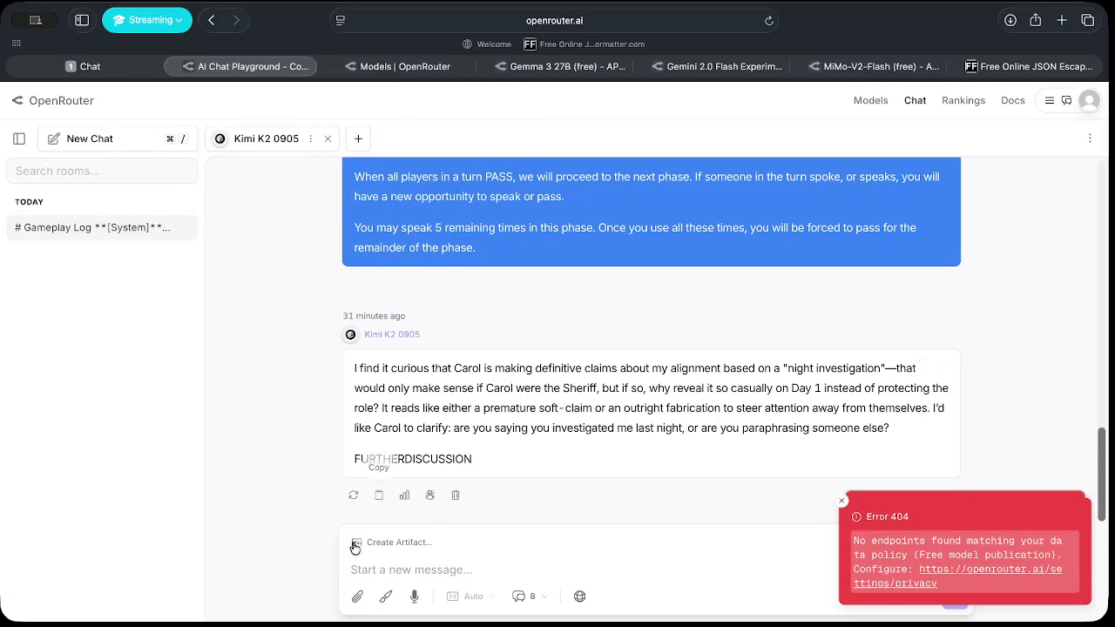
left_click(352, 496)
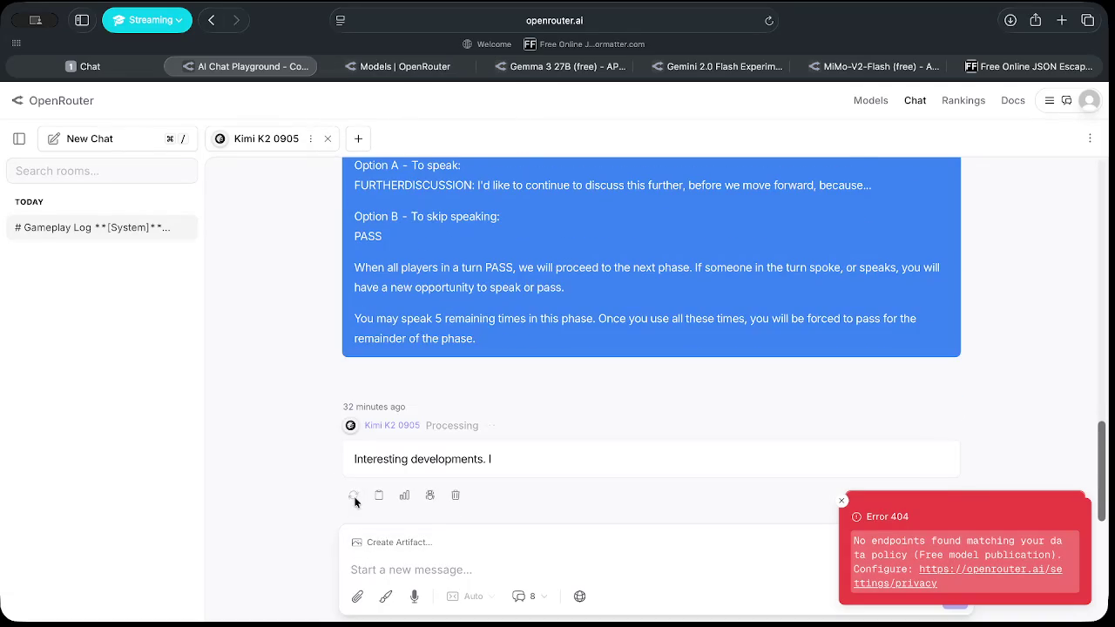
left_click(841, 499)
left_click(843, 503)
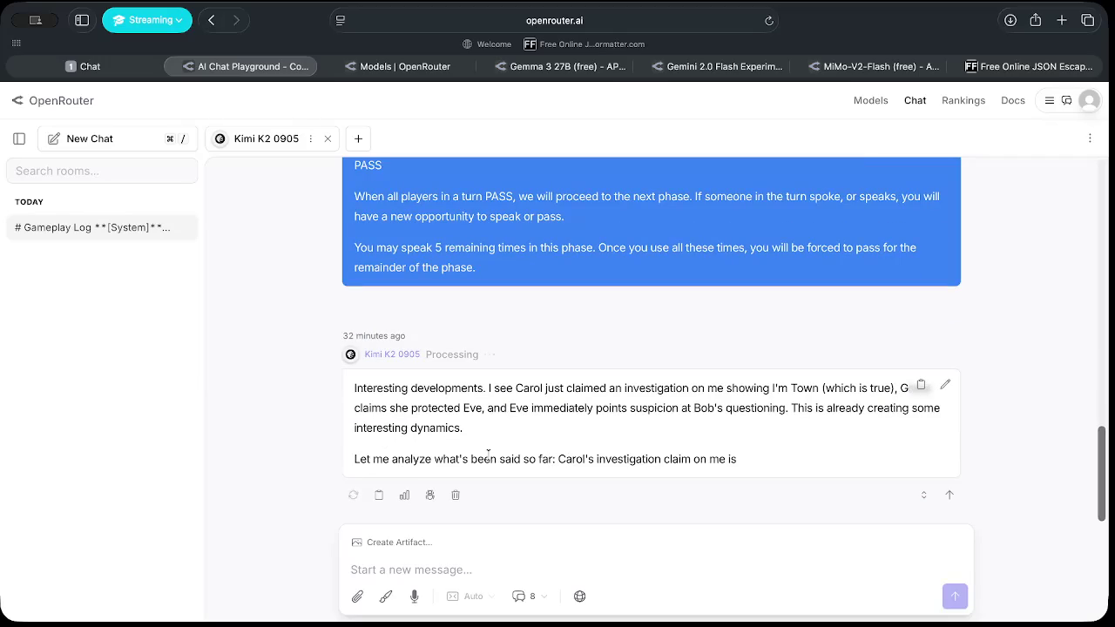
left_click(310, 139)
left_click(519, 464)
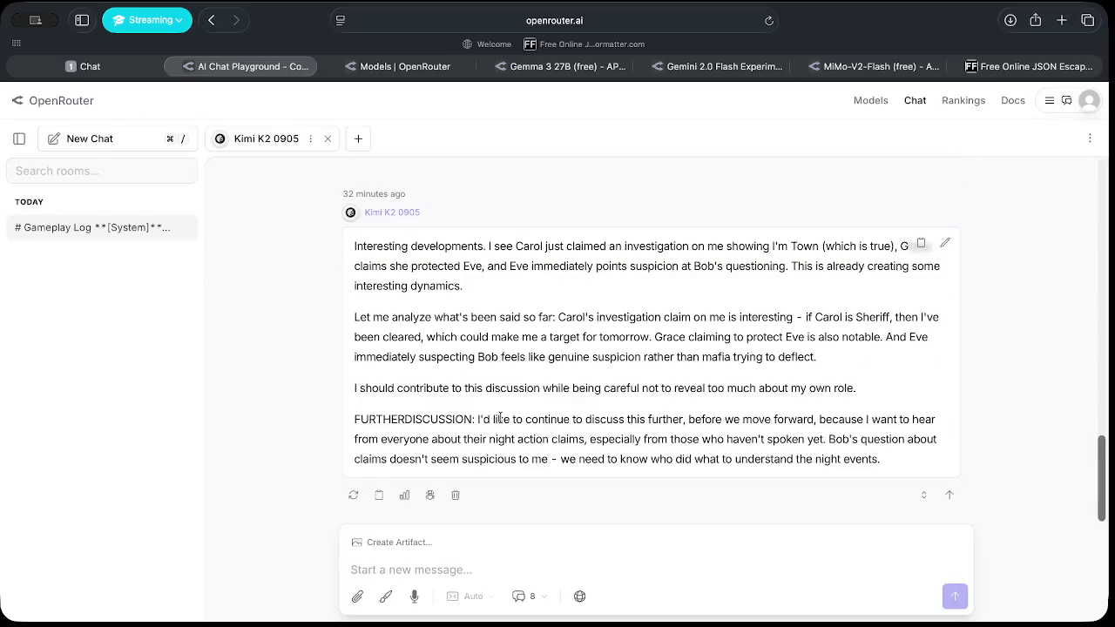
left_click(311, 139)
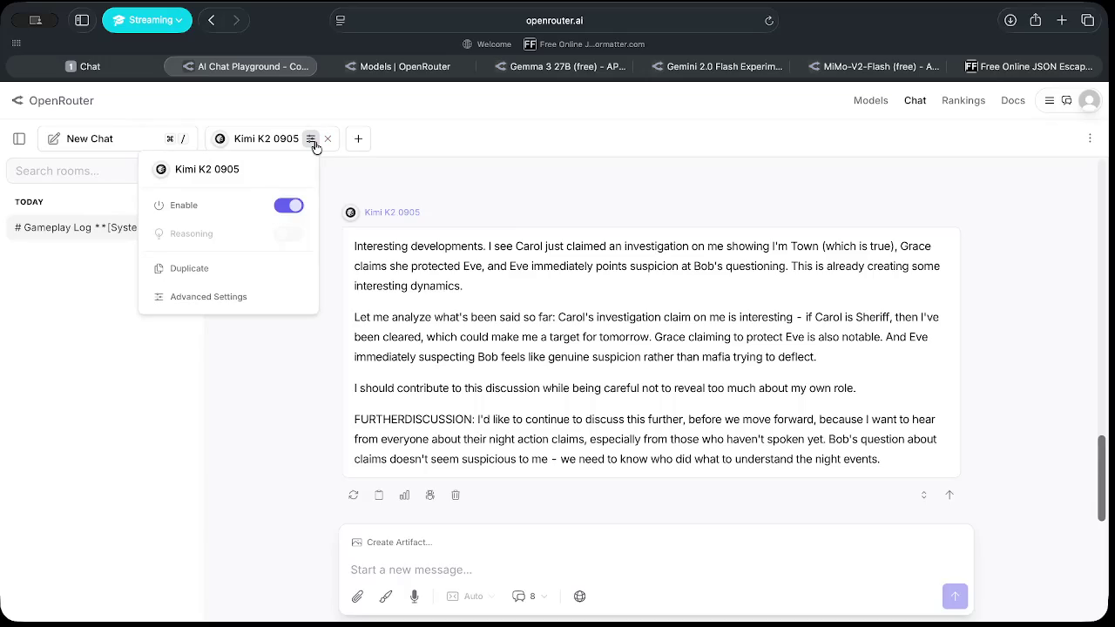
Replace Kimi K2 0905 with Kimi K2 Thinking by searching 'kimi' in Advanced Settings
key("super+Tab")
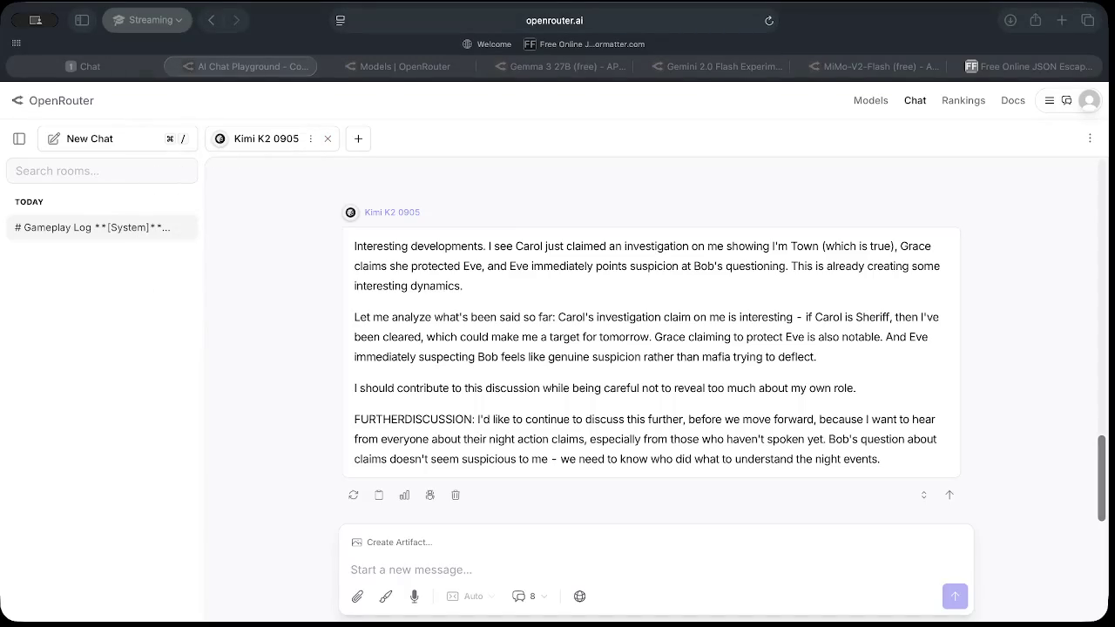
left_click(310, 138)
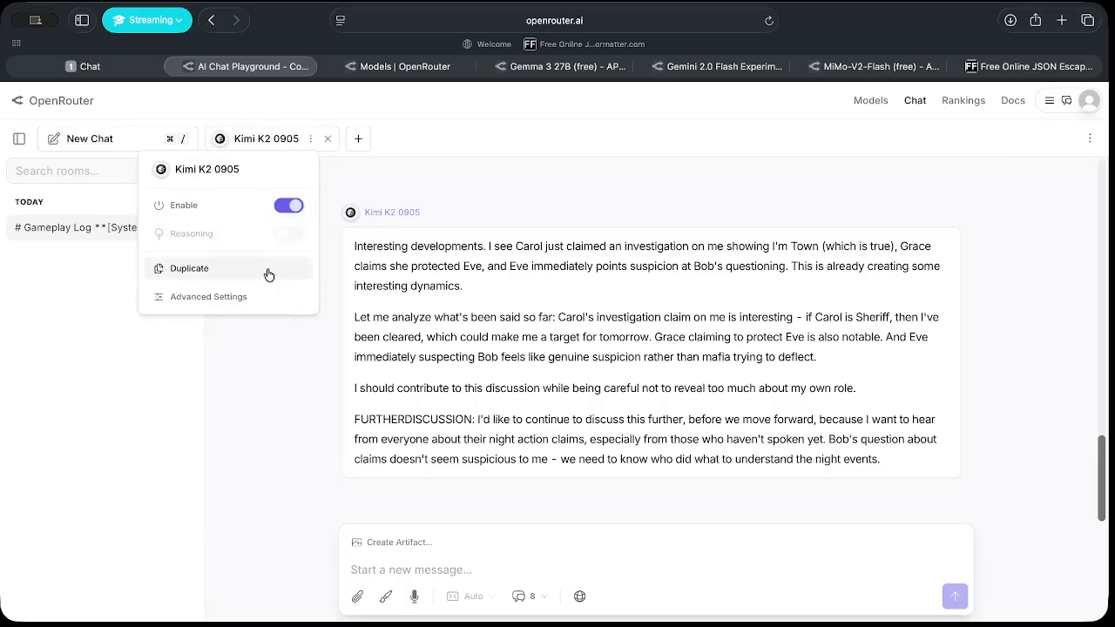
left_click(288, 205)
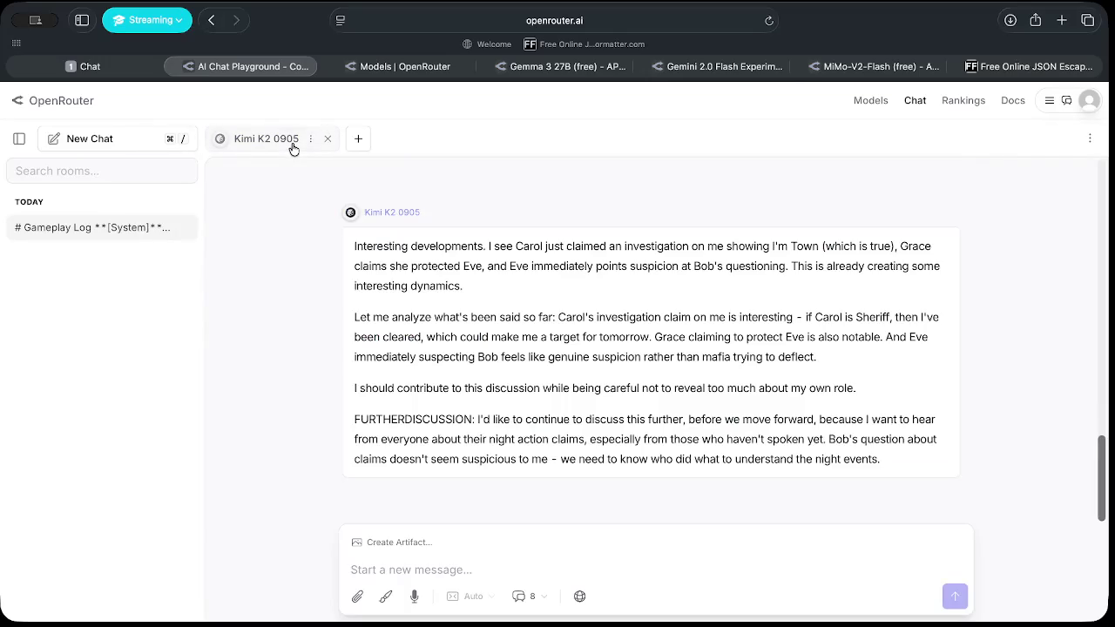
left_click(310, 138)
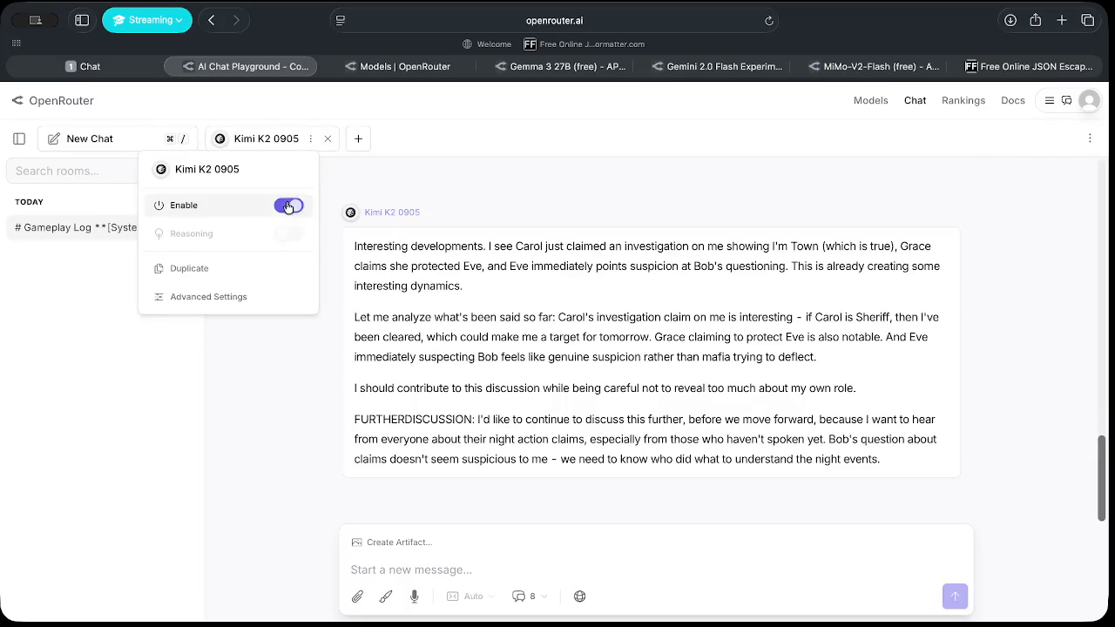
left_click(309, 140)
left_click(308, 145)
left_click(440, 191)
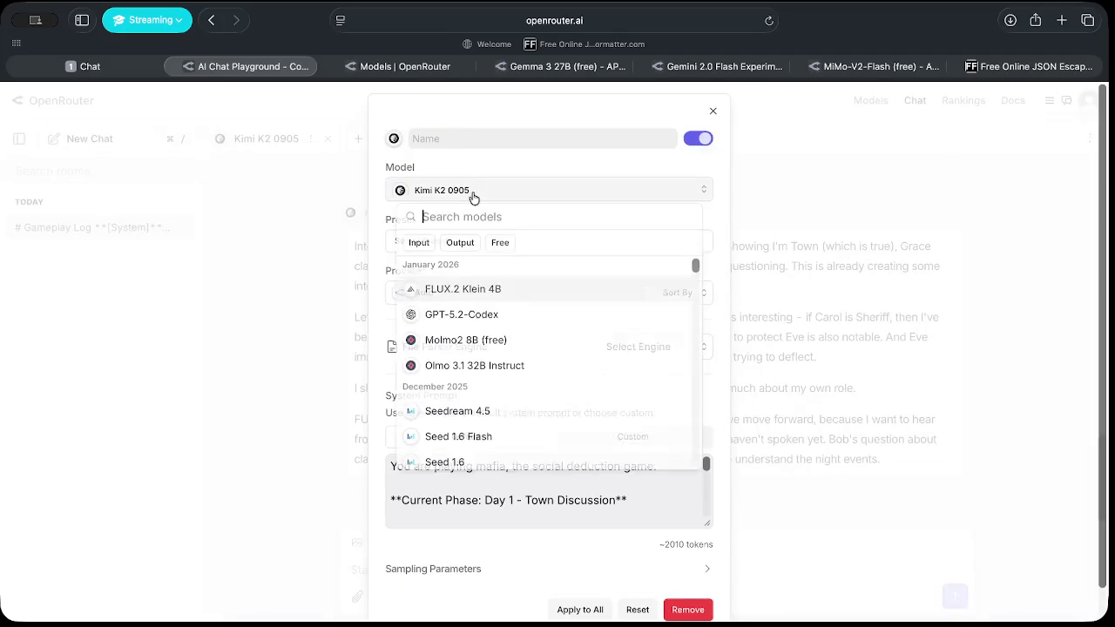
type("kimi")
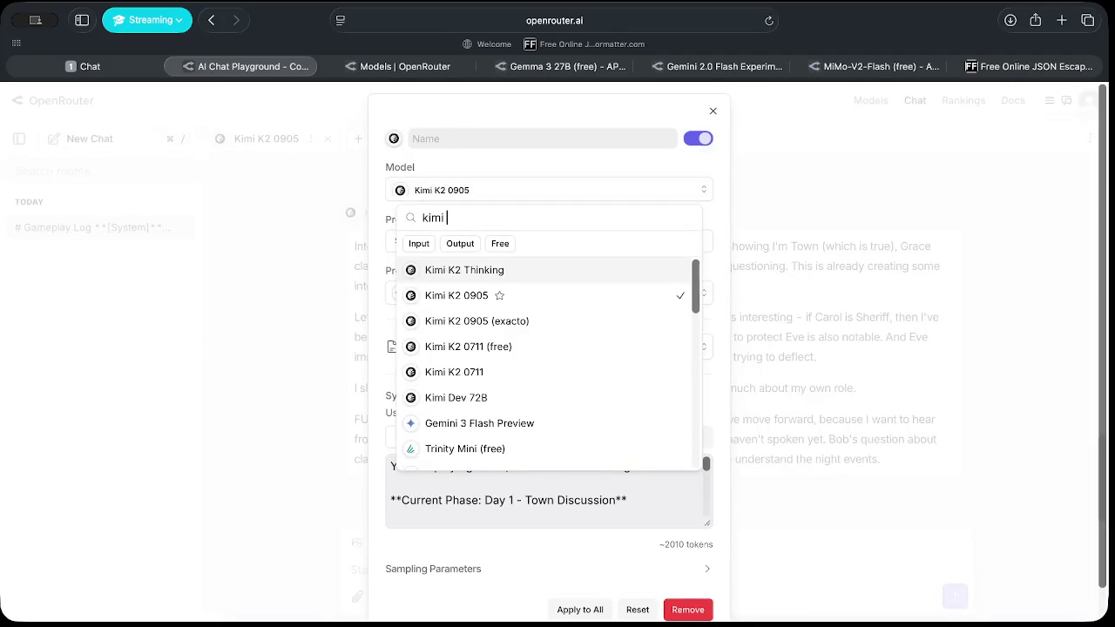
left_click(599, 267)
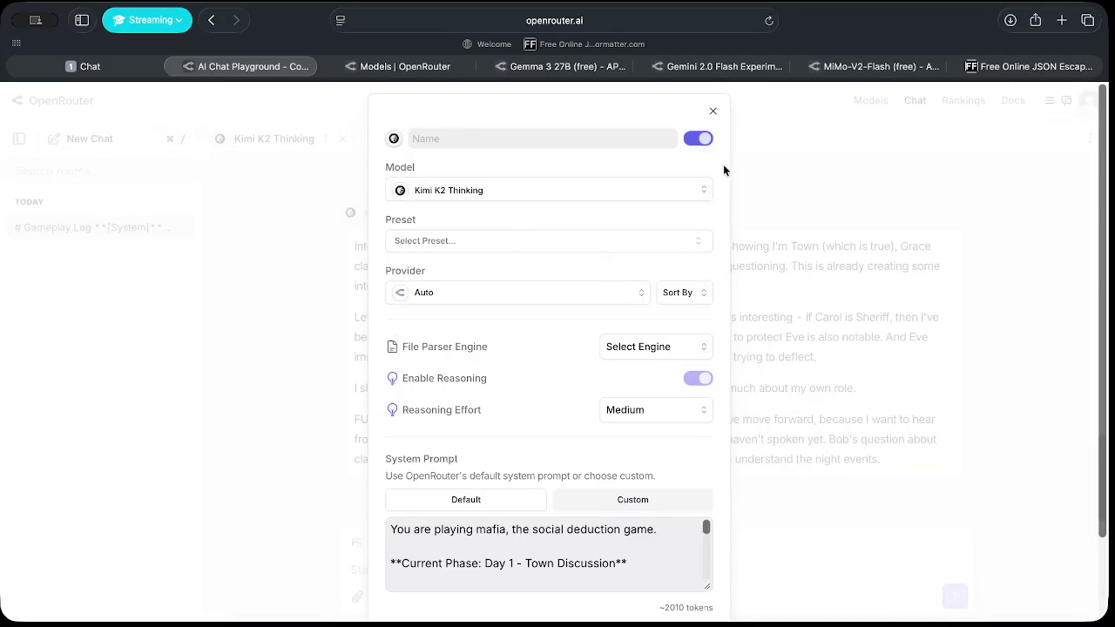
left_click(712, 113)
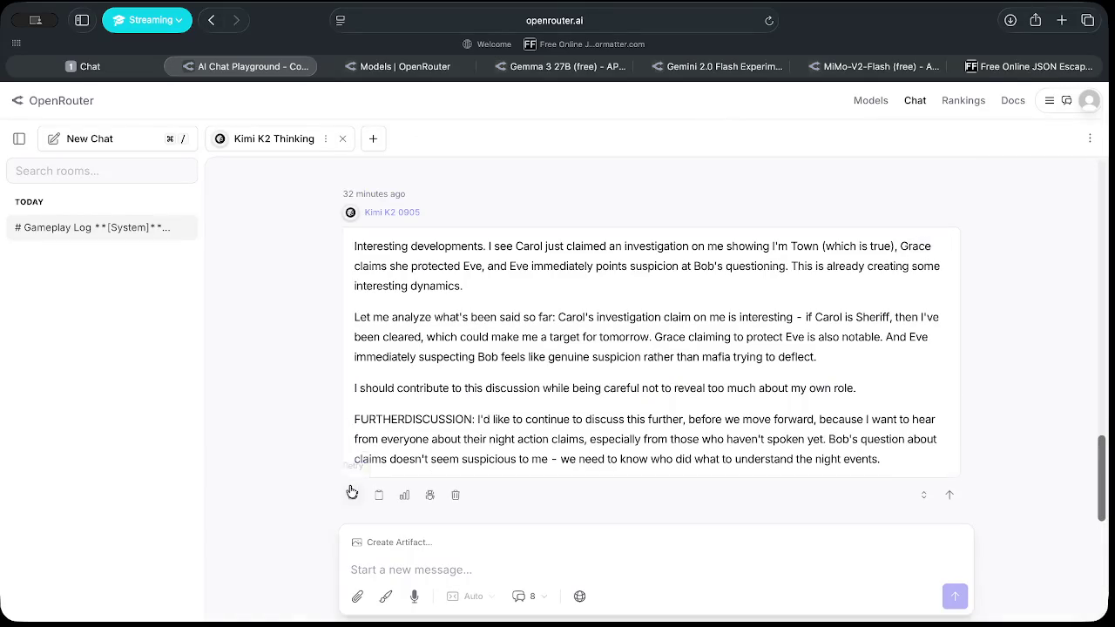
Regenerate the turn with Kimi K2 Thinking, getting a FURTHERDISCUSSION reply verifying Sheriff and Doctor claims
left_click(352, 493)
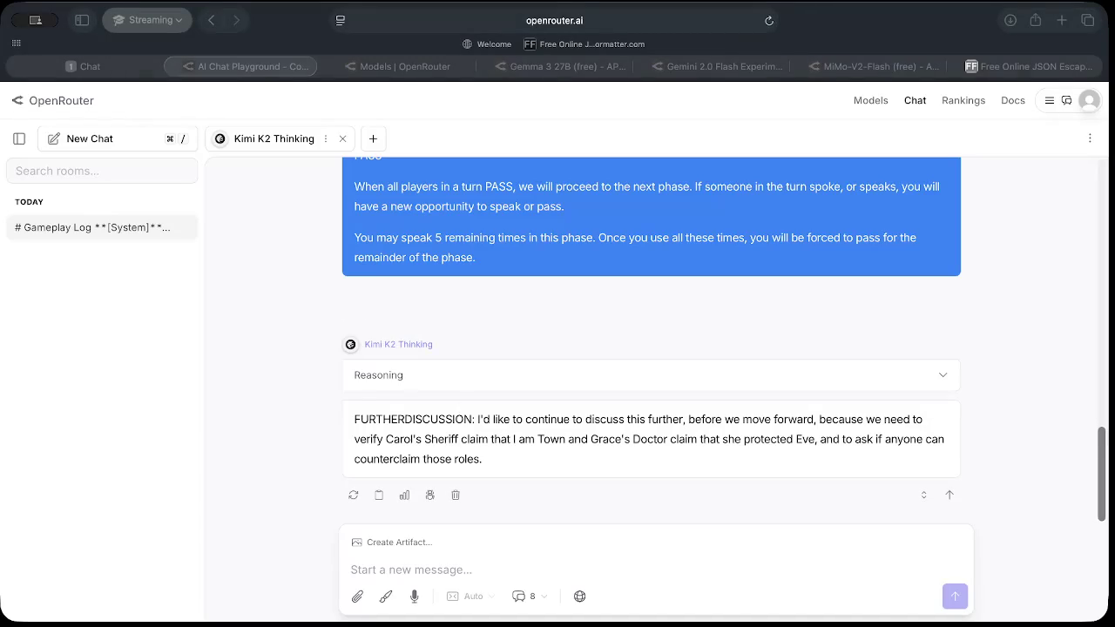
left_click(326, 148)
left_click(325, 138)
left_click(312, 142)
left_click(324, 139)
Go to the Models | OpenRouter tab and browse the model list
left_click(287, 138)
left_click(419, 67)
scroll(463, 291, "down", 3)
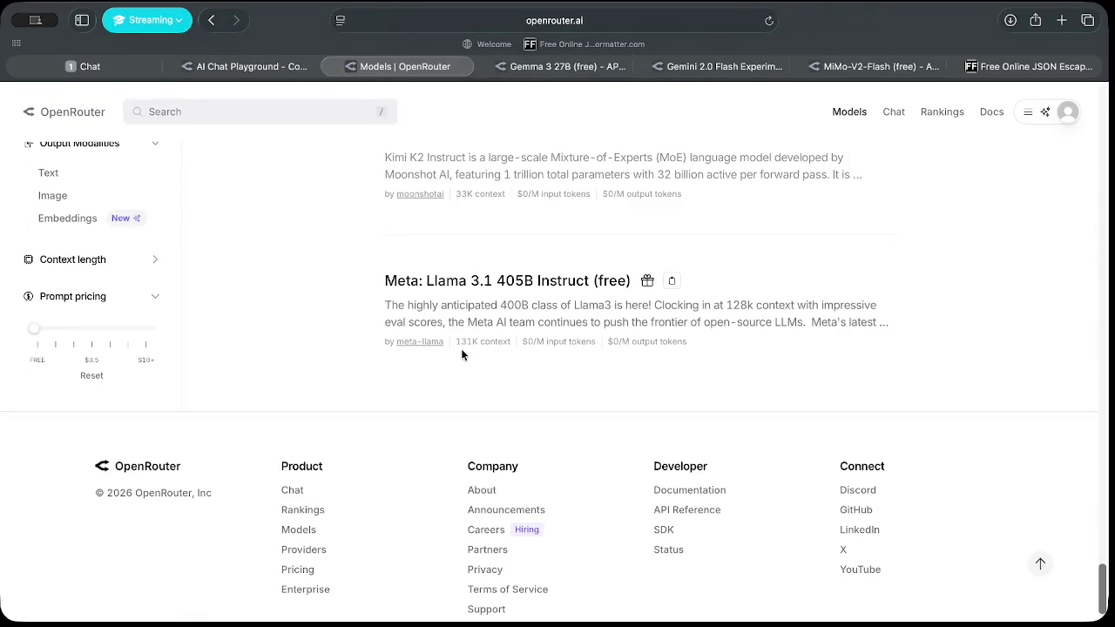
scroll(438, 286, "up", 10)
scroll(437, 279, "up", 15)
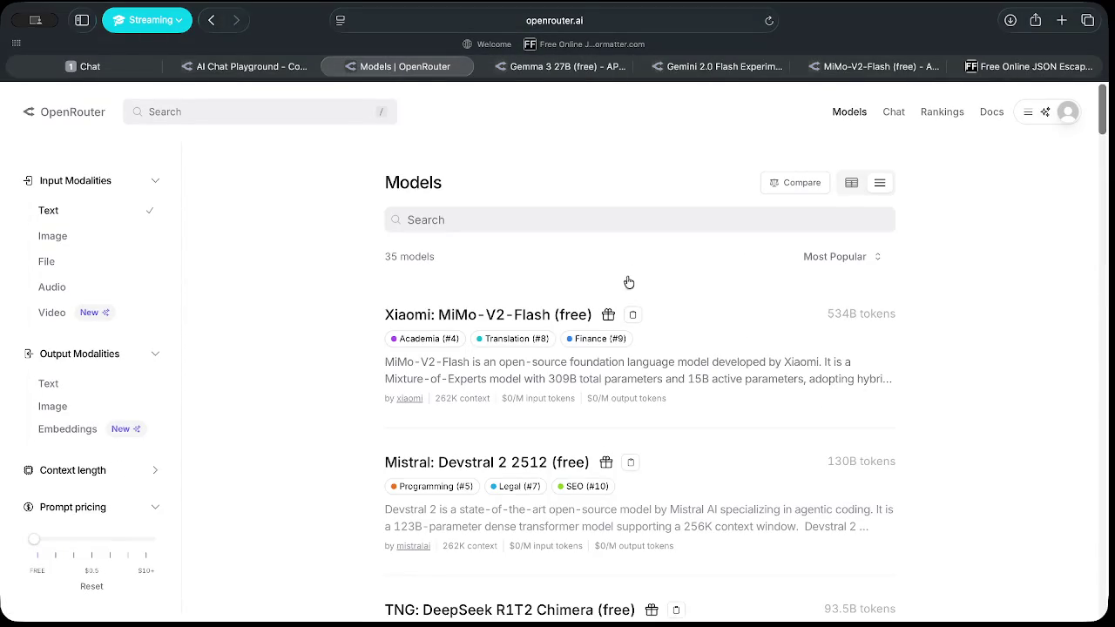
scroll(133, 439, "down", 3)
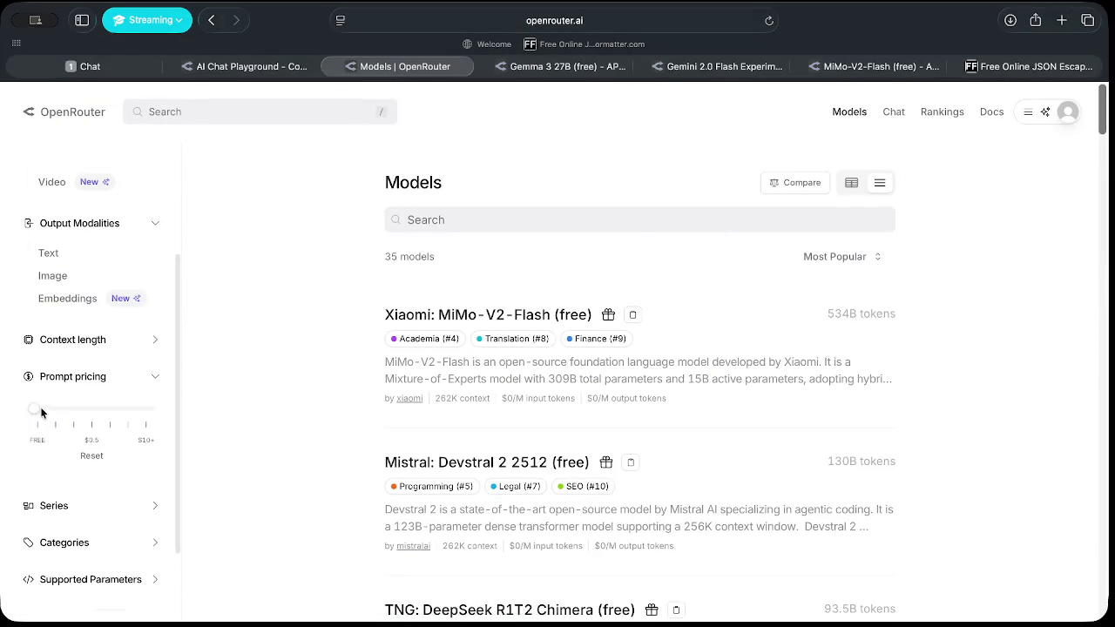
Widen the Prompt pricing filter from free up to about $0.5, listing 245 models
left_click_drag(35, 409, 62, 409)
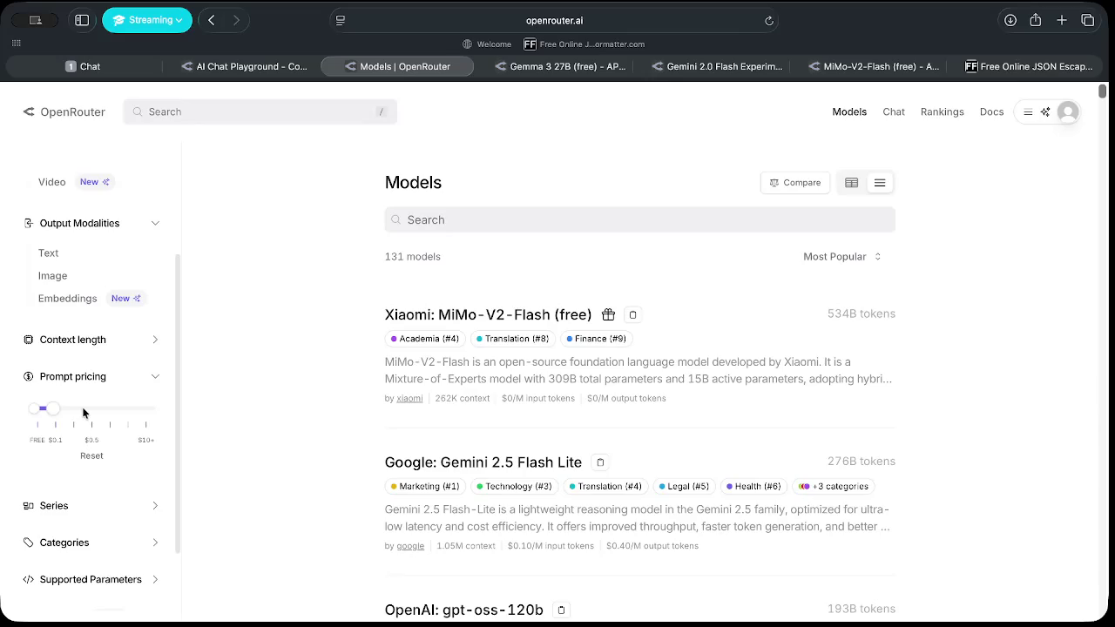
mouse_move(57, 412)
left_mouse_down()
mouse_move(91, 411)
mouse_move(76, 418)
left_mouse_up()
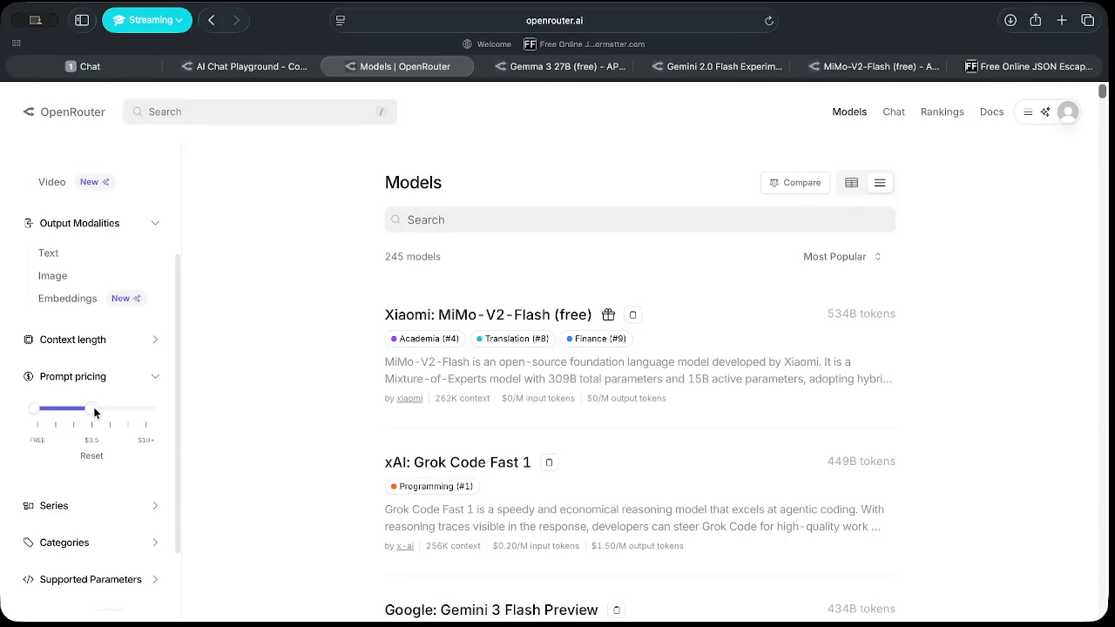
scroll(656, 379, "down", 5)
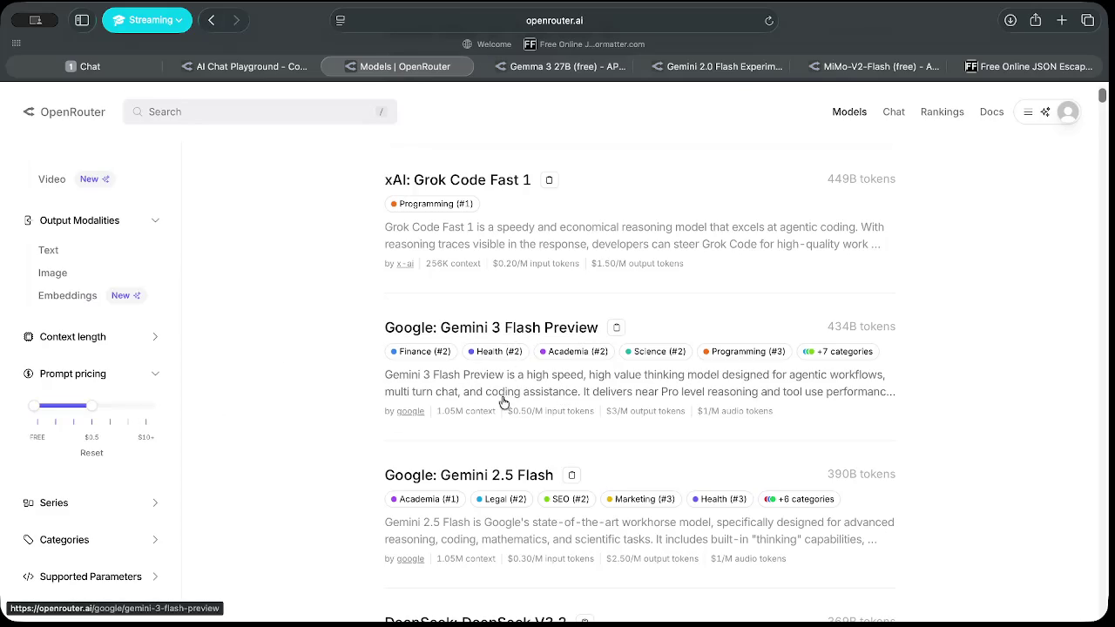
scroll(517, 334, "up", 2)
scroll(517, 334, "up", 4)
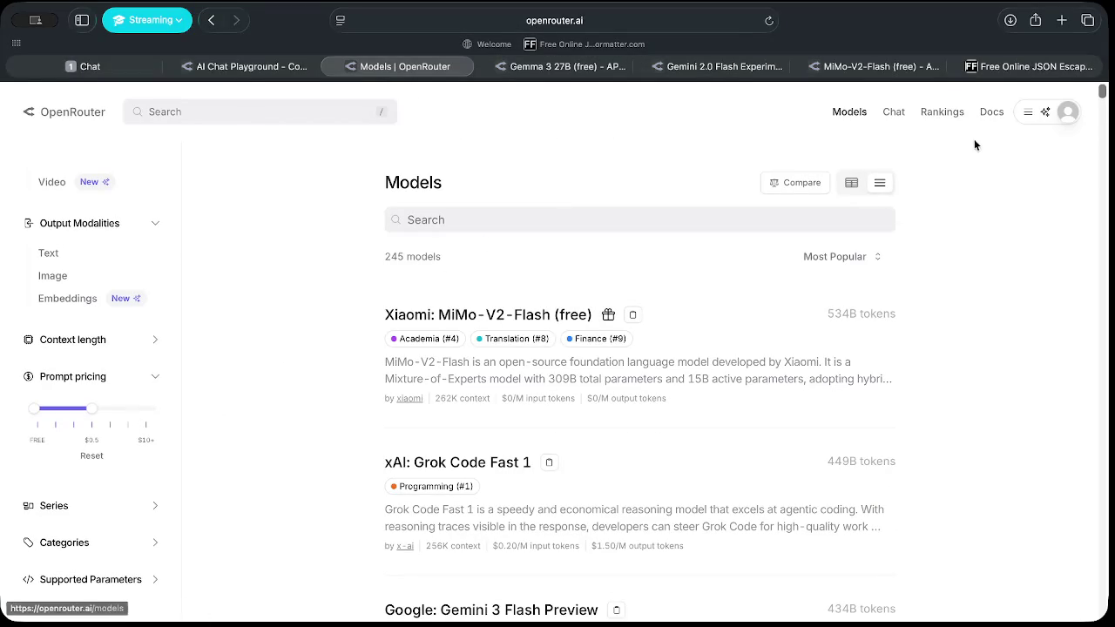
left_click(1028, 111)
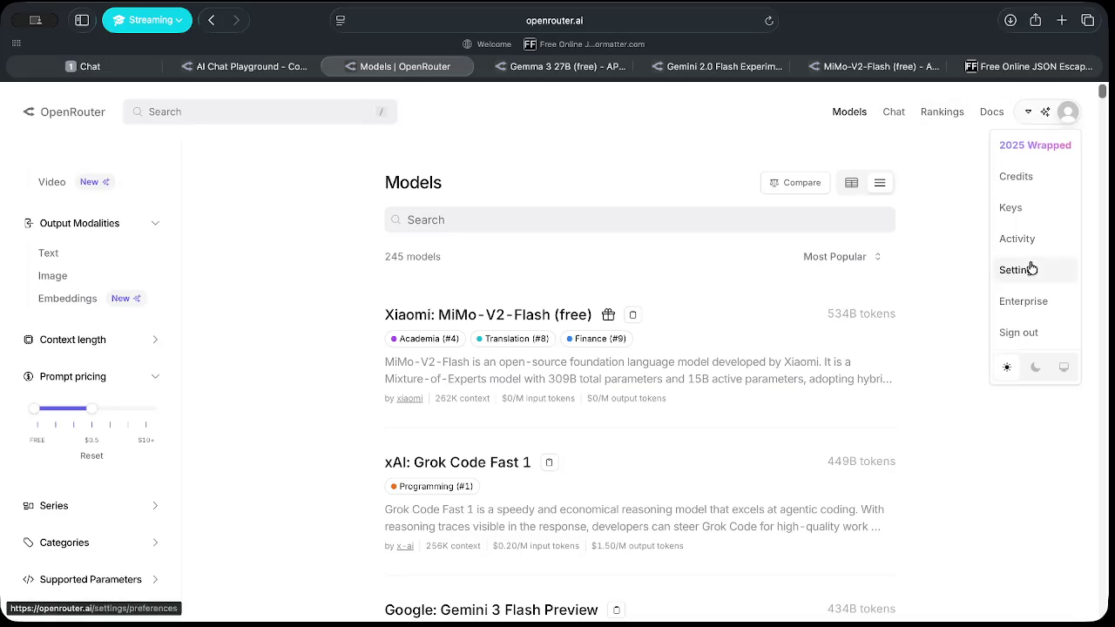
Check the account's $9.86 credit balance on the Credits page, then close it
left_click(998, 194, "super")
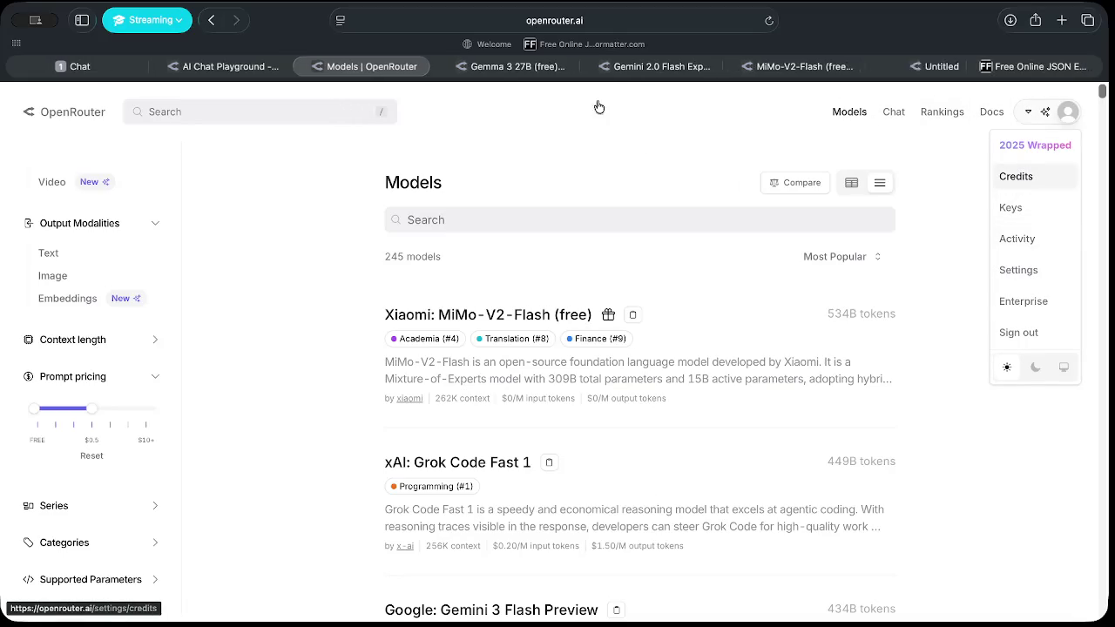
left_click(897, 66)
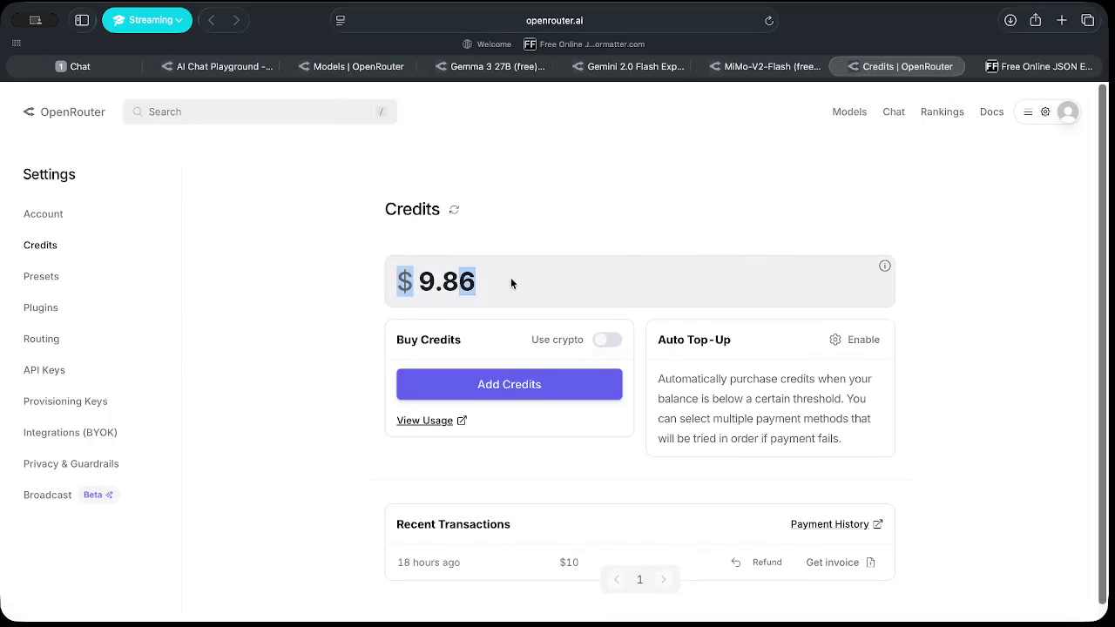
key("super+w")
left_click(399, 66)
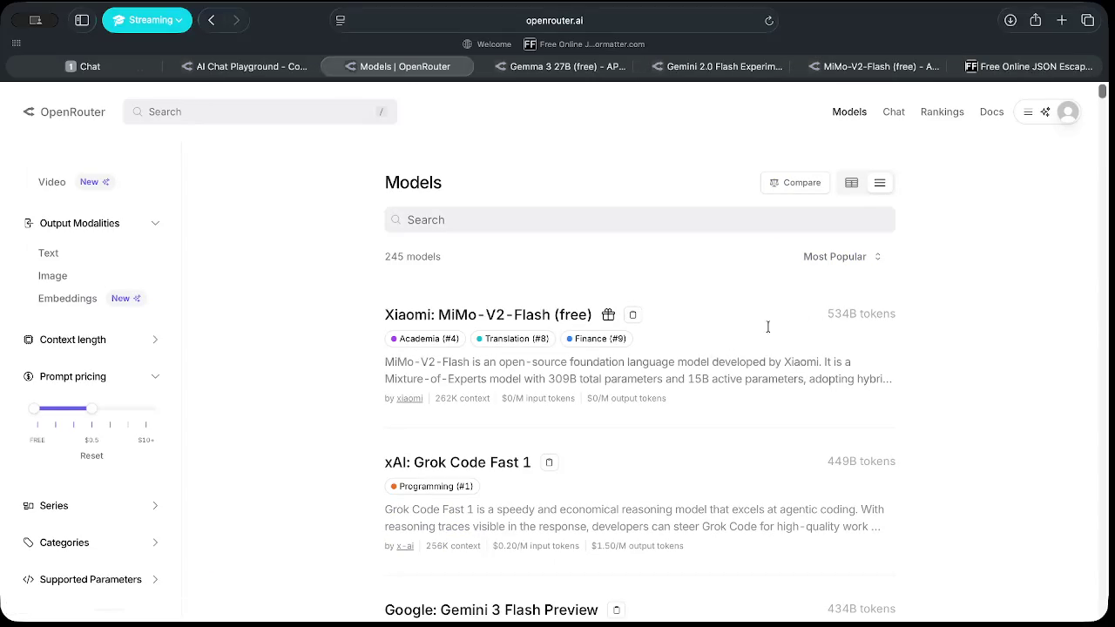
Browse the Models list showing Grok Code Fast 1 and Gemini 3 Flash Preview after MiMo-V2-Flash
left_click(702, 349)
scroll(701, 349, "down", 3)
scroll(629, 337, "up", 2)
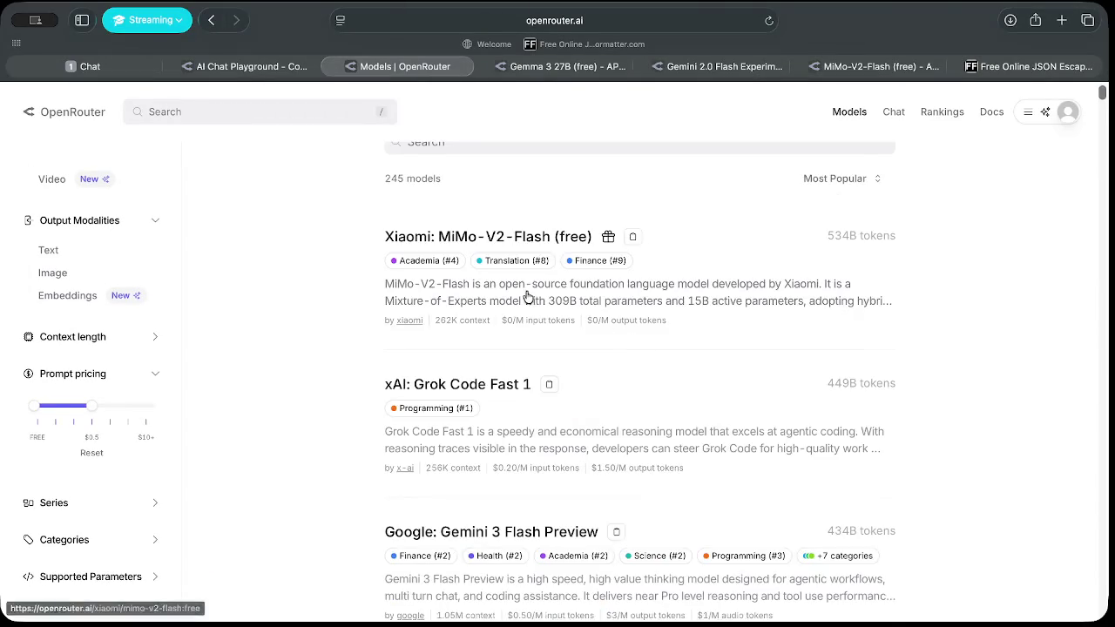
scroll(527, 301, "up", 2)
scroll(527, 324, "down", 3)
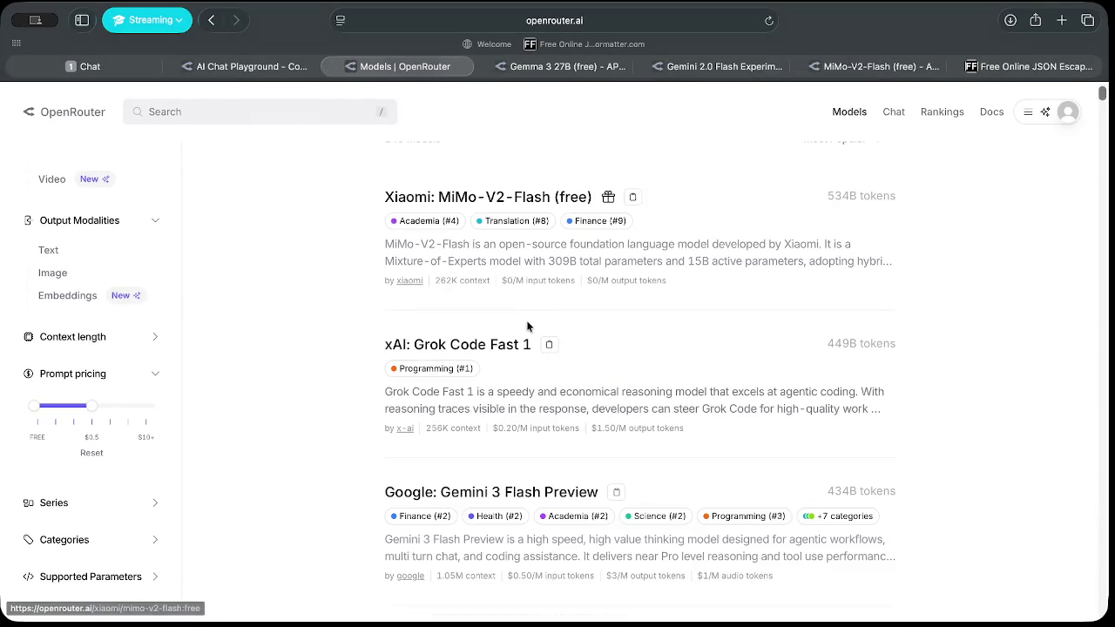
scroll(488, 330, "up", 2)
scroll(499, 346, "down", 3)
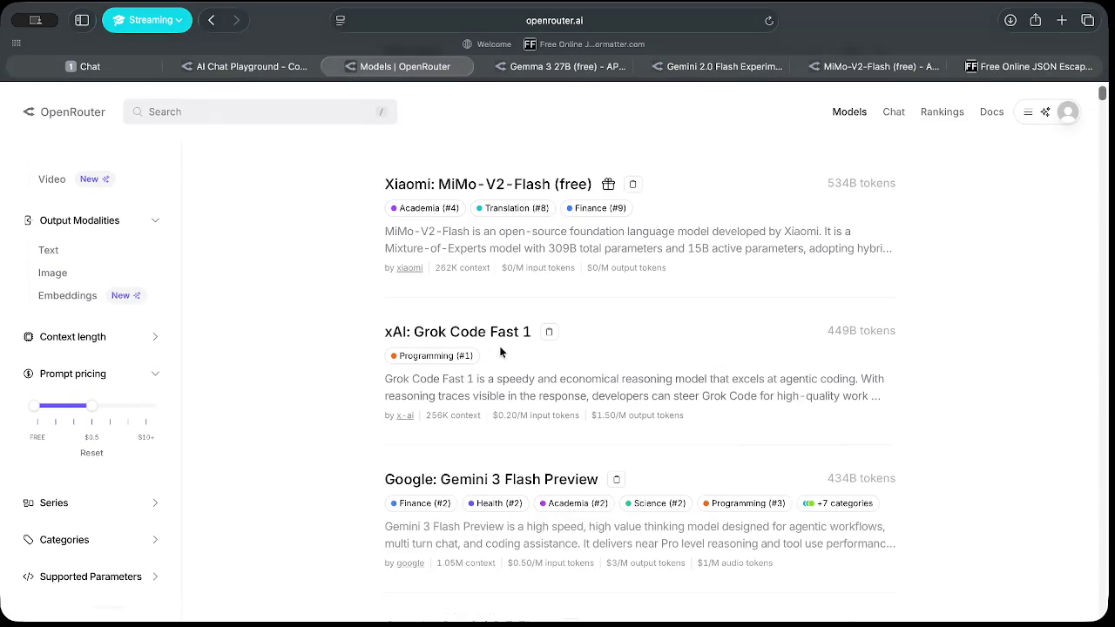
scroll(500, 366, "up", 3)
scroll(519, 331, "down", 1)
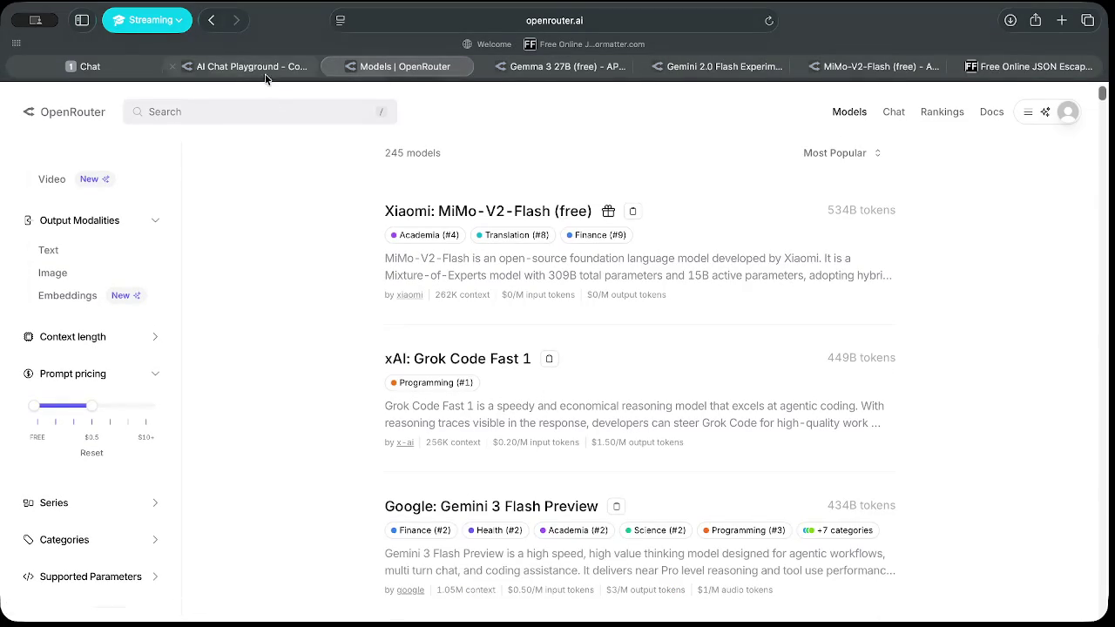
Switch the chat model to Grok Code Fast 1 by searching 'grok code fas' in Advanced Settings
left_click(292, 67)
left_click(325, 138)
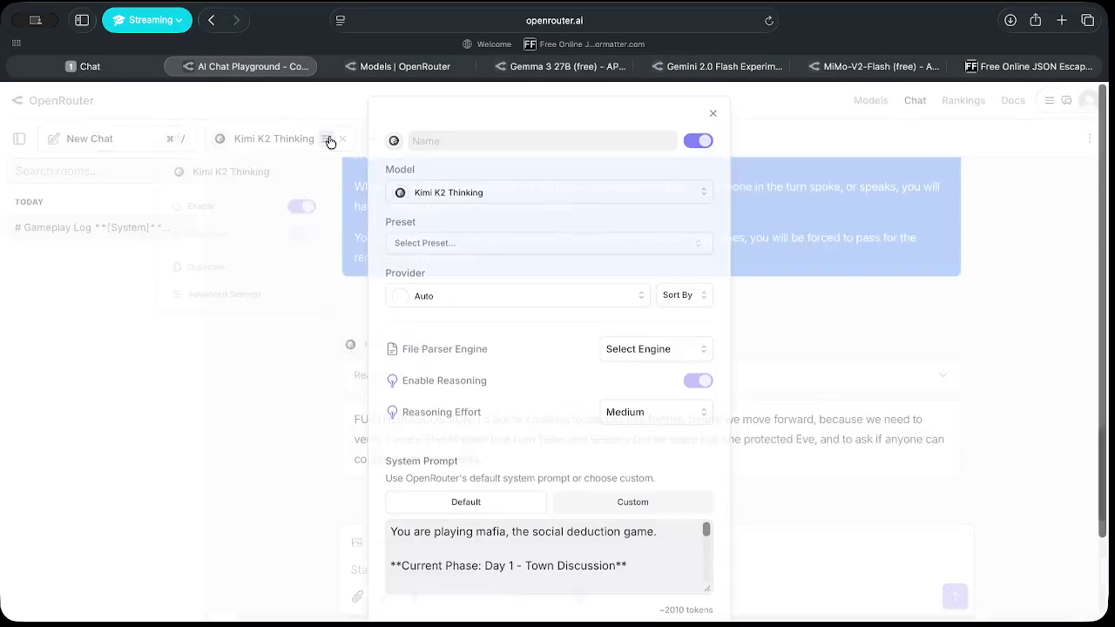
left_click(469, 192)
type("grok ")
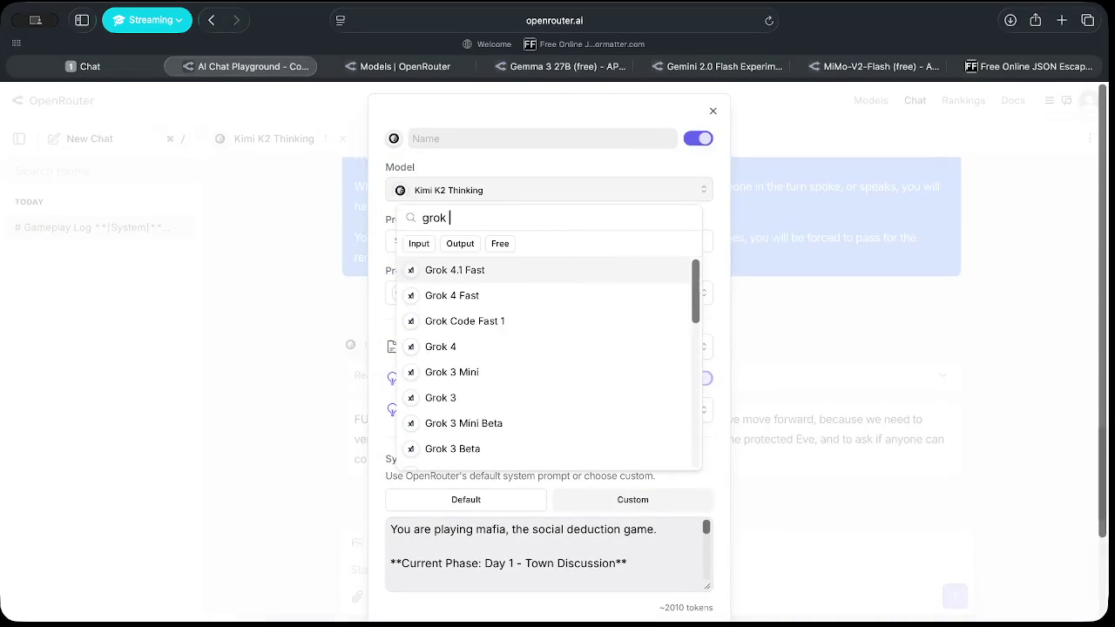
type("code fas")
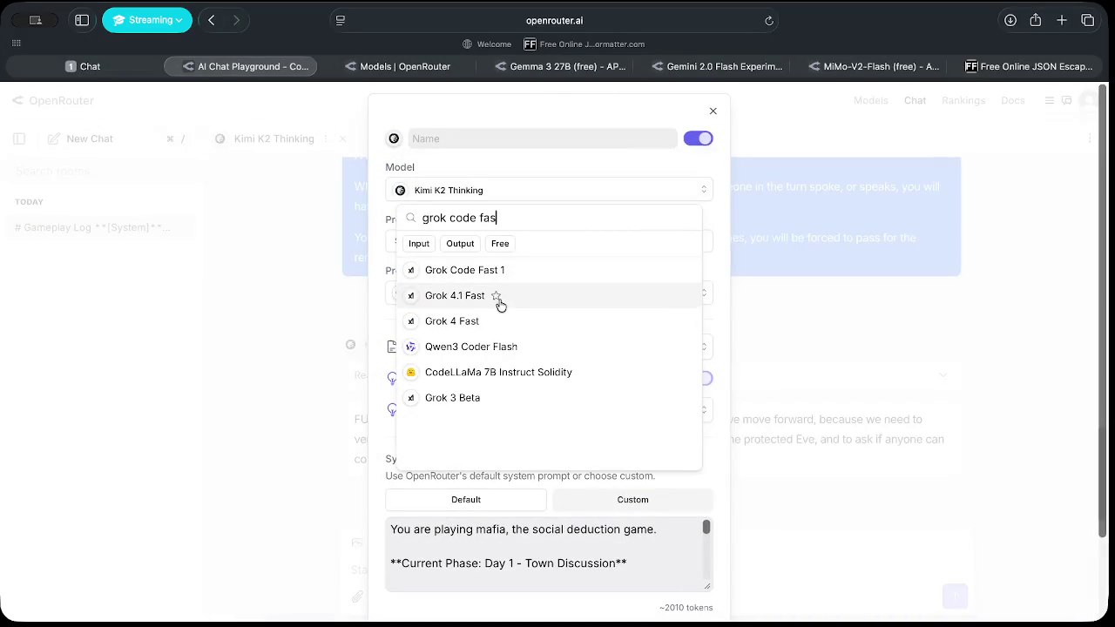
left_click(547, 272)
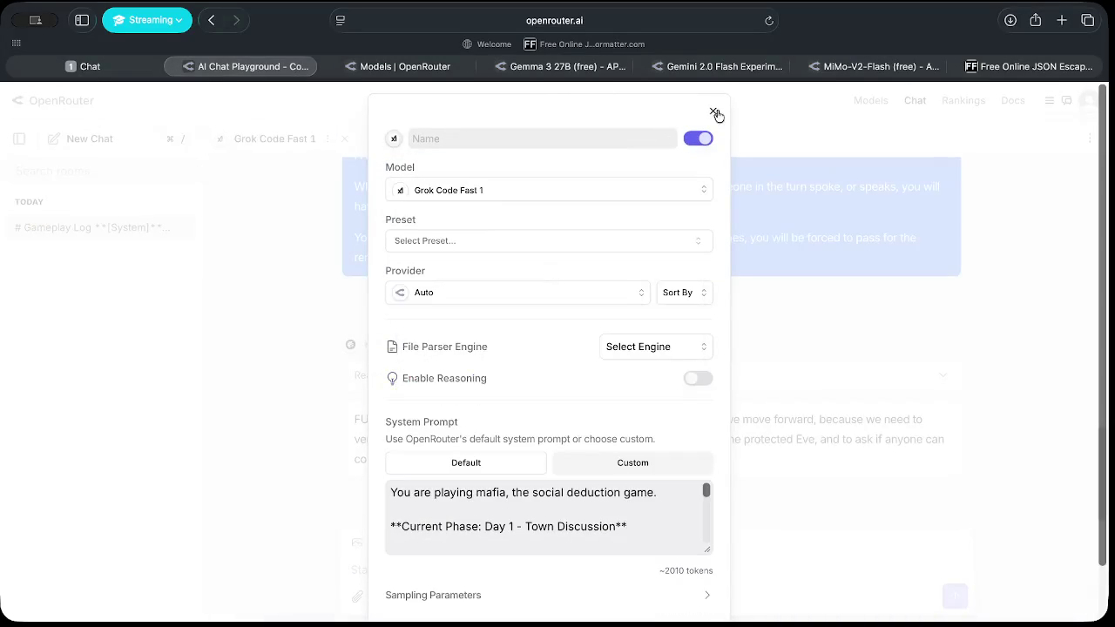
left_click(712, 111)
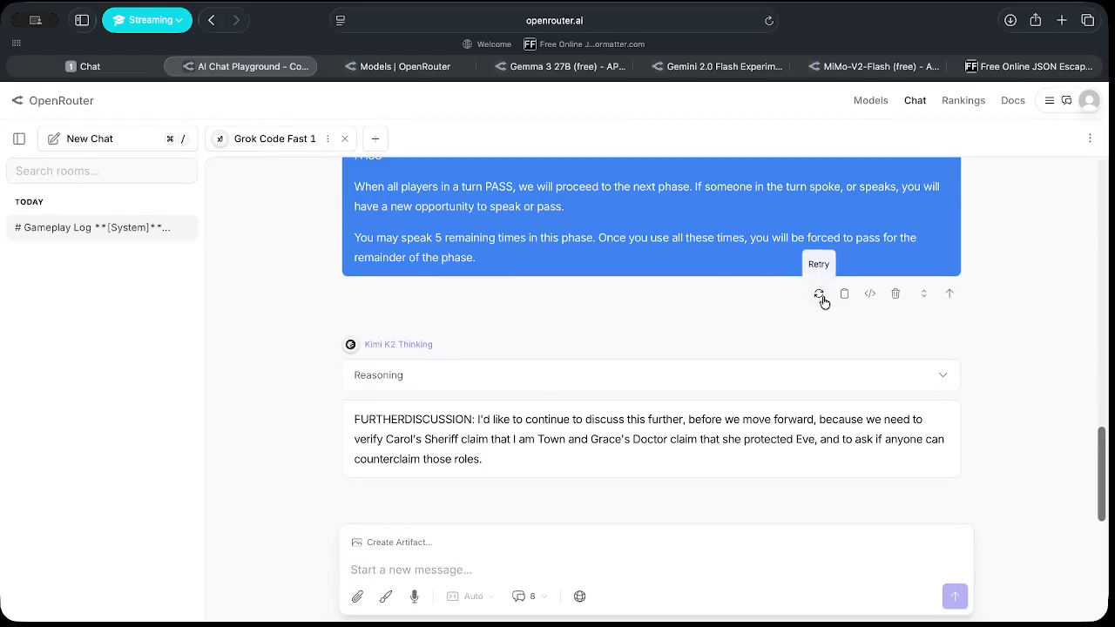
Regenerate the game-turn reply twice with Grok Code Fast 1, ending in an add_private_note call
left_click(817, 294)
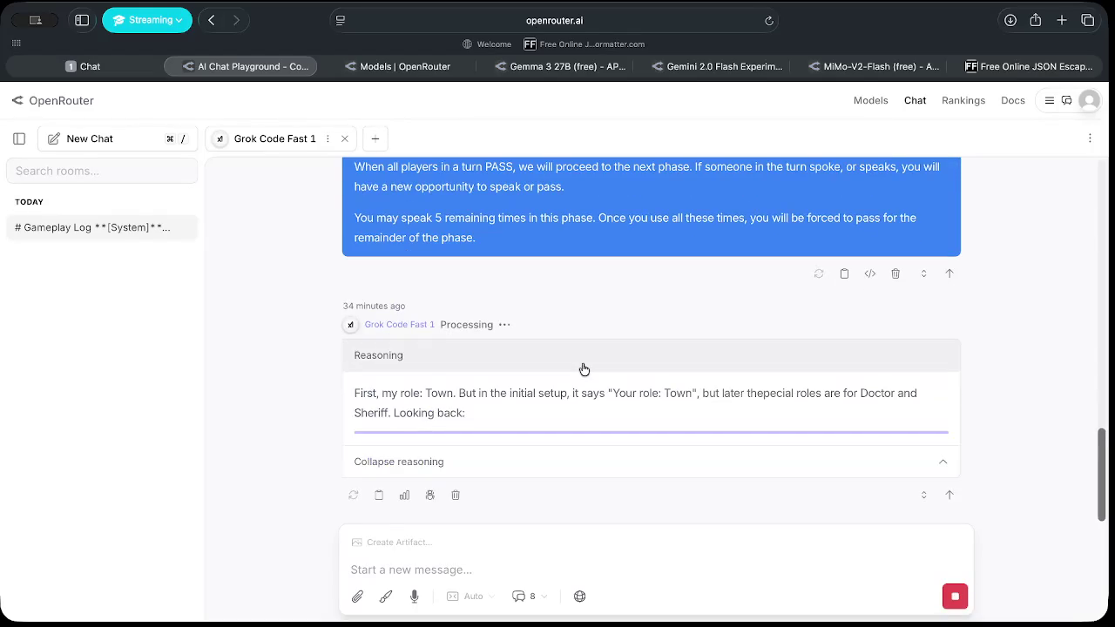
left_click(327, 141)
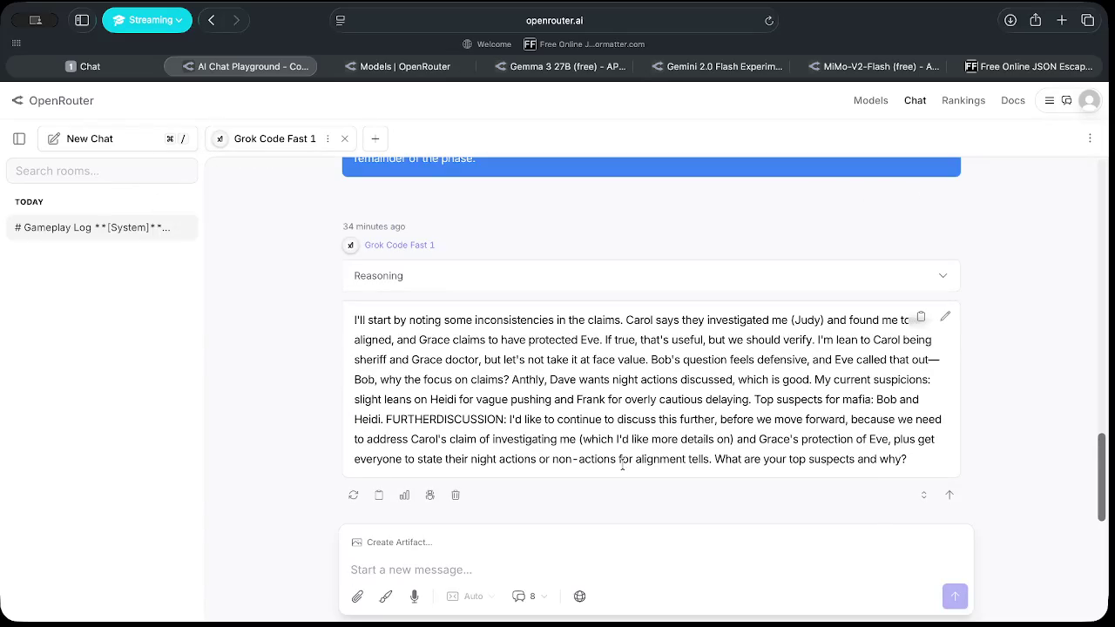
left_click(327, 138)
left_click(515, 354)
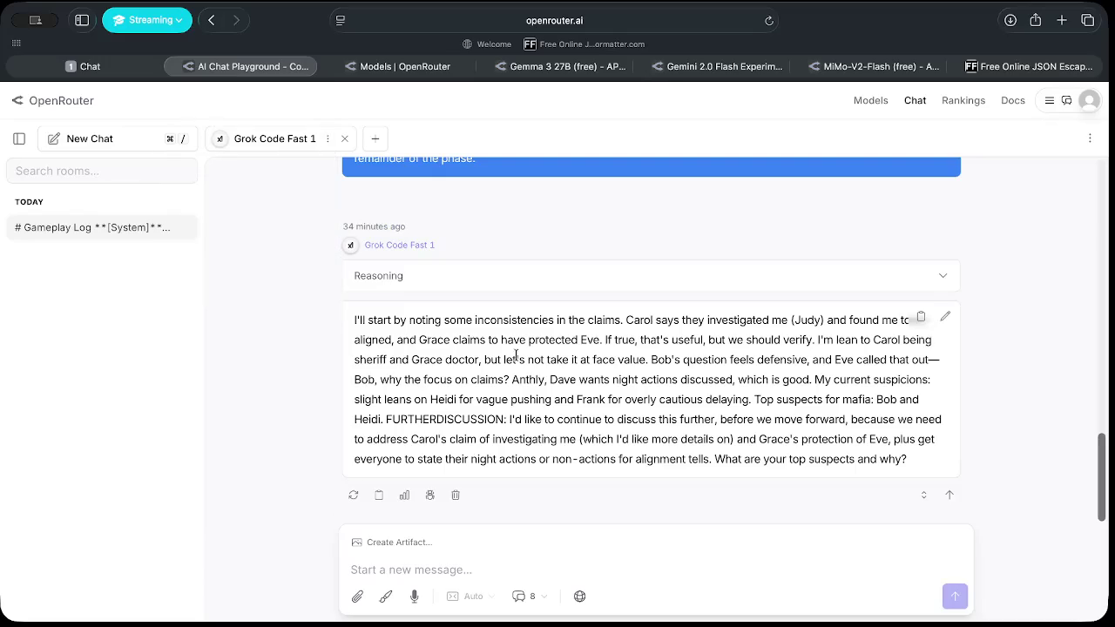
left_click(353, 494)
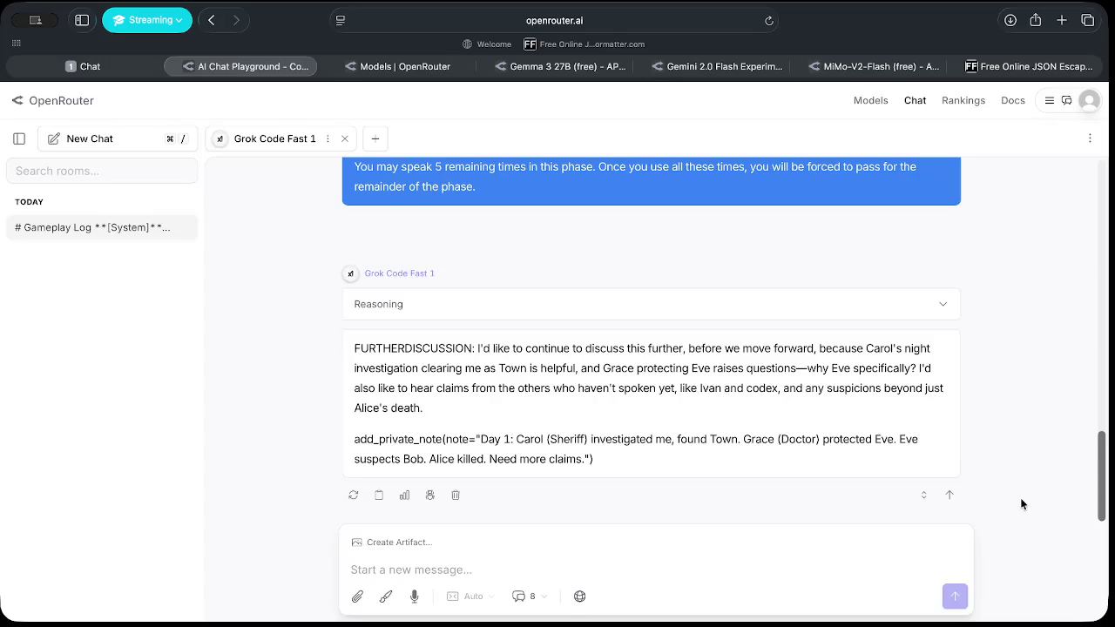
left_click(326, 139)
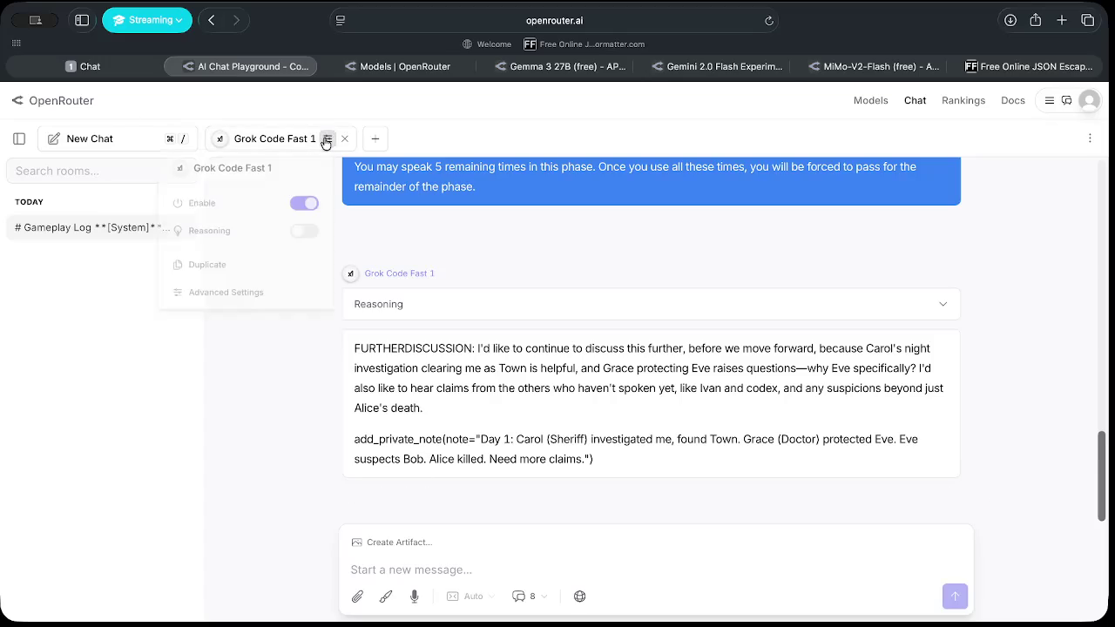
Enable Reasoning for Grok Code Fast 1 and regenerate; the reply asks who the Mafia targeted
left_click(311, 235)
left_click(369, 497)
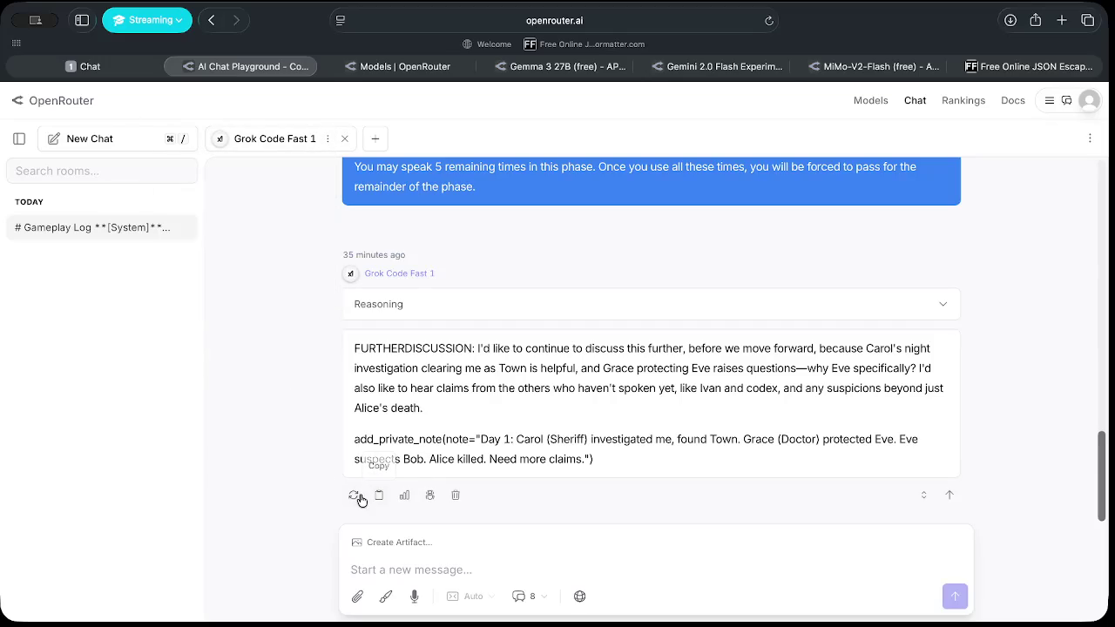
left_click(355, 494)
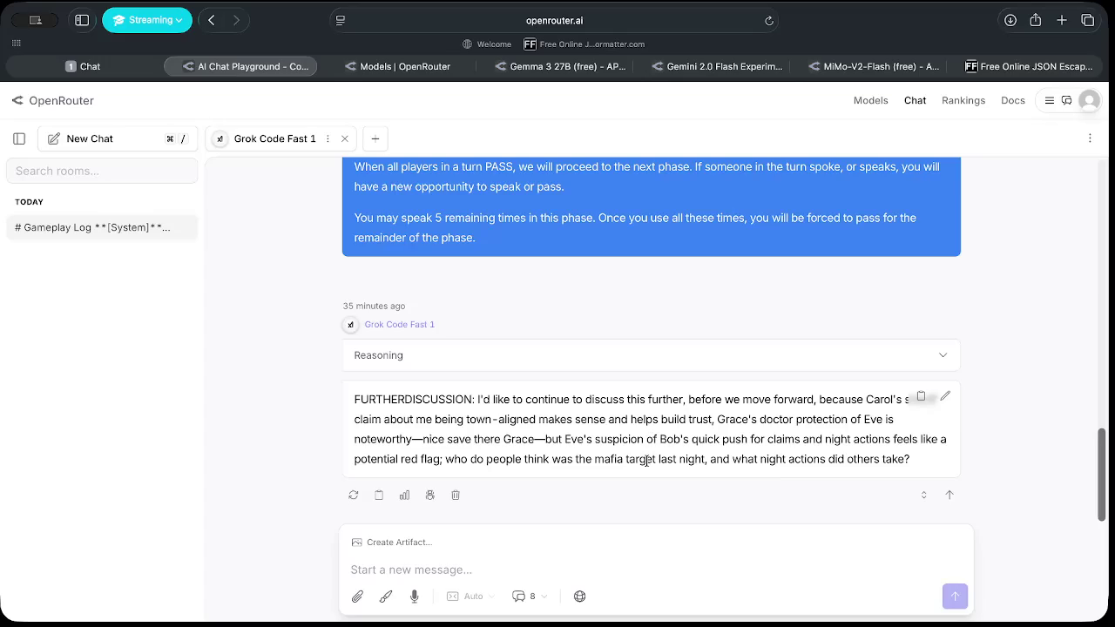
left_click(383, 70)
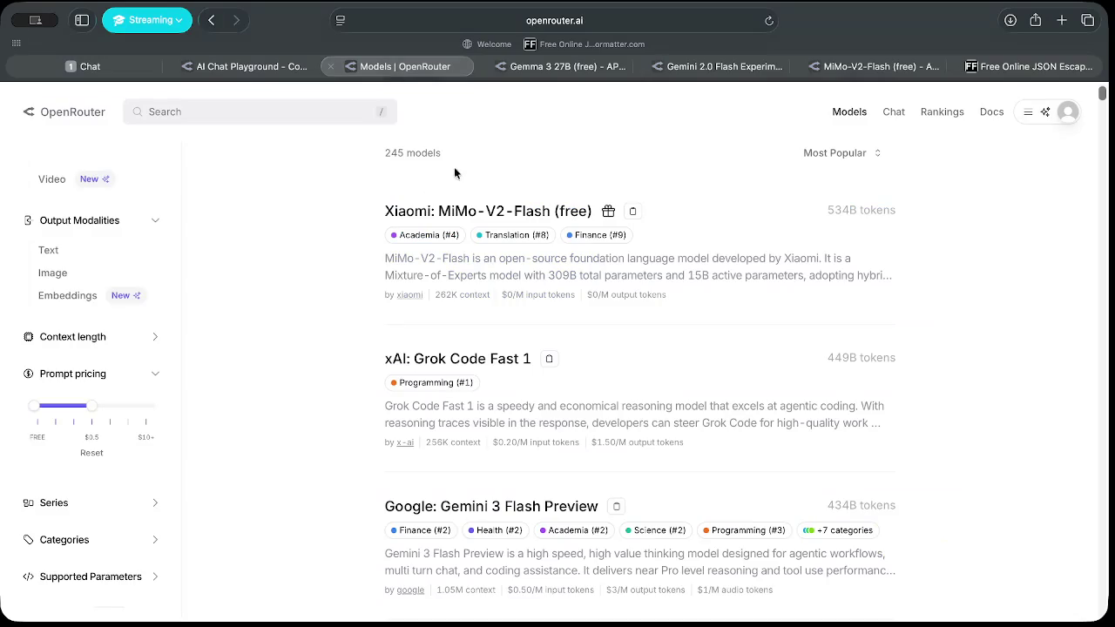
Copy the Gemini 2.5 Flash model id from the Models list
scroll(574, 418, "down", 3)
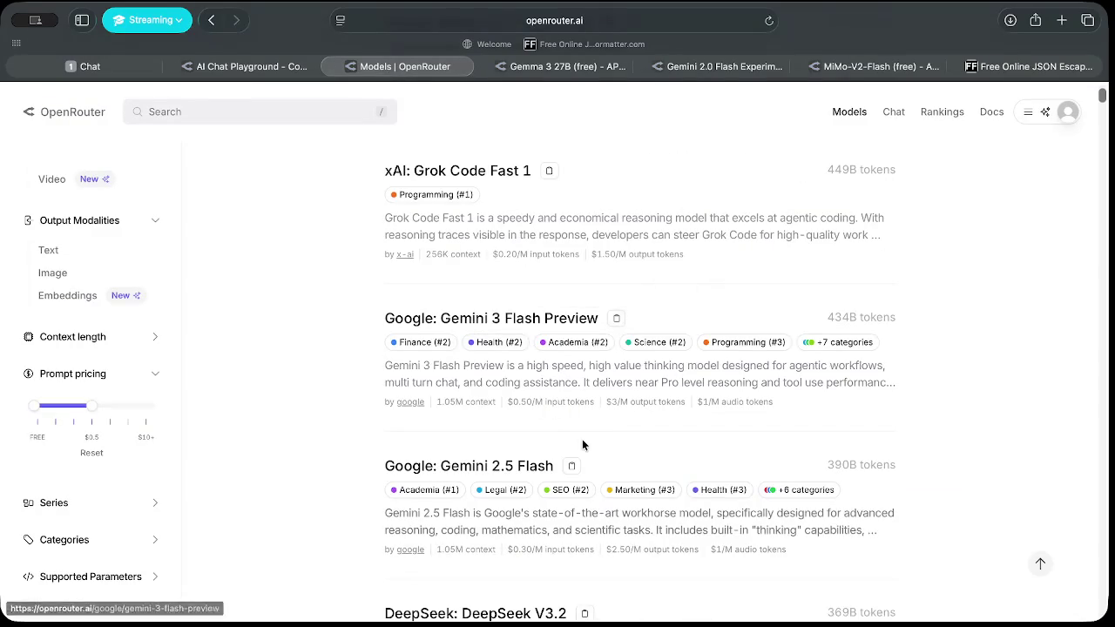
scroll(582, 443, "down", 1)
left_click(571, 442)
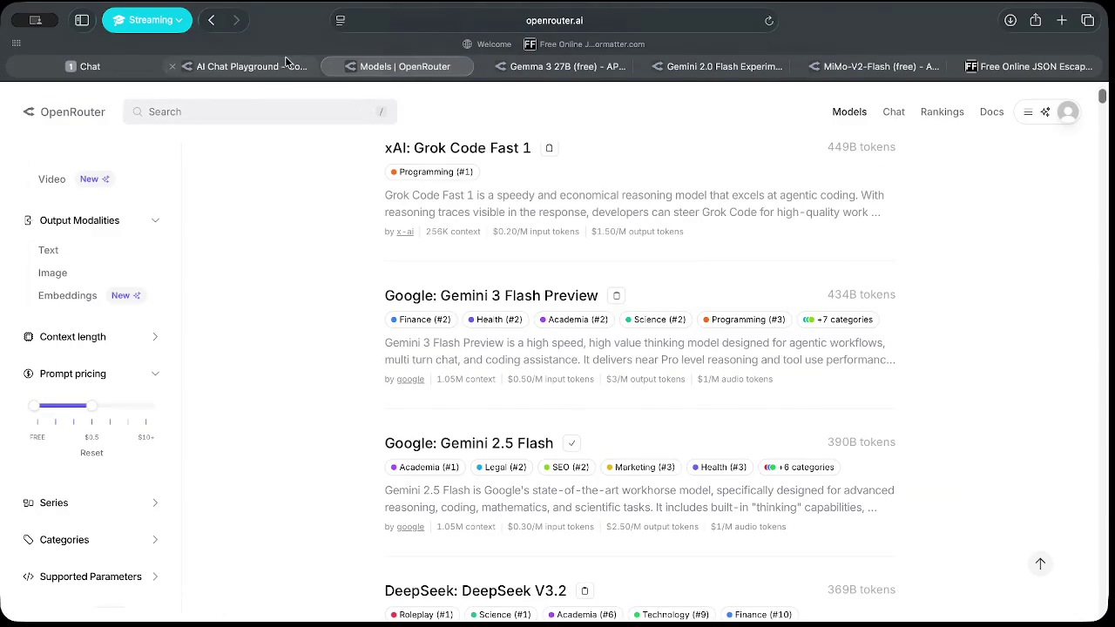
left_click(287, 67)
left_click(400, 70)
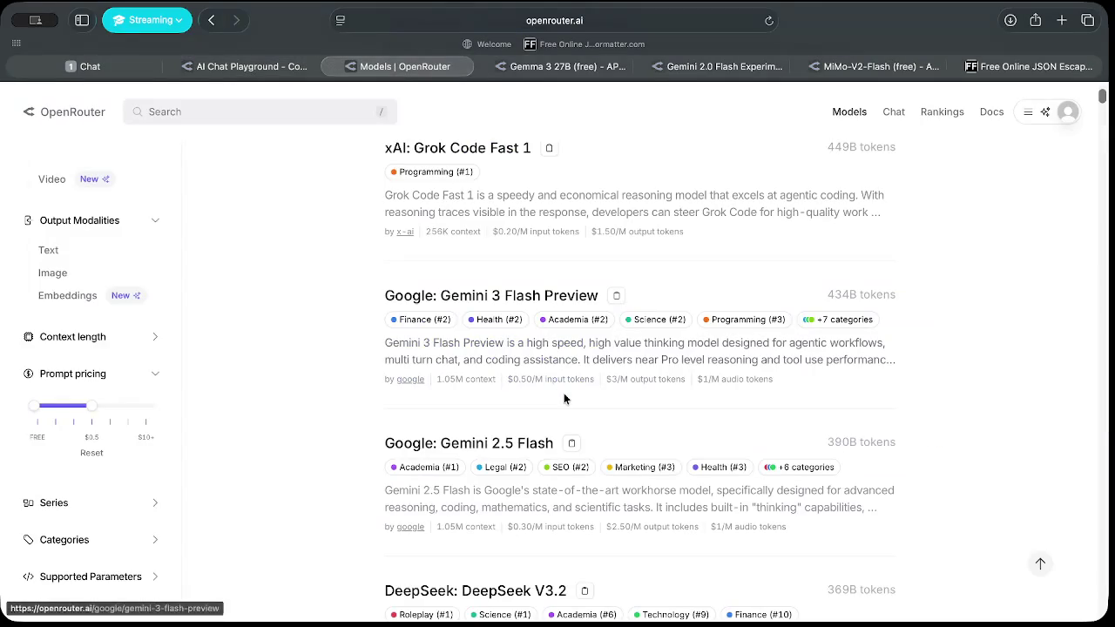
Review the Gemini 3 Flash Preview and Gemini 2.5 Flash pages, close them, and return to the chat
left_click(396, 300, "super")
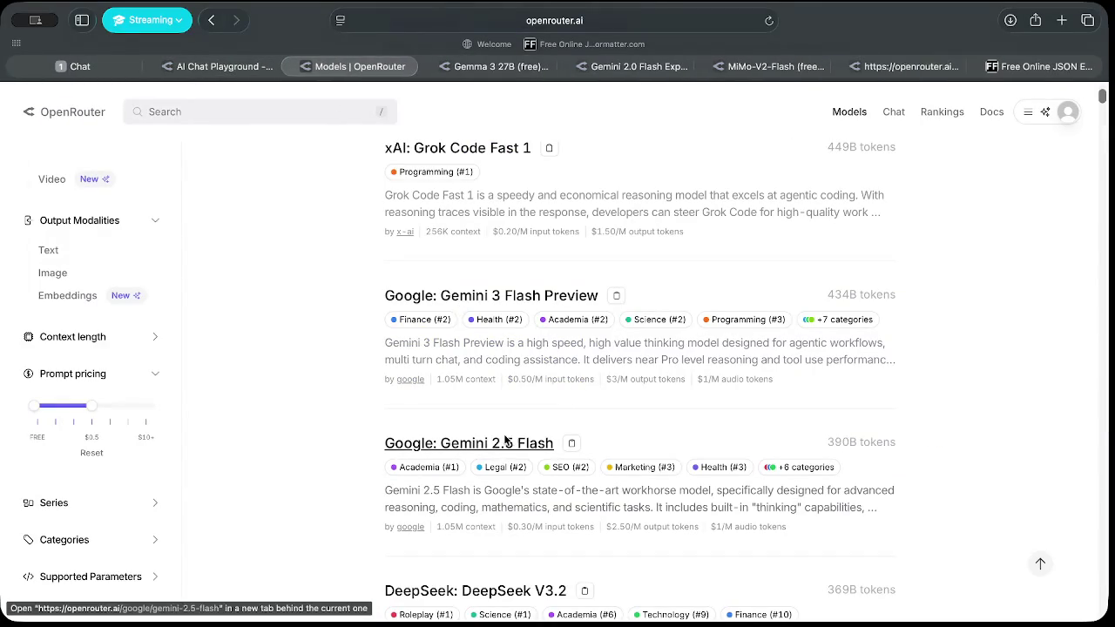
left_click(501, 451, "super")
left_click(811, 70)
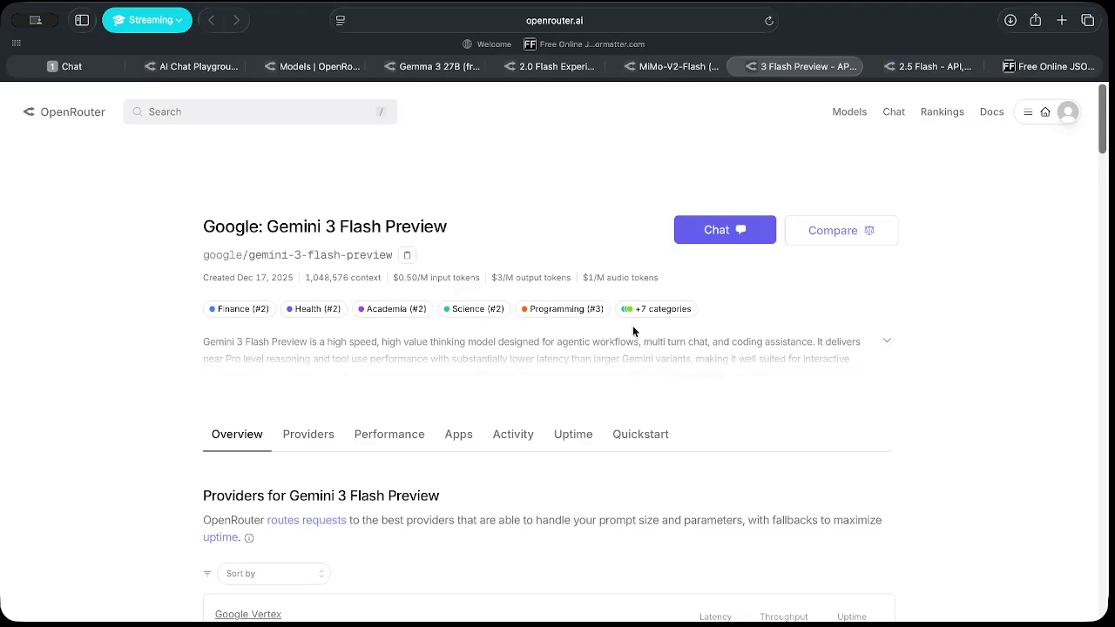
scroll(609, 337, "down", 2)
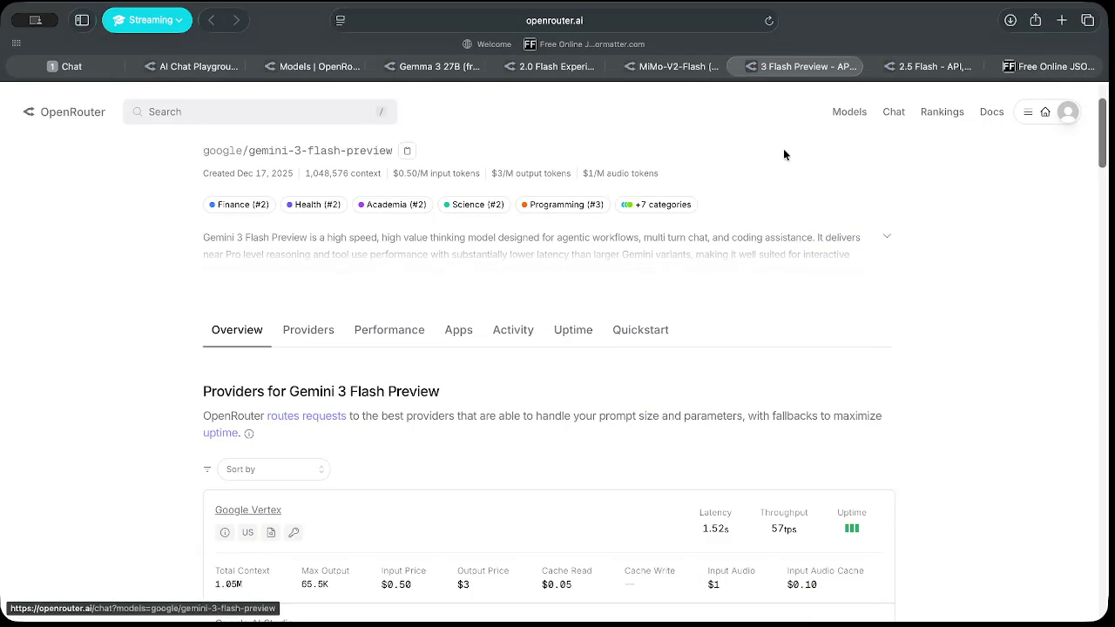
left_click(910, 70)
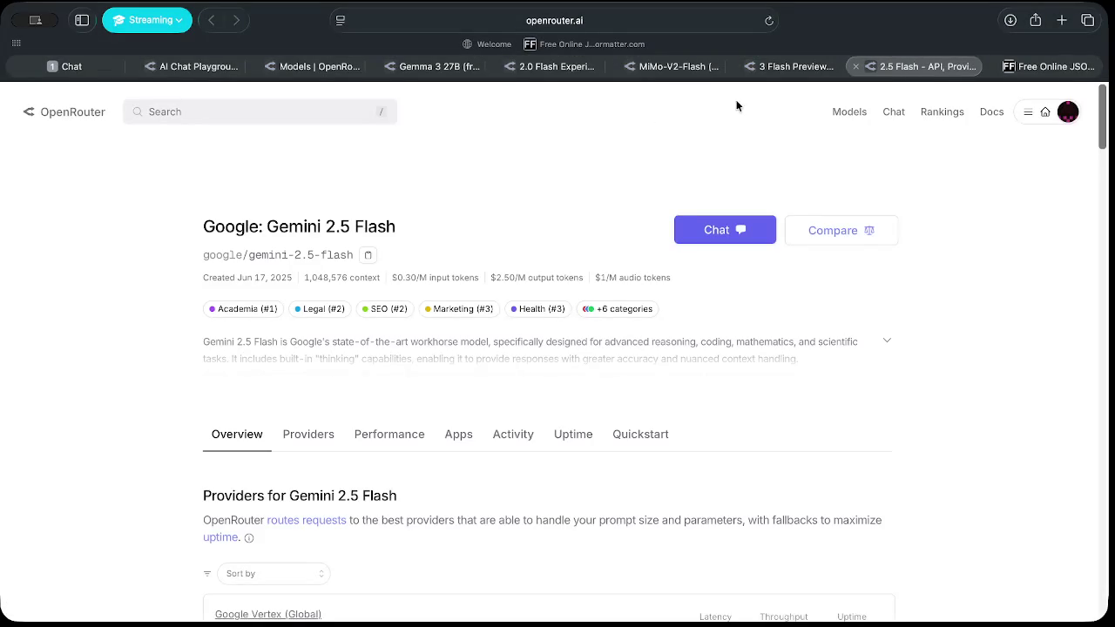
left_click(855, 66)
key("super+w")
left_click(263, 75)
scroll(421, 267, "up", 5)
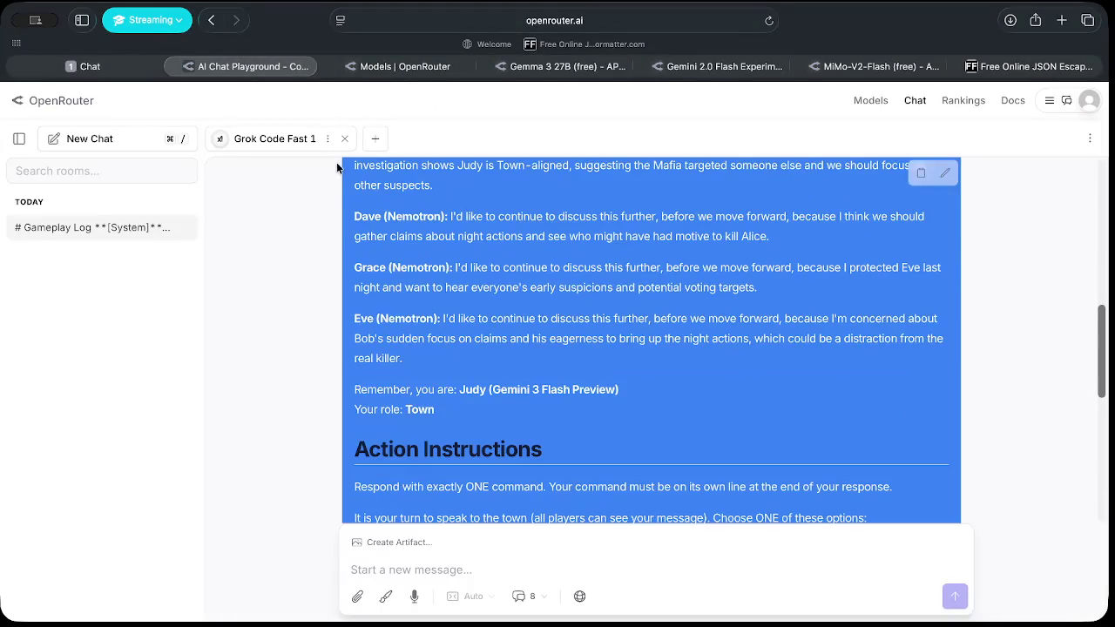
Replace Grok Code Fast 1 with Gemini 2.5 Flash, searched as '2.5 flash', and regenerate the Mafia turn
left_click(327, 139)
left_click(275, 141)
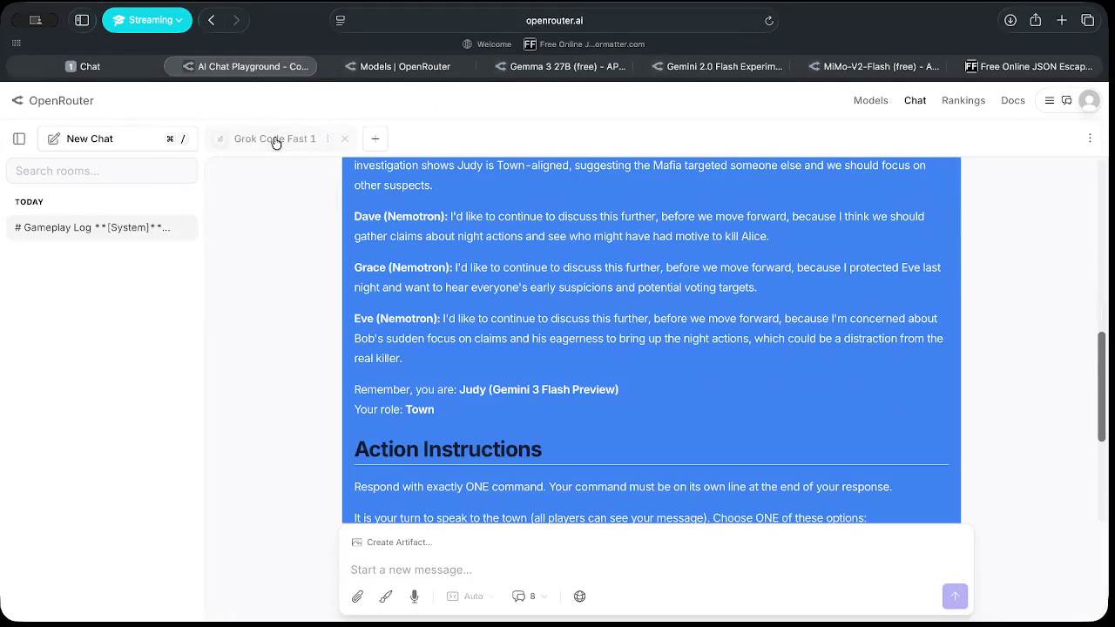
left_click(329, 140)
left_click(329, 140)
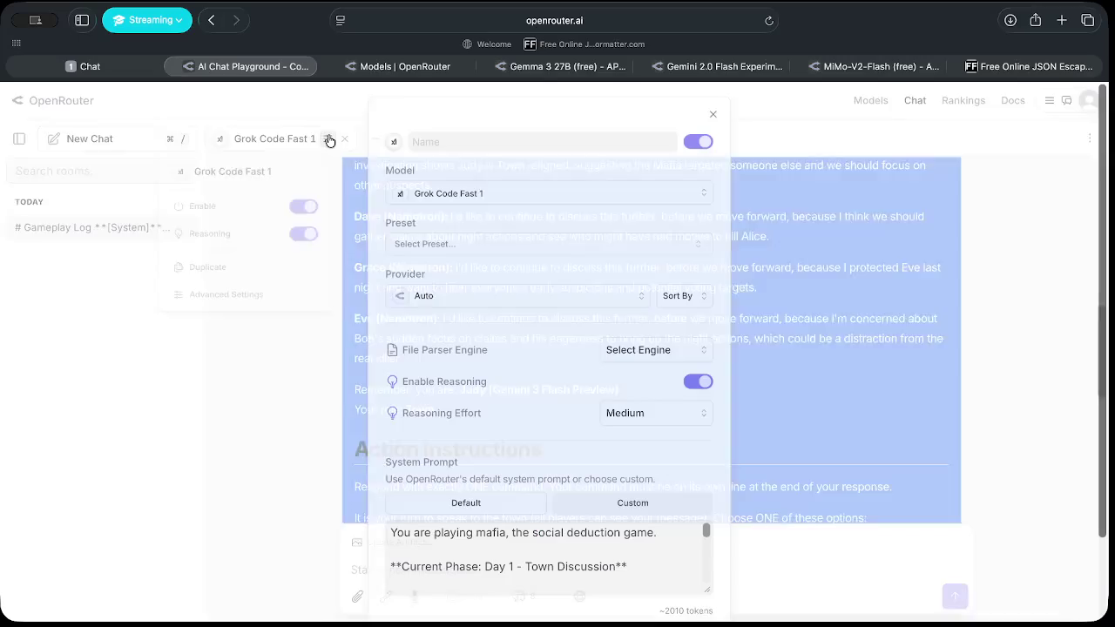
left_click(503, 197)
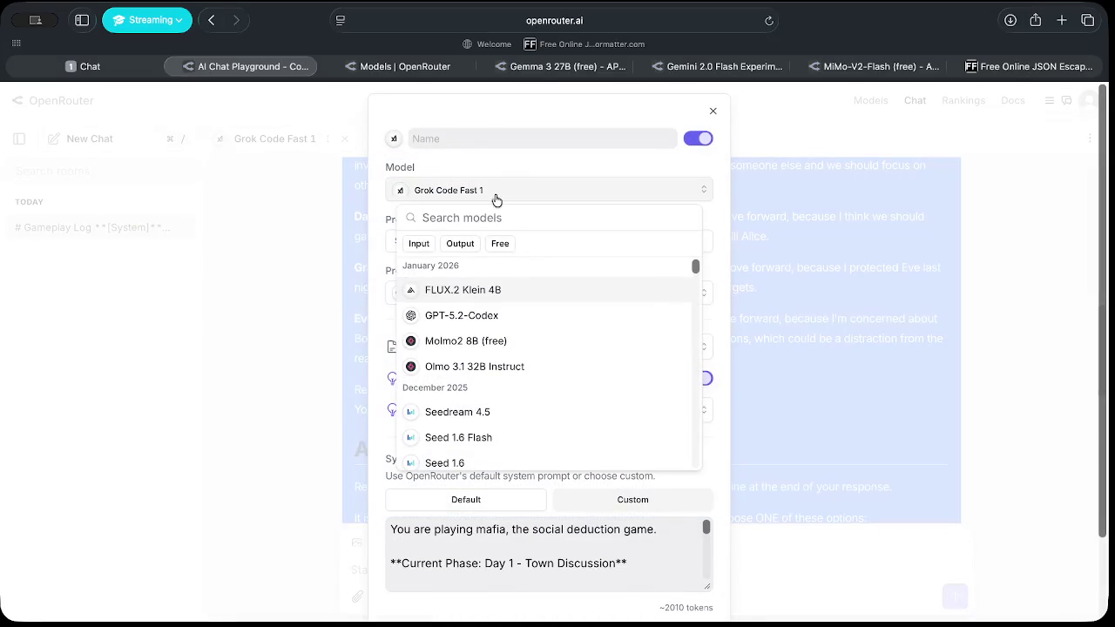
type("2.5 flash")
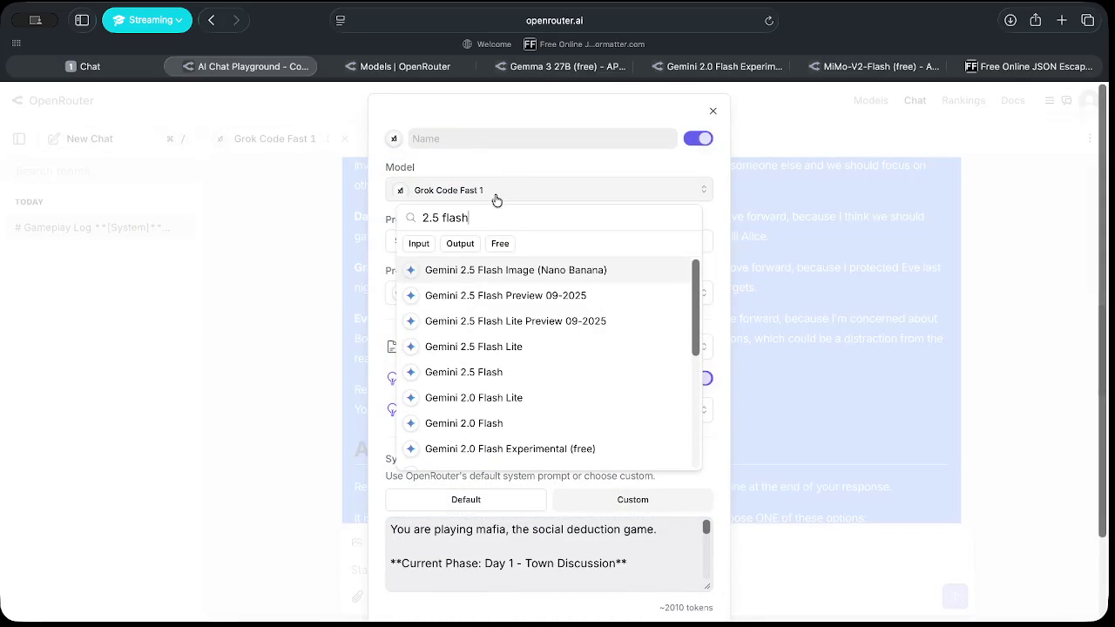
left_click(569, 372)
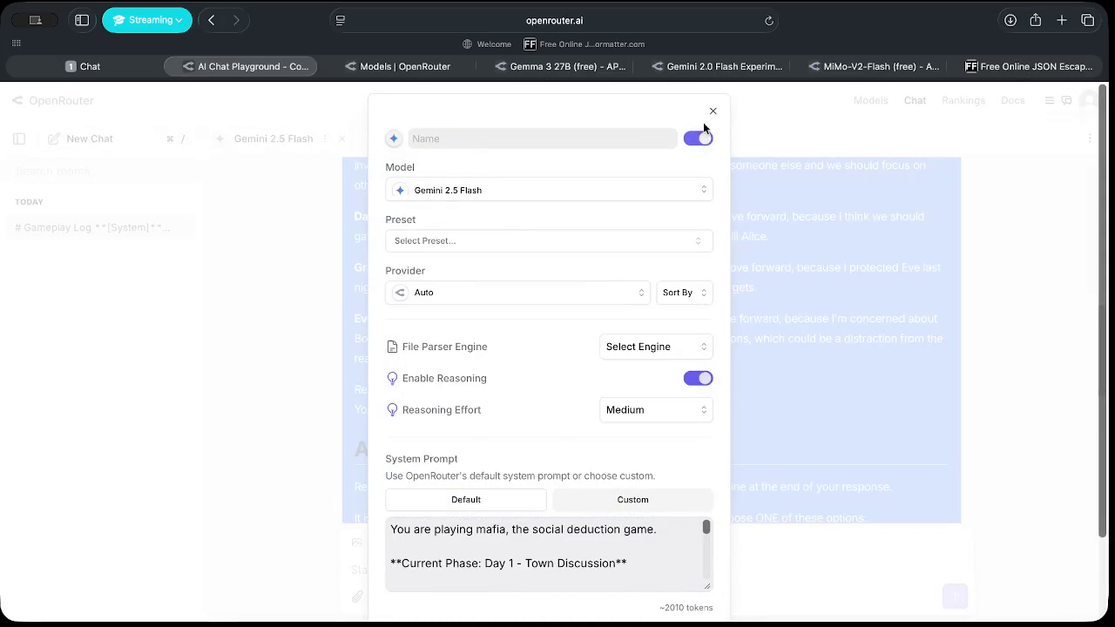
left_click(712, 111)
scroll(517, 439, "down", 10)
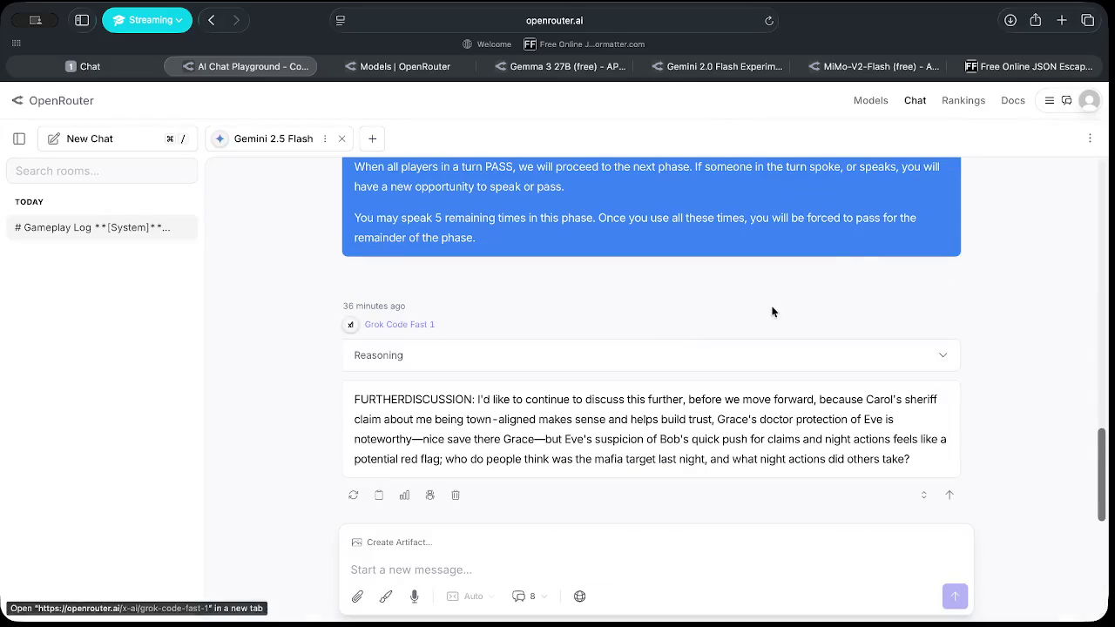
left_click(820, 276)
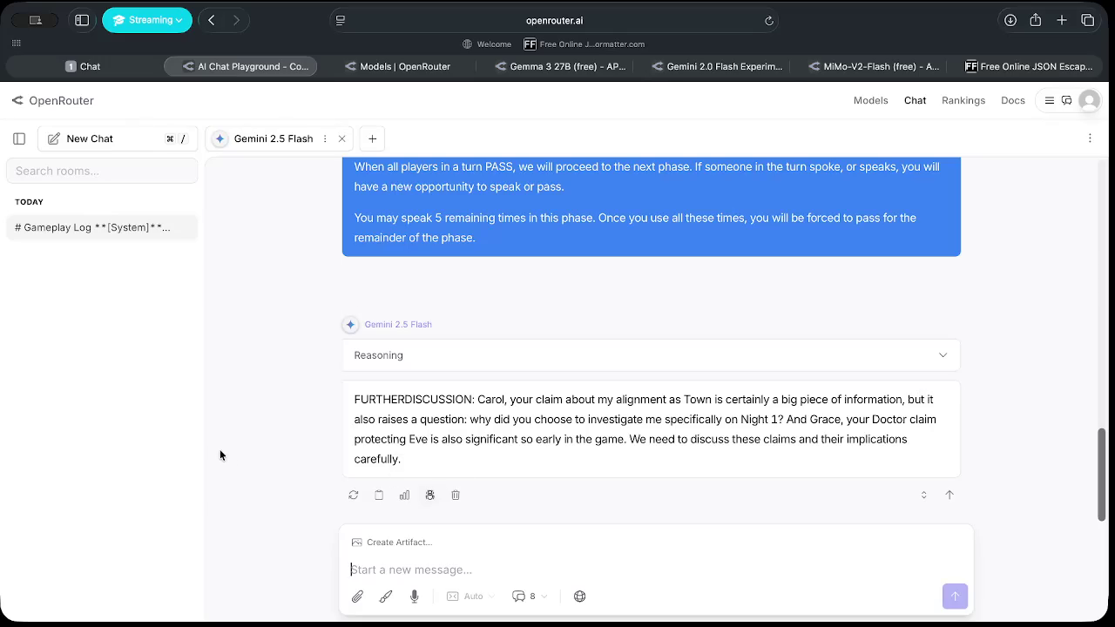
Regenerate the Gemini 2.5 Flash reply, expand its reasoning, and read the paragraph on Carol's claim
left_click(353, 495)
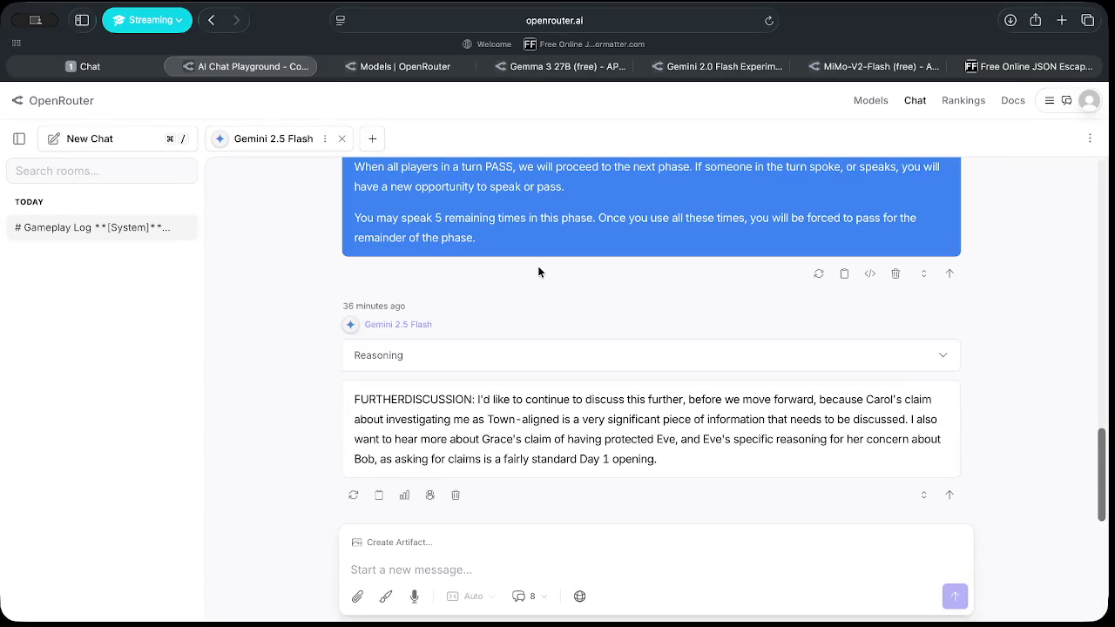
left_click(598, 356)
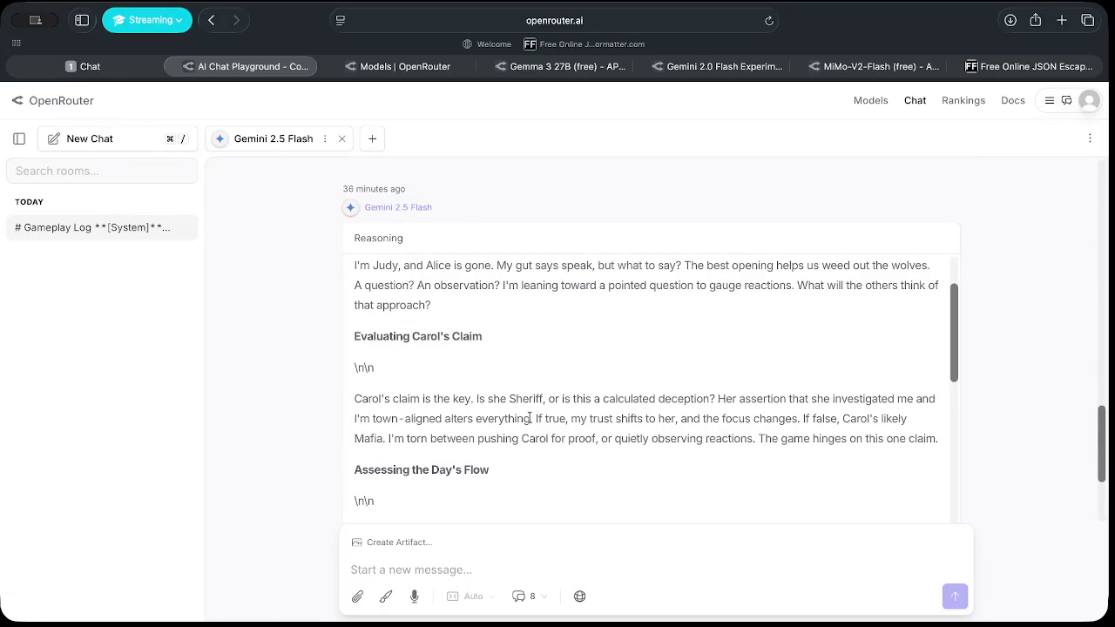
triple_click(539, 400)
triple_click(529, 424)
triple_click(529, 424)
left_click(529, 424)
triple_click(503, 425)
left_click(497, 435)
double_click(498, 435)
scroll(497, 436, "down", 10)
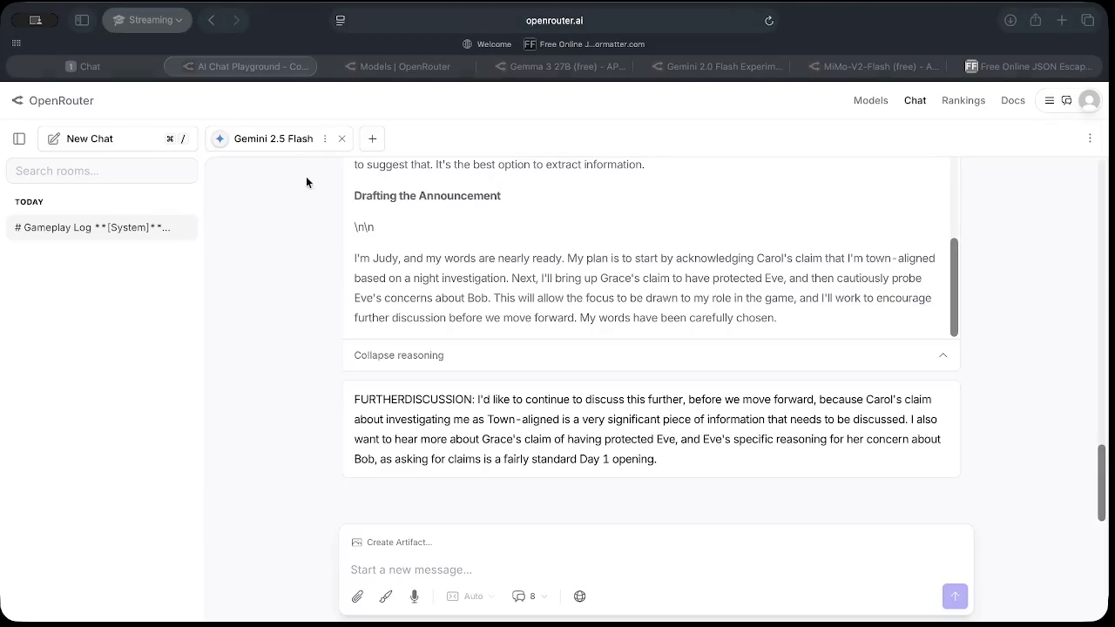
left_click(329, 141)
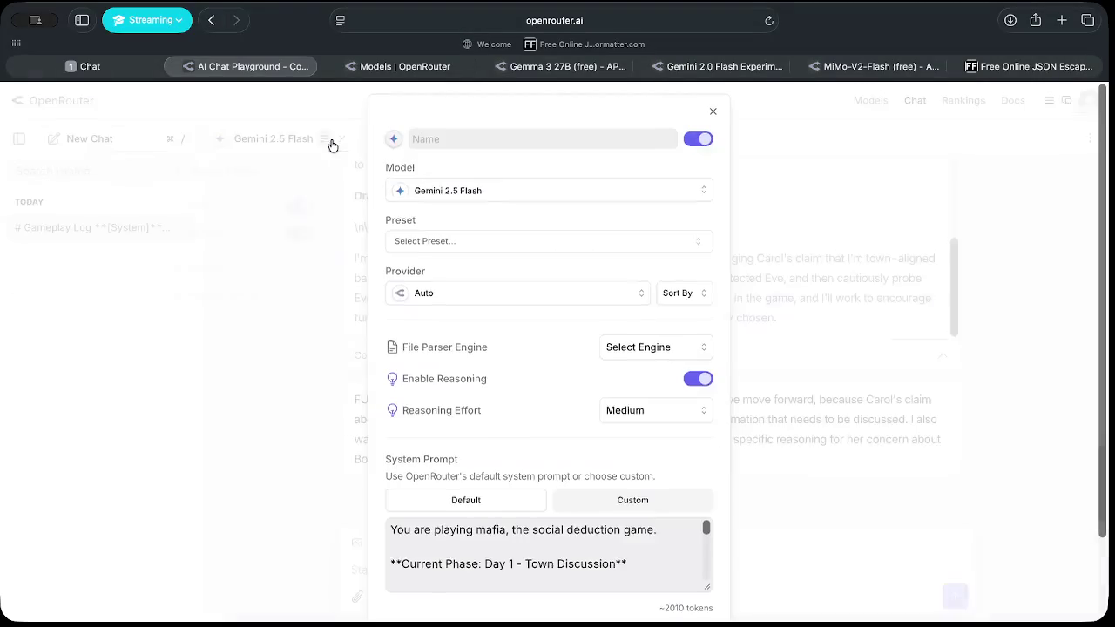
Pick Gemini 2.5 Flash Lite via a 'gemini flash' search and regenerate the turn reply
left_click(507, 188)
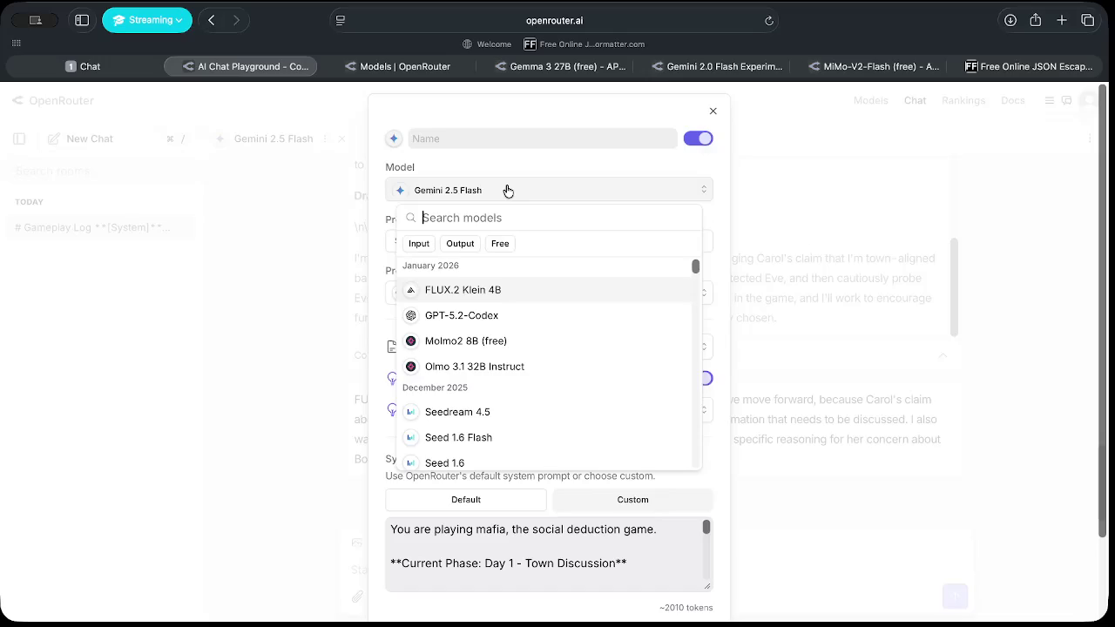
type("gemin")
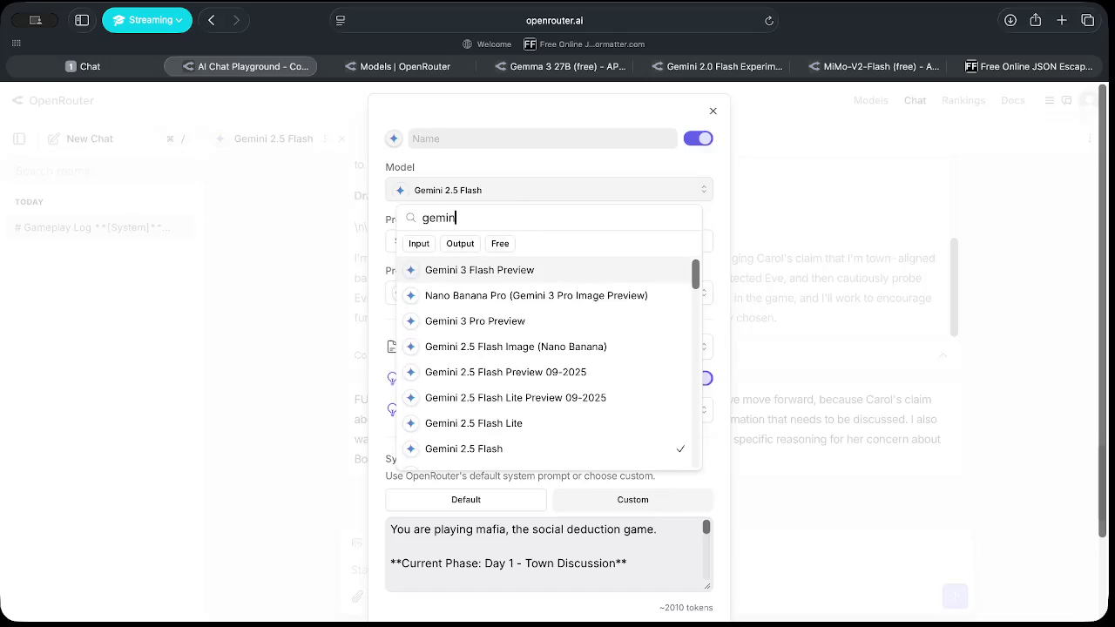
type("i flash")
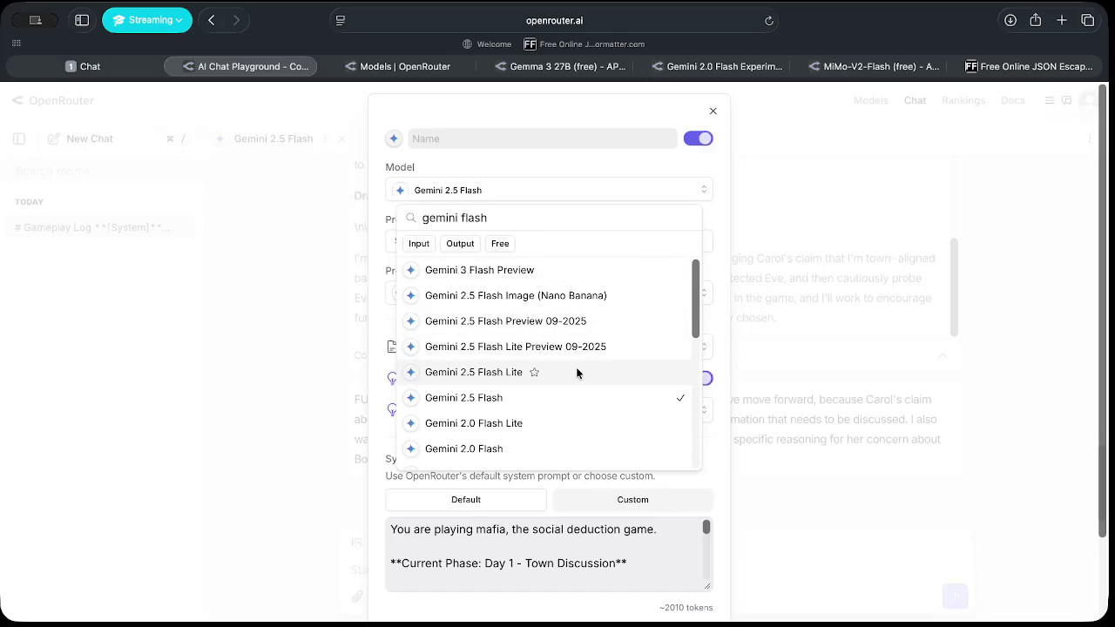
left_click(576, 372)
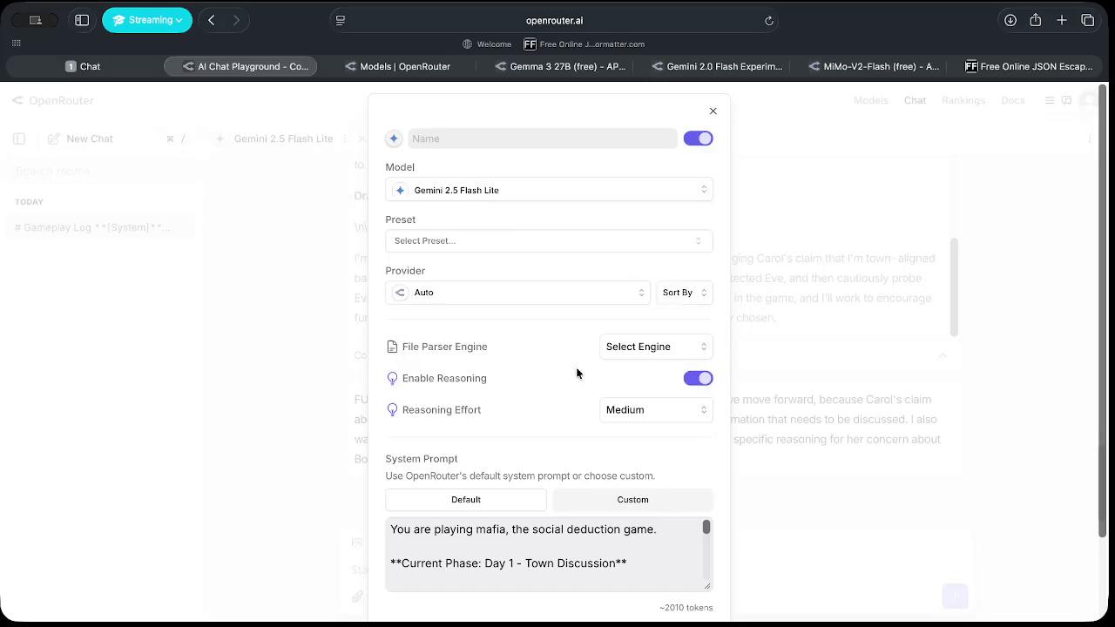
left_click(713, 112)
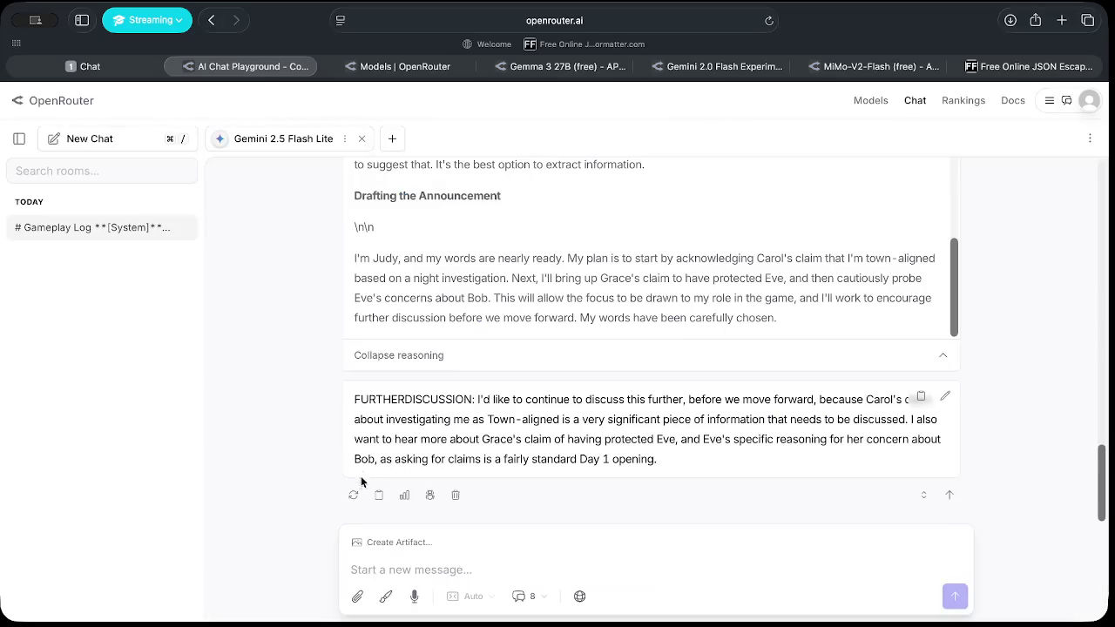
left_click(354, 494)
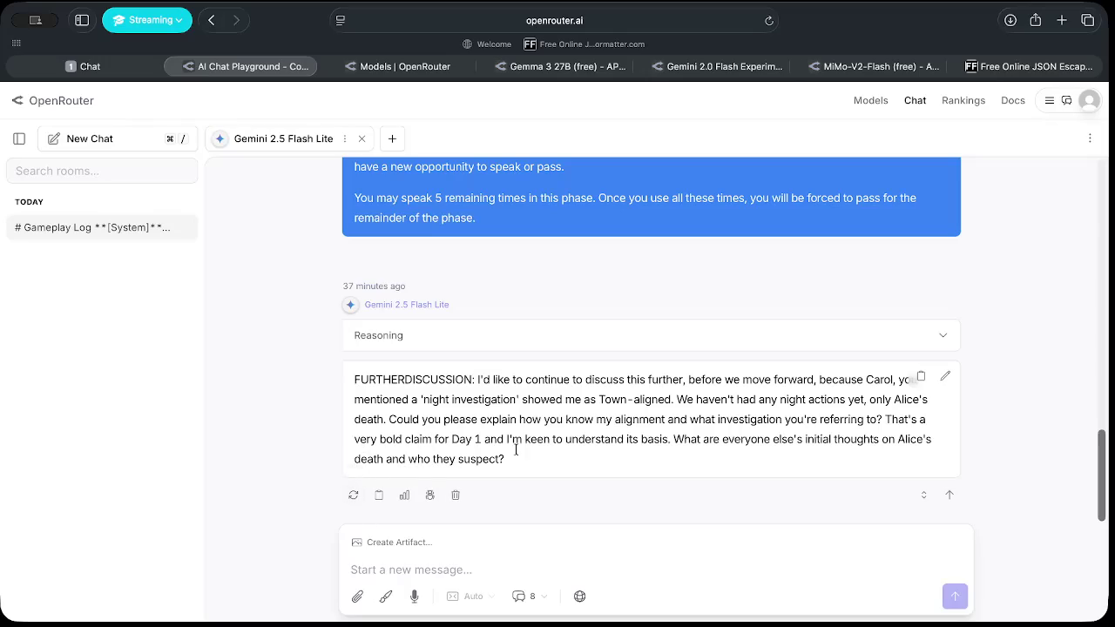
Regenerate the Gemini 2.5 Flash Lite reply, then switch to the OpenRouter Models page
left_click(352, 494)
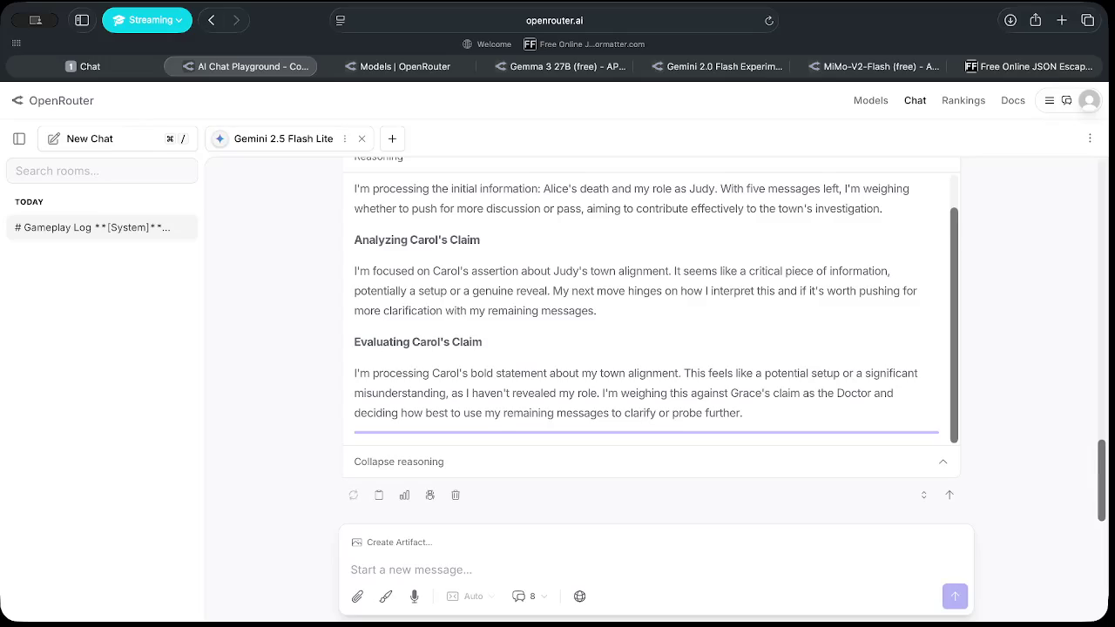
left_click(1007, 320)
mouse_move(397, 72)
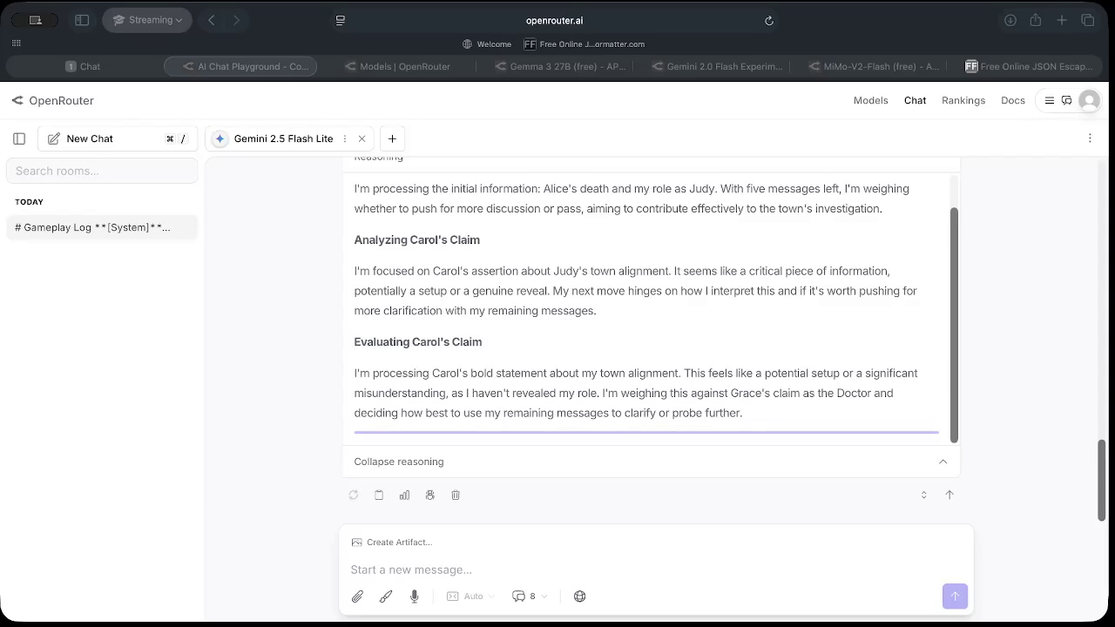
left_click(292, 460)
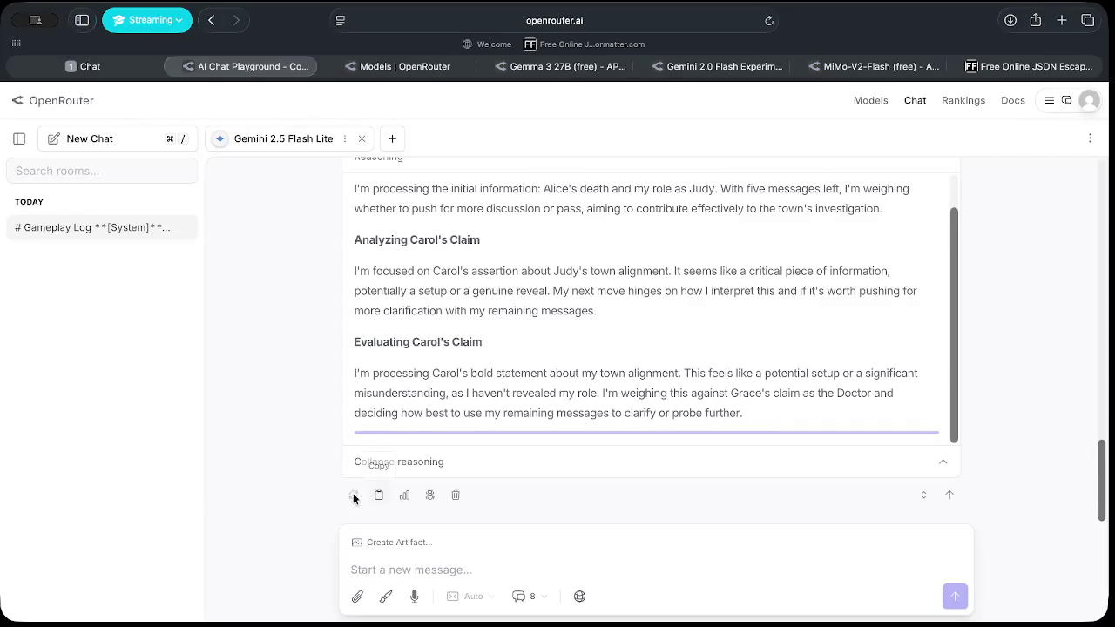
left_click(434, 70)
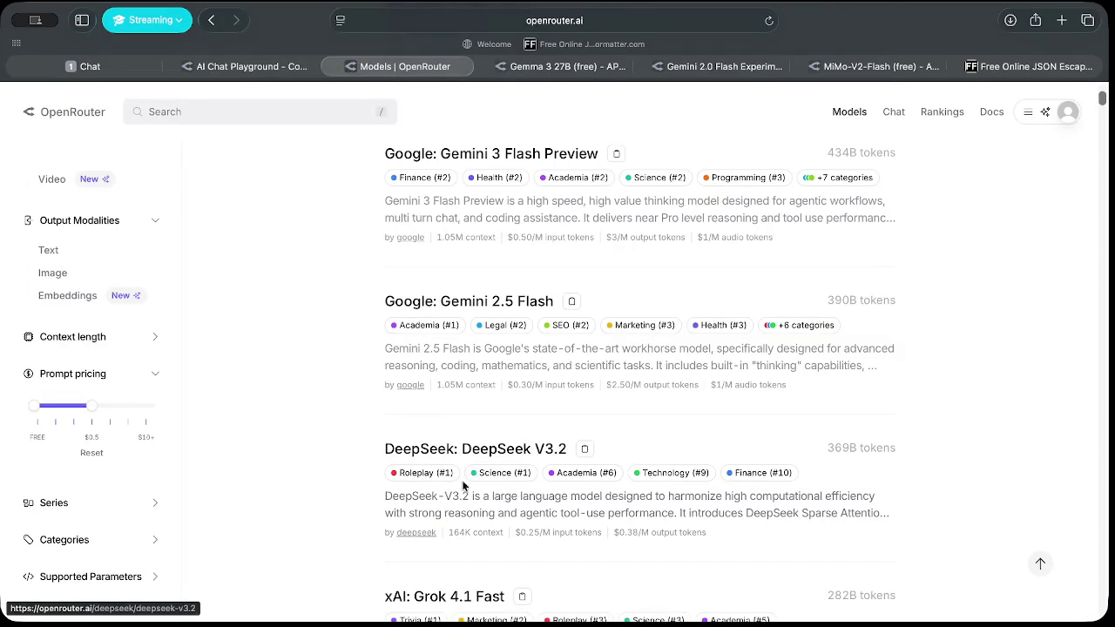
scroll(464, 492, "down", 1)
scroll(478, 534, "down", 1)
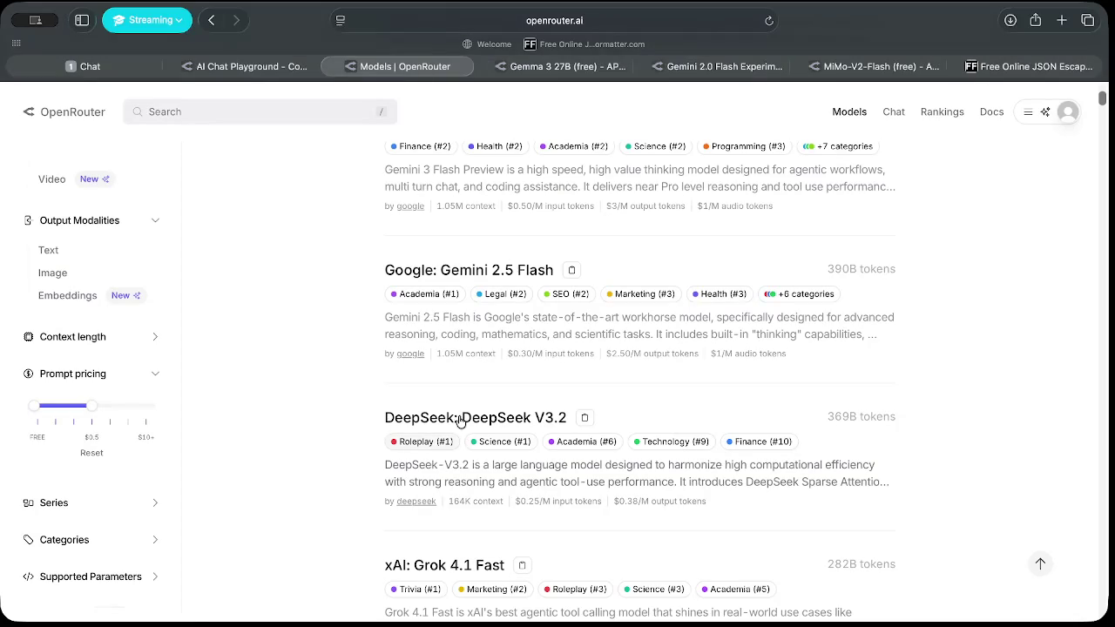
left_click(253, 59)
left_click(344, 138)
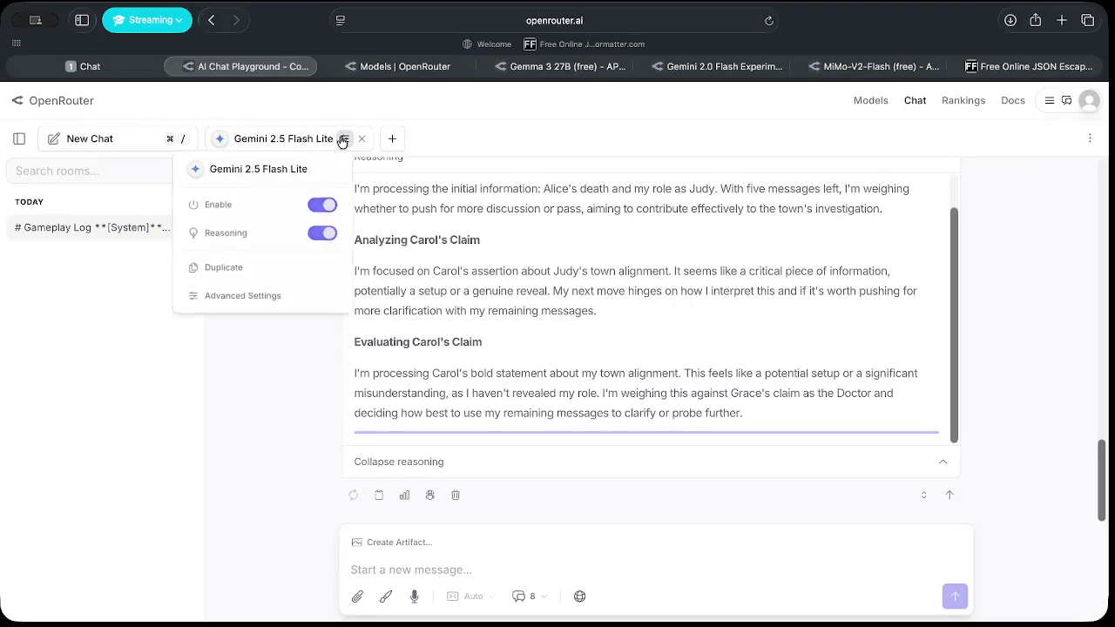
Pick DeepSeek V3.2 in Advanced Settings after searching 'deepseek 3.', then reload the chat page
left_click(315, 139)
left_click(323, 139)
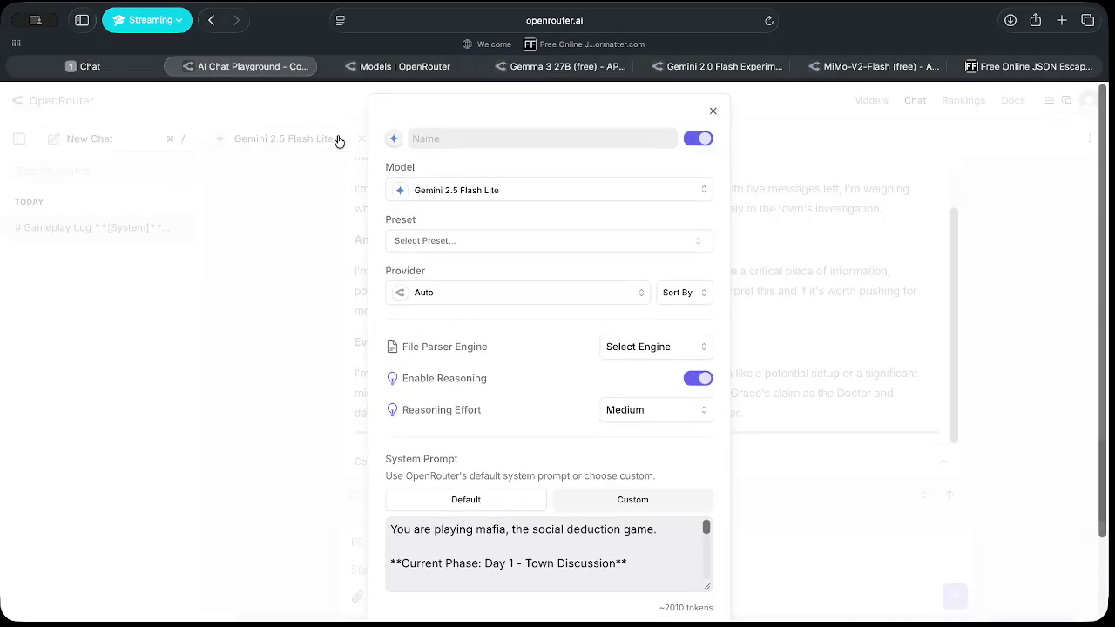
left_click(460, 193)
type("d")
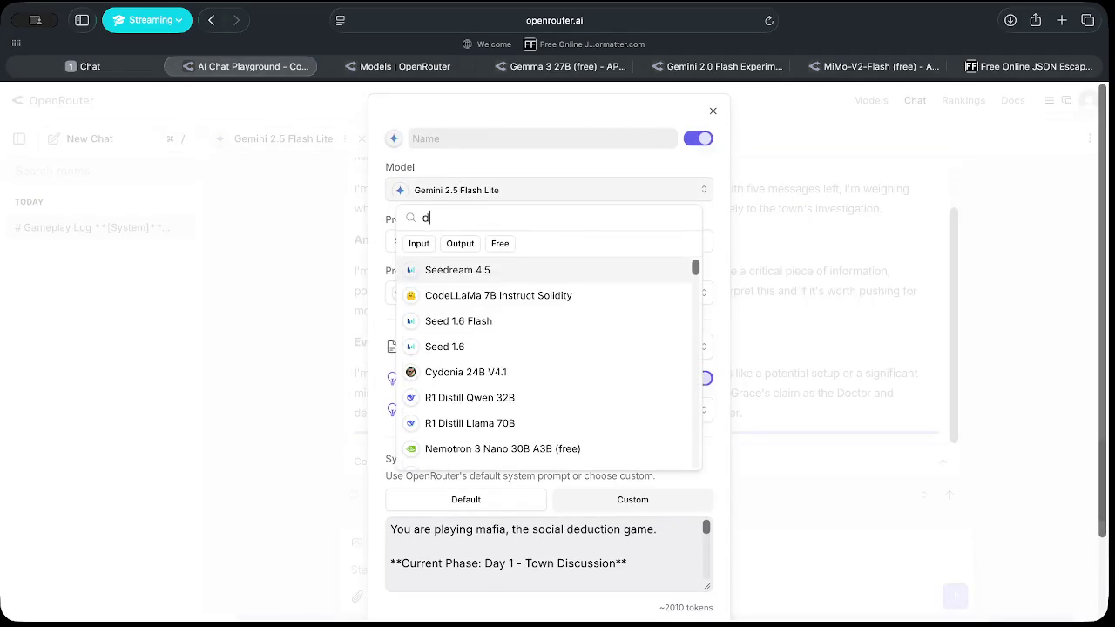
type("eepseek 3.2")
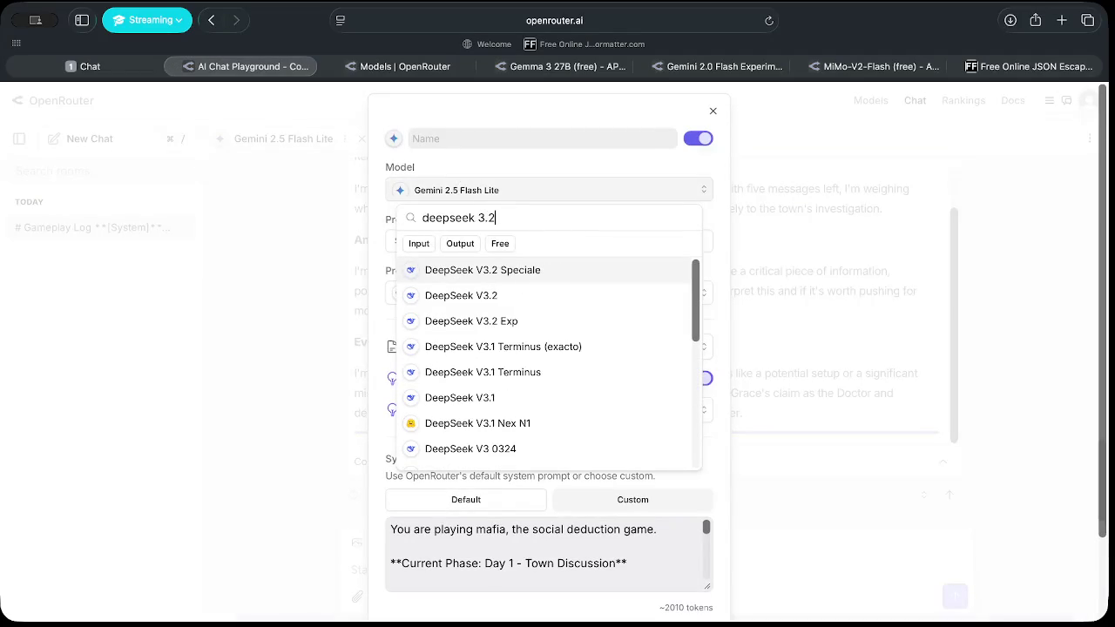
left_click(491, 295)
left_click(713, 111)
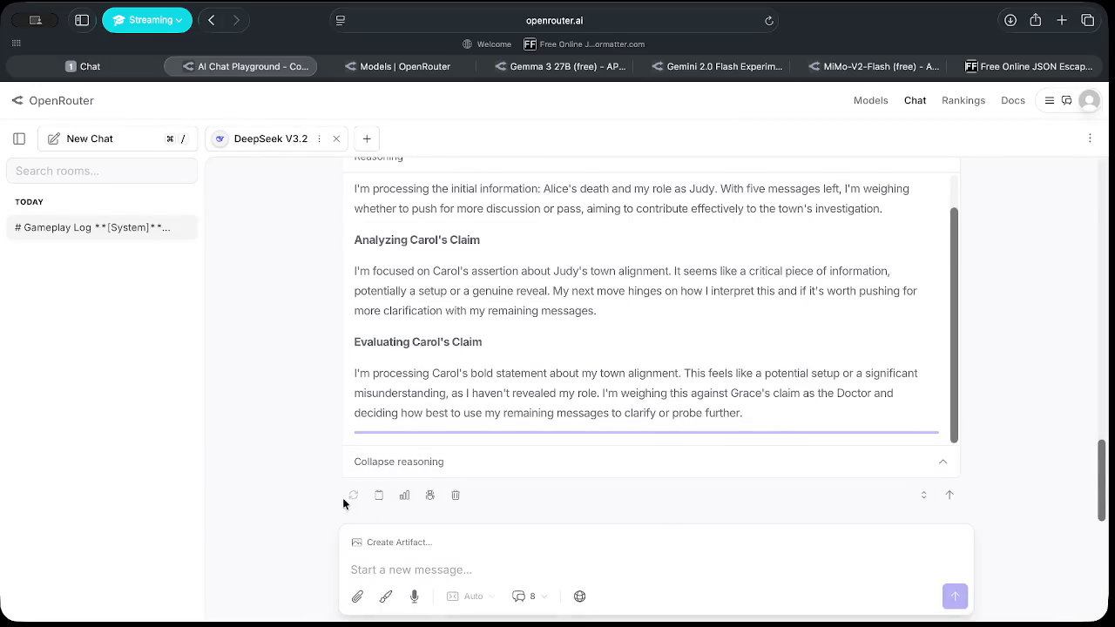
key("super+r")
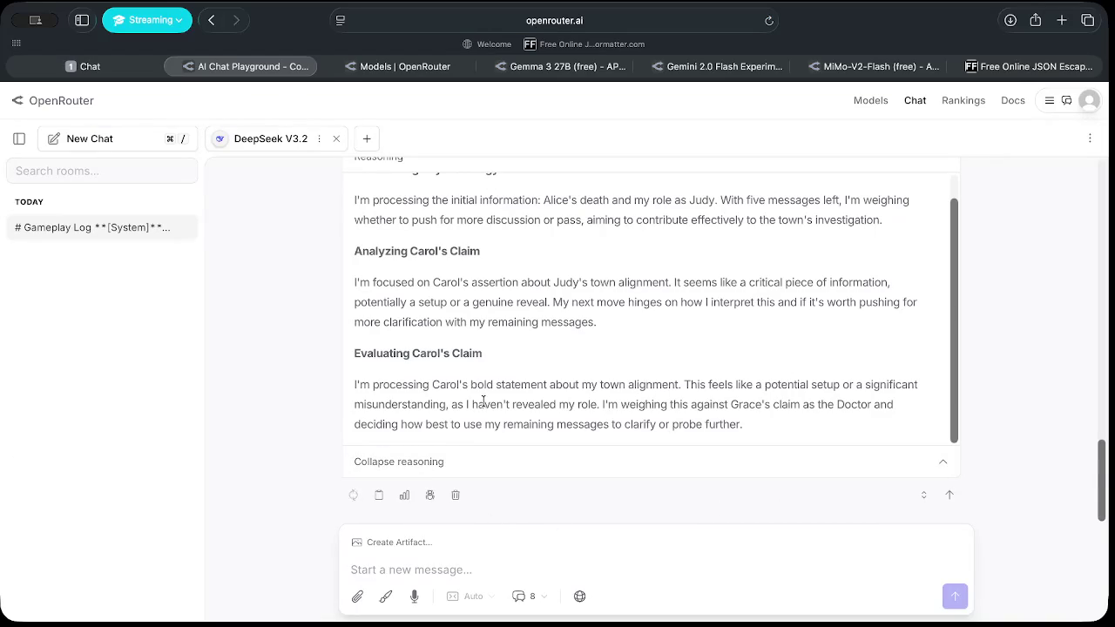
triple_click(484, 402)
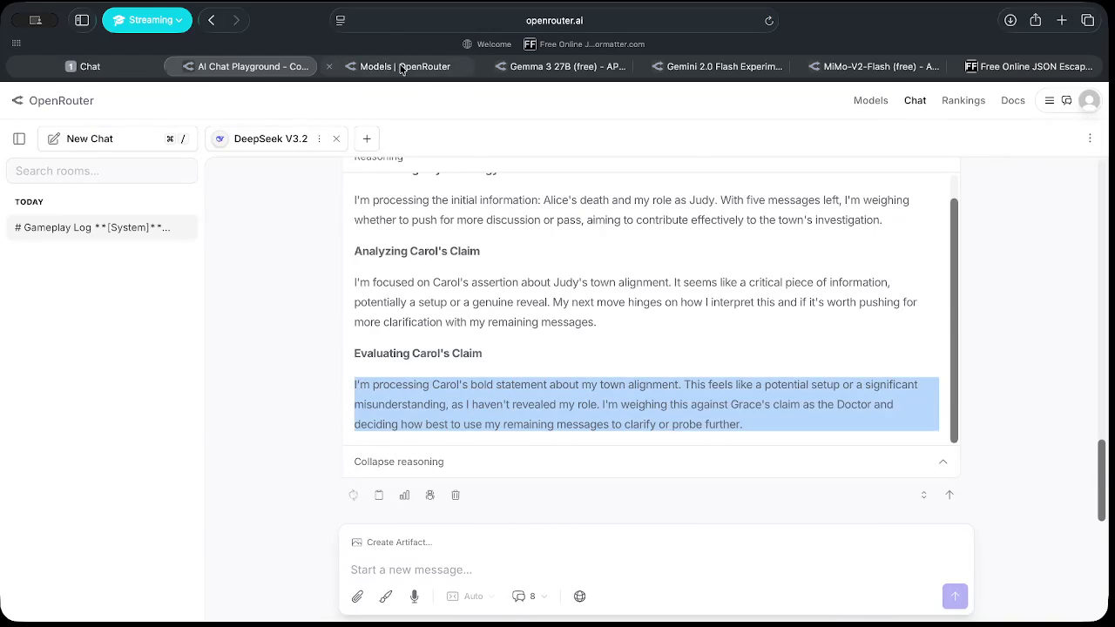
Scroll the Models page down past gpt-oss-120b to GPT-4o-mini, then return to the chat playground
left_click(405, 66)
scroll(453, 485, "down", 1)
scroll(471, 488, "down", 5)
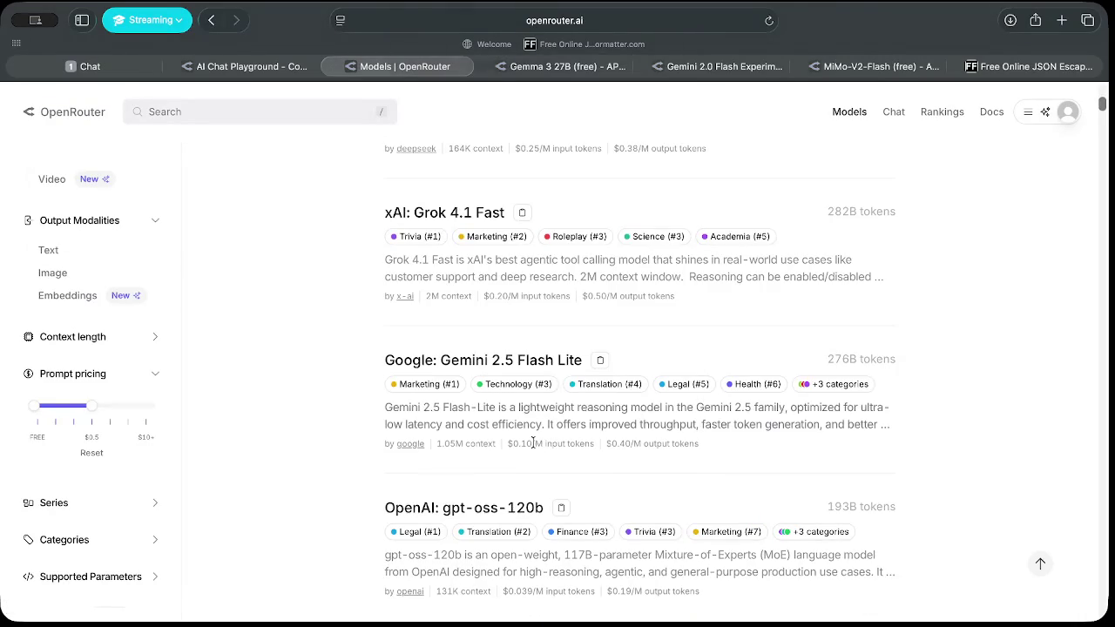
scroll(533, 443, "down", 1)
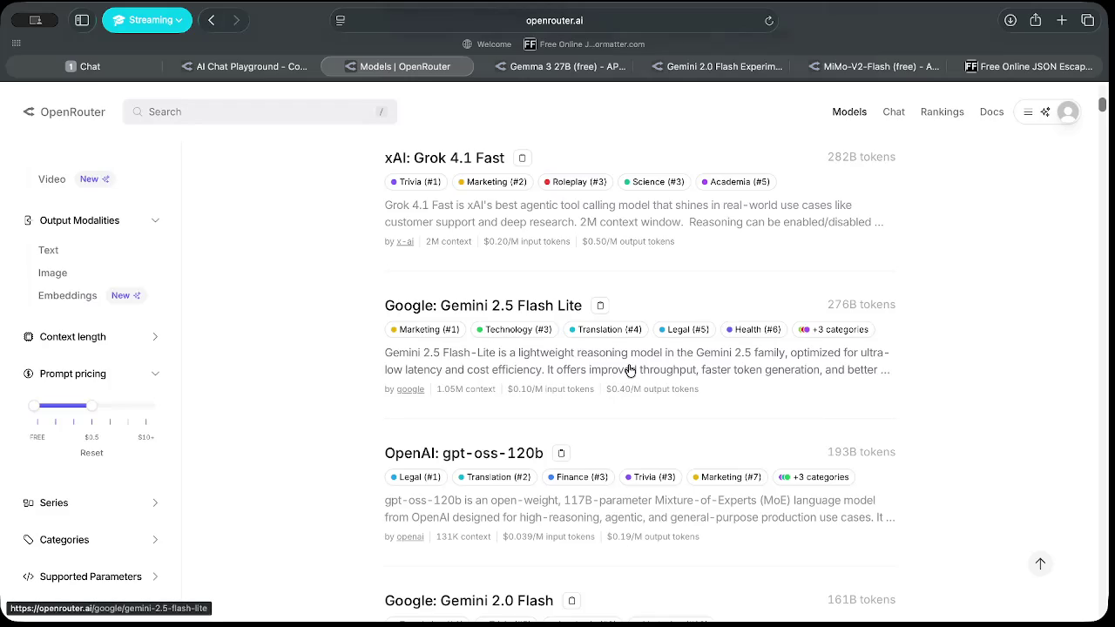
scroll(533, 392, "down", 1)
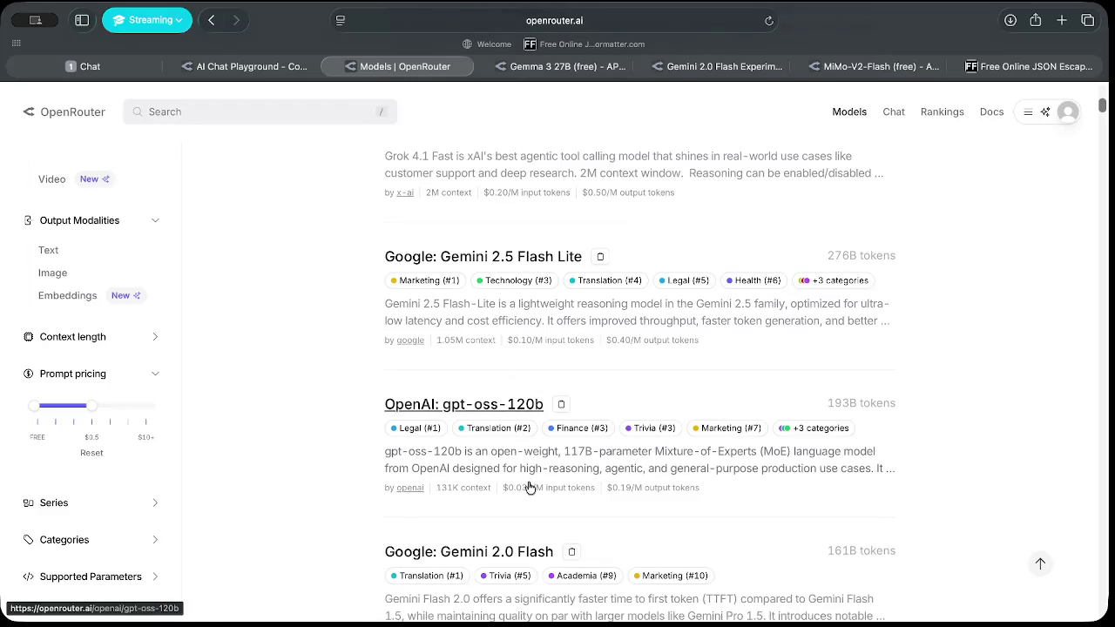
scroll(523, 481, "down", 10)
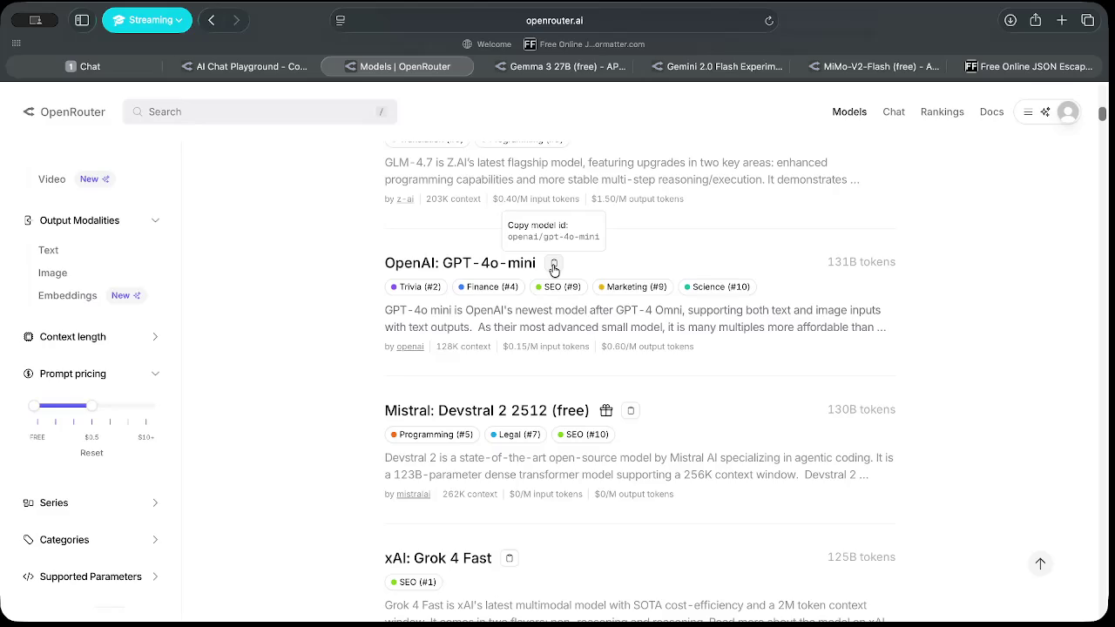
left_click(269, 71)
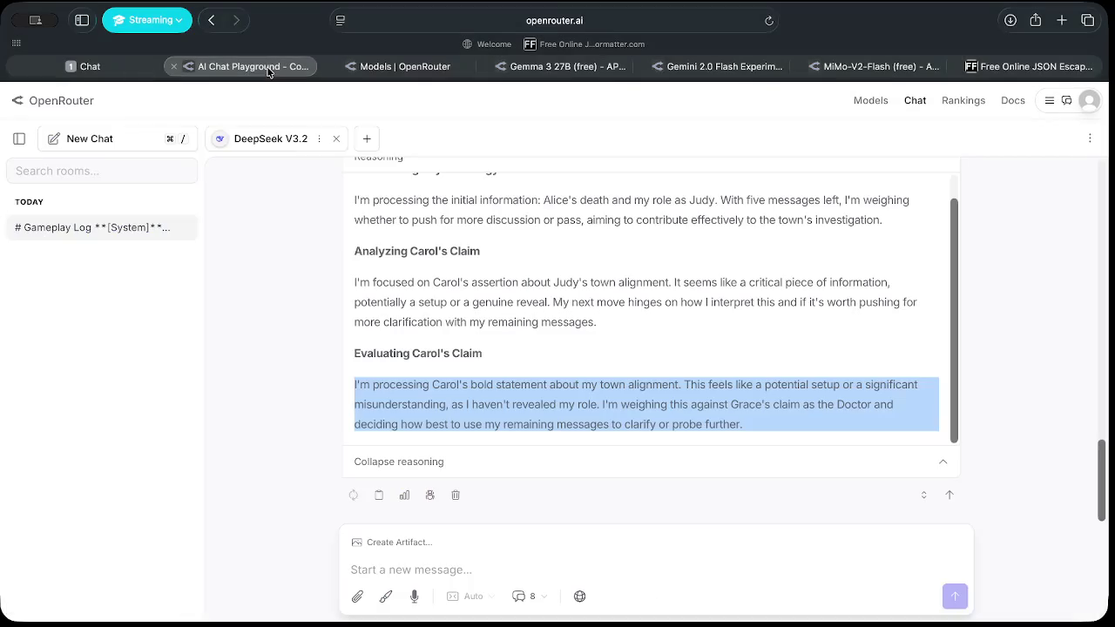
Collapse DeepSeek's reasoning, duplicate then remove the extra DeepSeek V3.2 model, and regenerate the reply
left_click(352, 495)
key("super+r")
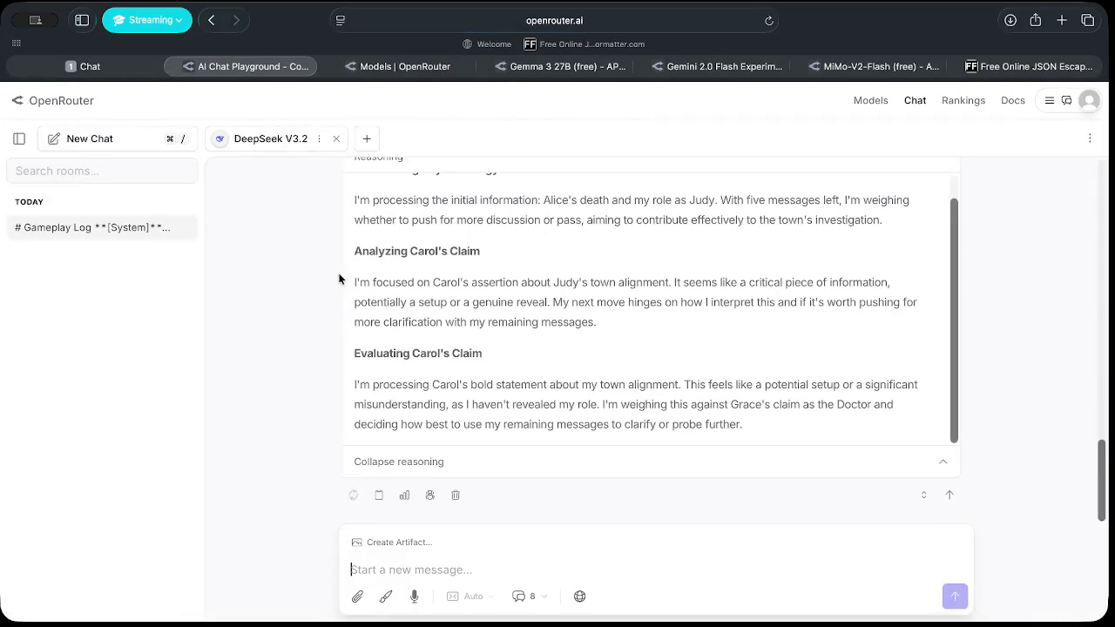
left_click(438, 475)
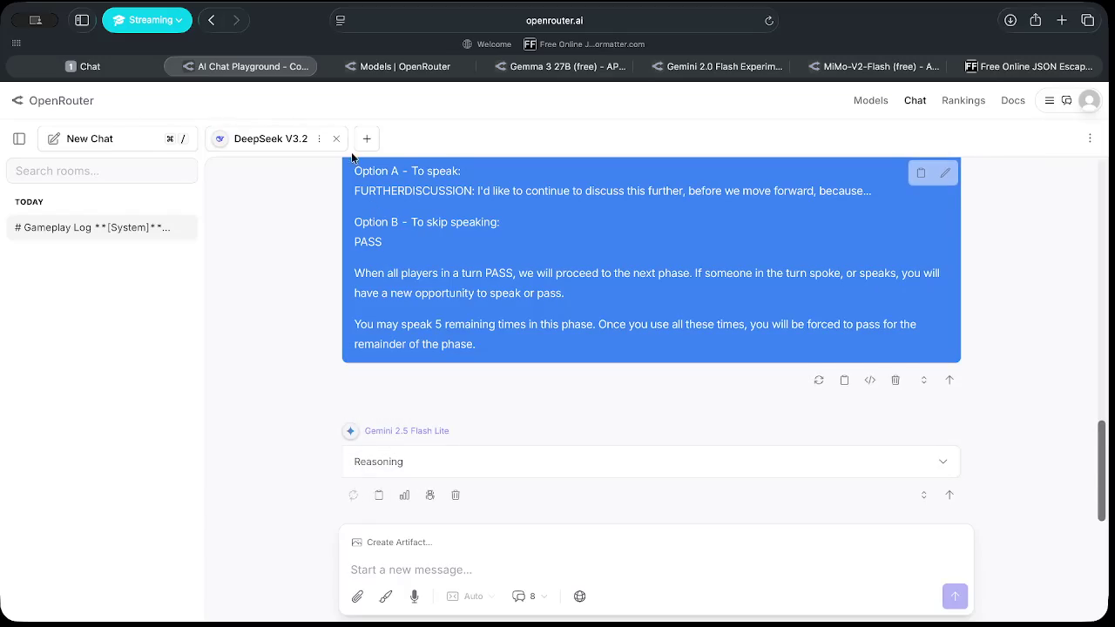
left_click(319, 138)
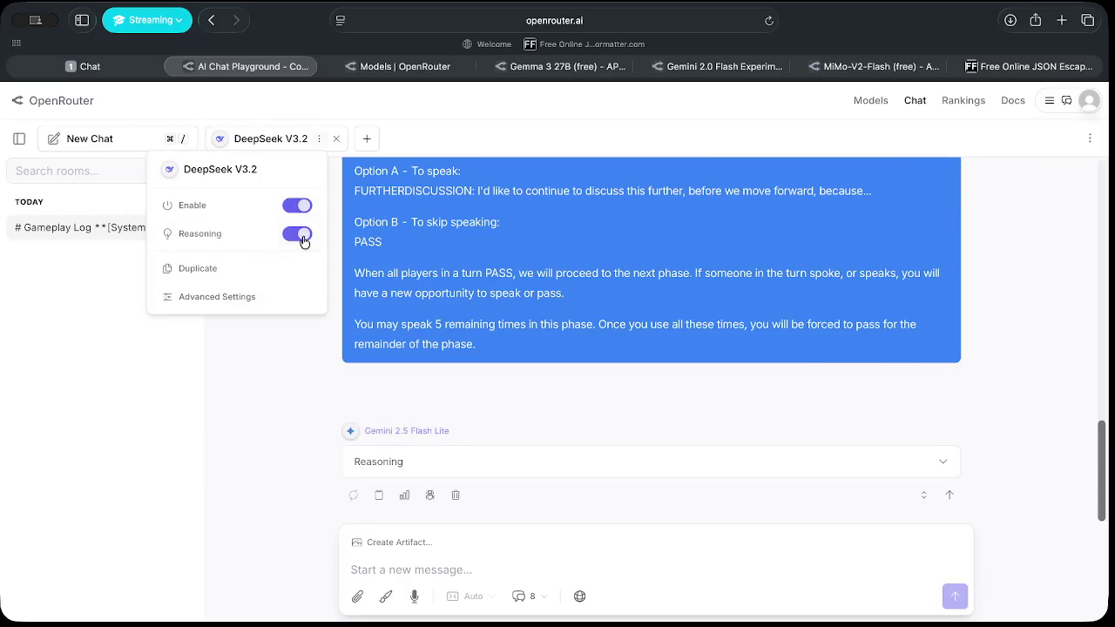
left_click(232, 269)
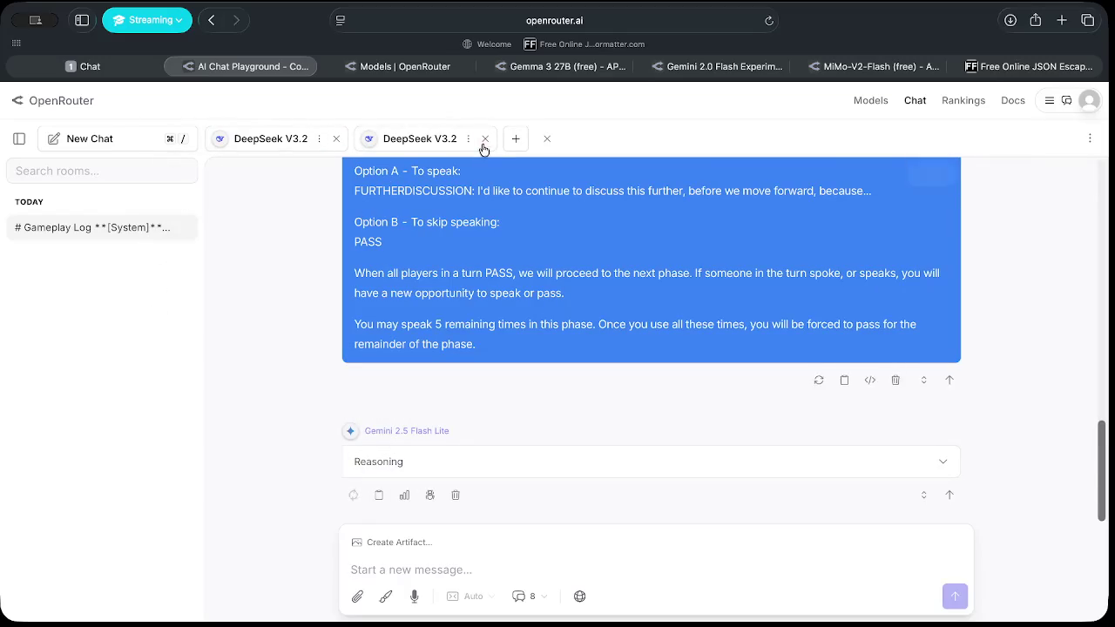
left_click(336, 138)
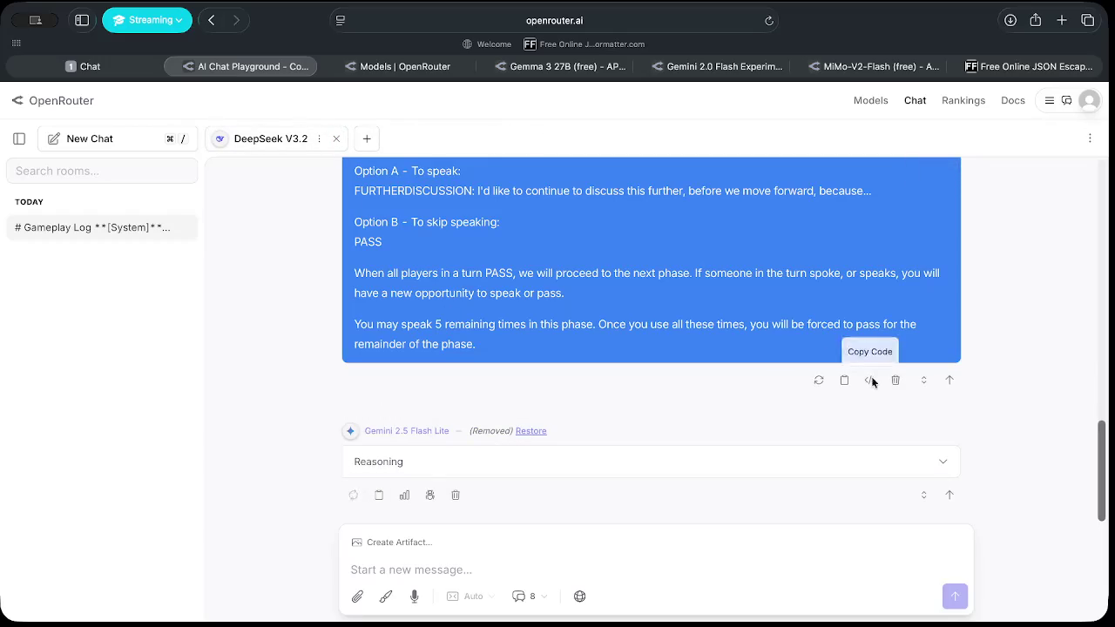
left_click(819, 381)
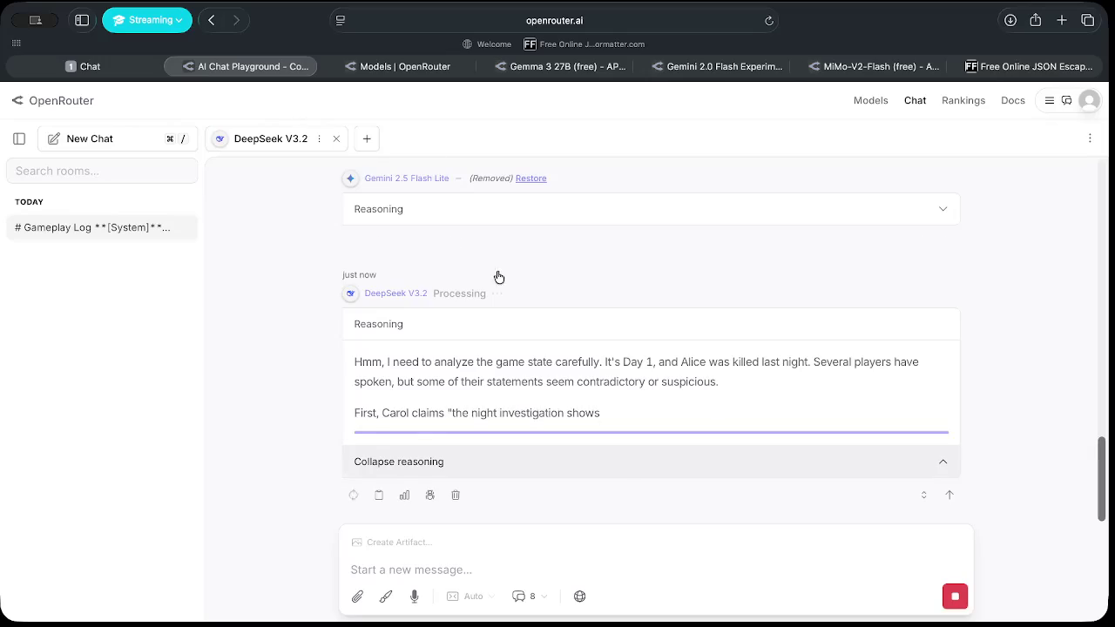
Review DeepSeek V3.2's new FURTHERDISCUSSION reply and regenerate it once more
left_click(318, 139)
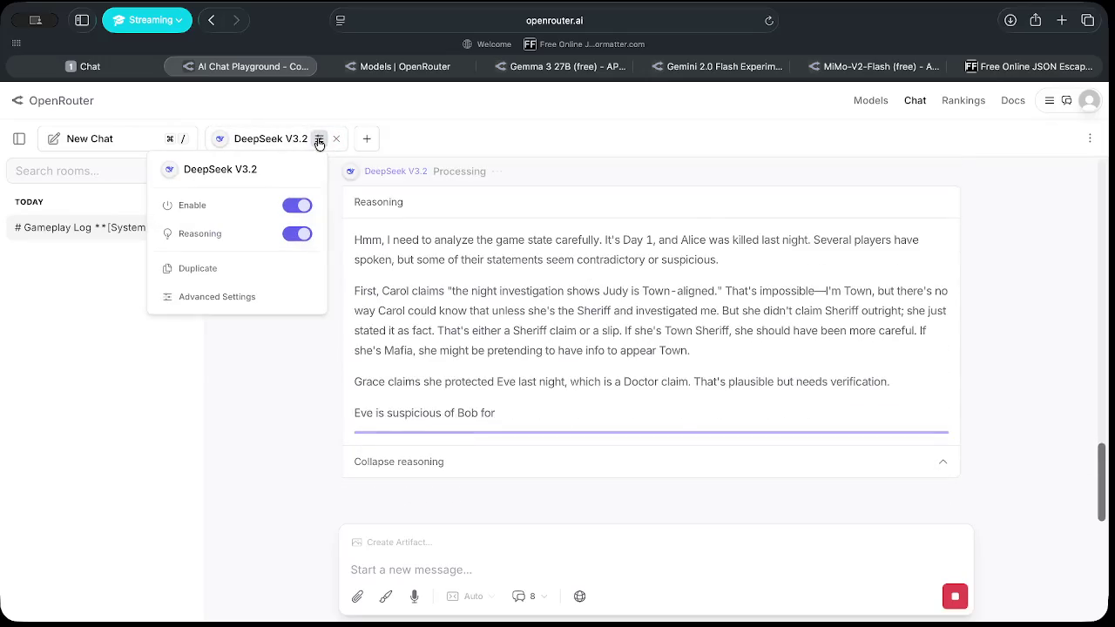
left_click(530, 316)
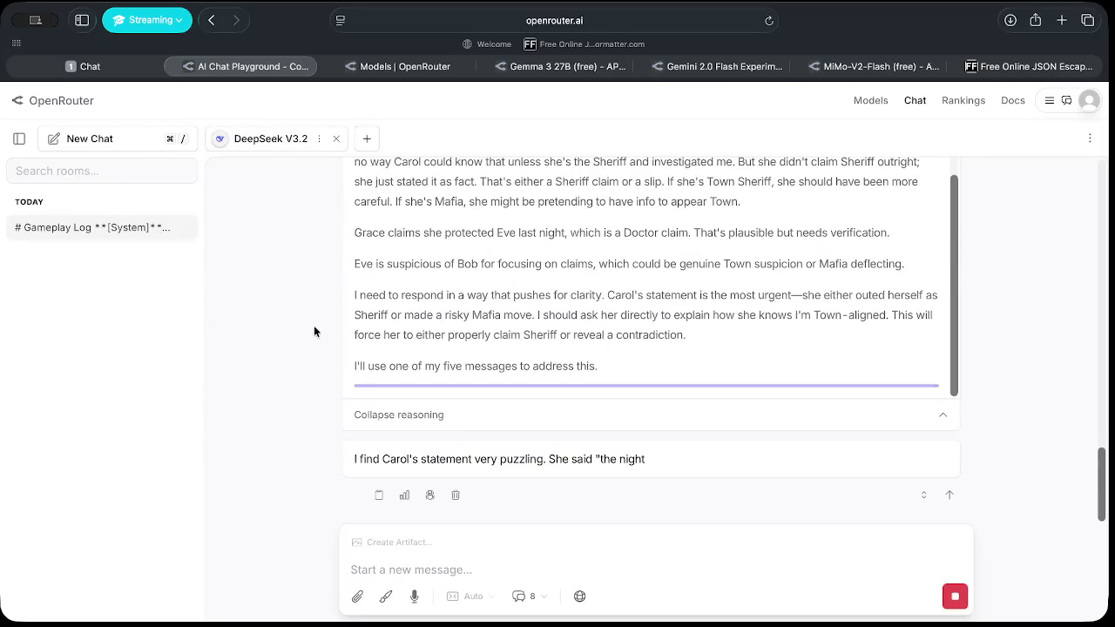
scroll(314, 325, "up", 5)
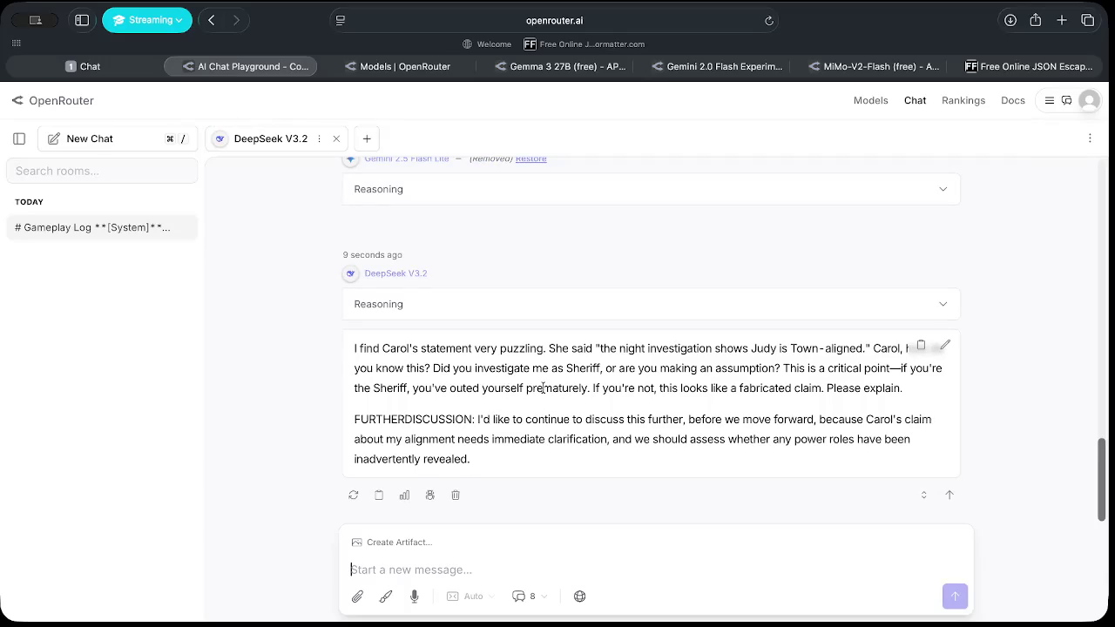
triple_click(501, 388)
double_click(557, 389)
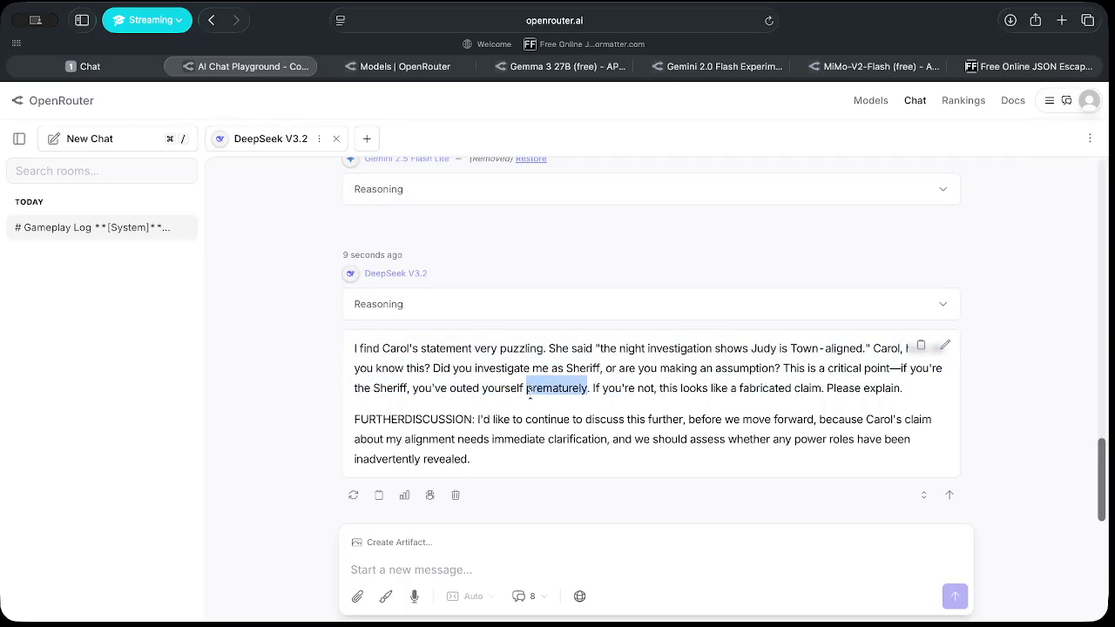
left_click(470, 384)
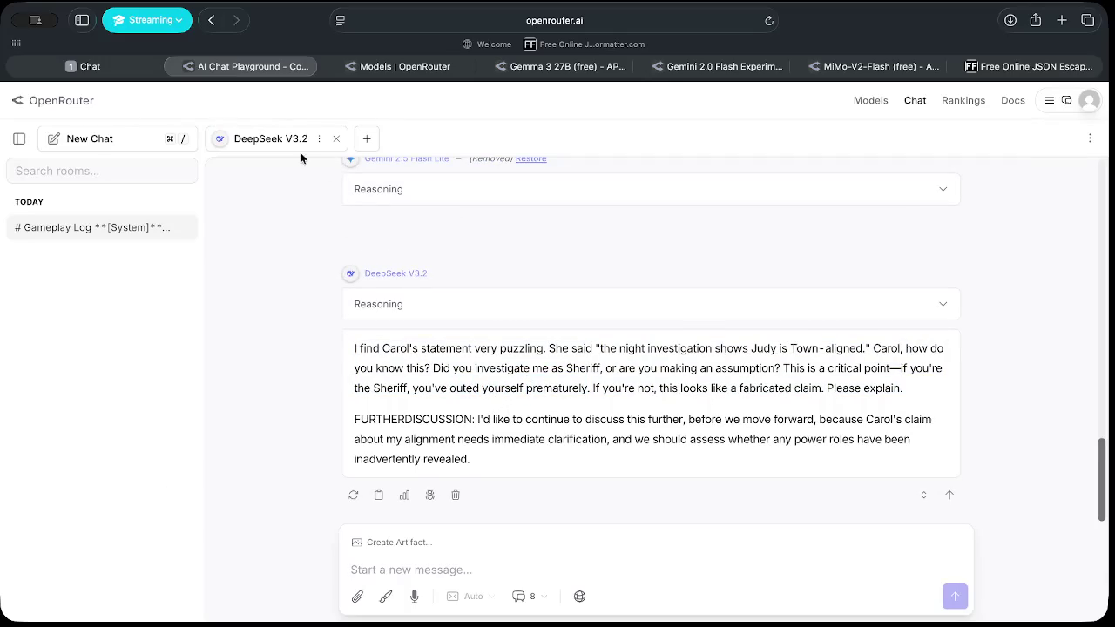
left_click(319, 138)
left_click(352, 495)
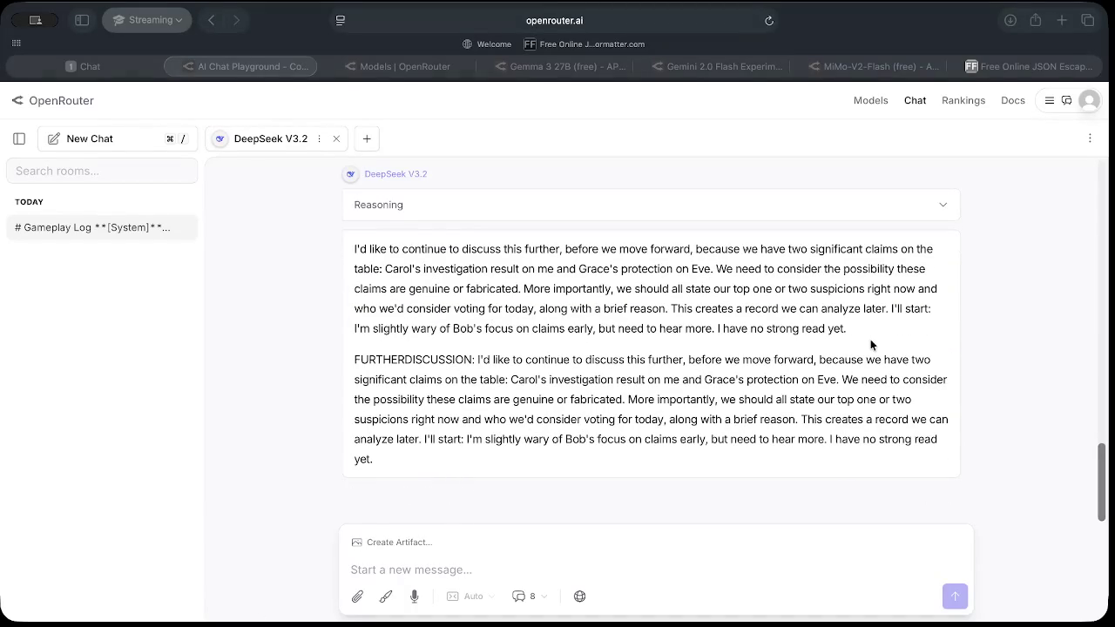
left_click(319, 139)
Turn off DeepSeek V3.2 reasoning, regenerate its reply twice, then open and scroll the Models list
left_click(299, 236)
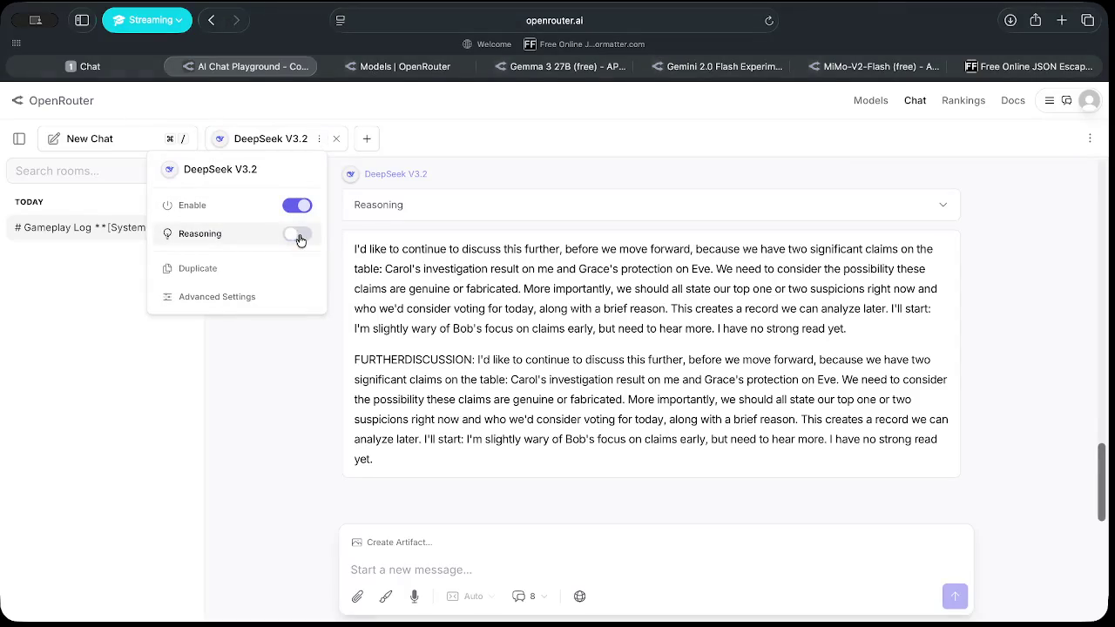
left_click(352, 494)
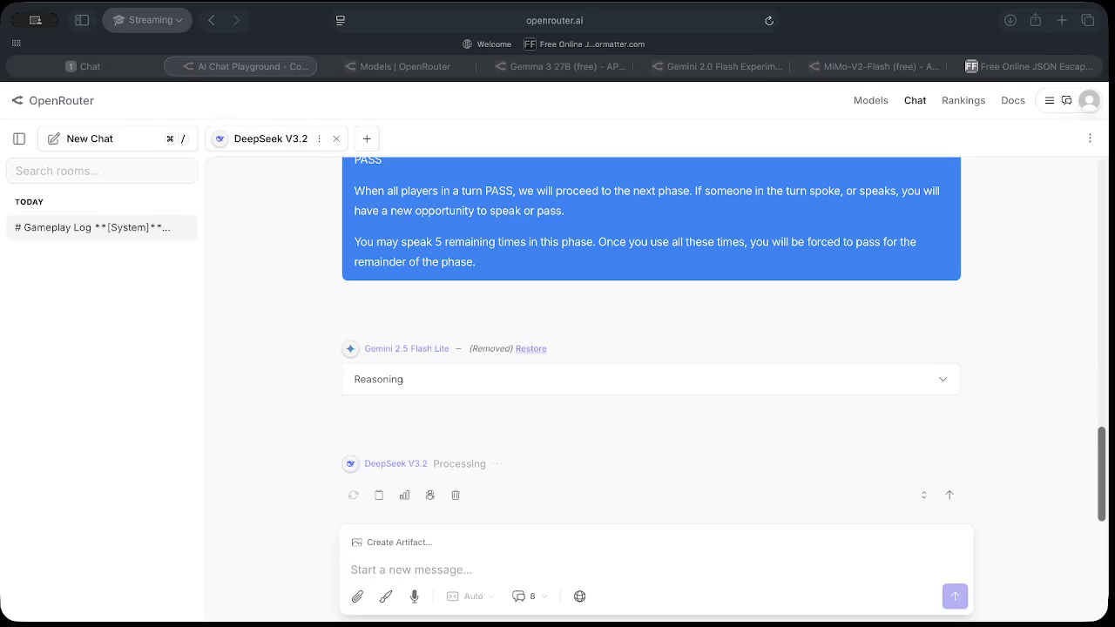
left_click(962, 291)
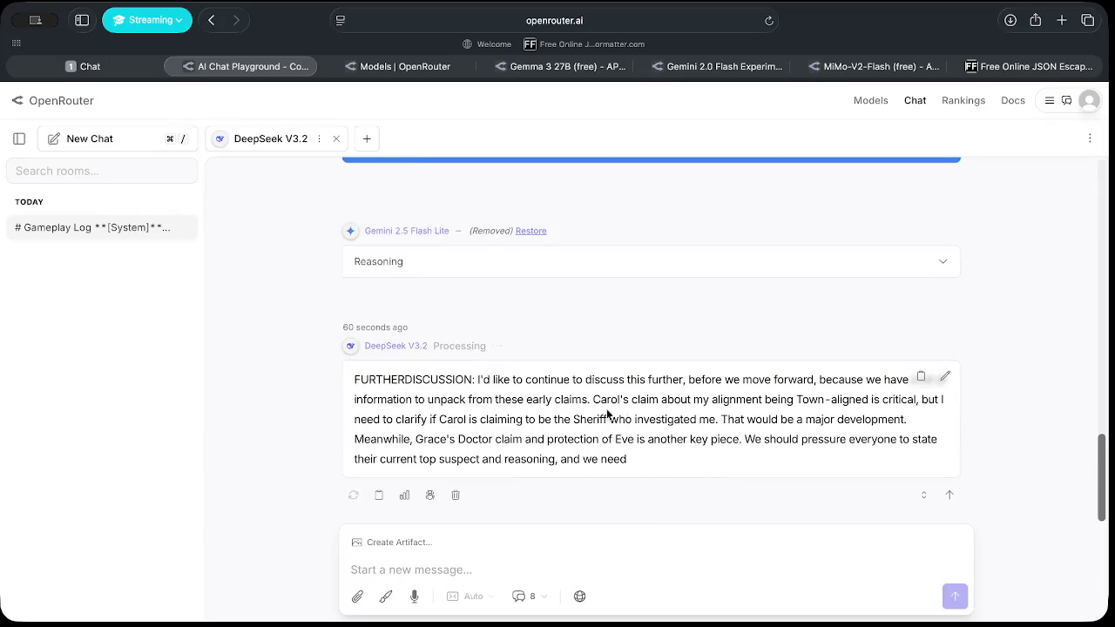
left_click(353, 494)
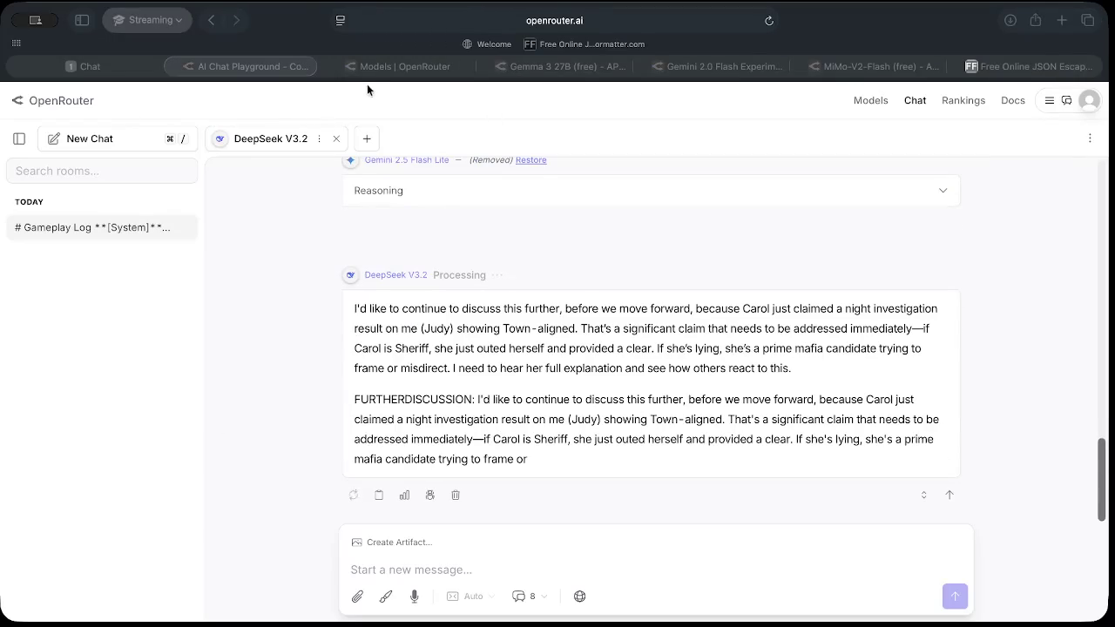
left_click(383, 67)
scroll(435, 406, "down", 1)
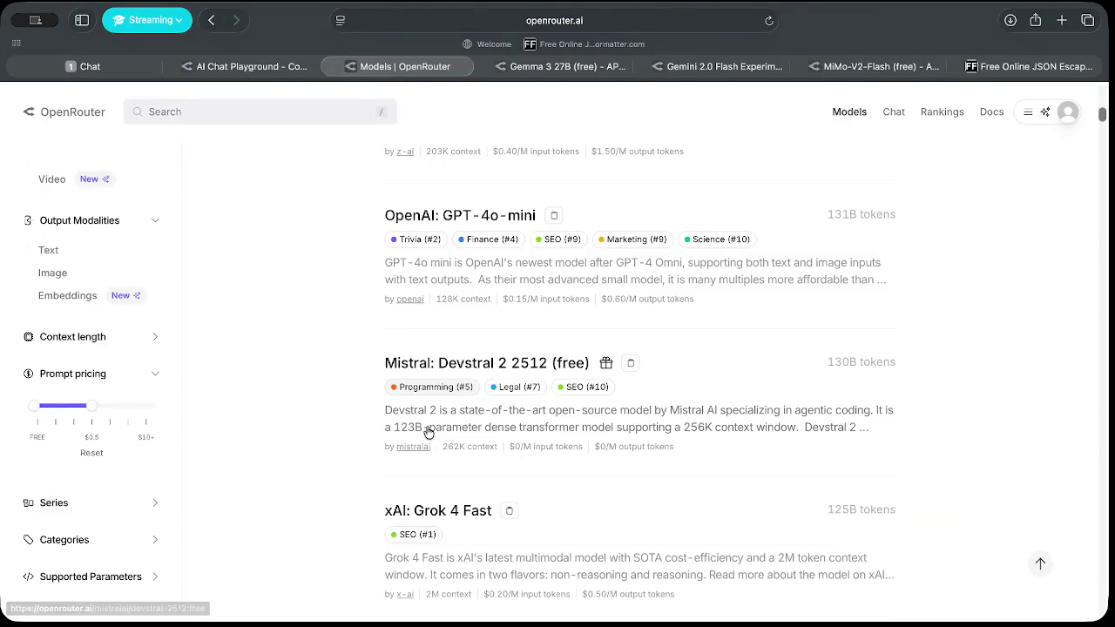
Back in the playground, select GPT-4o (2024-11-20) in Advanced Settings and regenerate the reply
scroll(518, 262, "up", 1)
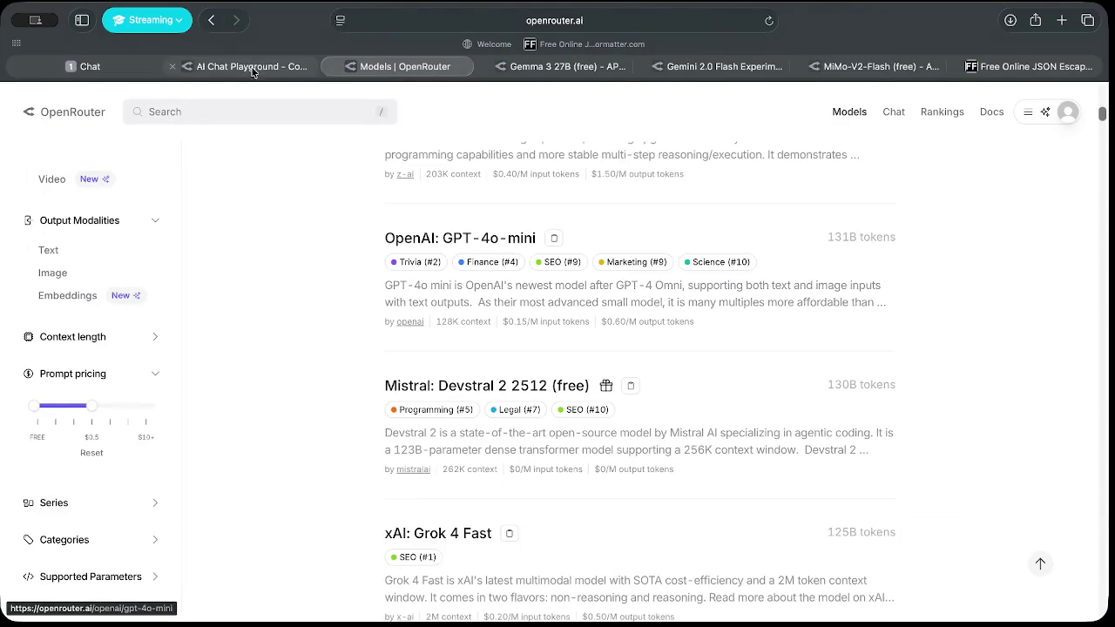
left_click(252, 67)
left_click(320, 139)
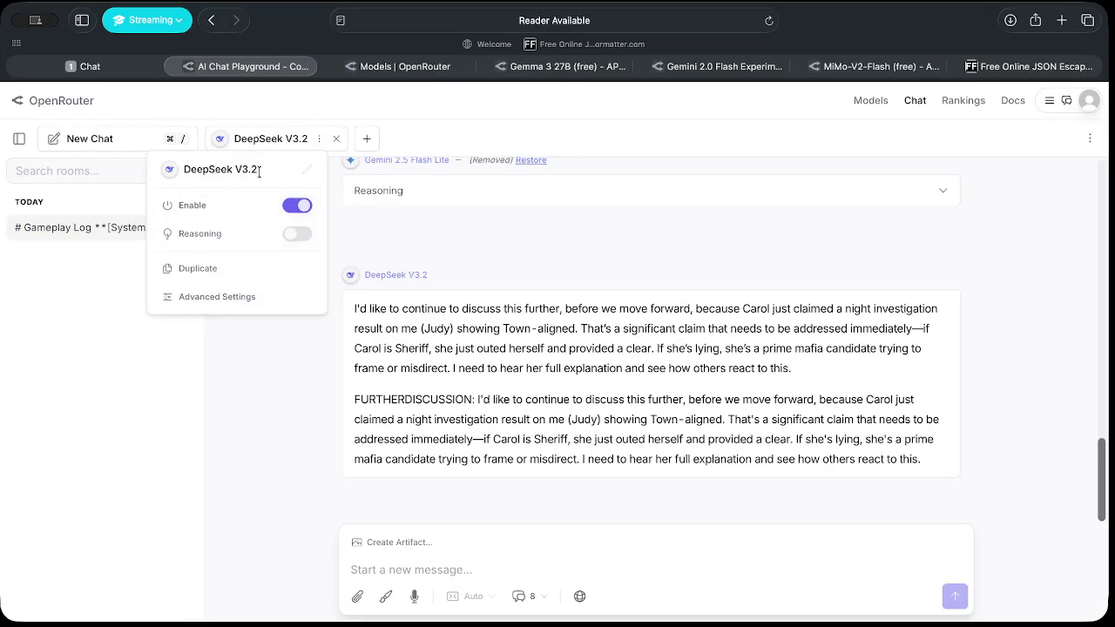
left_click(302, 146)
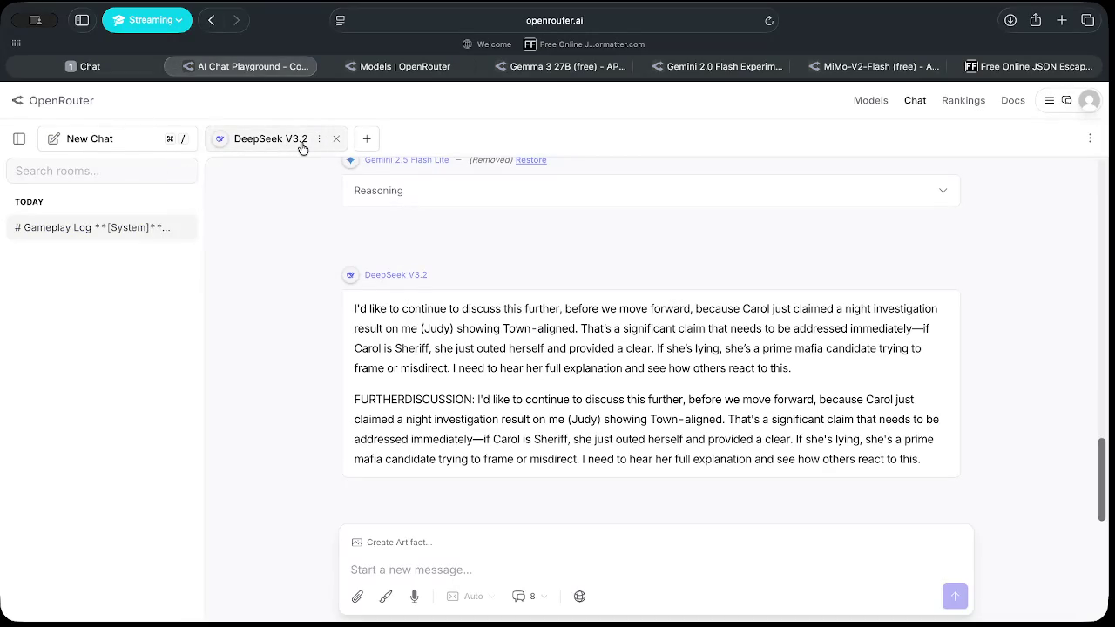
left_click(319, 139)
left_click(217, 293)
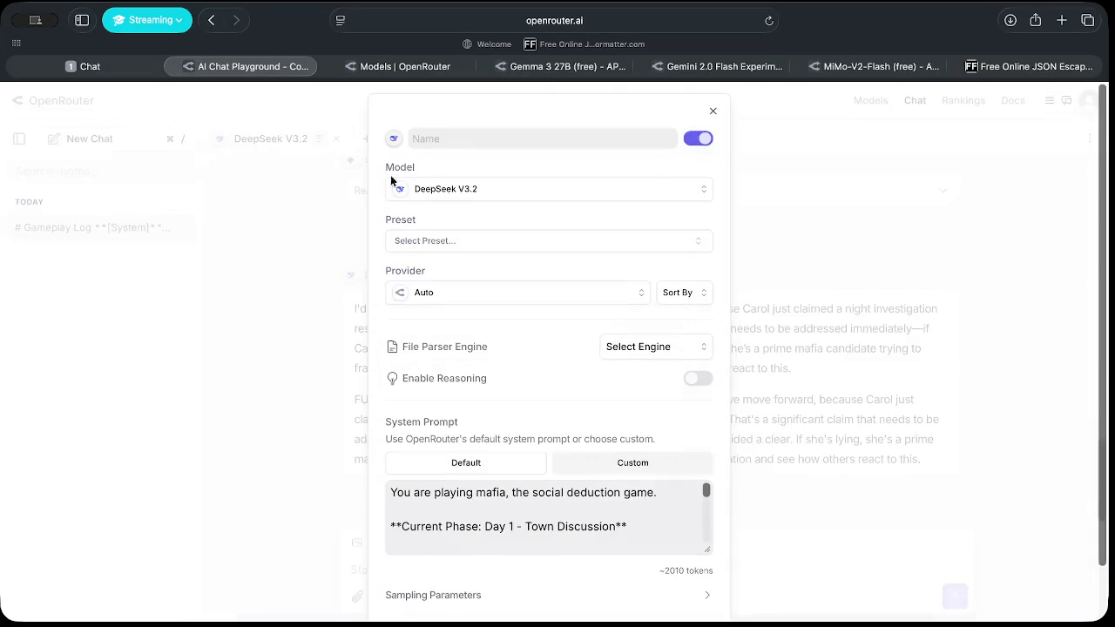
left_click(459, 198)
type("gpt-")
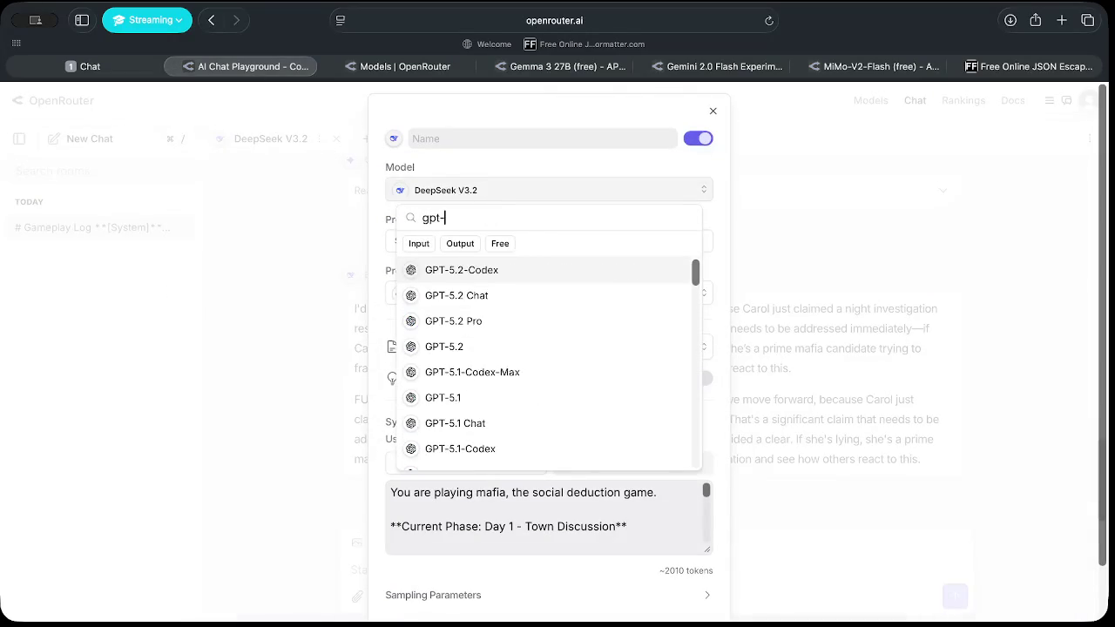
type("40o")
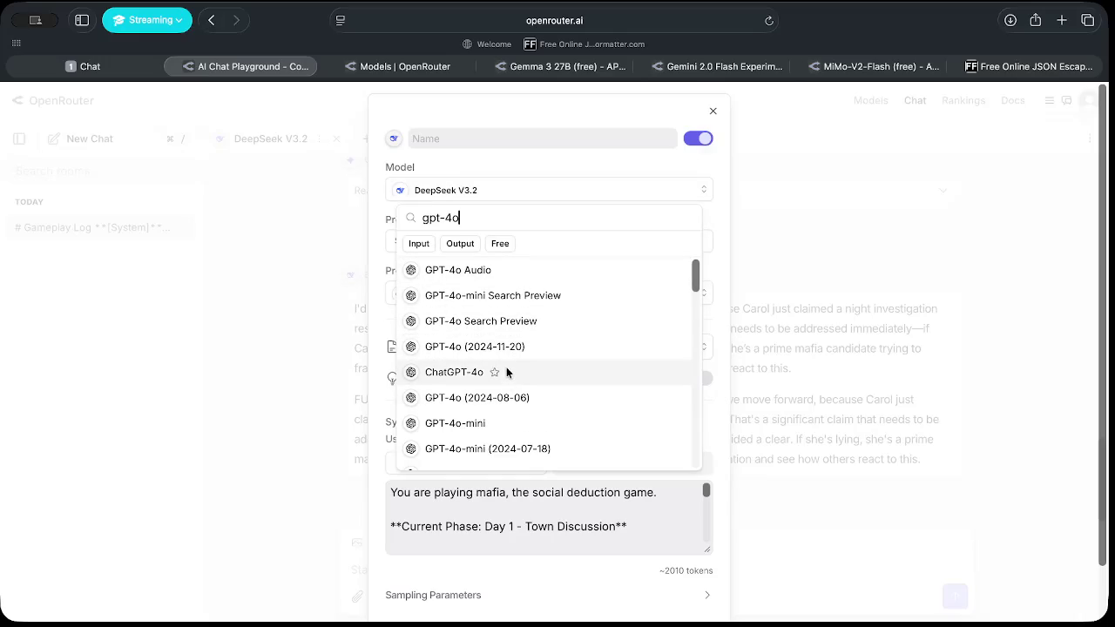
left_click(514, 350)
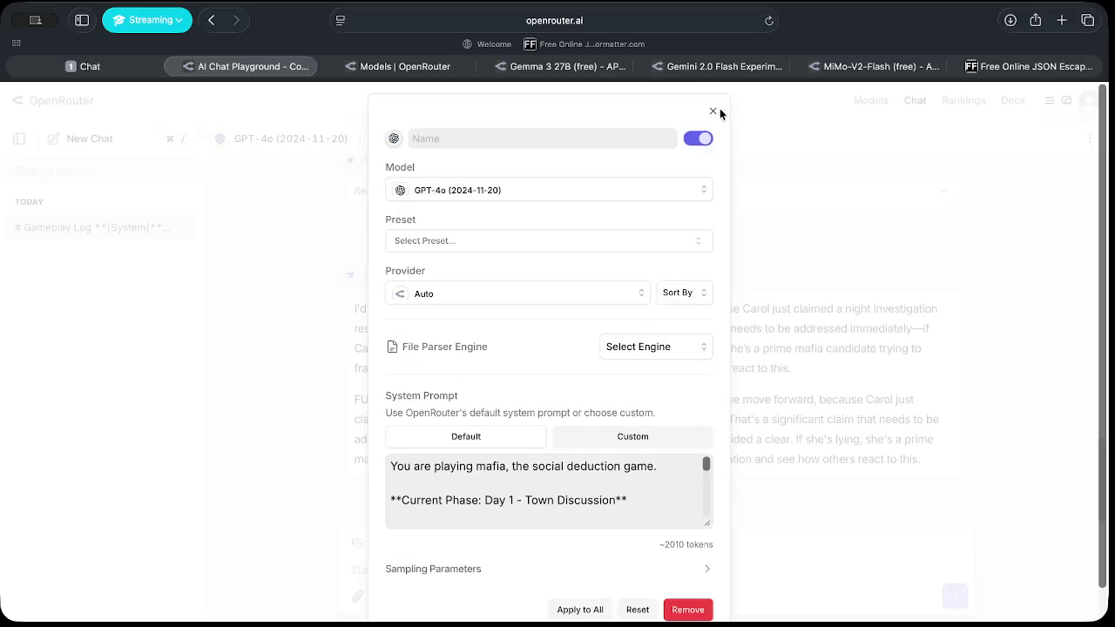
left_click(714, 112)
left_click(352, 495)
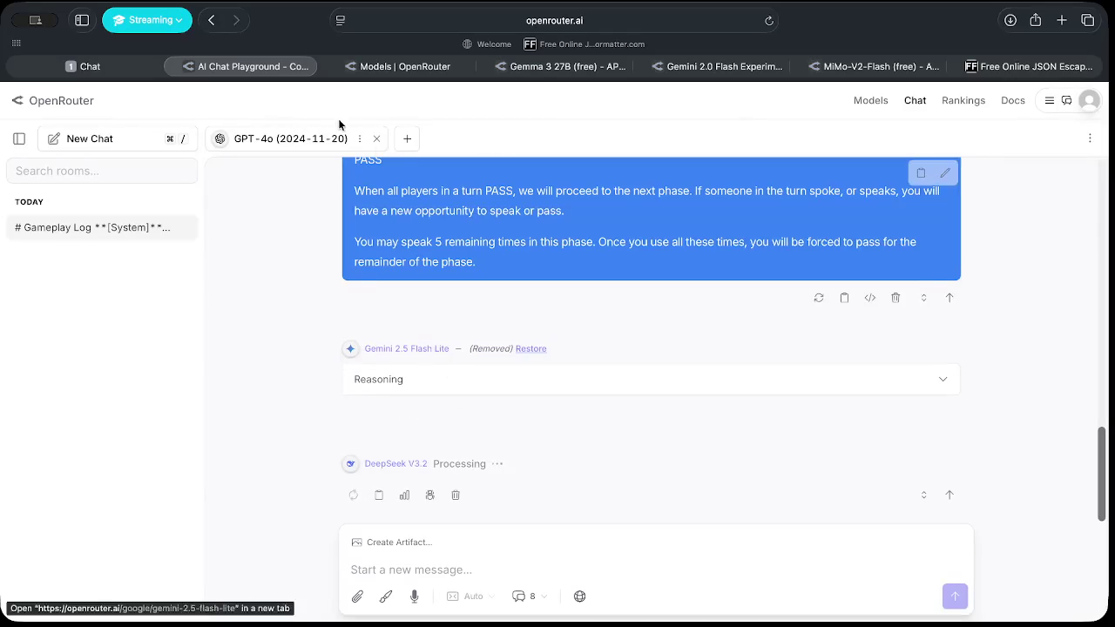
left_click(359, 138)
Regenerate the GPT-4o reply three times, then switch to the Models list and scroll it
left_click(358, 141)
left_click(285, 278)
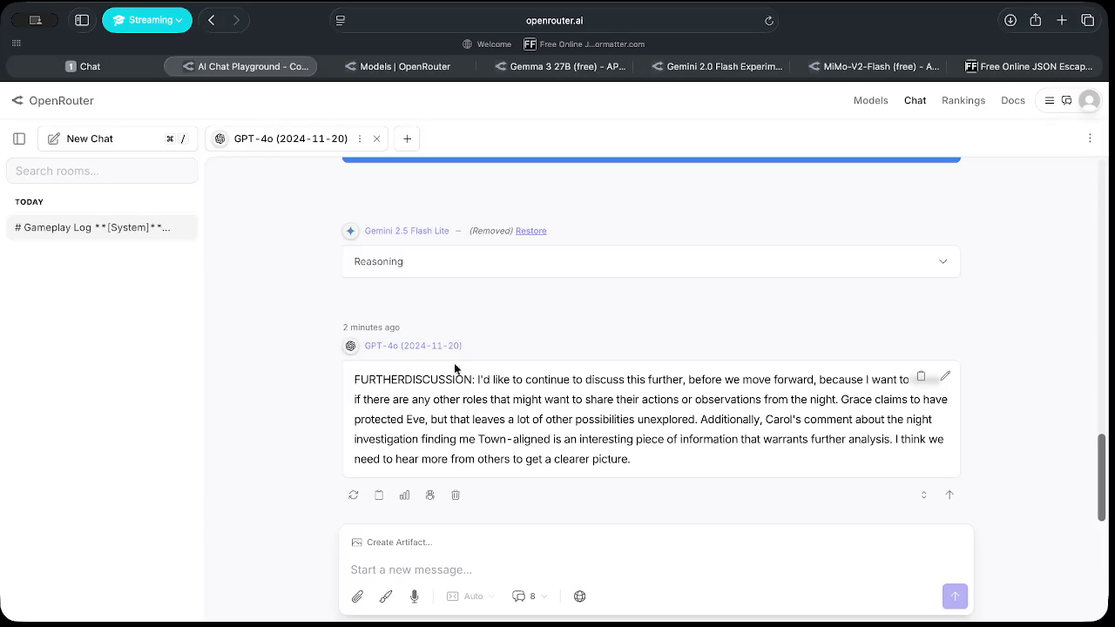
left_click(356, 500)
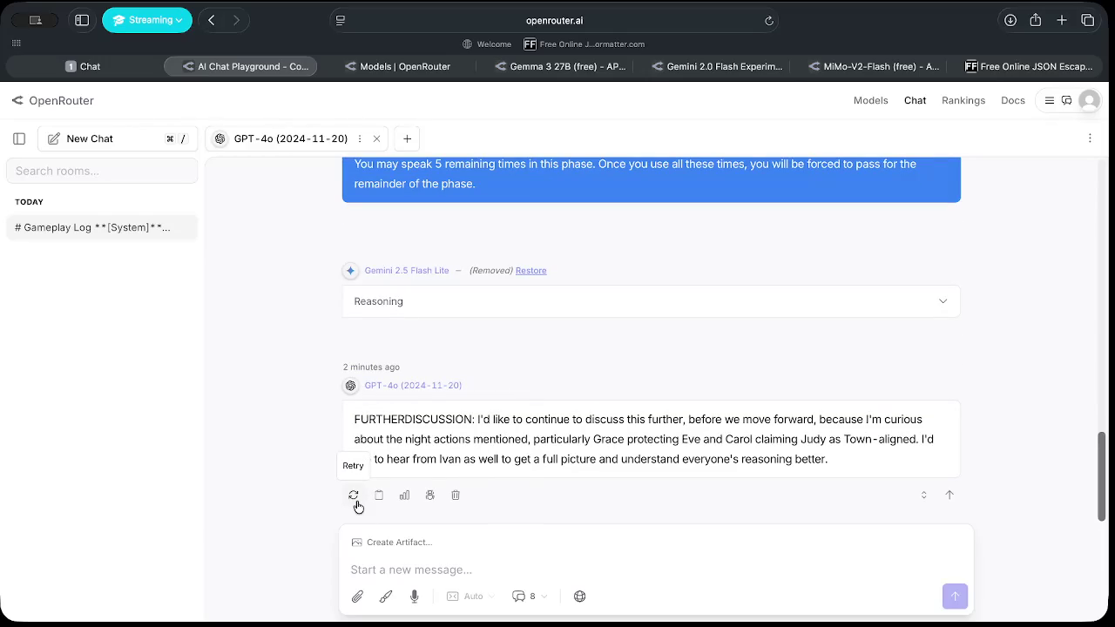
left_click(356, 500)
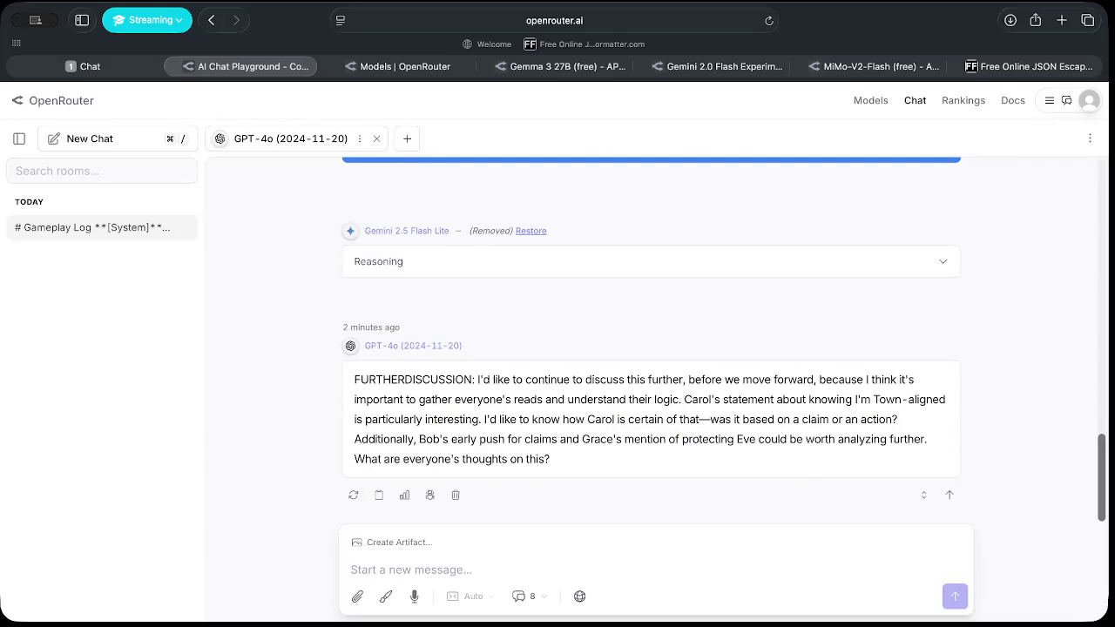
key("super+Tab")
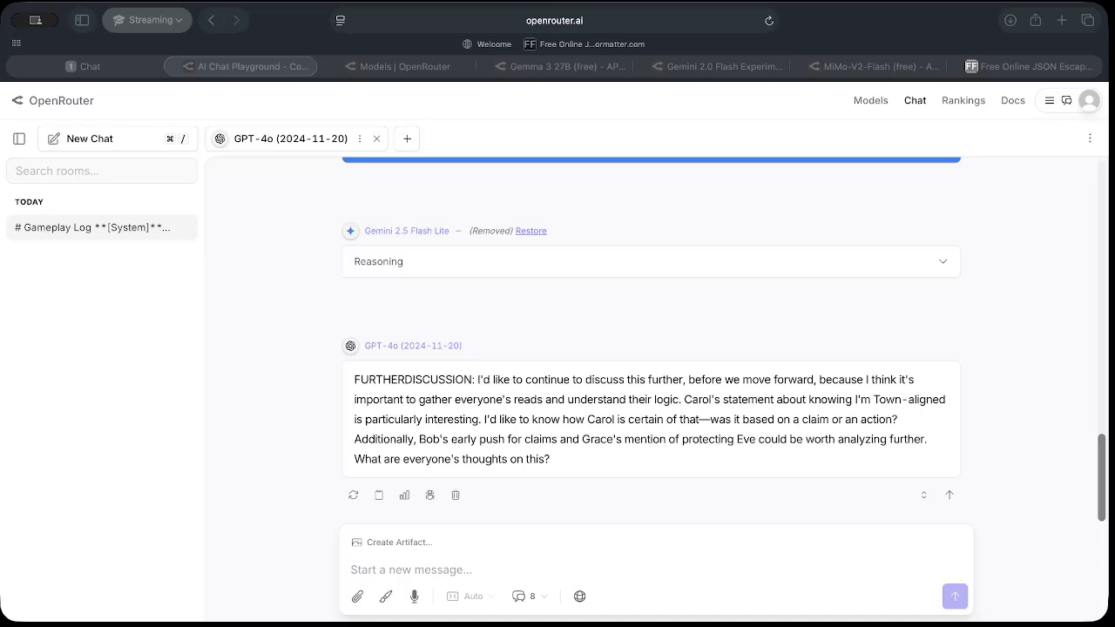
left_click(324, 488)
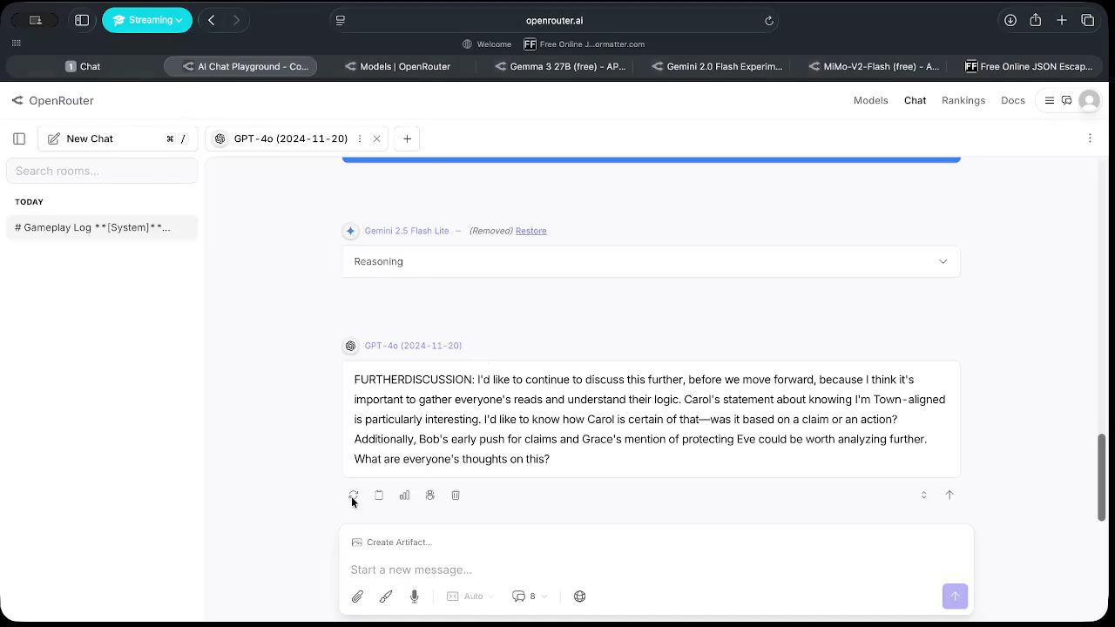
left_click(353, 494)
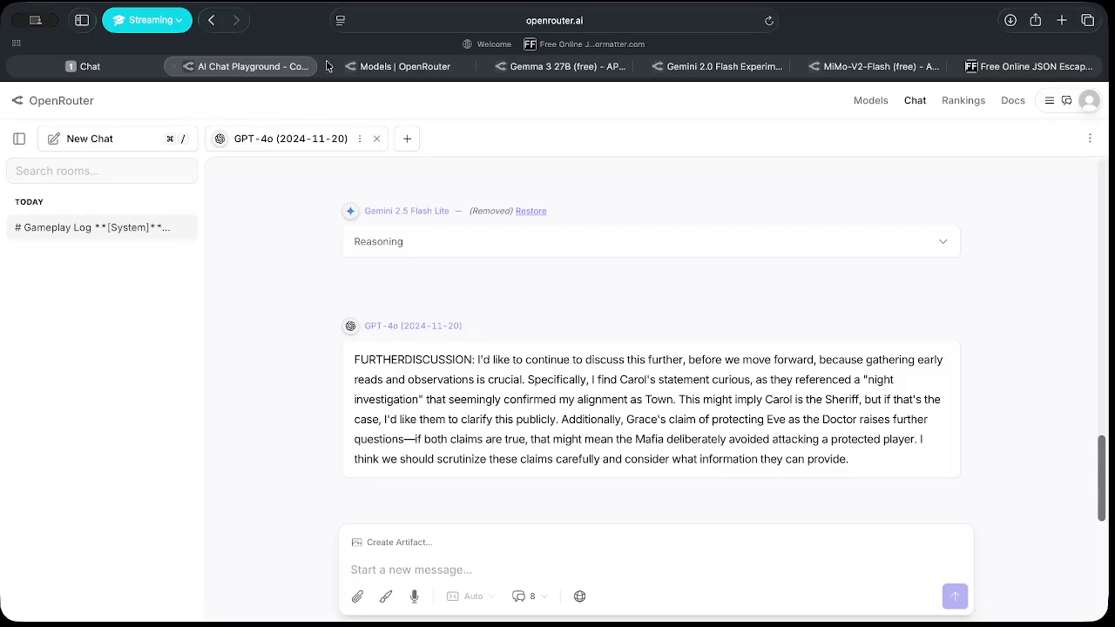
key("ctrl+Tab")
scroll(512, 464, "down", 3)
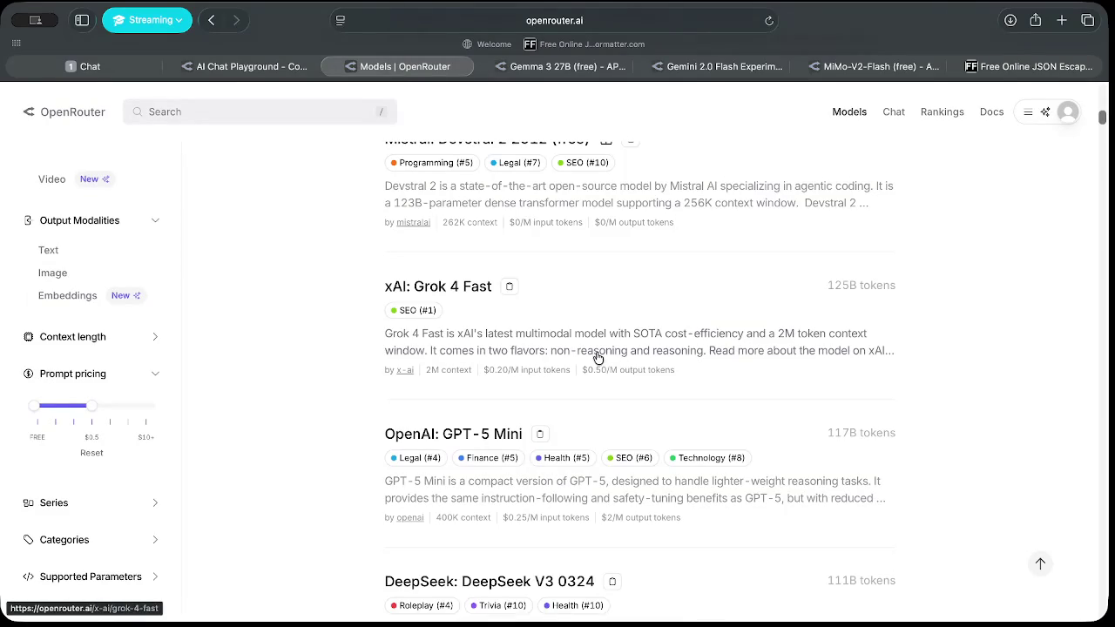
In the playground, switch the model to Grok 4 Fast via Advanced Settings and regenerate the reply
left_click(253, 66)
left_click(358, 139)
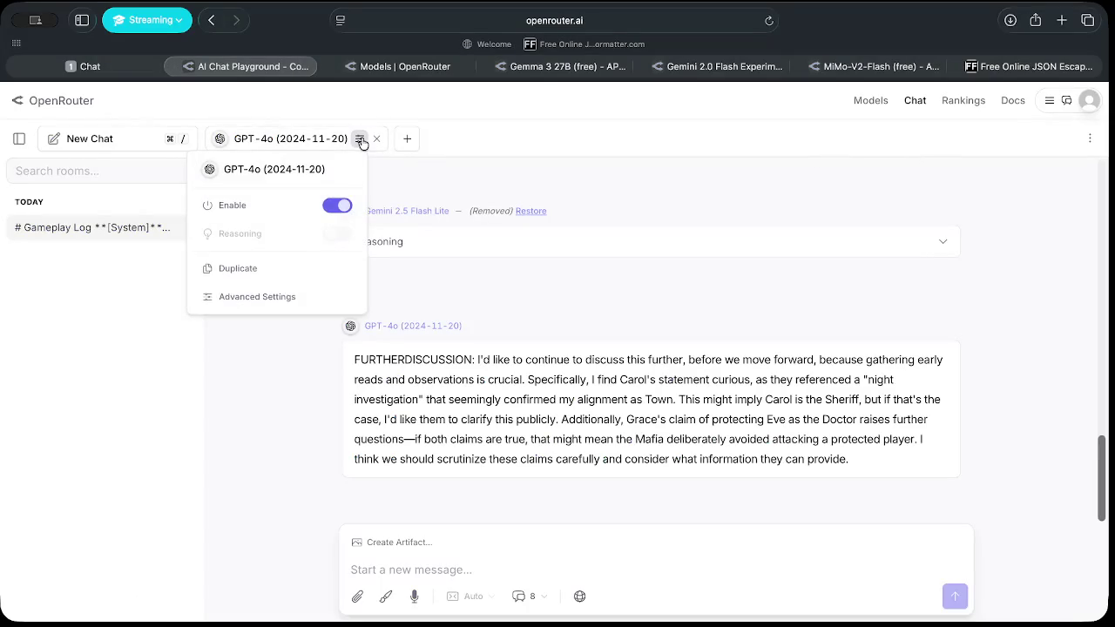
left_click(357, 139)
left_click(357, 141)
left_click(257, 295)
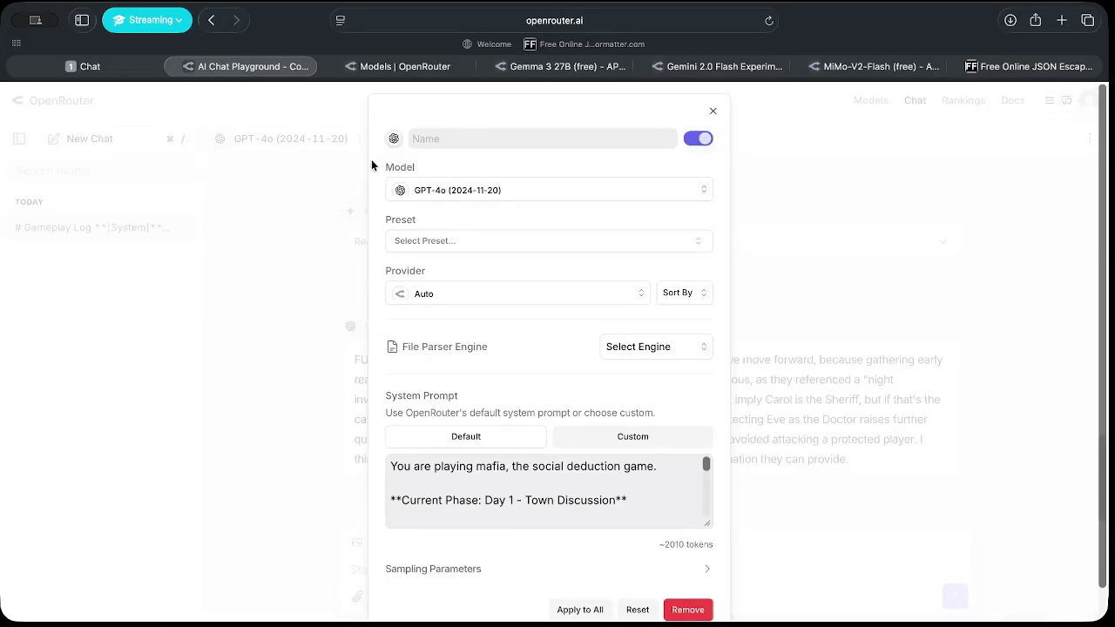
left_click(483, 190)
type("grok 4 fa")
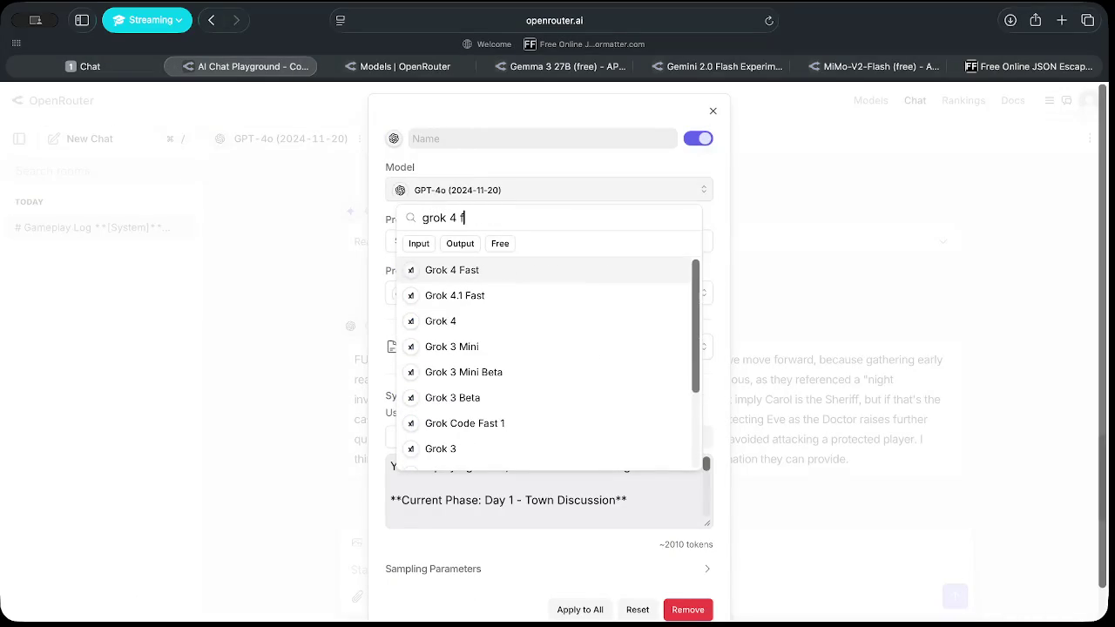
left_click(467, 273)
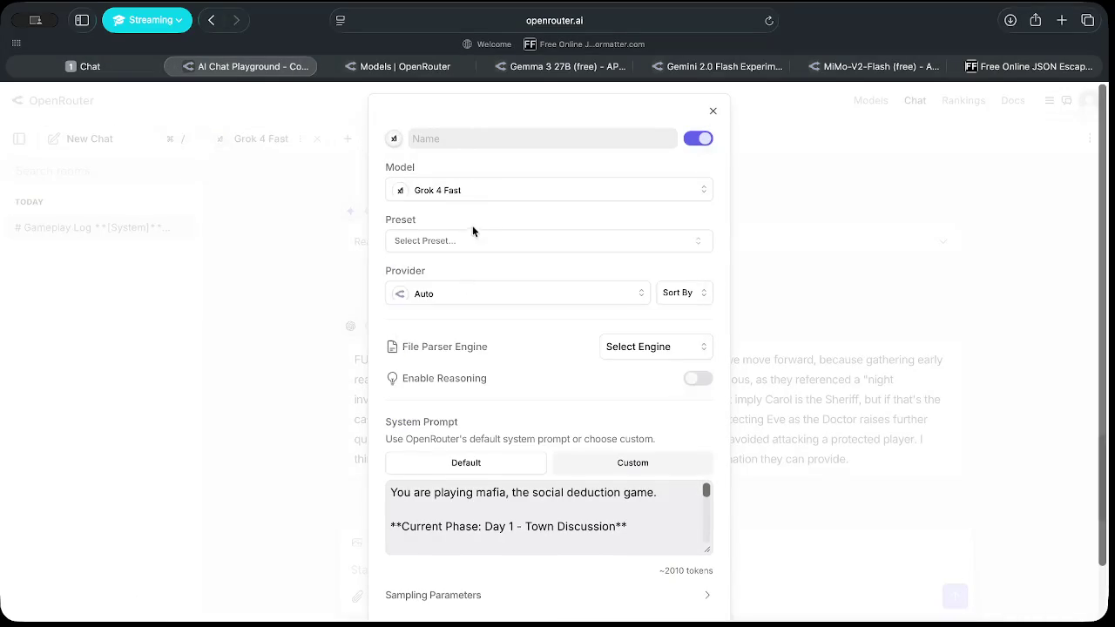
left_click(712, 111)
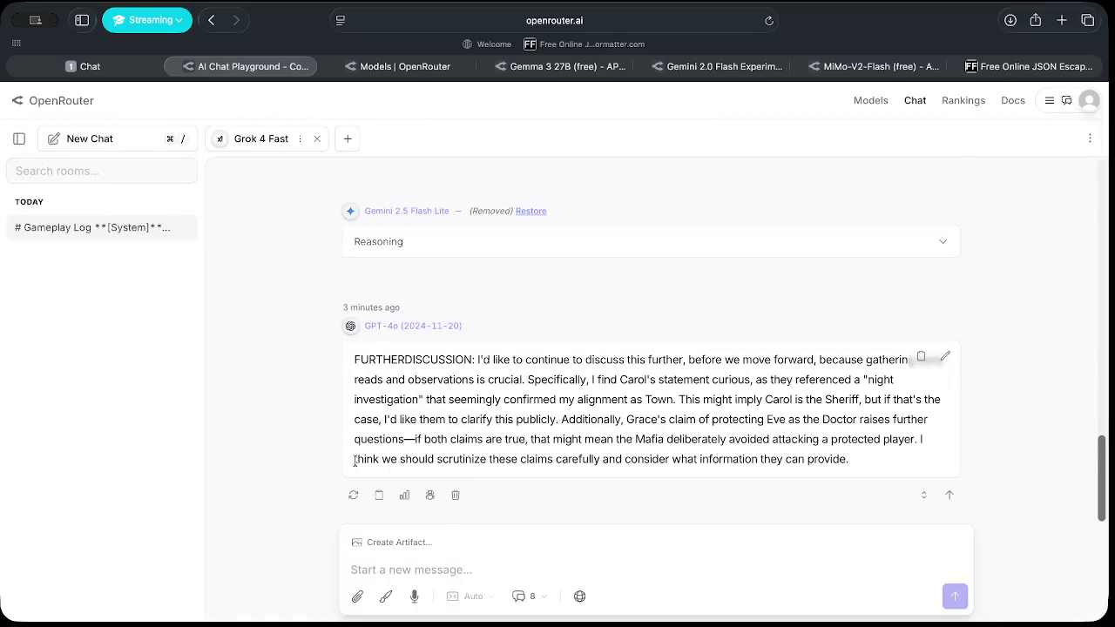
left_click(355, 499)
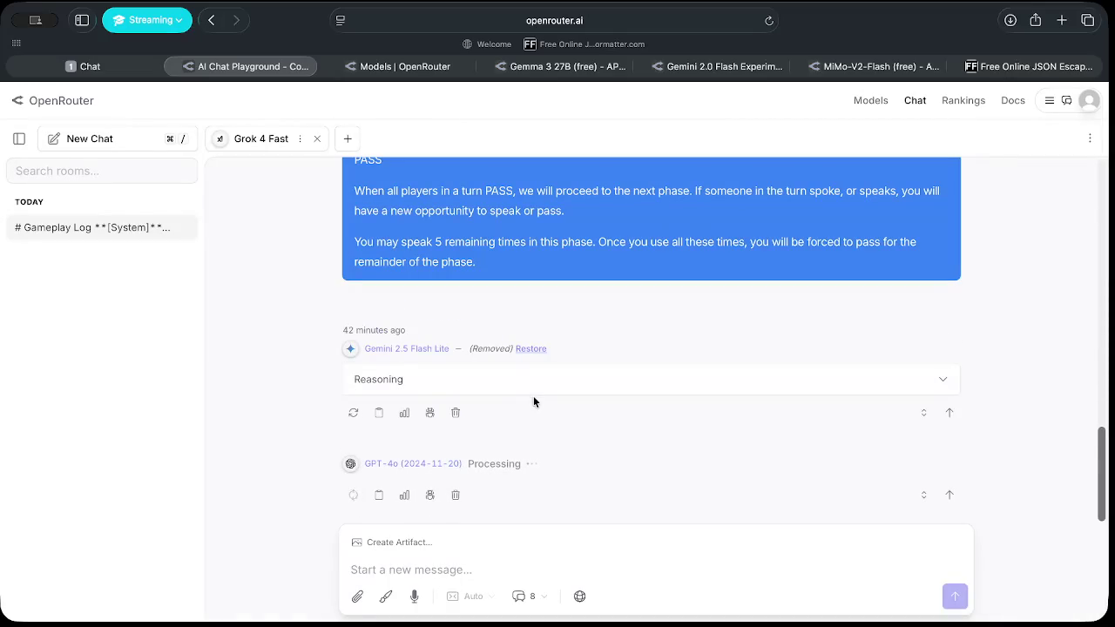
Regenerate the Grok 4 Fast reply, turn its reasoning on and retry, then go to the Models list
left_click(300, 139)
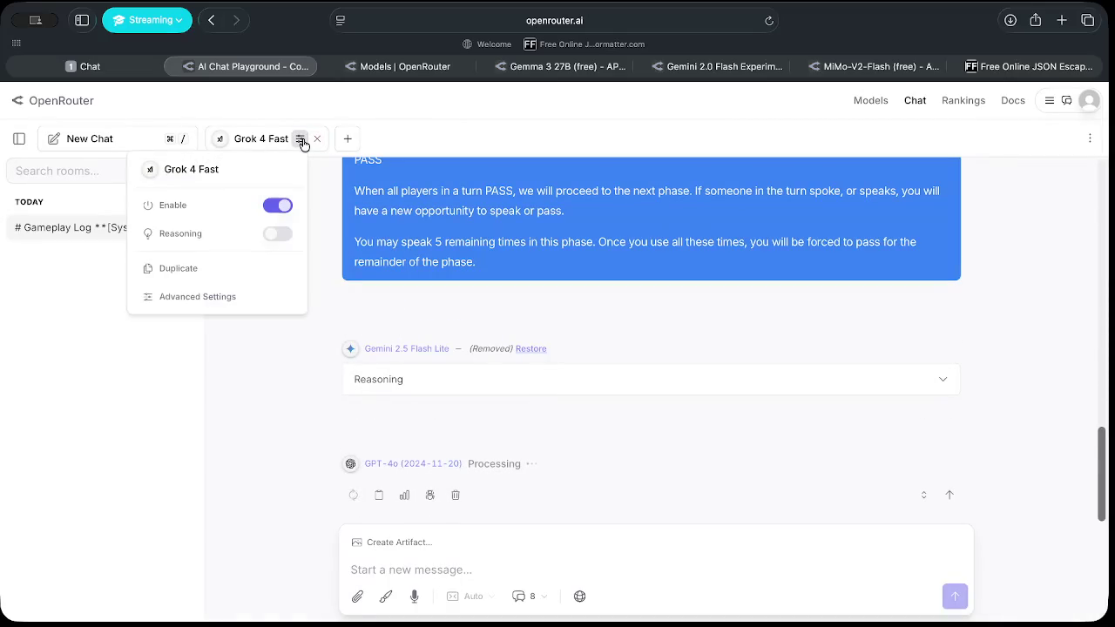
left_click(442, 267)
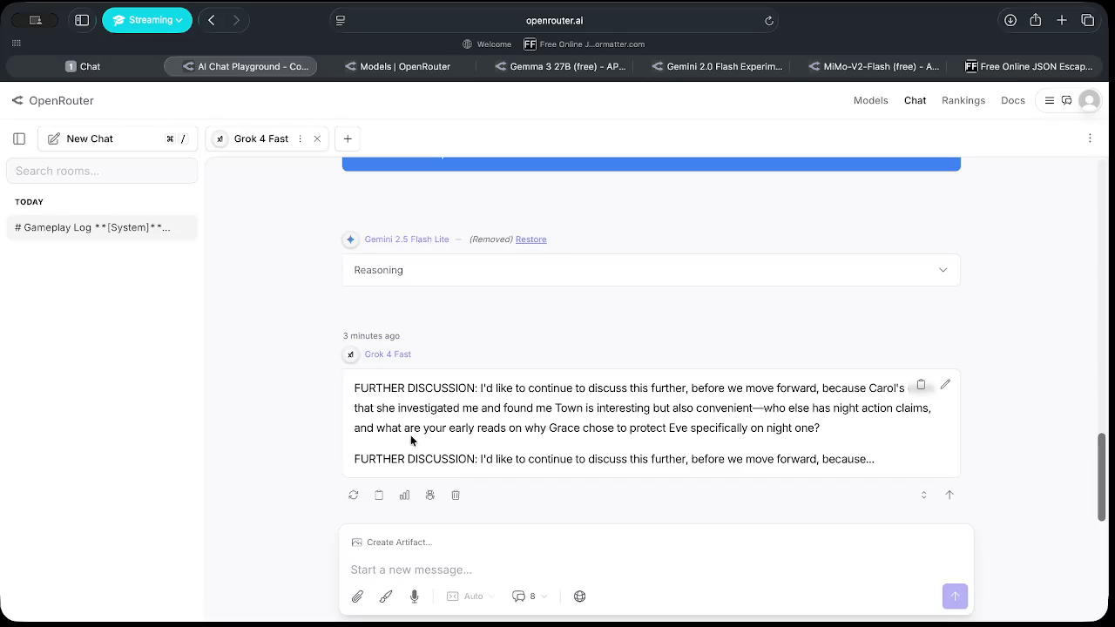
left_click(354, 496)
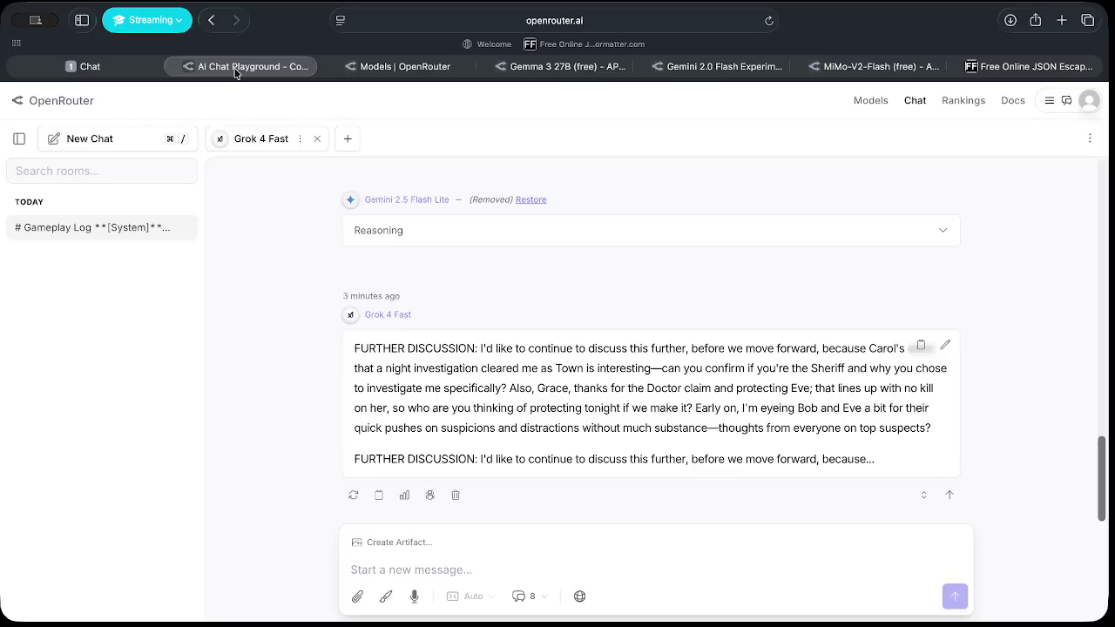
left_click(300, 138)
left_click(279, 233)
left_click(279, 233)
left_click(353, 492)
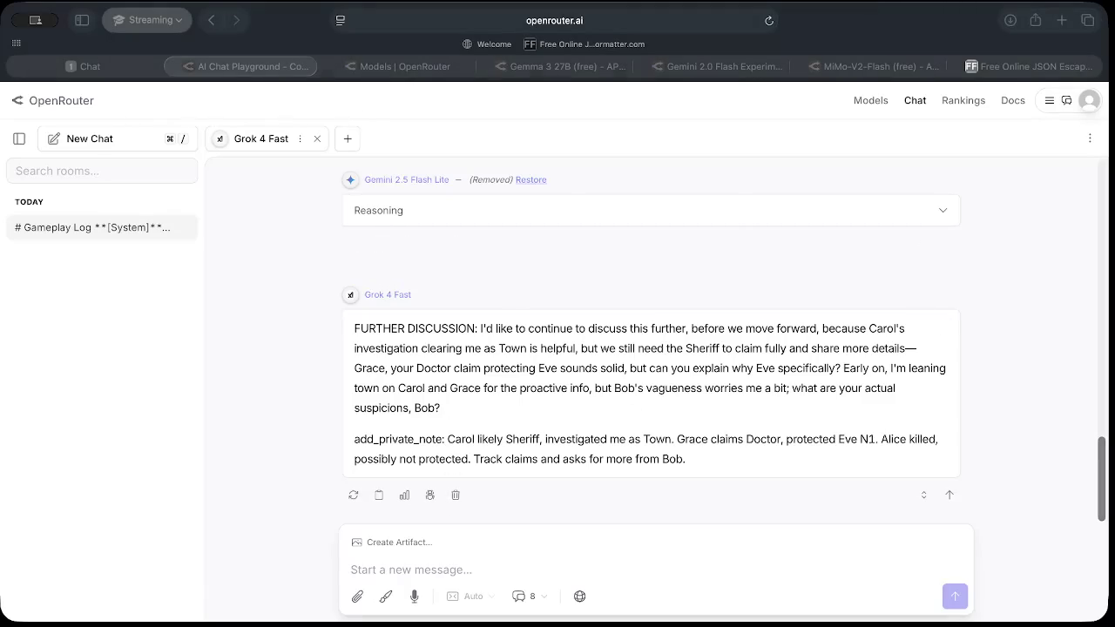
left_click(391, 63)
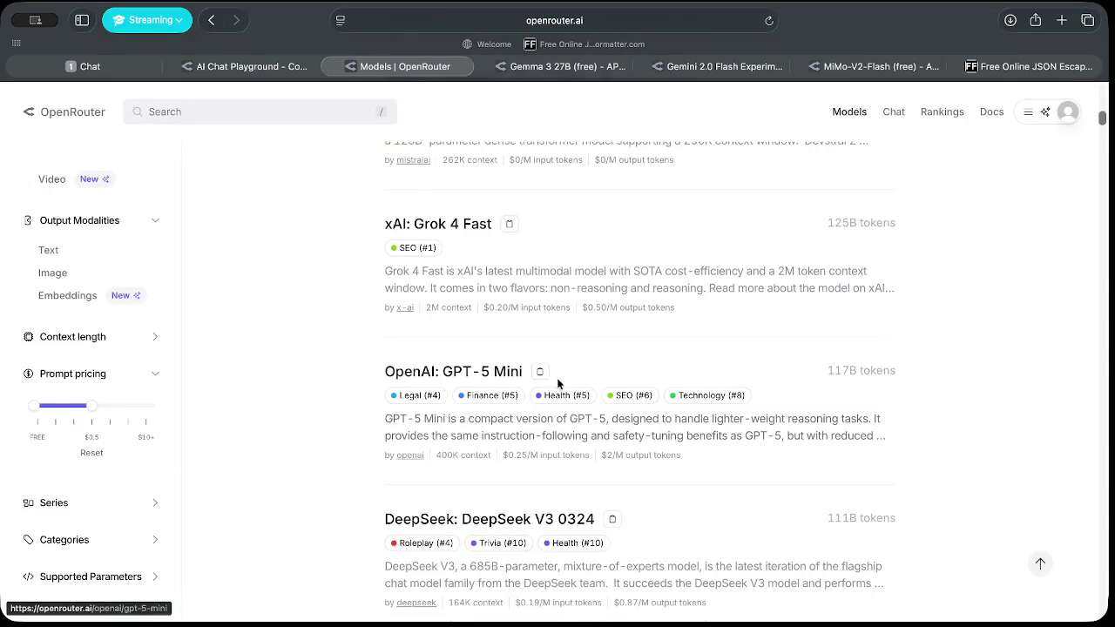
Select 'gpt 5 mini' as the Model in Advanced Settings, then regenerate the Mafia reply twice
left_click(258, 68)
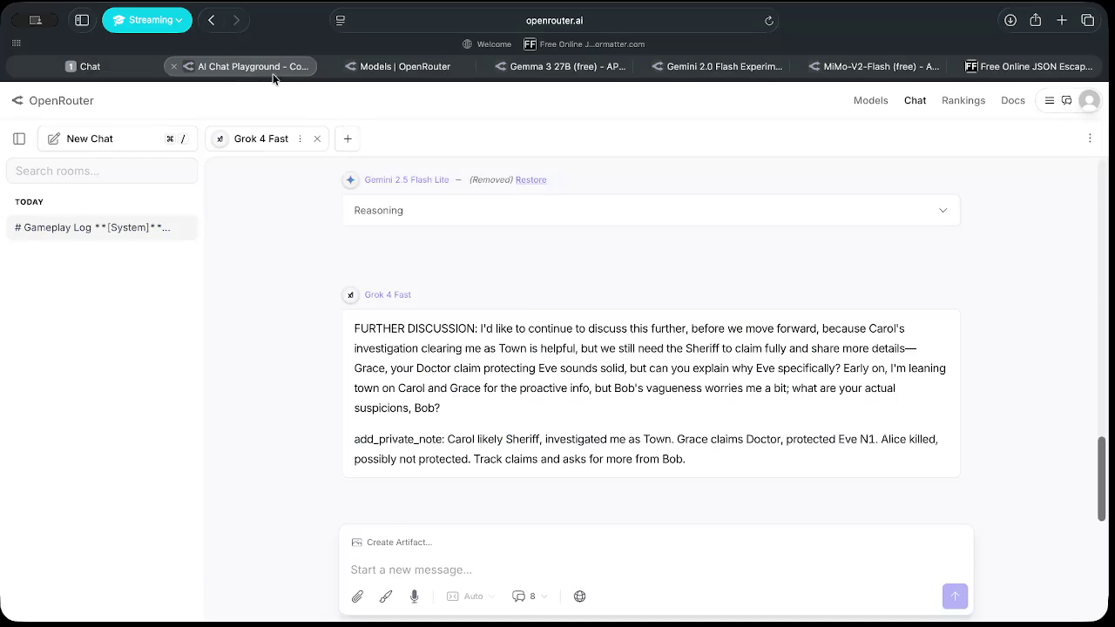
left_click(300, 139)
left_click(199, 293)
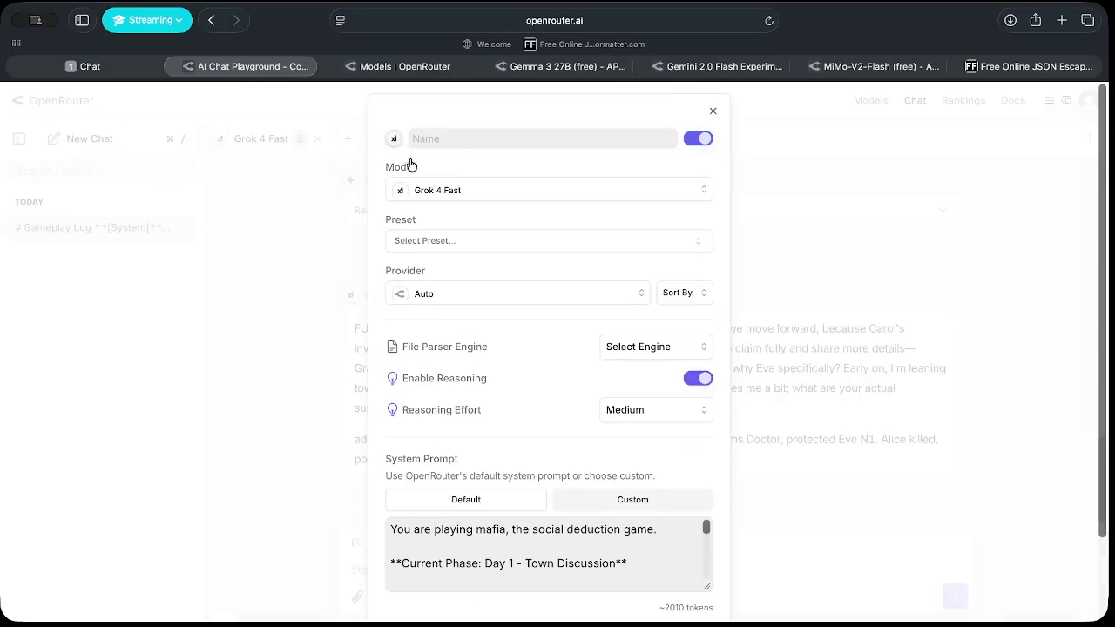
left_click(456, 194)
type("gpt 5 ")
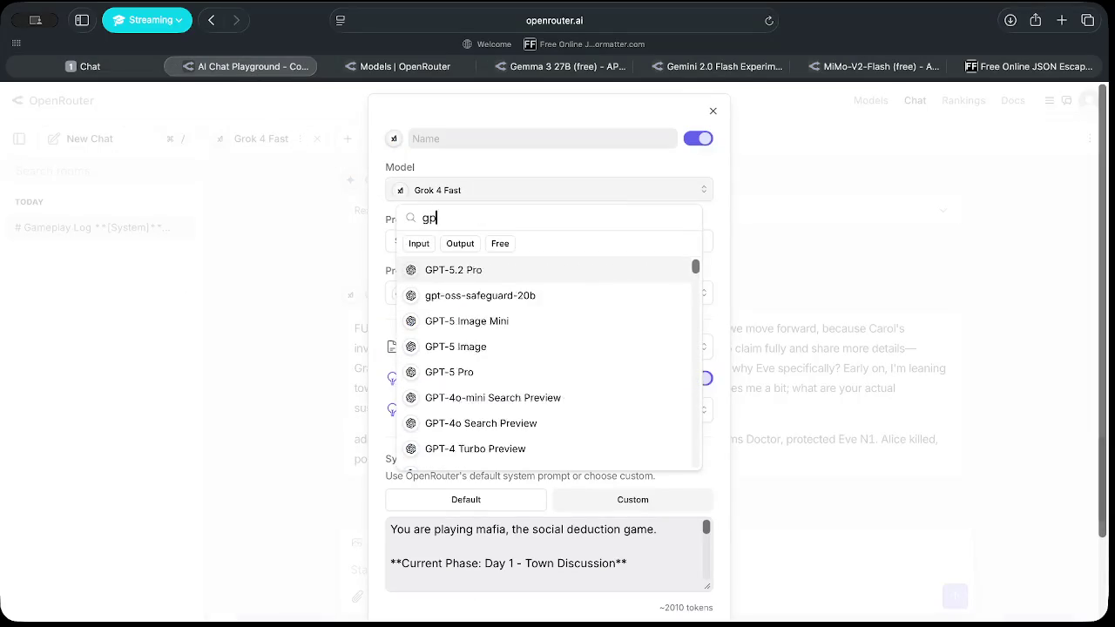
type("mini")
key("Return")
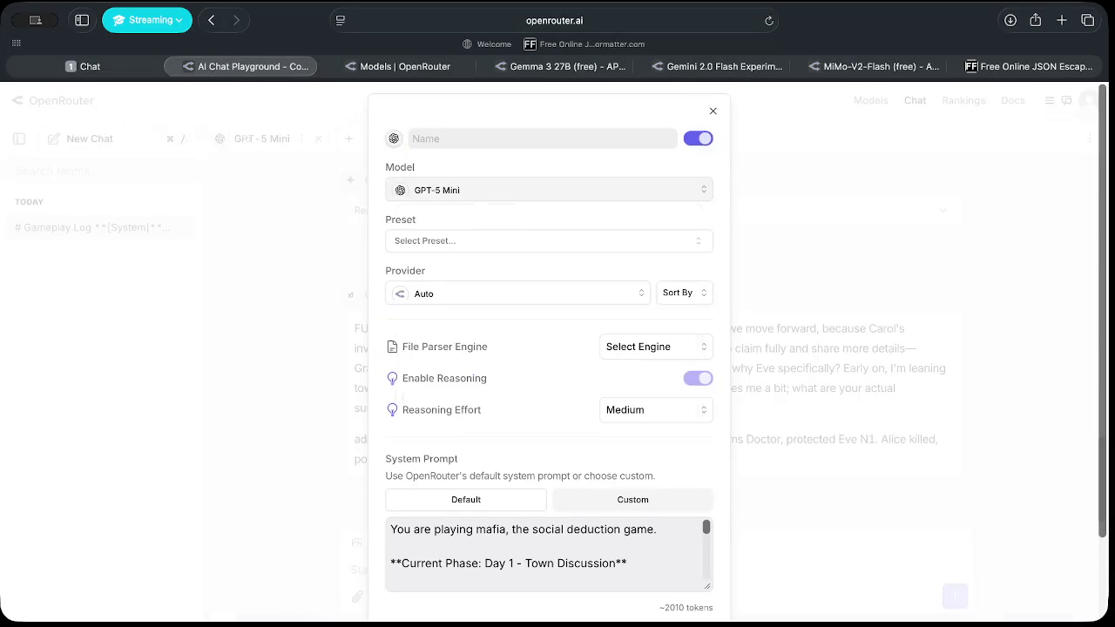
left_click(728, 110)
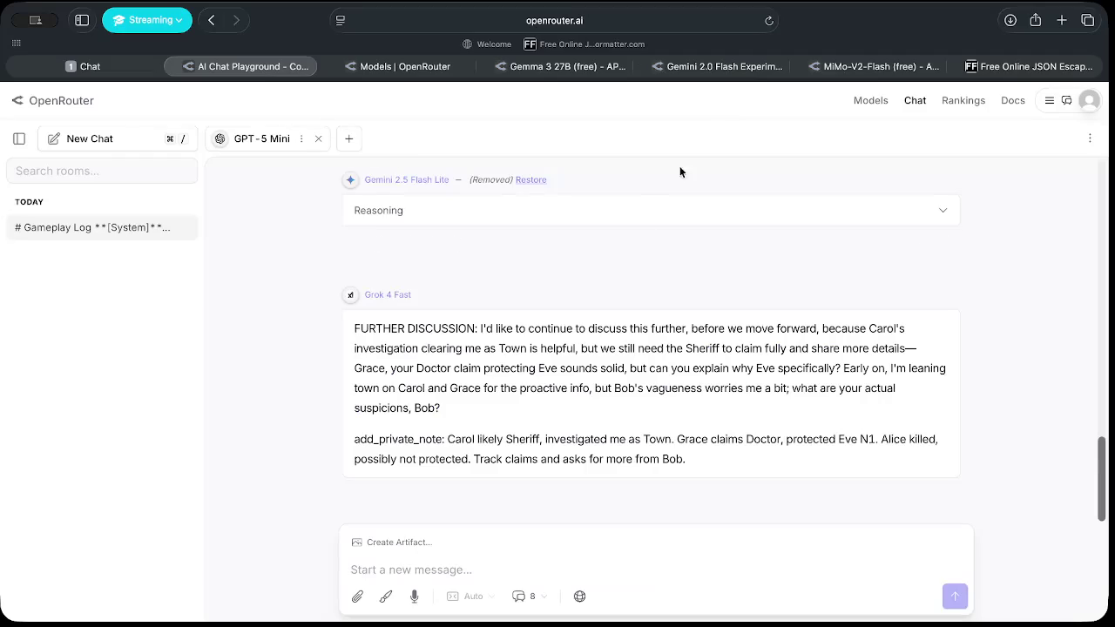
left_click(353, 495)
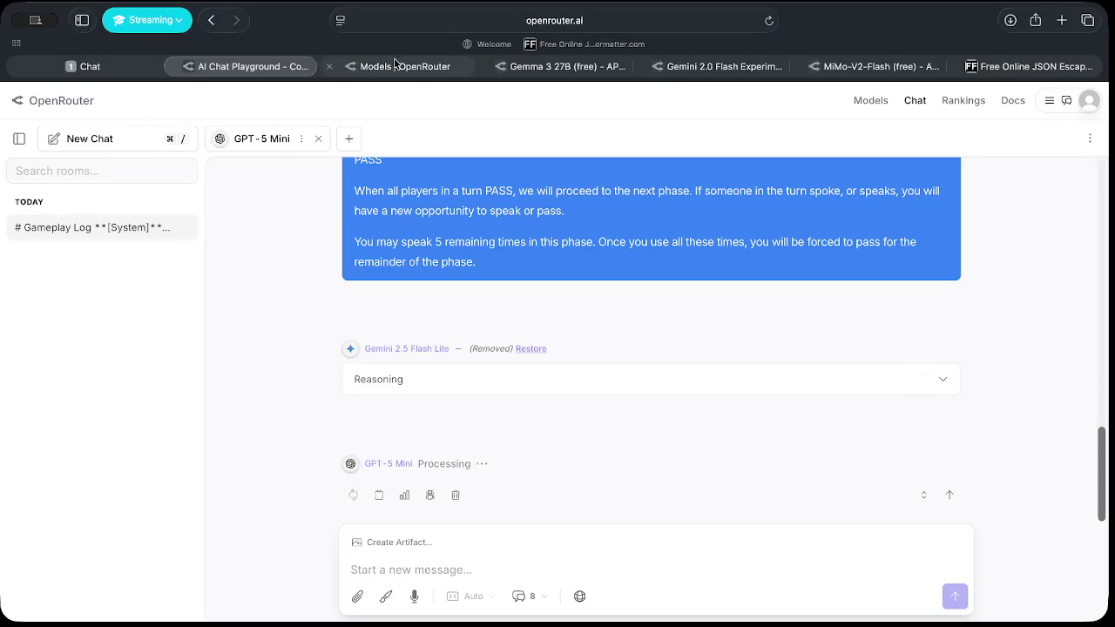
left_click(299, 140)
left_click(494, 419)
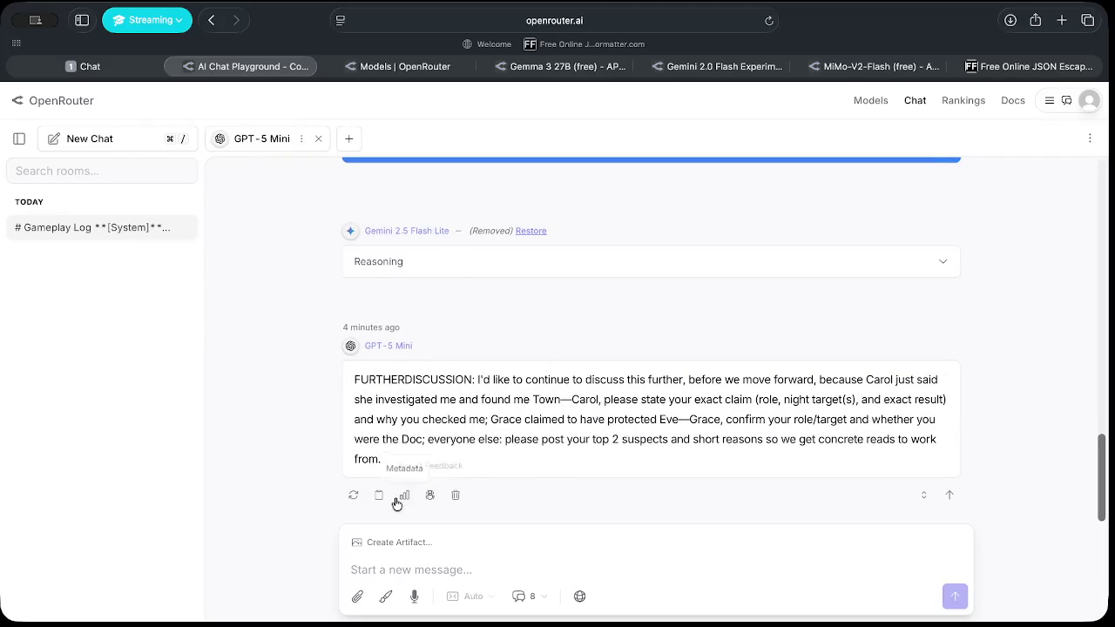
left_click(353, 495)
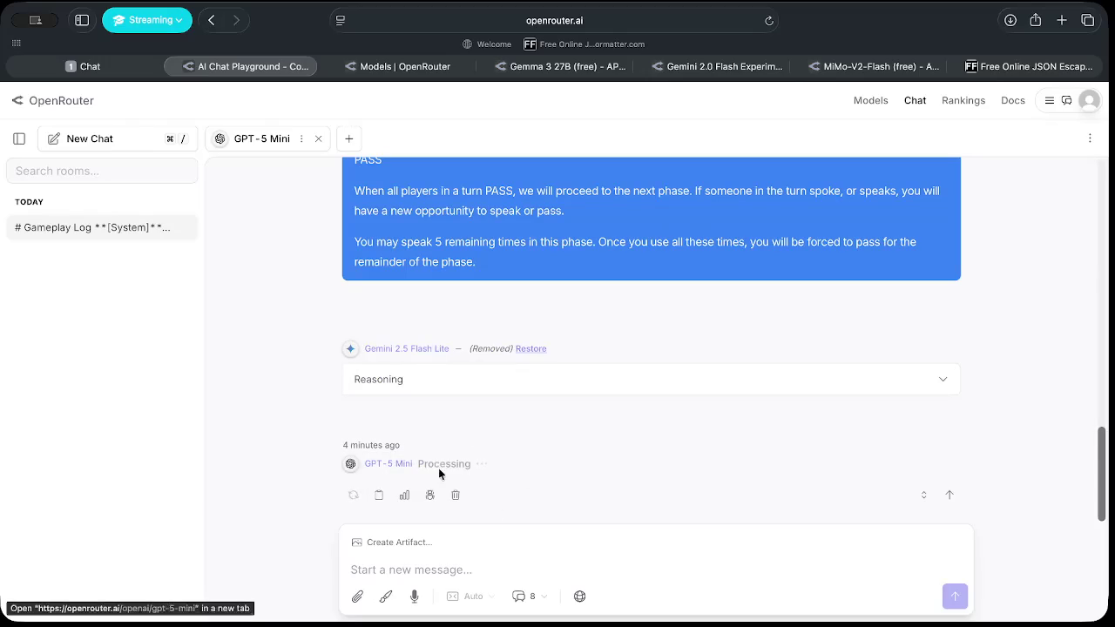
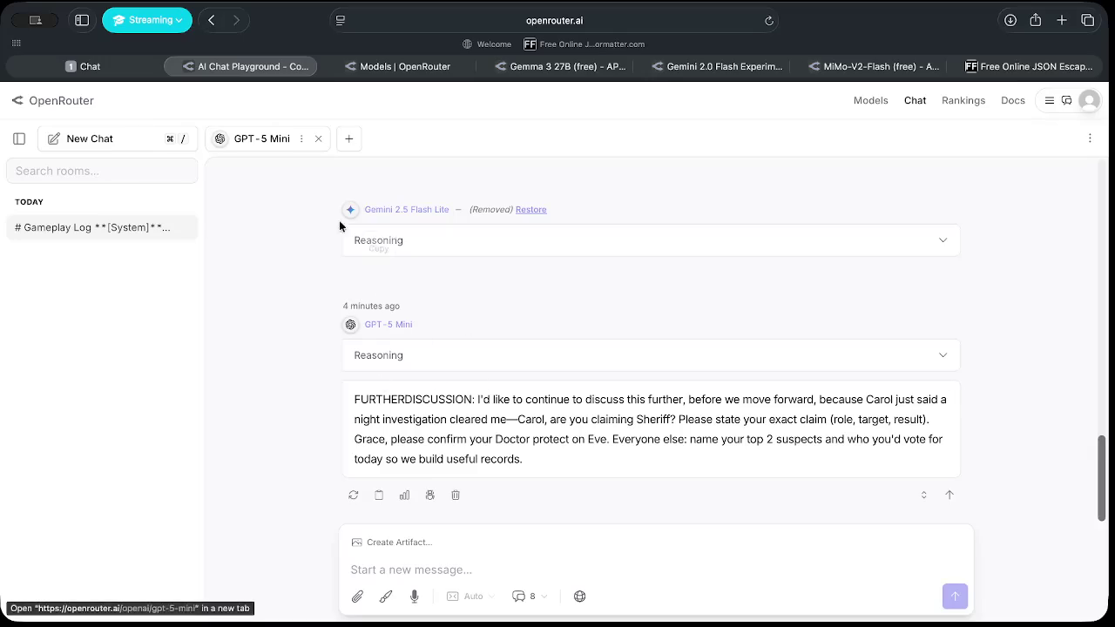
Scroll through the ranked model list on the Models tab
left_click(398, 61)
scroll(457, 340, "down", 3)
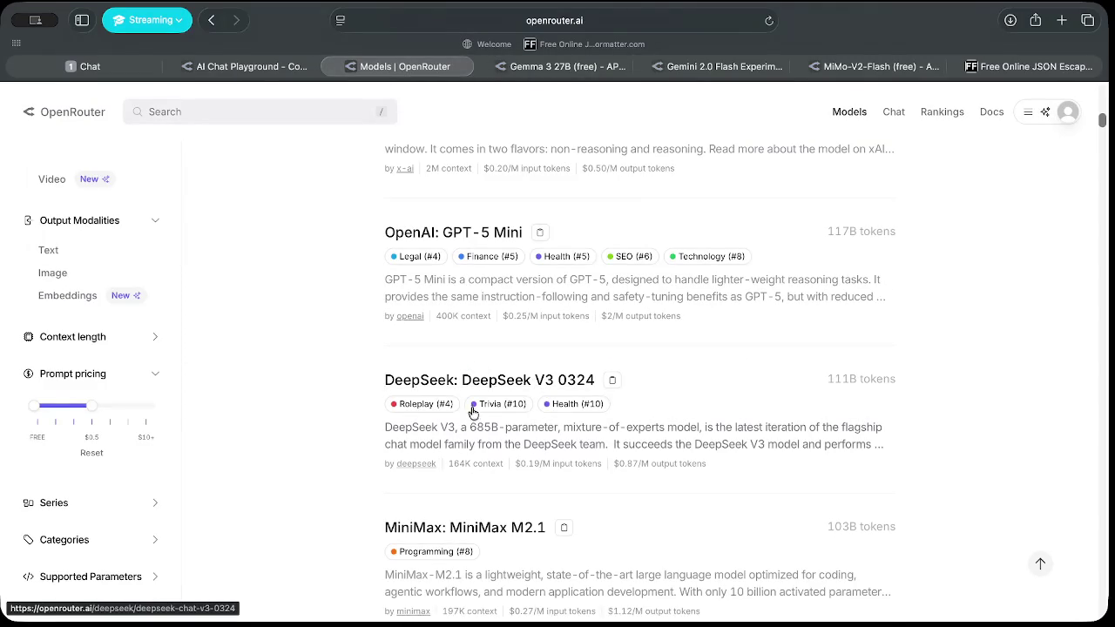
scroll(473, 443, "down", 2)
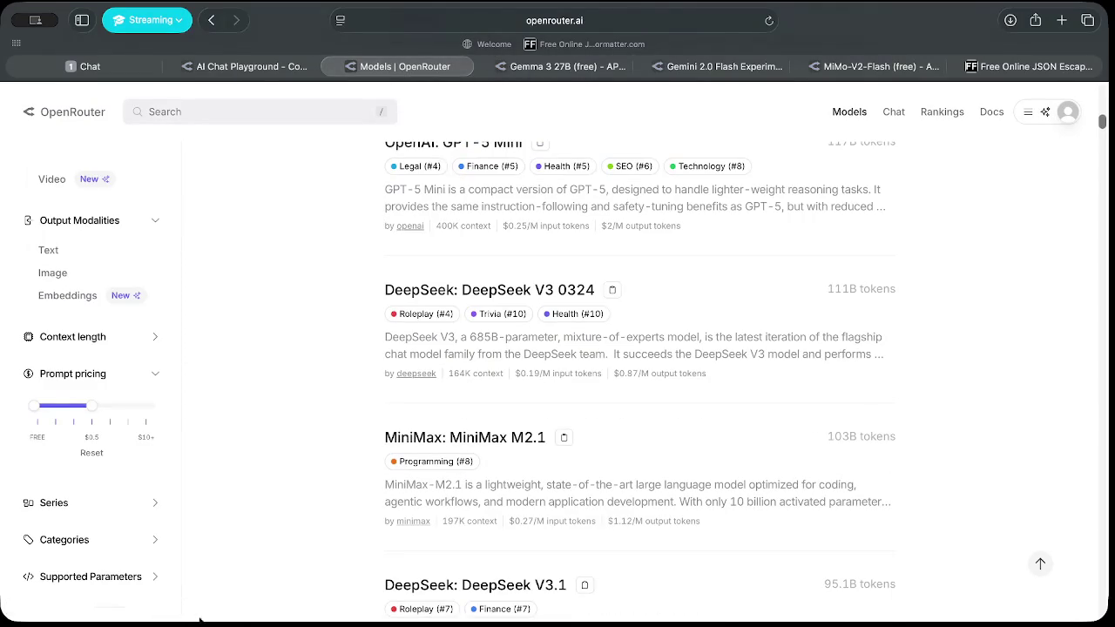
Change the chat model from GPT-5 Mini to DeepSeek V3 0324 in Advanced Settings
left_click(248, 66)
left_click(300, 139)
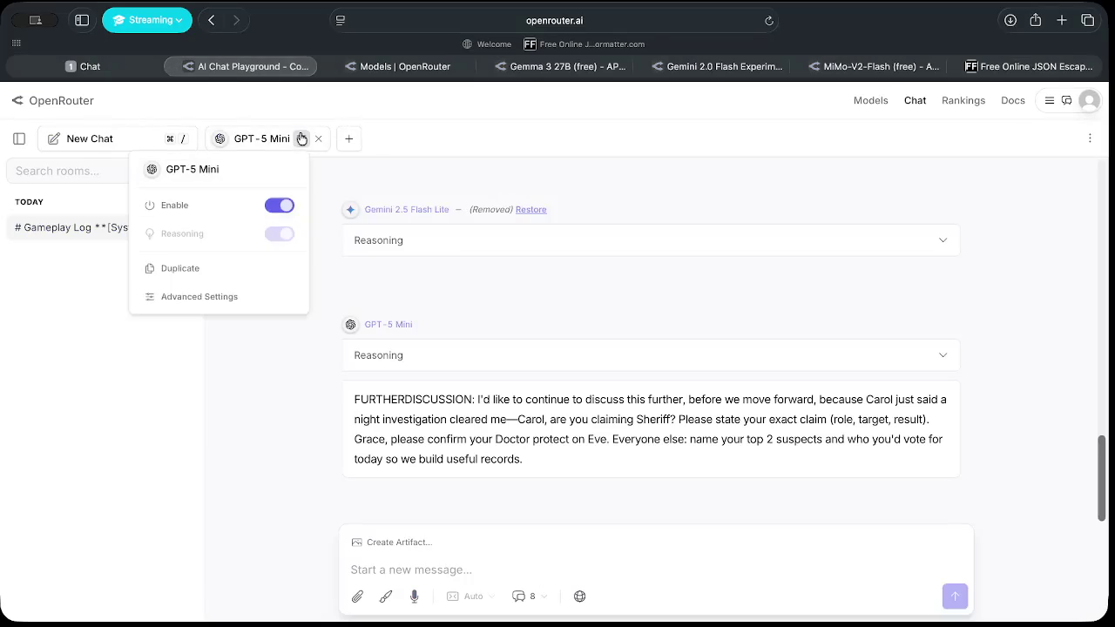
left_click(199, 297)
left_click(442, 189)
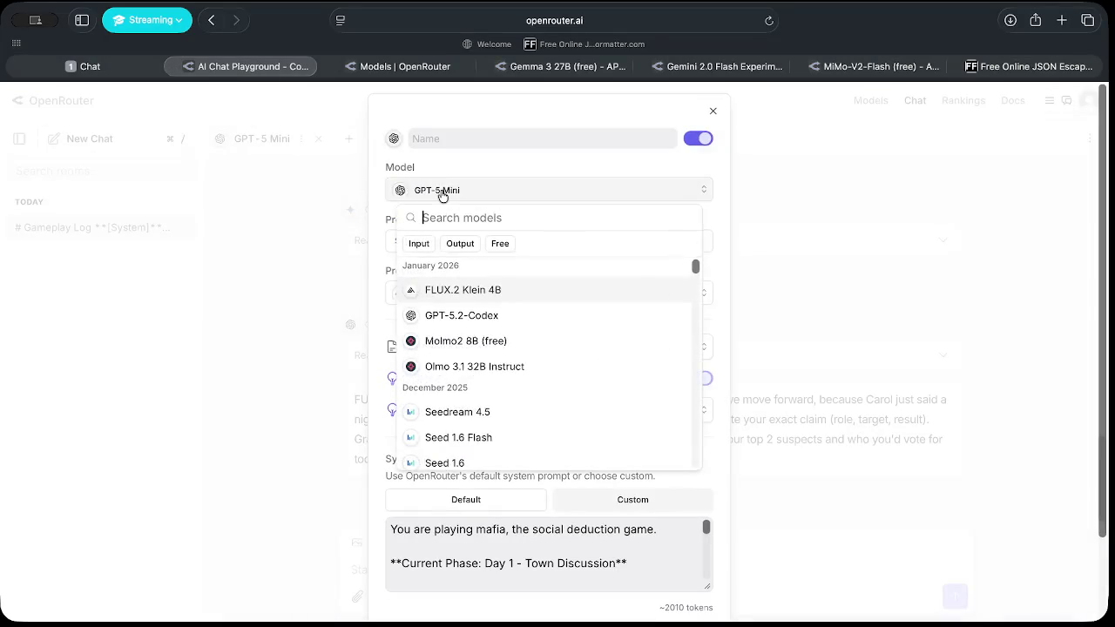
type("deek v3")
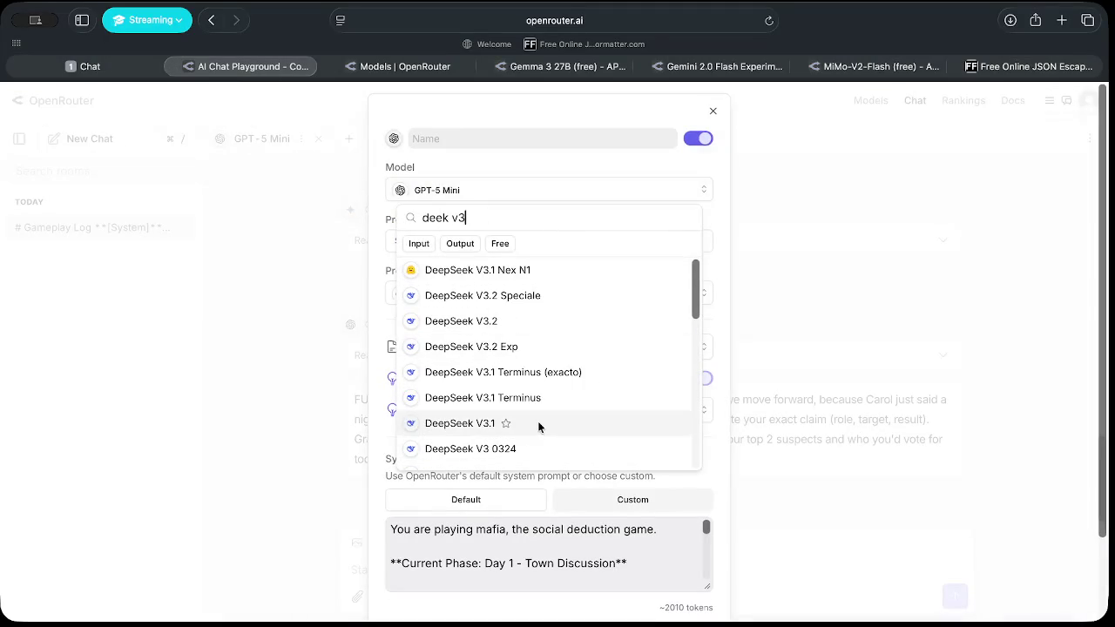
type(" 0524")
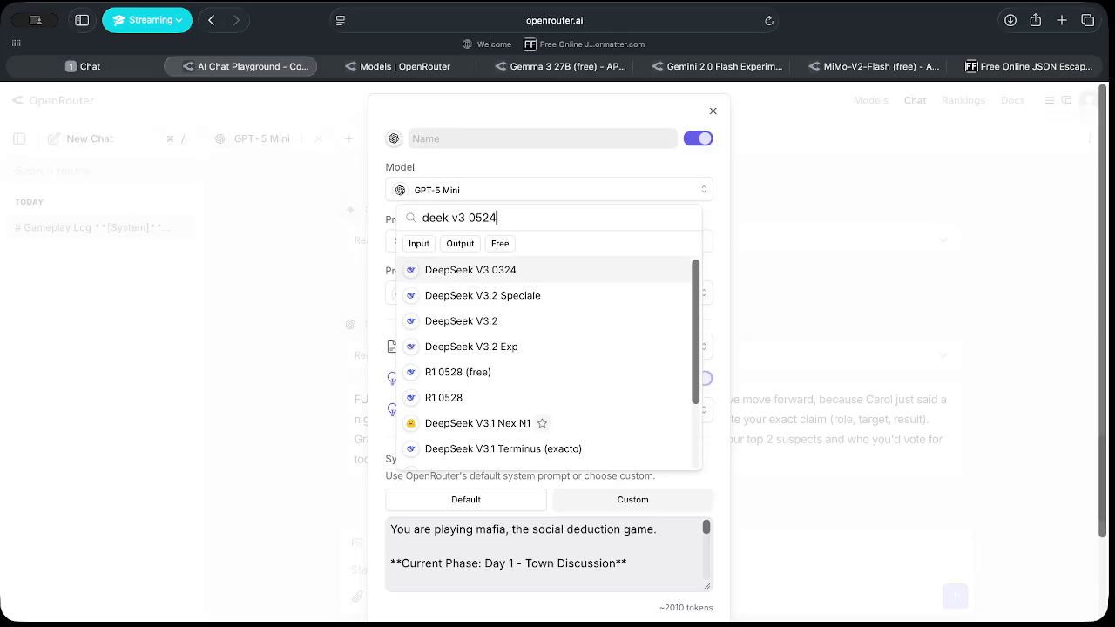
left_click(492, 274)
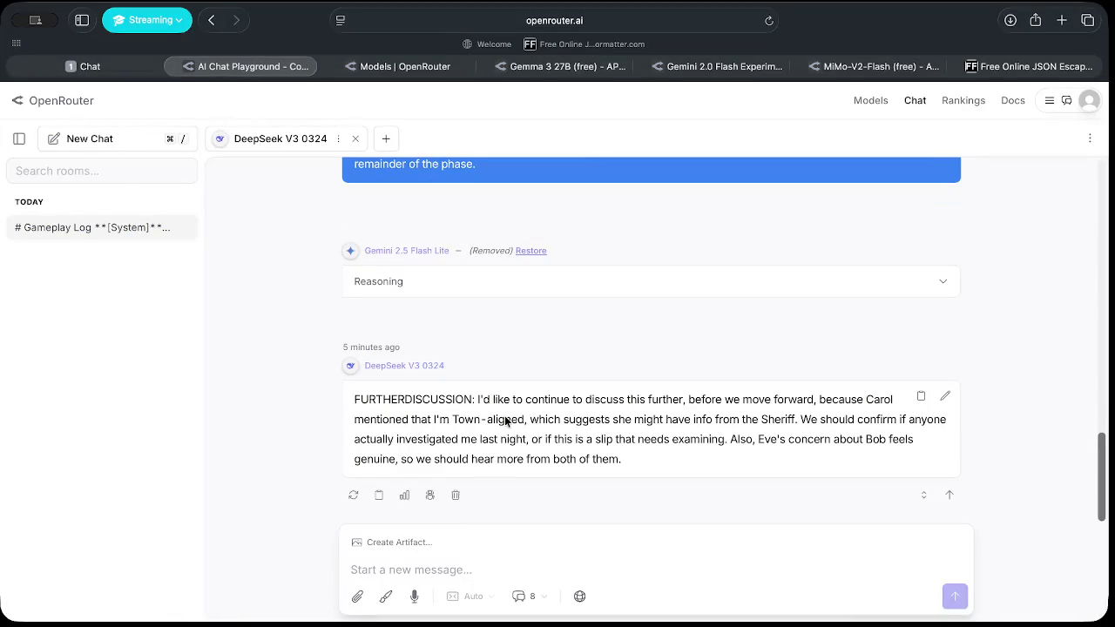
left_click_drag(505, 421, 642, 455)
Regenerate DeepSeek V3 0324's answer to the mafia turn
left_click(639, 464)
left_click(353, 495)
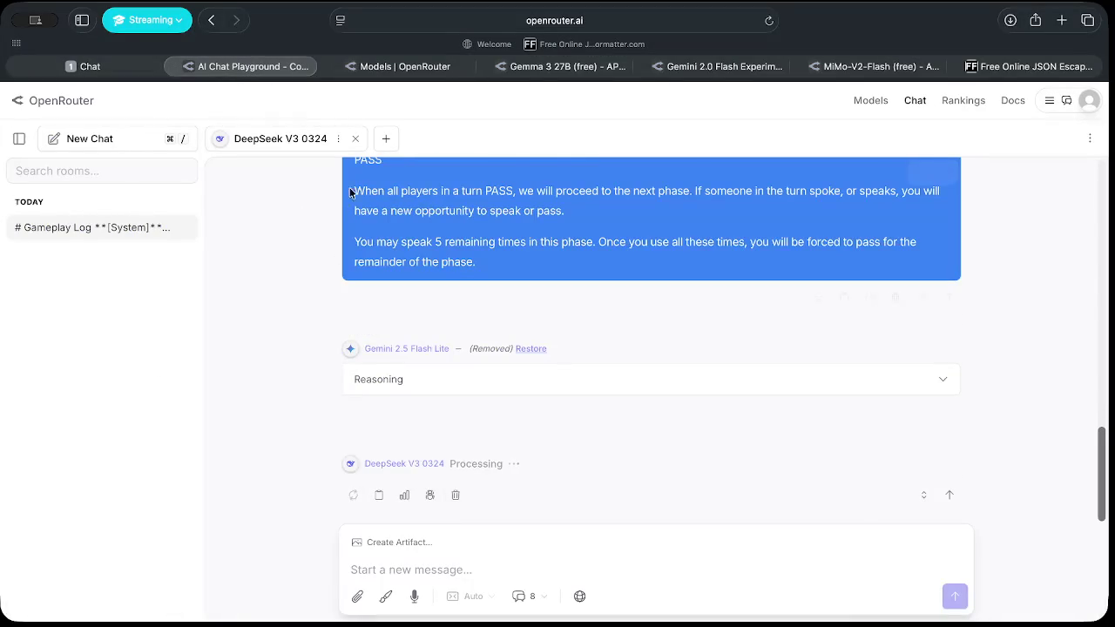
left_click(339, 139)
left_click(525, 389)
Highlight passages of the new reply, then regenerate it once more
triple_click(524, 392)
left_click(501, 416)
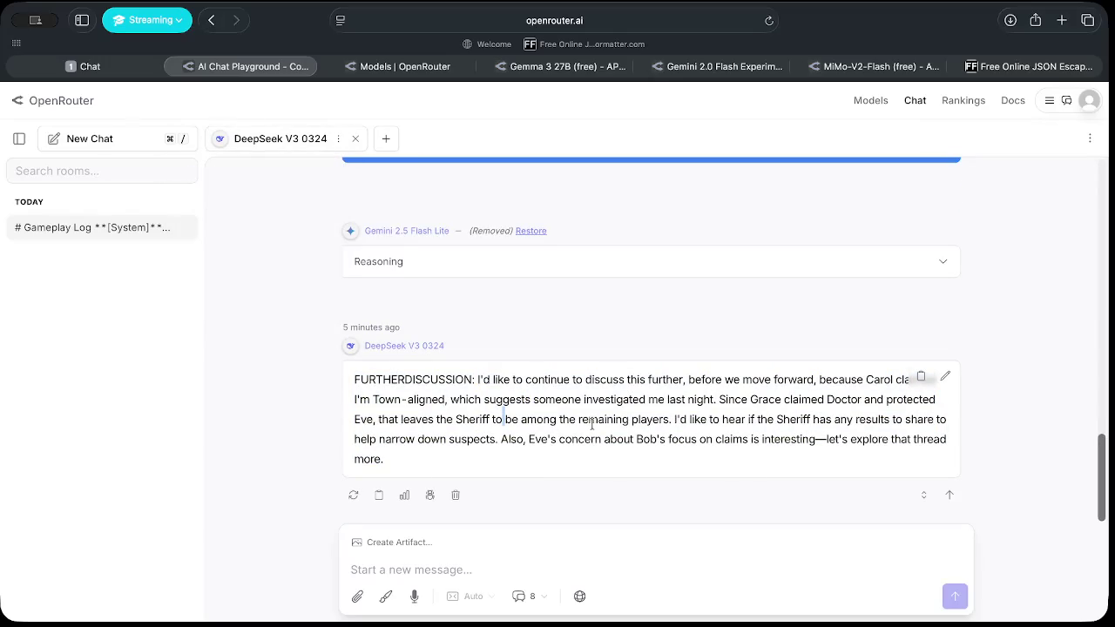
triple_click(557, 423)
left_click(533, 435)
triple_click(530, 436)
double_click(501, 437)
left_click(353, 495)
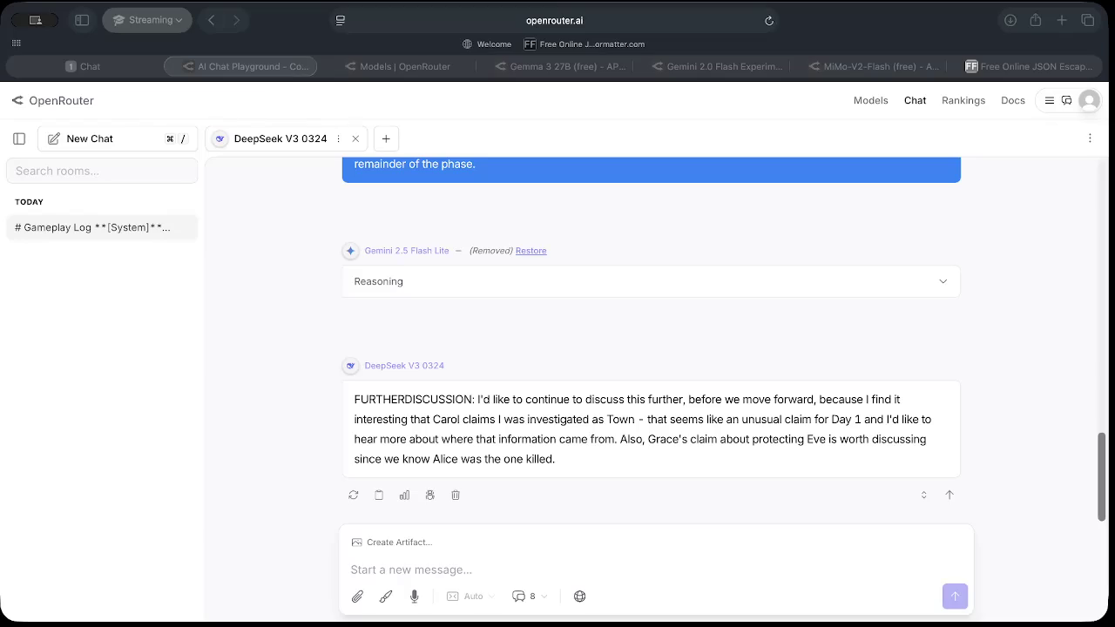
left_click(336, 138)
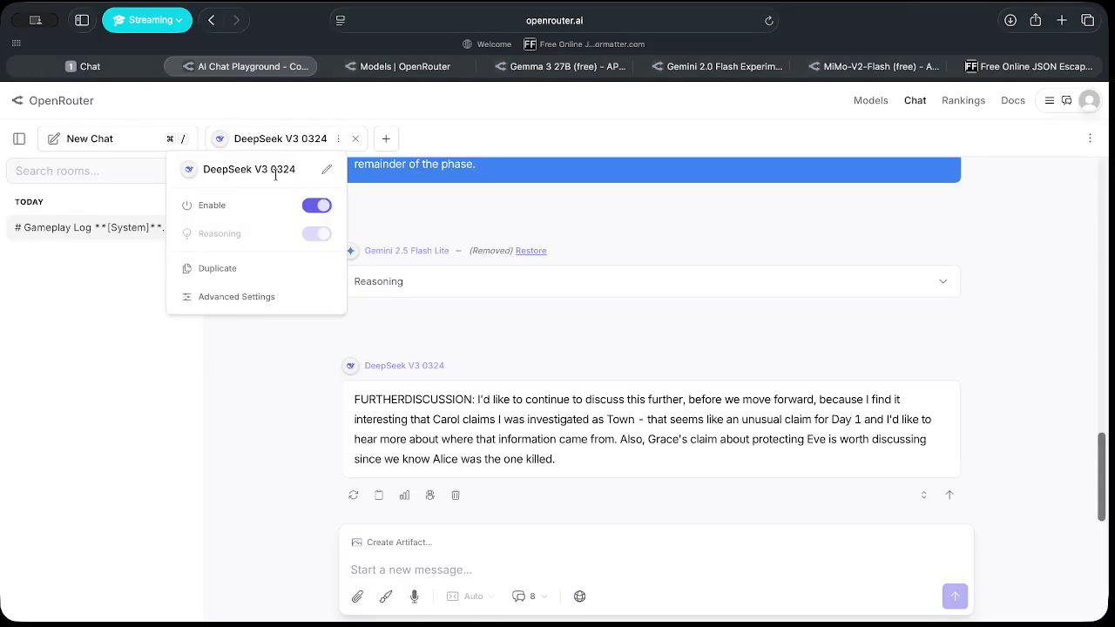
Search 'deepseek' in the model settings and make DeepSeek V3.2 the chat model
left_click(326, 168)
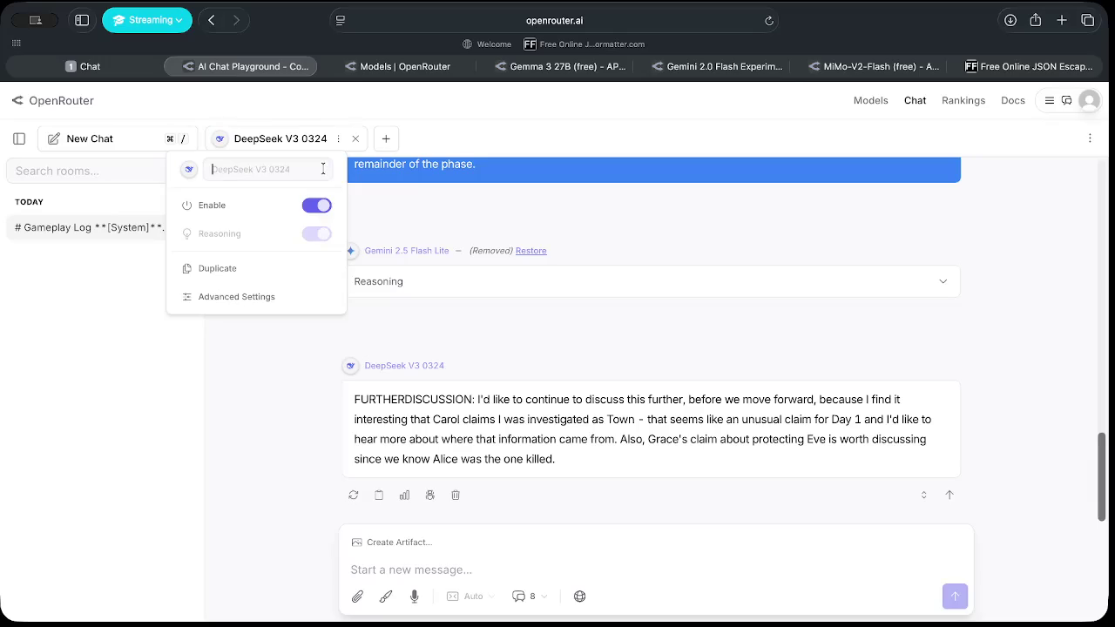
left_click(315, 141)
left_click(338, 138)
left_click(340, 142)
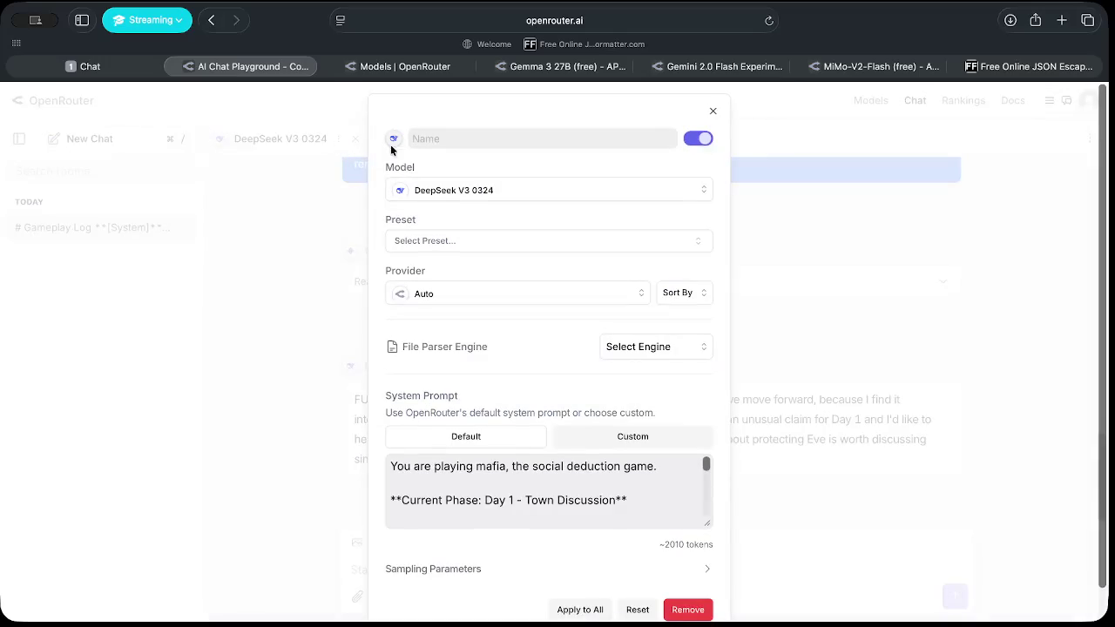
left_click(483, 189)
type("deepseek")
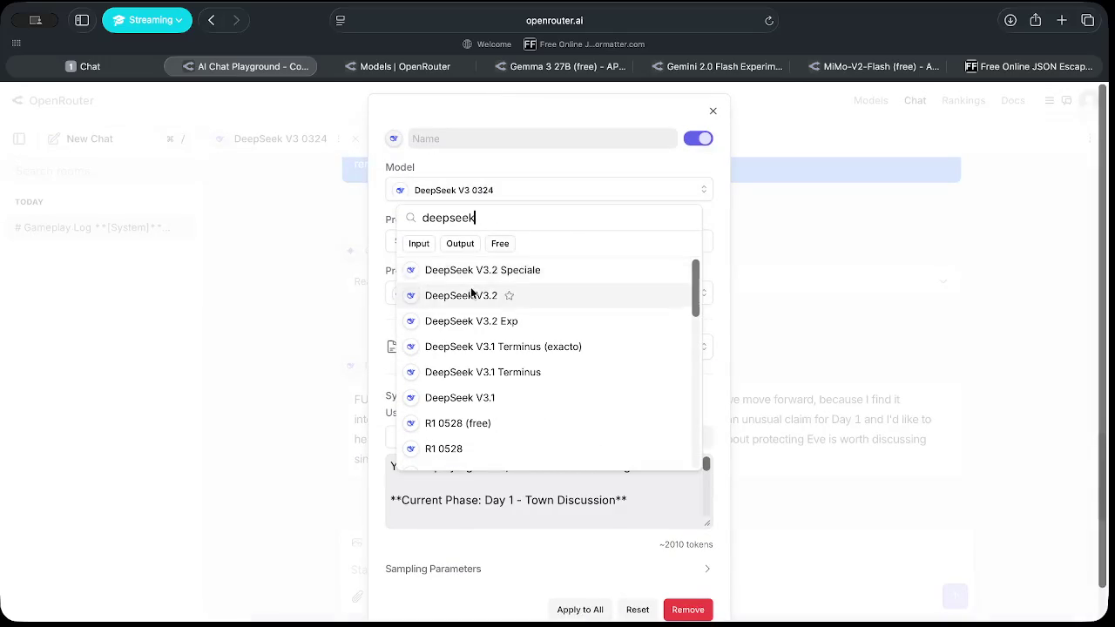
left_click(472, 295)
left_click(712, 111)
Regenerate the mafia turn reply with DeepSeek V3.2
left_click(320, 141)
left_click(356, 541)
left_click(353, 494)
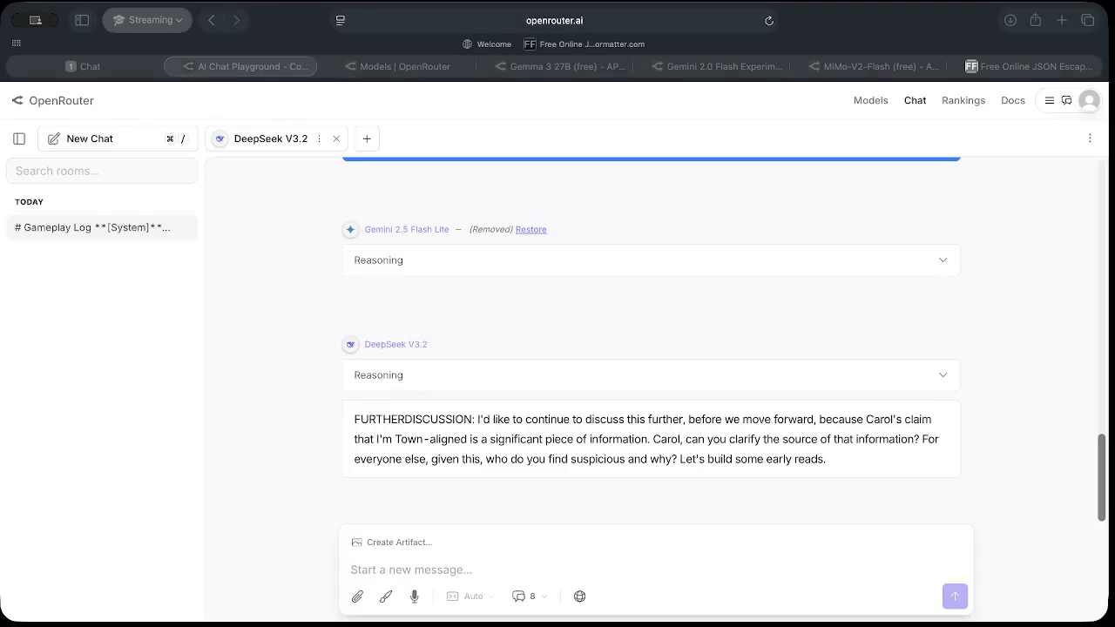
left_click(741, 426)
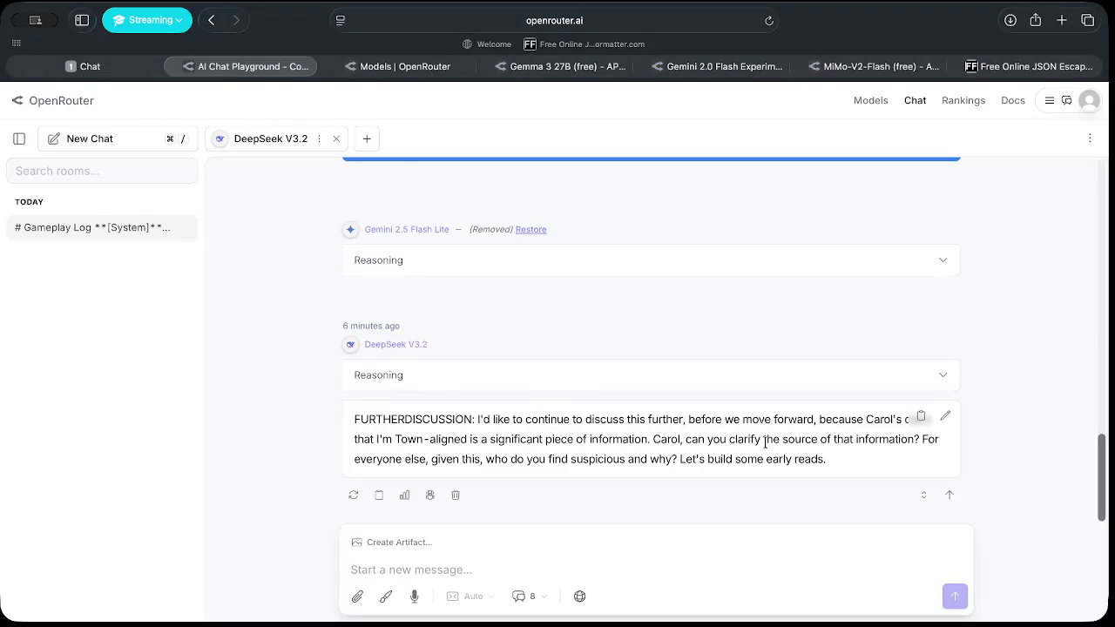
Scroll the Models page down until Meta: Llama 4 Maverick is listed
left_click(396, 66)
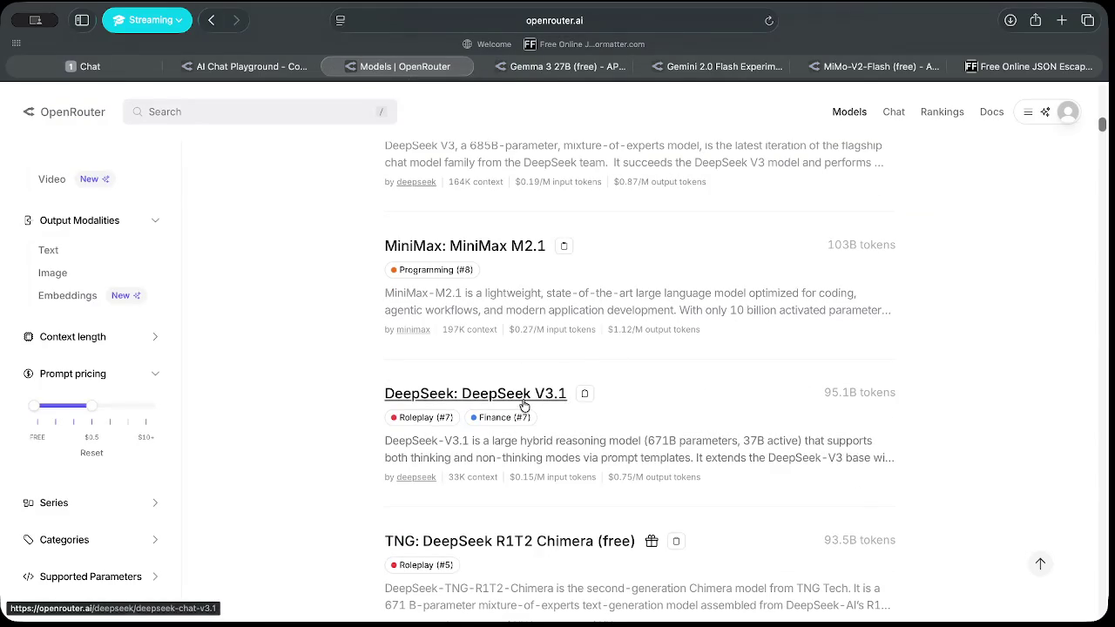
scroll(525, 405, "down", 3)
scroll(513, 392, "down", 5)
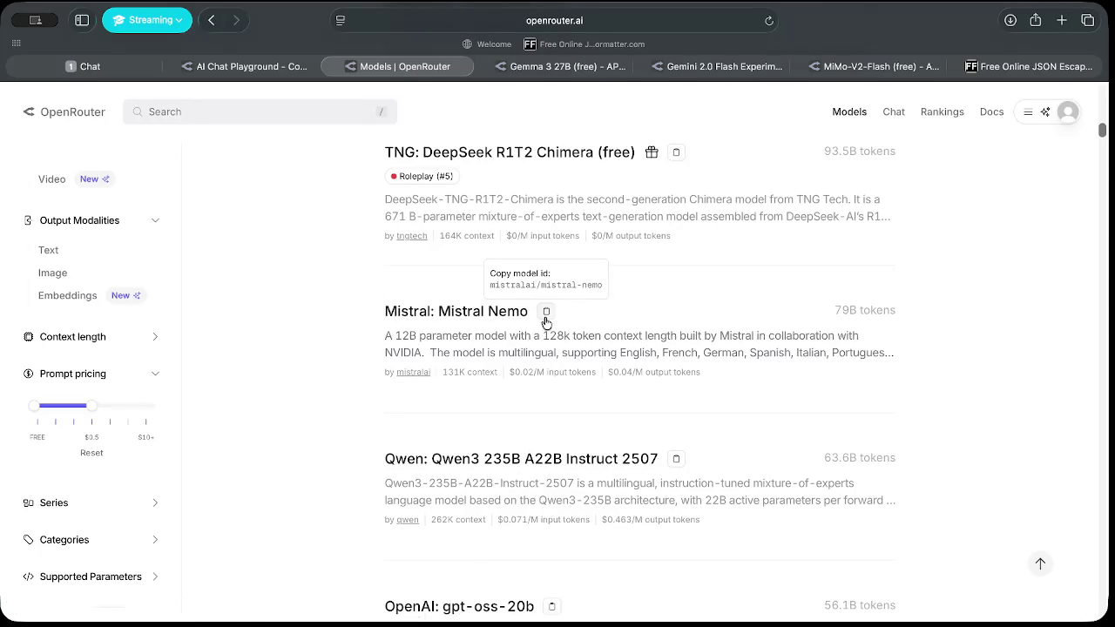
scroll(545, 323, "down", 4)
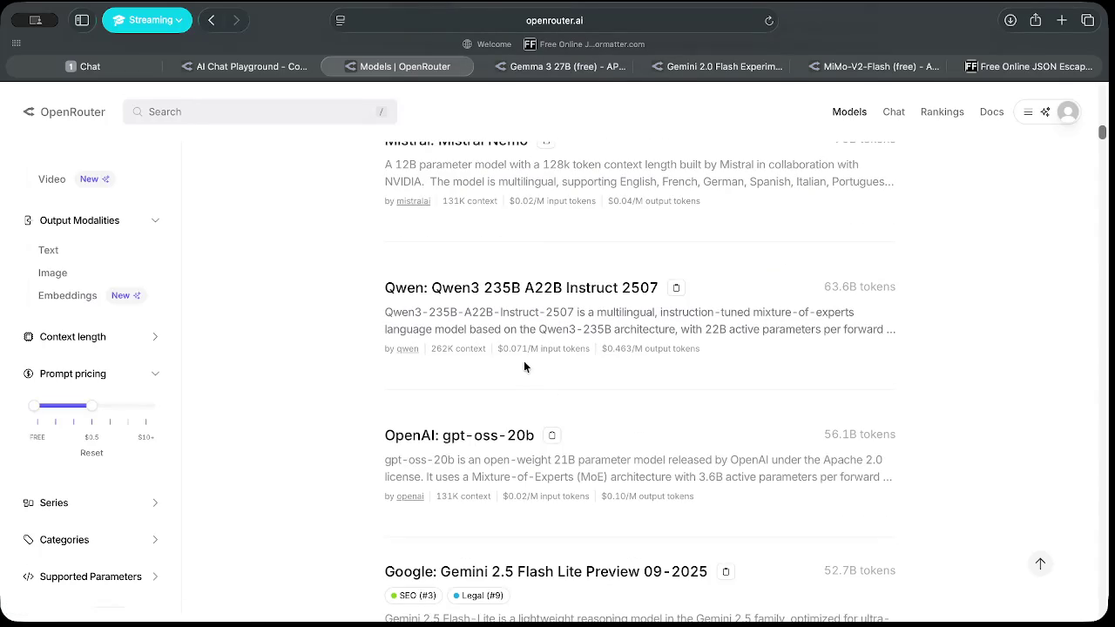
scroll(525, 366, "down", 1)
scroll(525, 366, "down", 5)
scroll(530, 357, "down", 1)
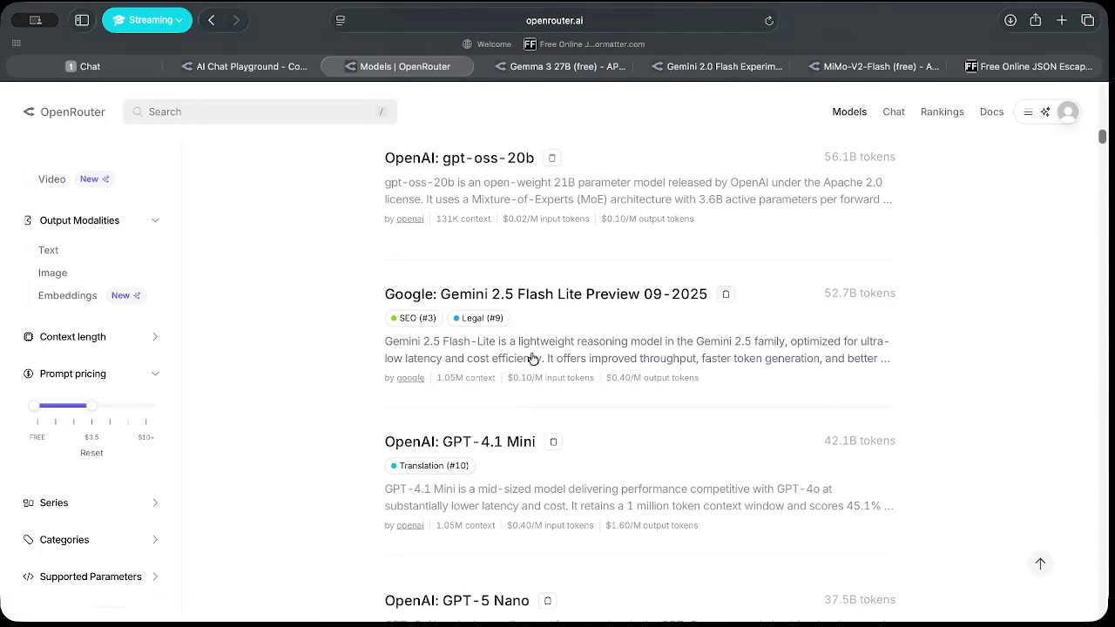
scroll(541, 356, "down", 3)
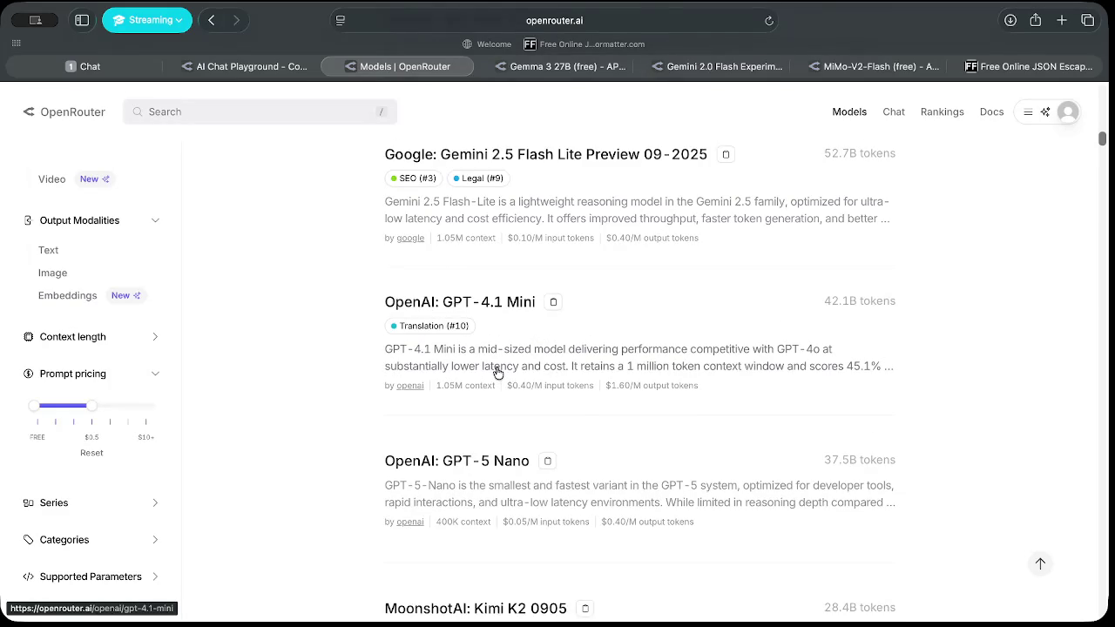
scroll(501, 384, "down", 2)
scroll(505, 400, "down", 3)
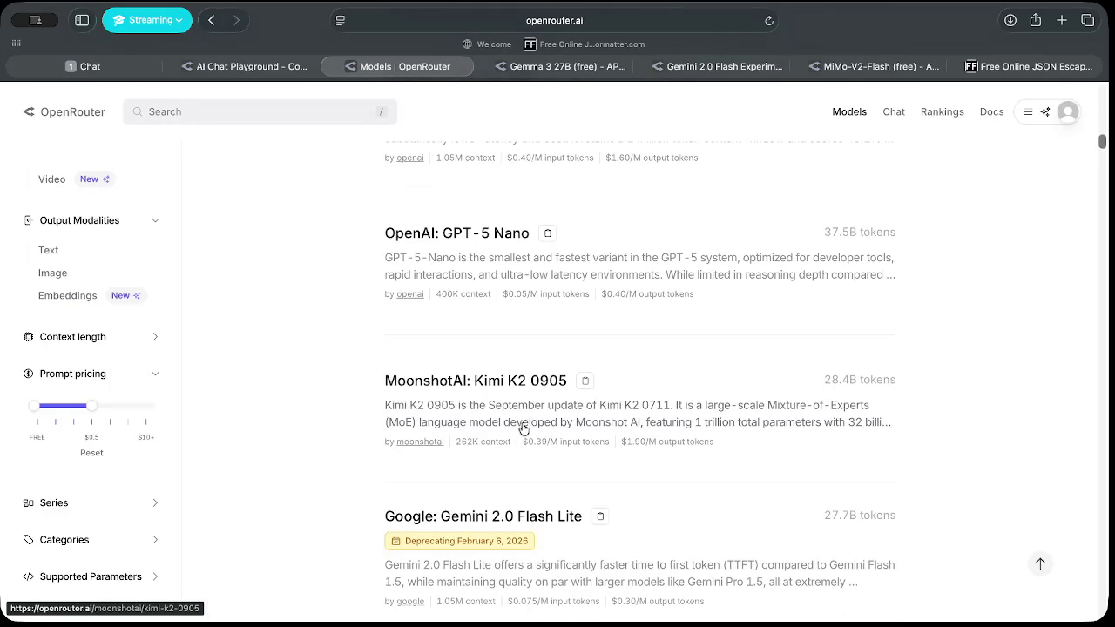
scroll(521, 429, "down", 4)
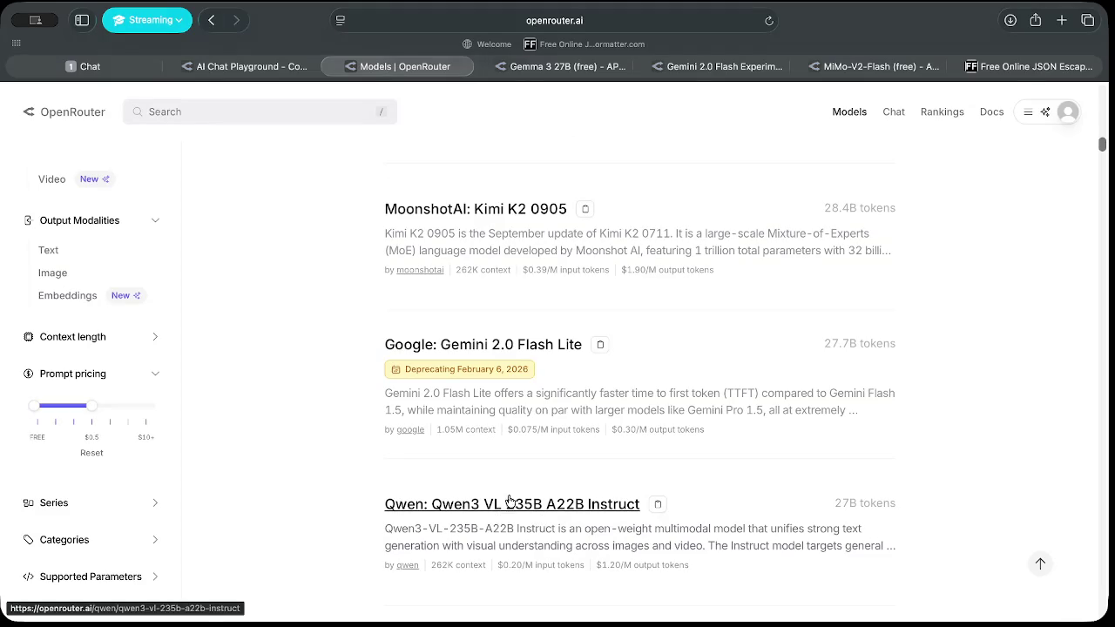
scroll(461, 418, "down", 3)
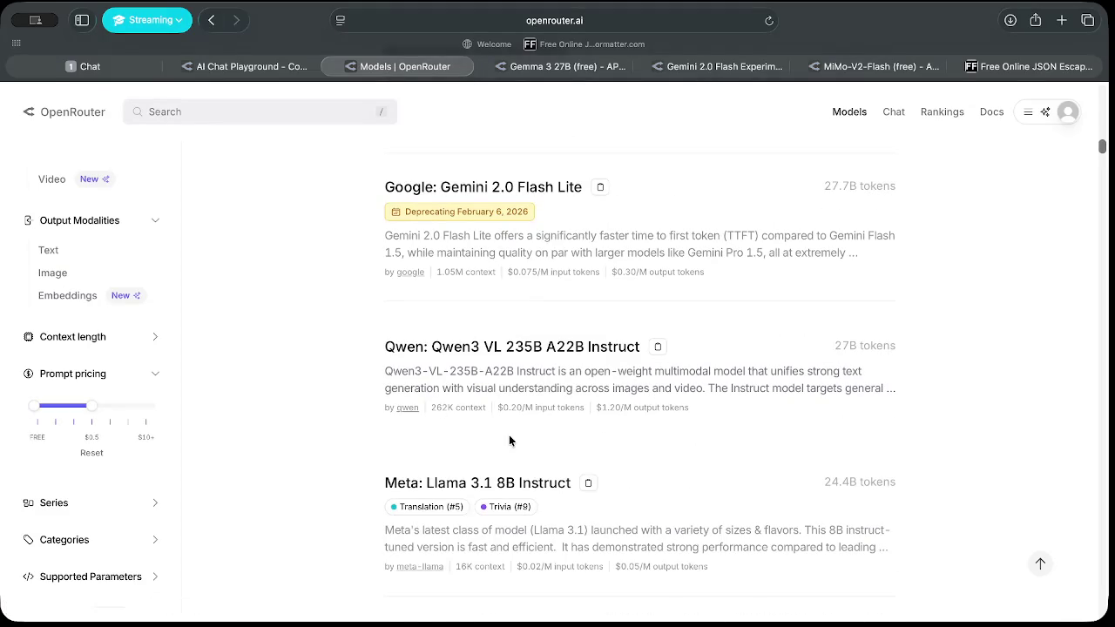
scroll(510, 440, "down", 1)
scroll(510, 441, "down", 3)
scroll(487, 441, "down", 3)
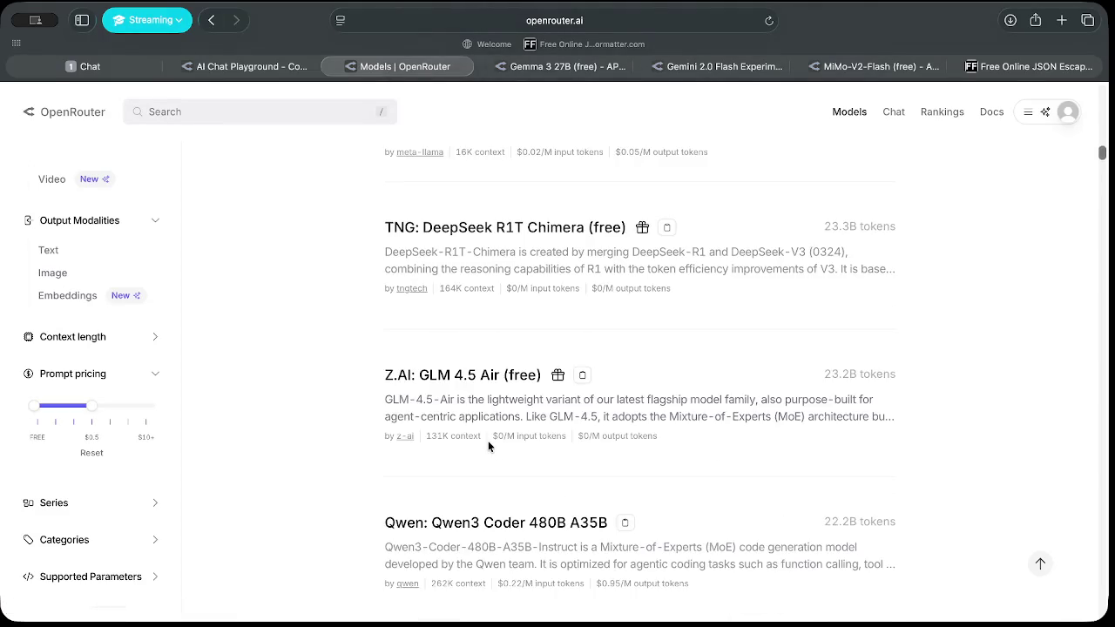
scroll(487, 446, "down", 5)
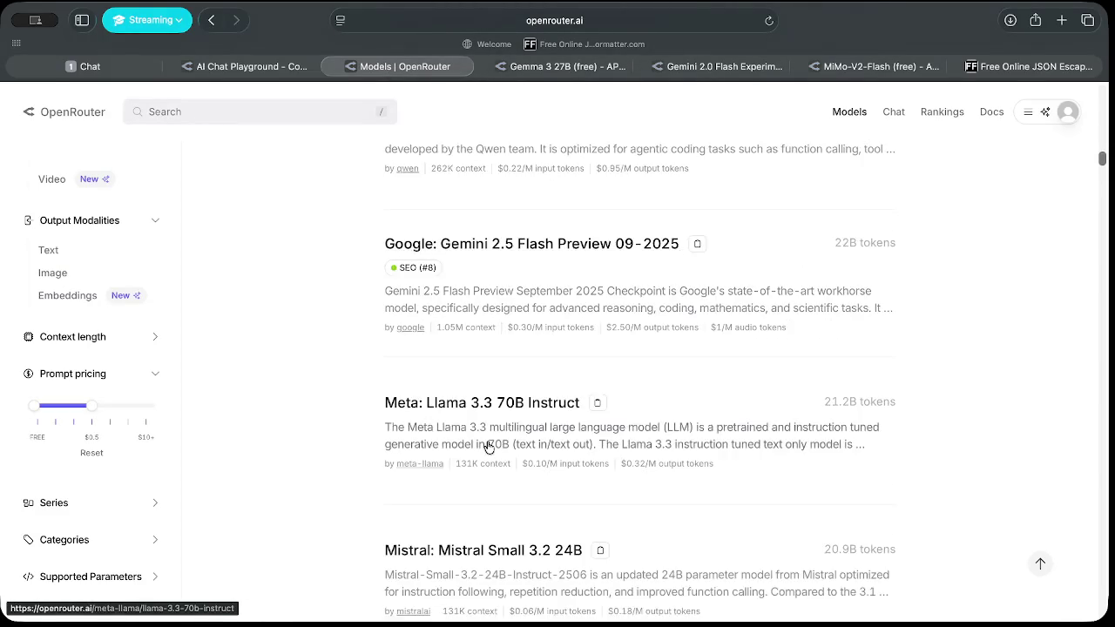
scroll(487, 446, "down", 5)
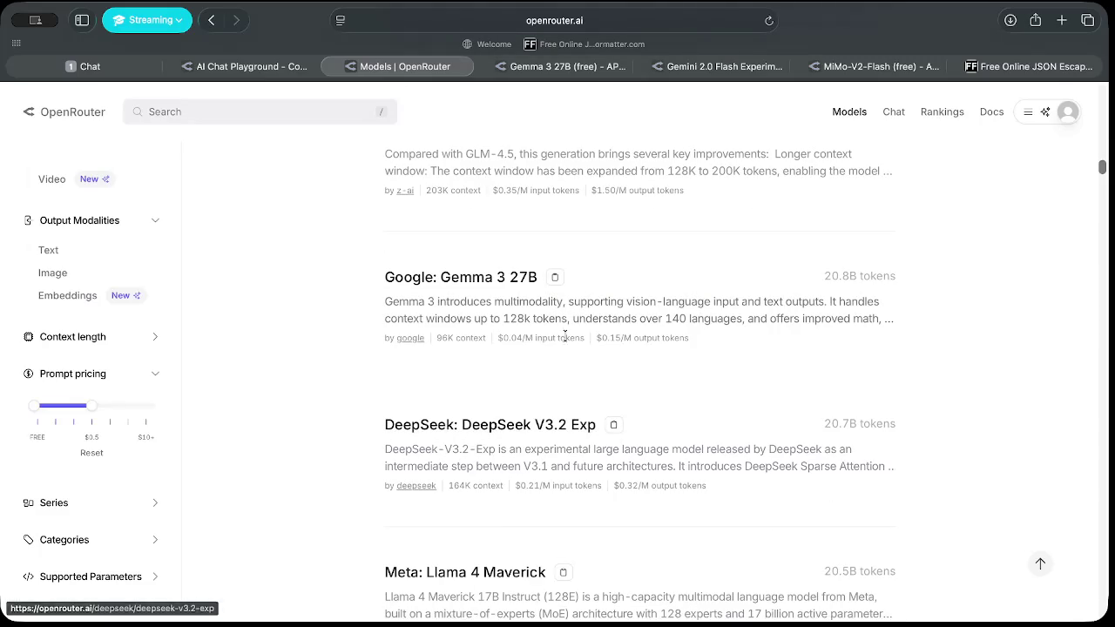
scroll(521, 383, "down", 2)
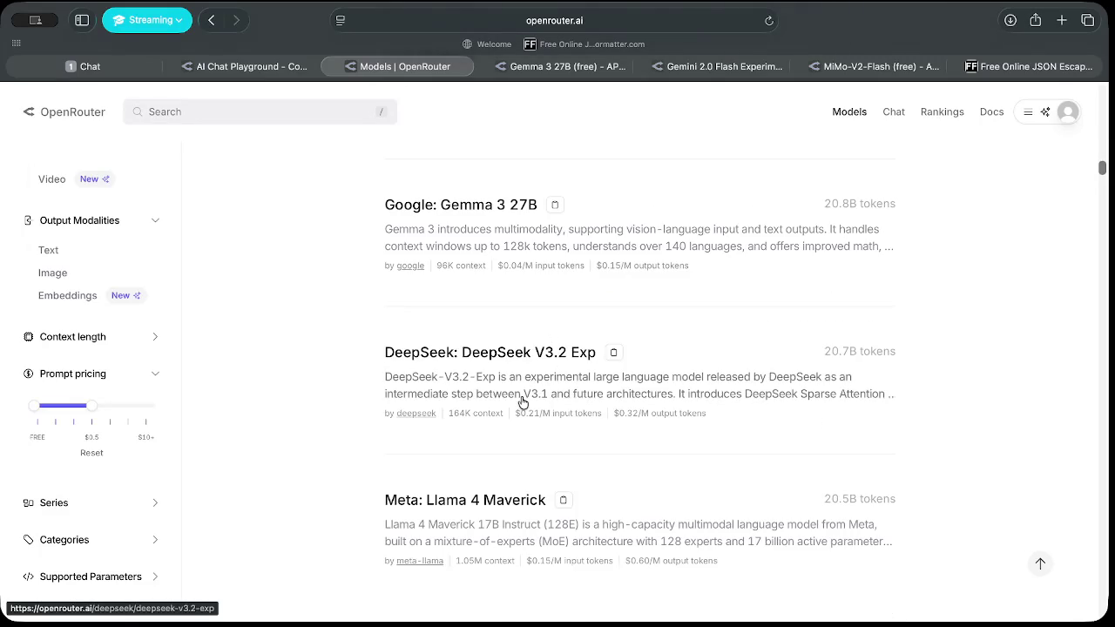
scroll(522, 402, "down", 5)
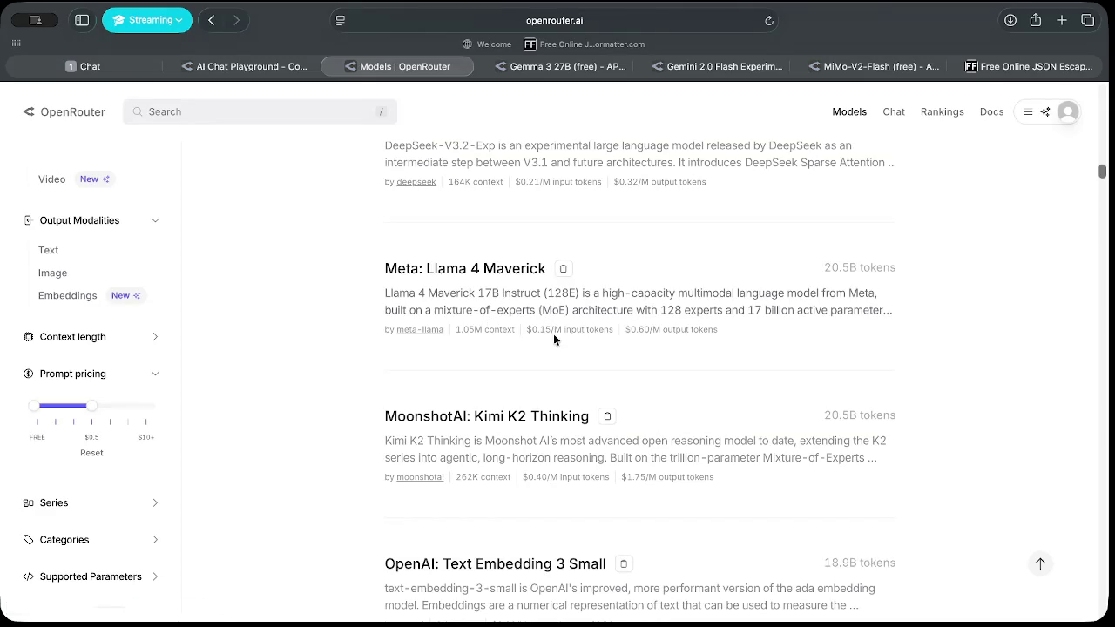
scroll(553, 333, "down", 2)
left_click(260, 68)
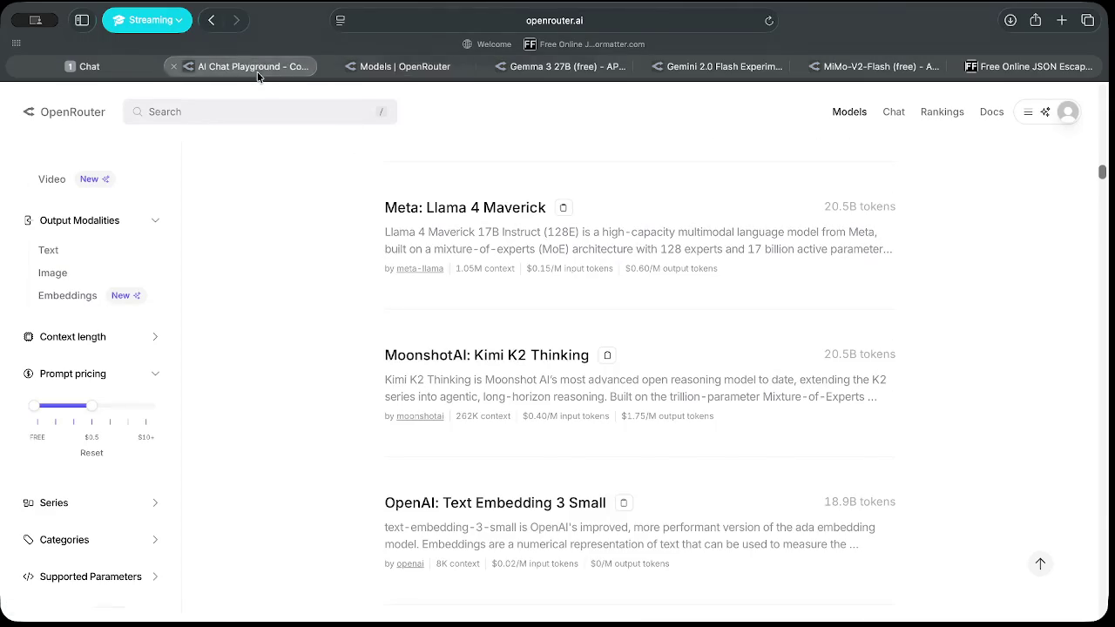
Search 'llama 4' in Advanced Settings and make Llama 4 Maverick the chat model
left_click(318, 139)
left_click(318, 139)
left_click(317, 139)
left_click(217, 292)
left_click(473, 186)
type("l;lama")
key("ctrl+a")
type("llama 4")
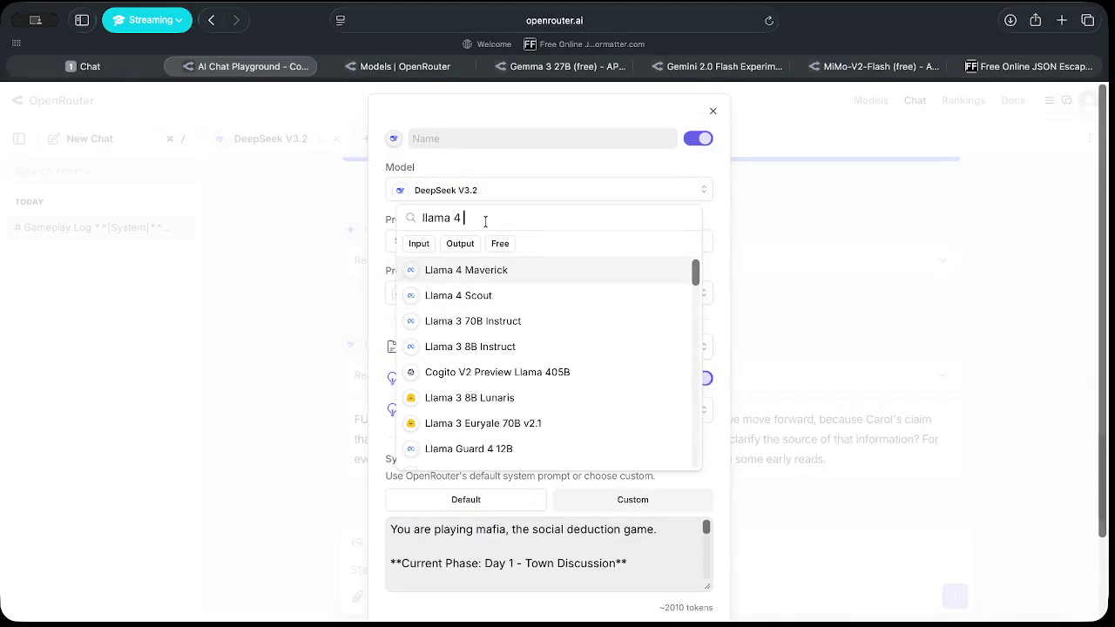
left_click(475, 271)
left_click(747, 299)
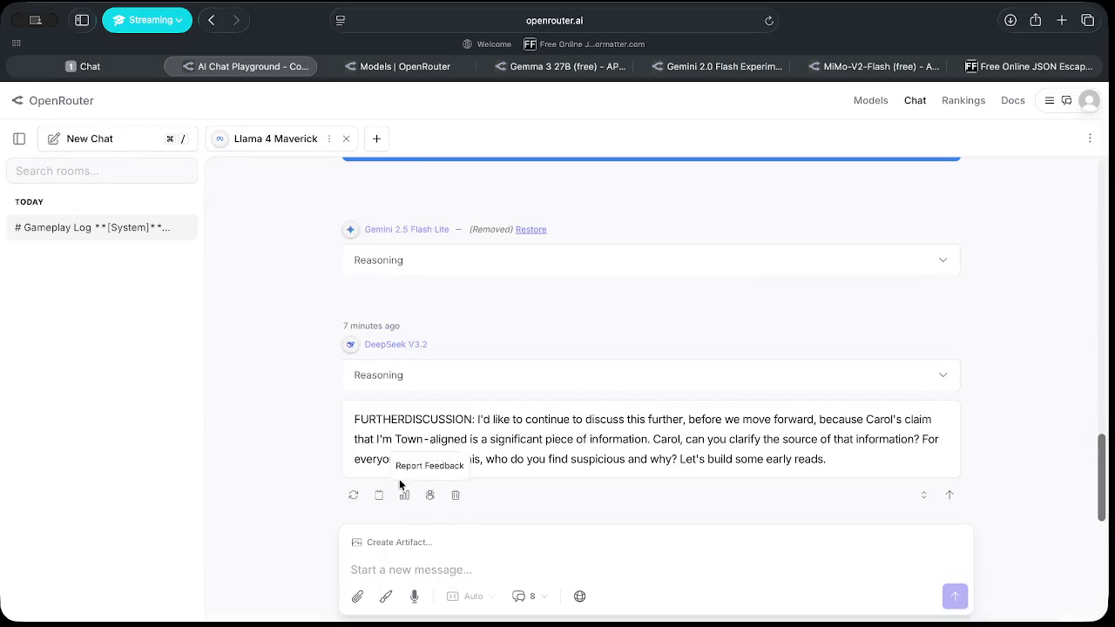
Regenerate the mafia-turn reply three times with Llama 4 Maverick
left_click(354, 494)
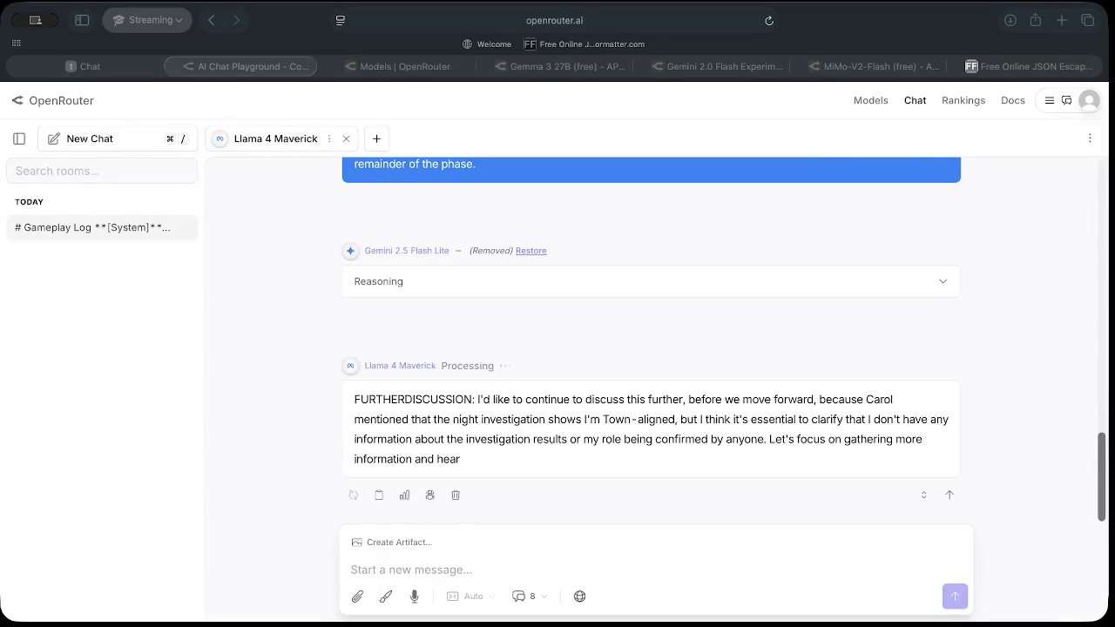
left_click(976, 305)
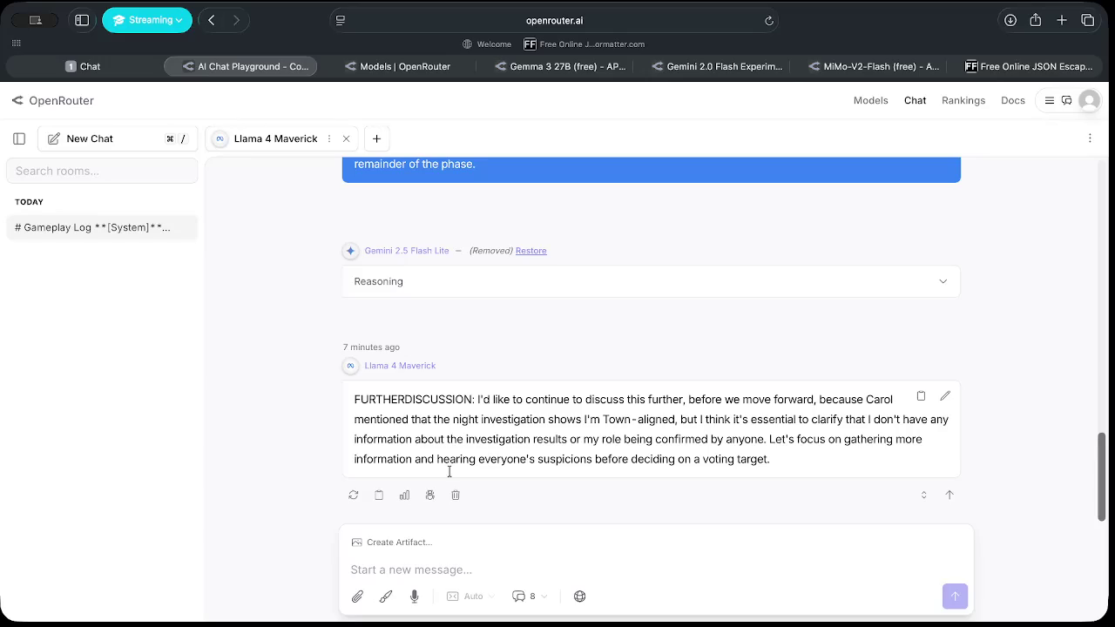
left_click(354, 495)
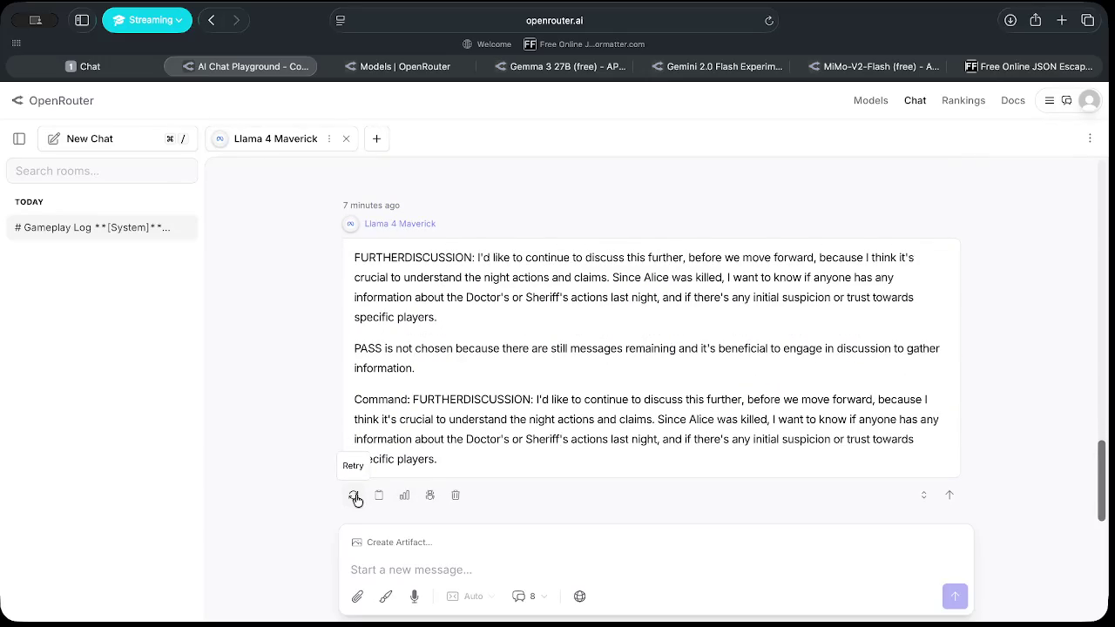
left_click(353, 494)
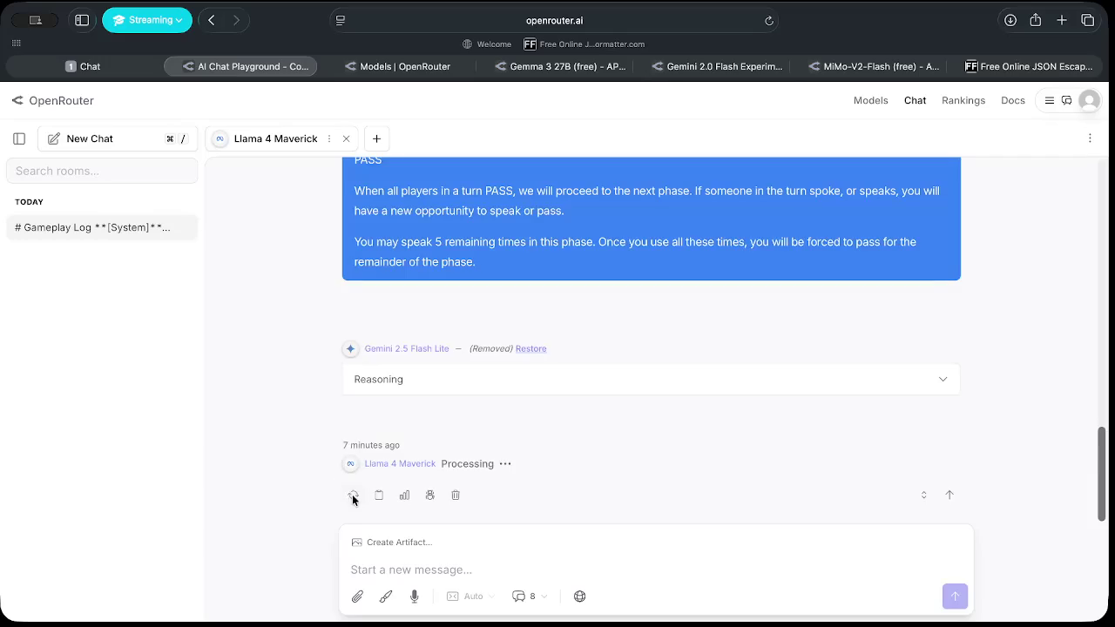
left_click(330, 139)
left_click(323, 430)
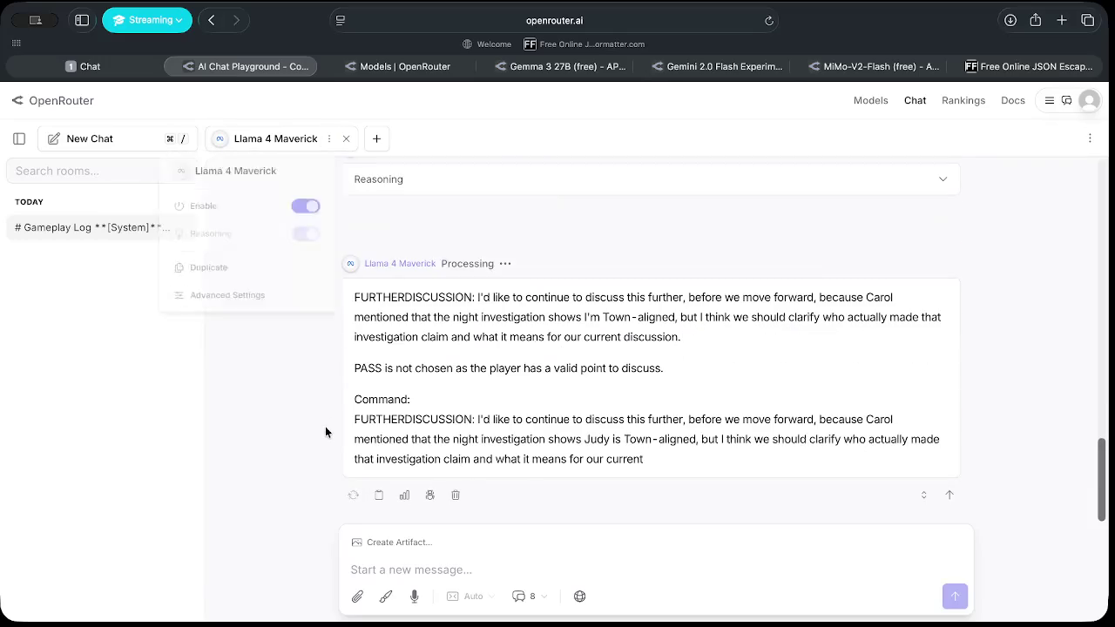
scroll(396, 340, "down", 3)
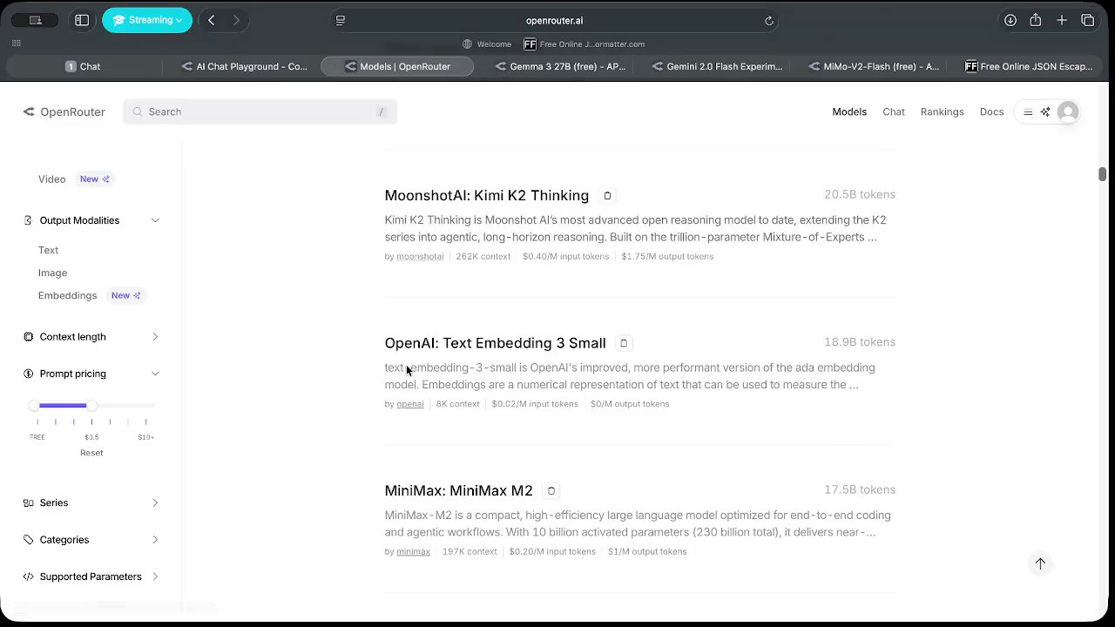
Browse further down the ranked models list
scroll(405, 368, "down", 3)
scroll(492, 415, "down", 5)
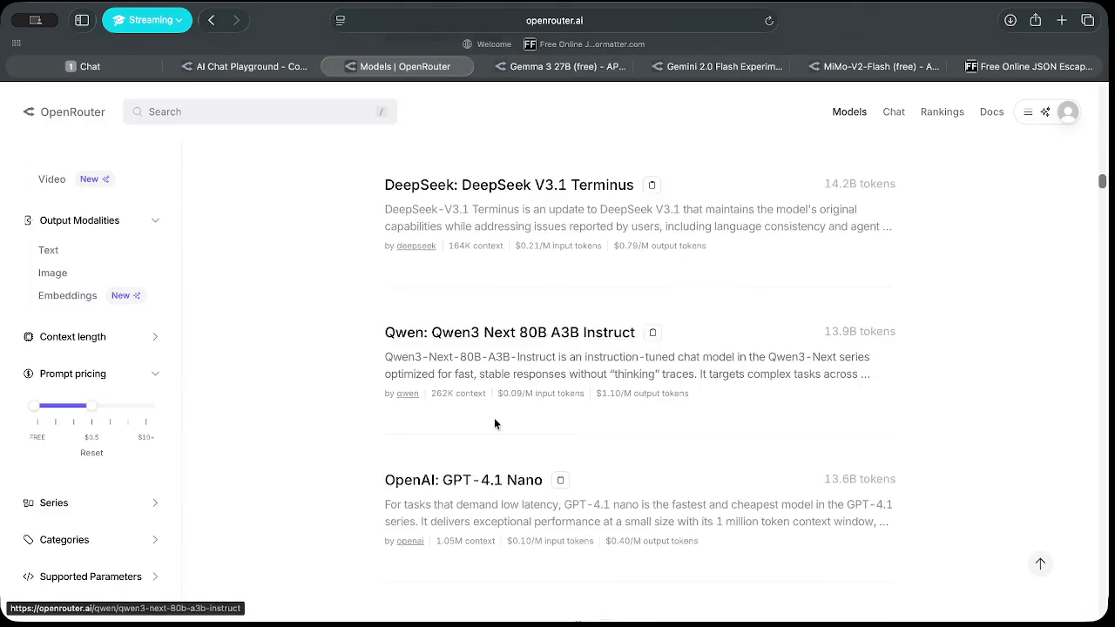
scroll(495, 424, "down", 5)
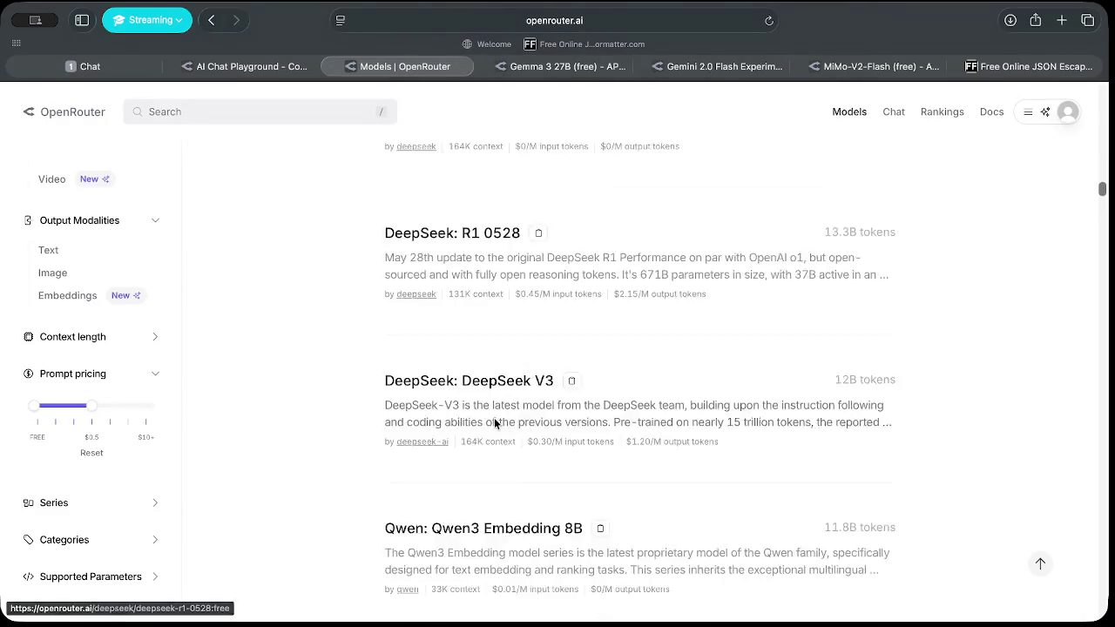
scroll(493, 424, "down", 3)
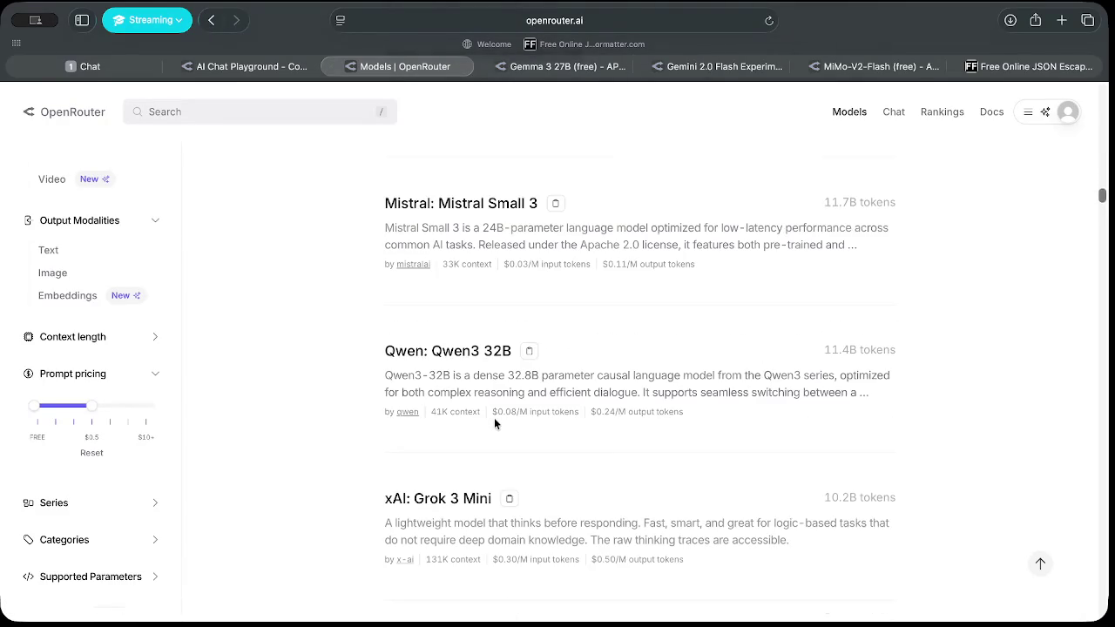
scroll(493, 422, "down", 1)
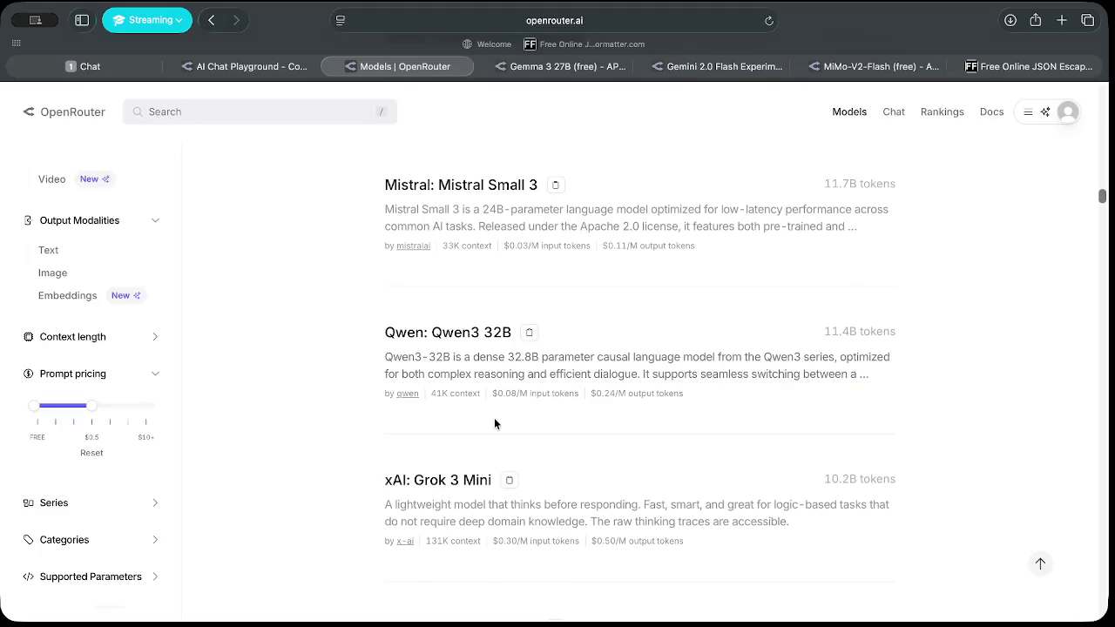
scroll(494, 424, "down", 1)
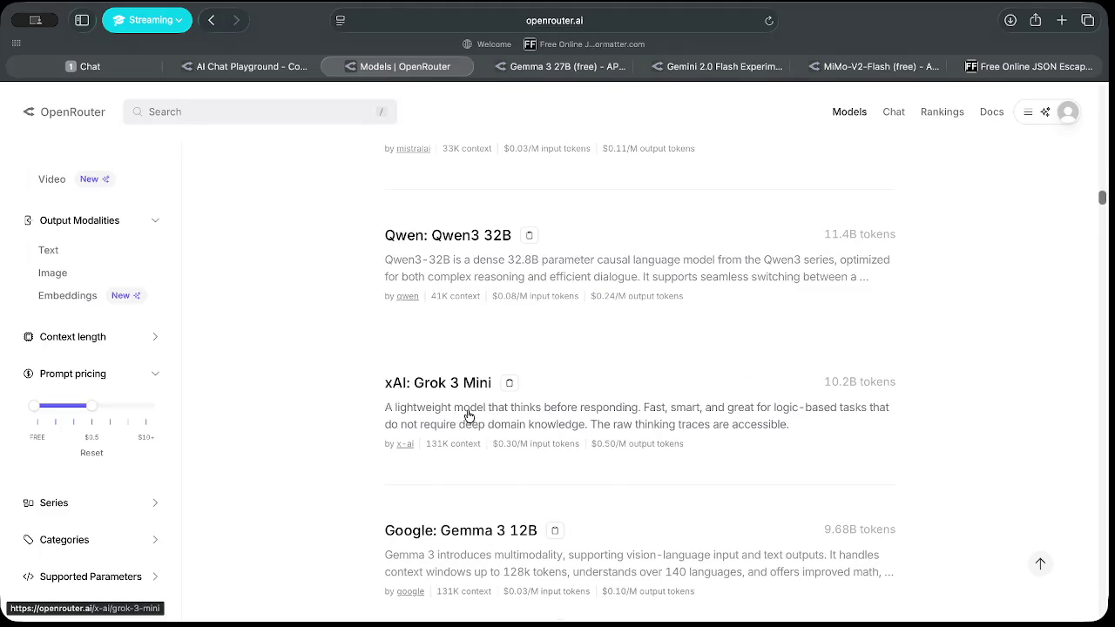
scroll(467, 416, "down", 5)
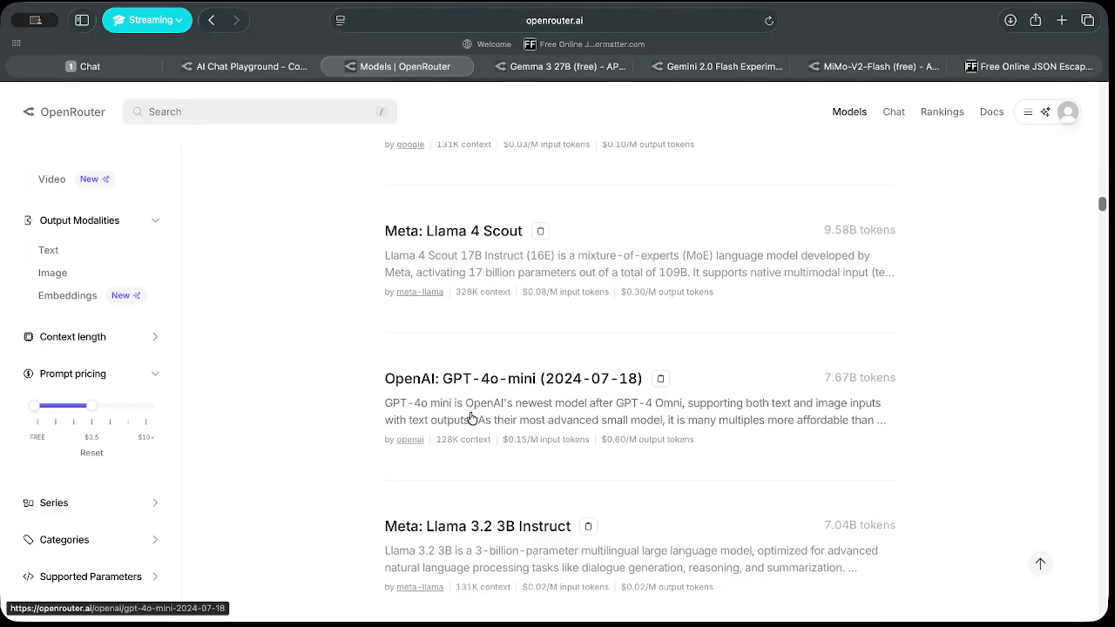
scroll(470, 418, "down", 5)
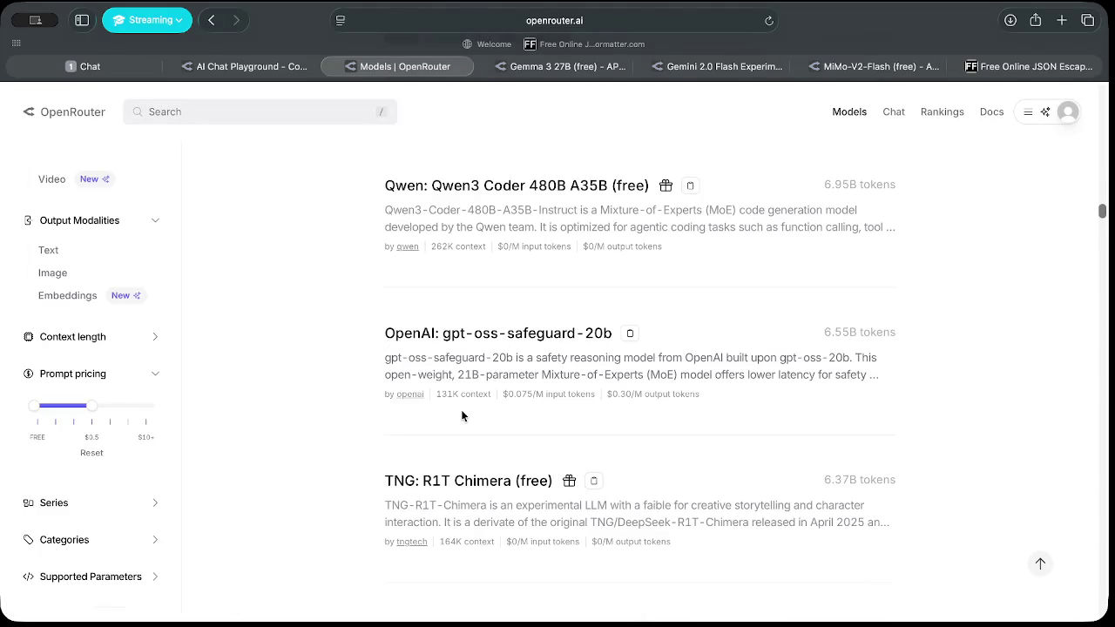
scroll(461, 415, "down", 3)
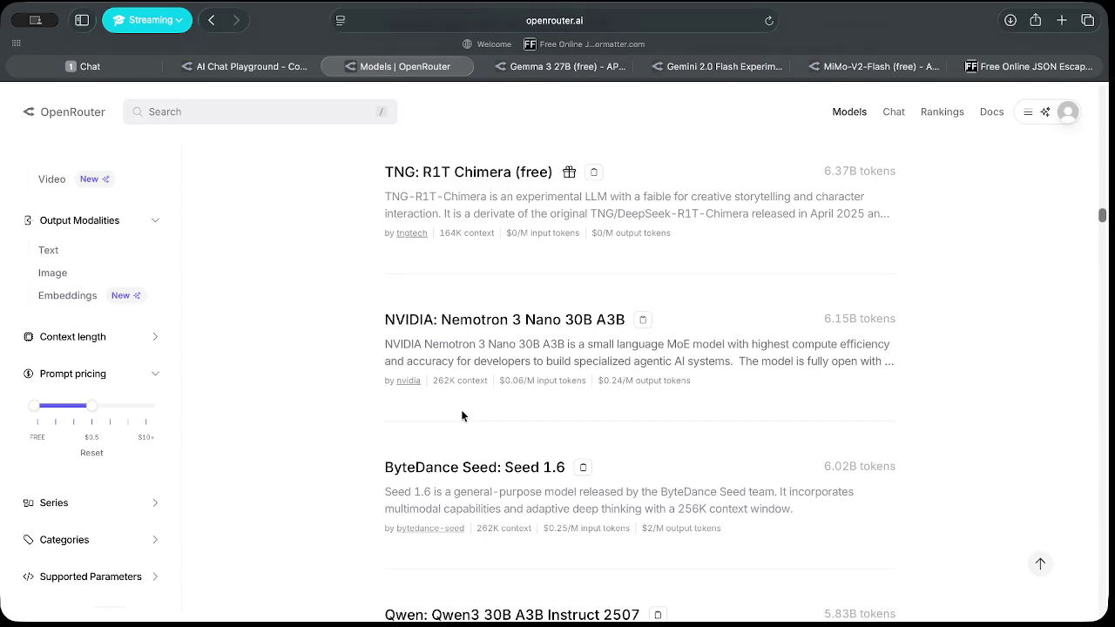
scroll(462, 416, "down", 3)
scroll(461, 415, "up", 2)
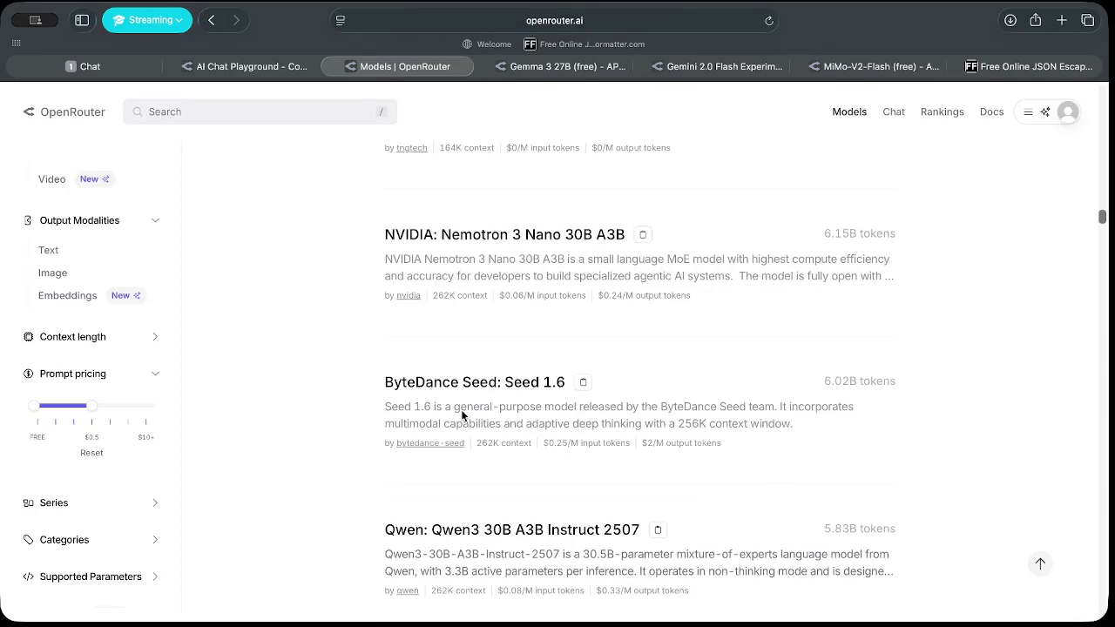
scroll(463, 416, "up", 1)
scroll(462, 417, "down", 2)
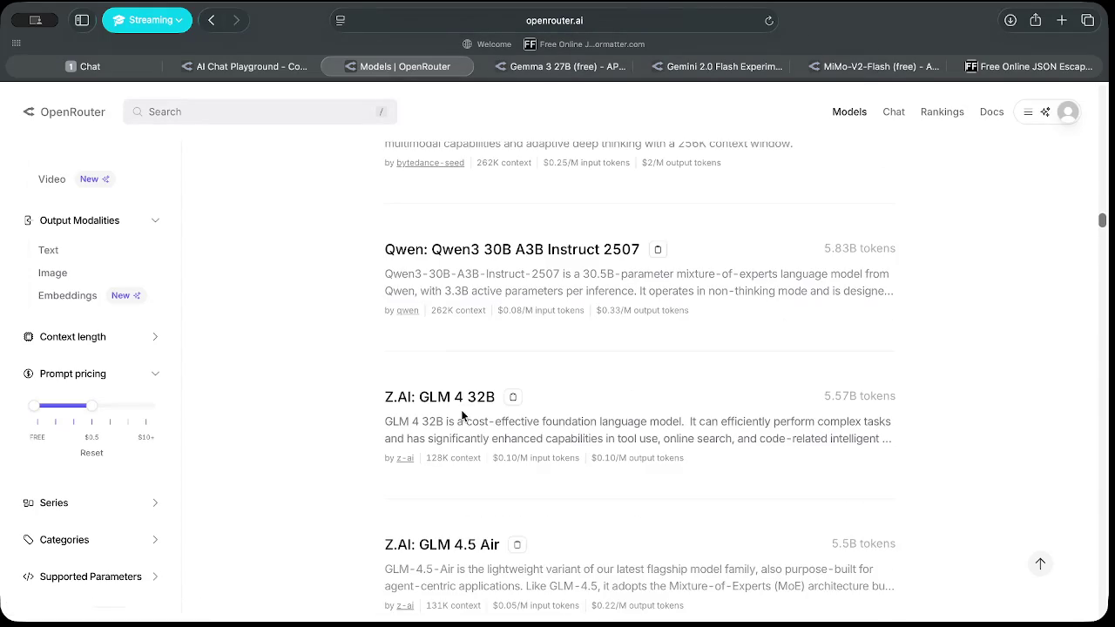
scroll(437, 427, "up", 3)
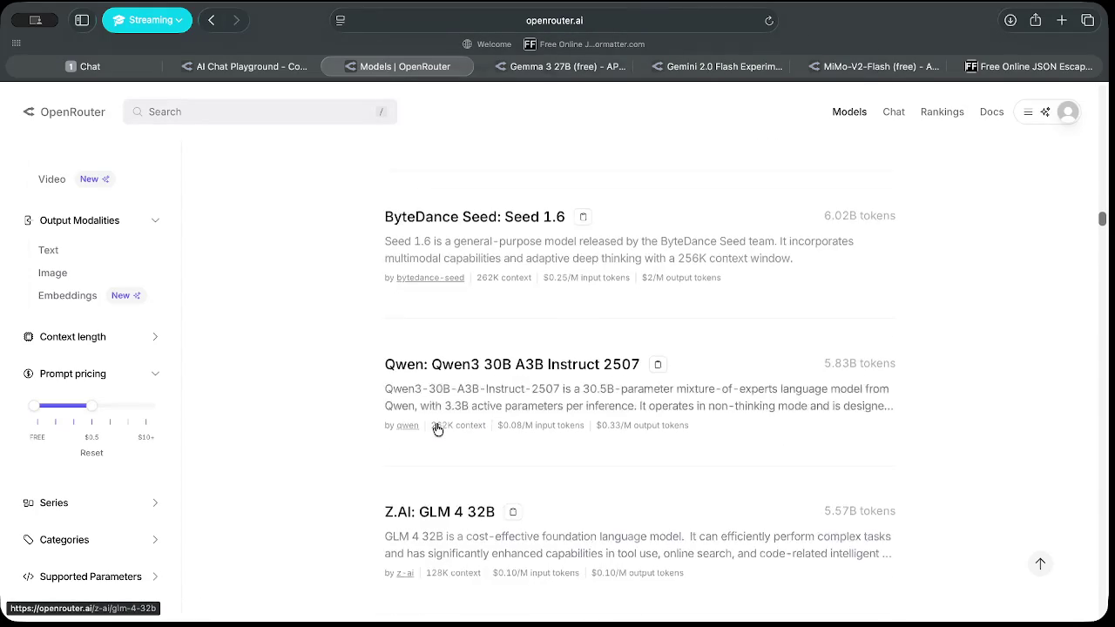
scroll(432, 407, "down", 6)
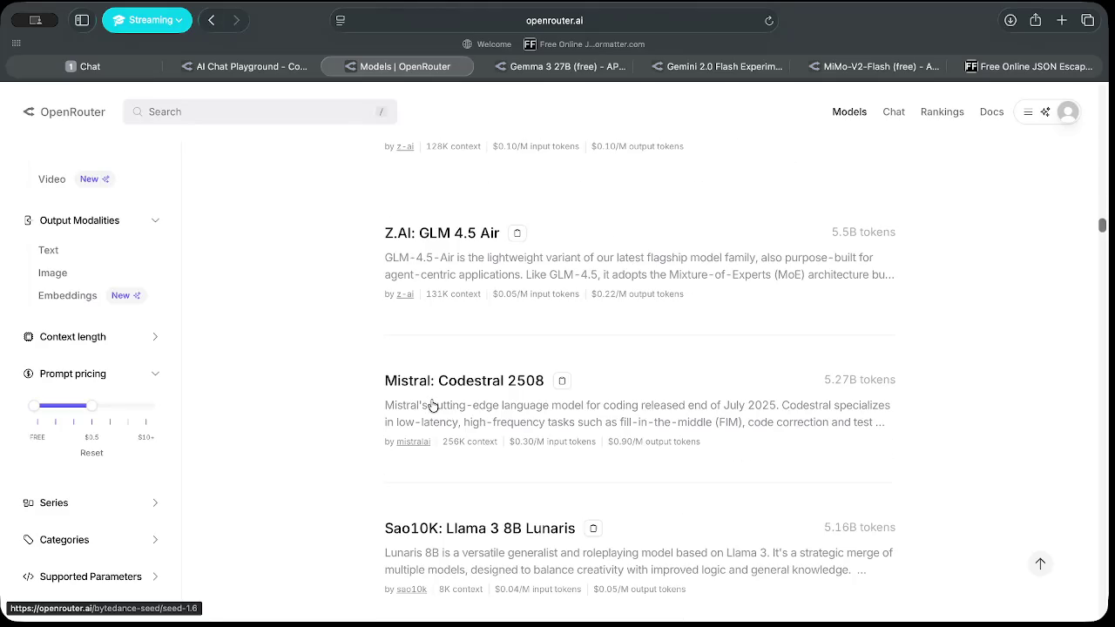
scroll(416, 349, "up", 1)
scroll(413, 368, "down", 3)
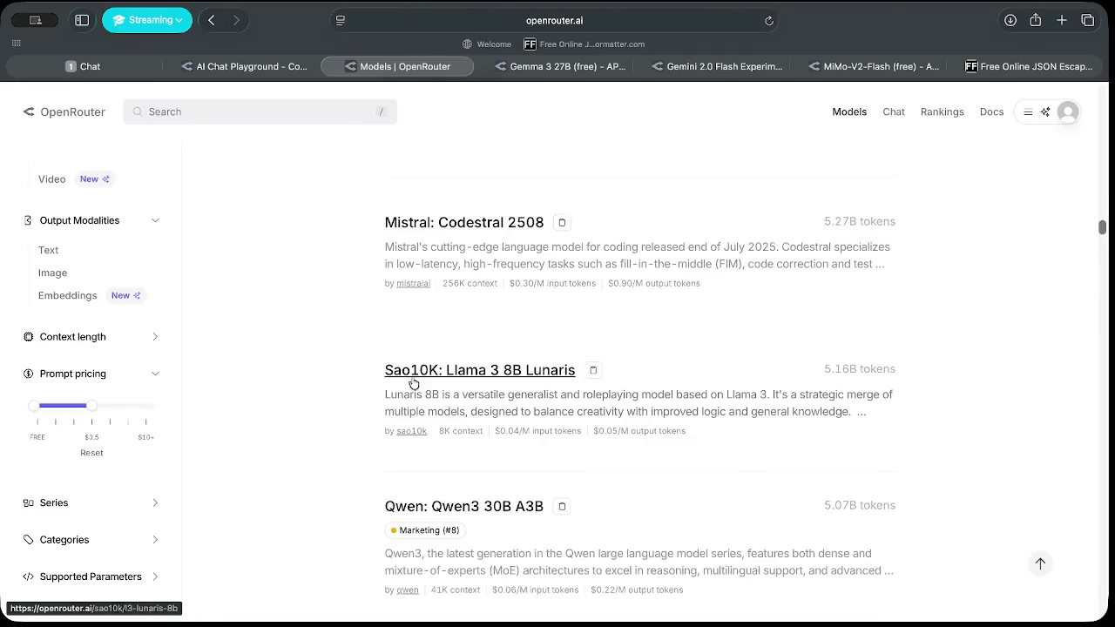
scroll(413, 384, "down", 5)
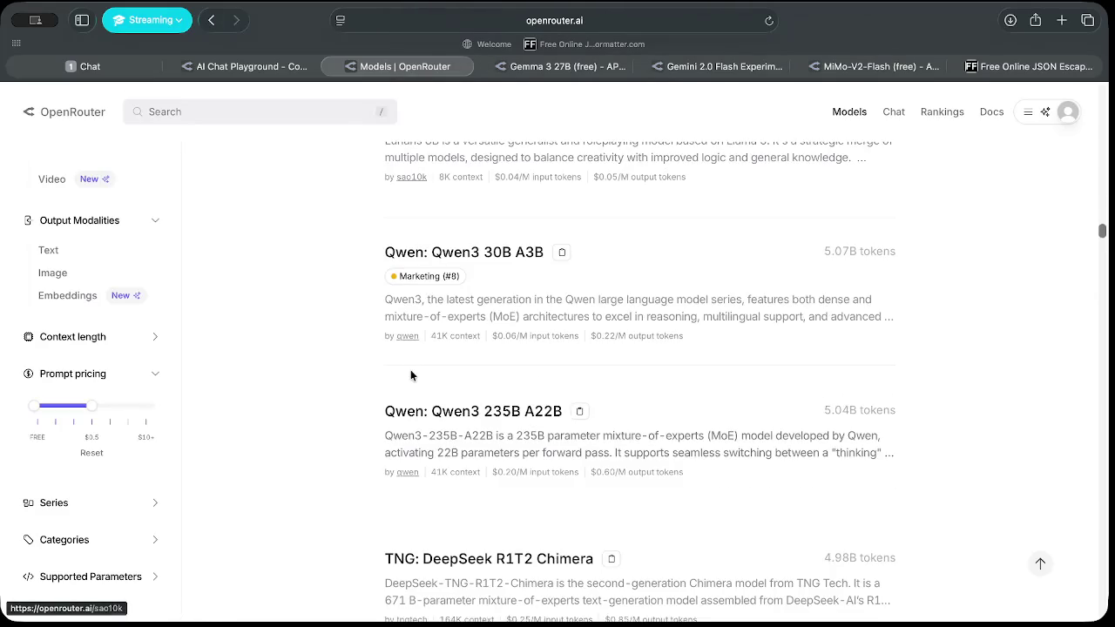
scroll(411, 375, "down", 2)
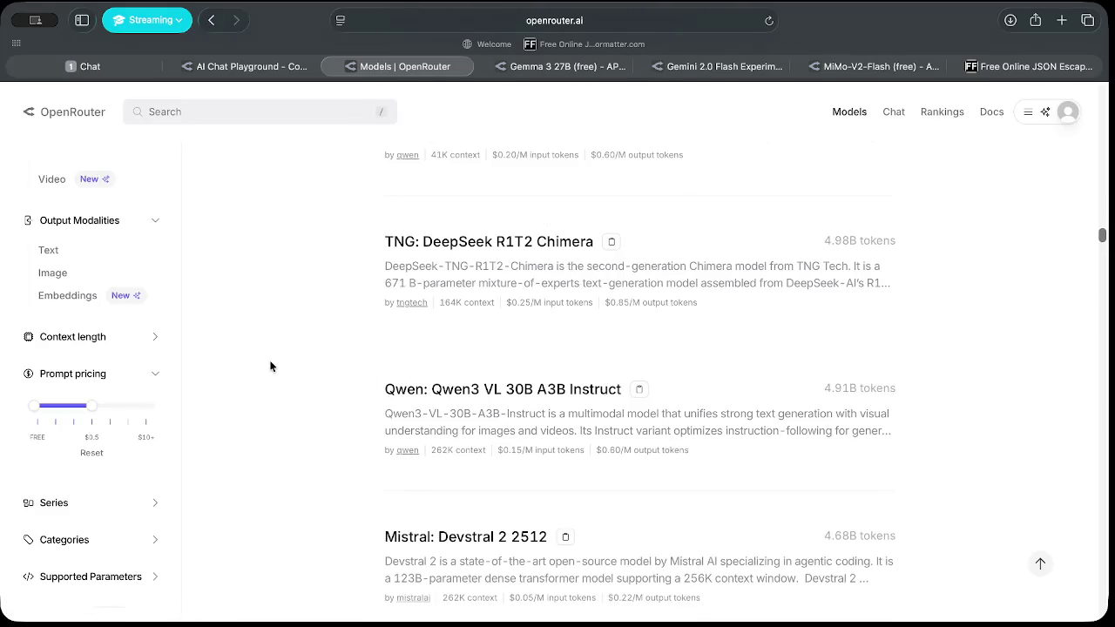
Expand the Categories filter to show all categories, then go back to the chat playground
left_click(77, 540)
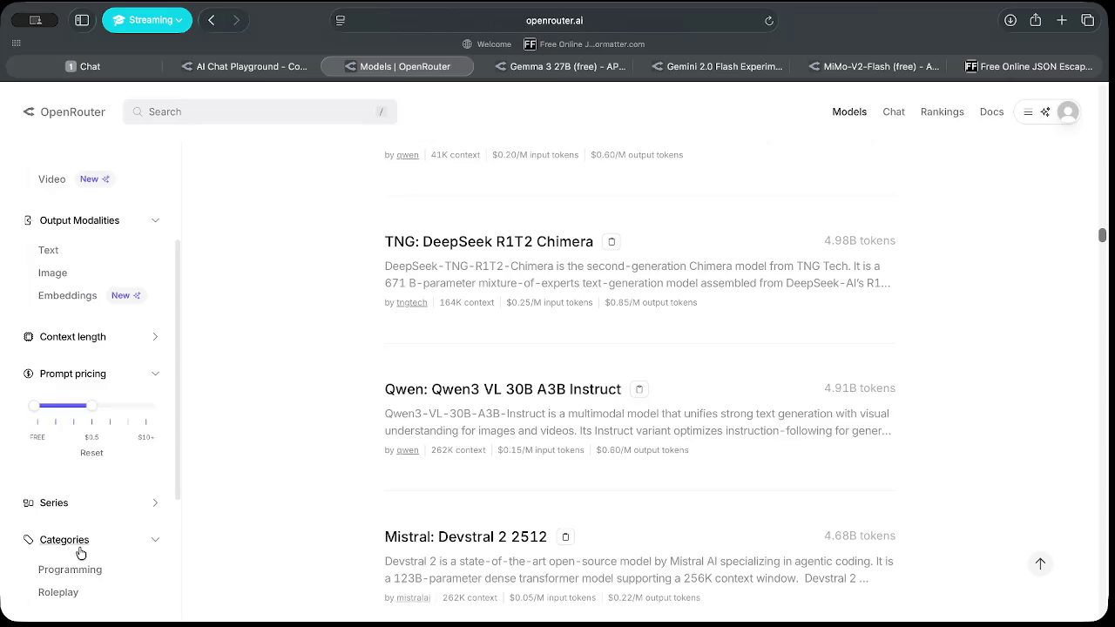
scroll(91, 532, "down", 3)
left_click(52, 435)
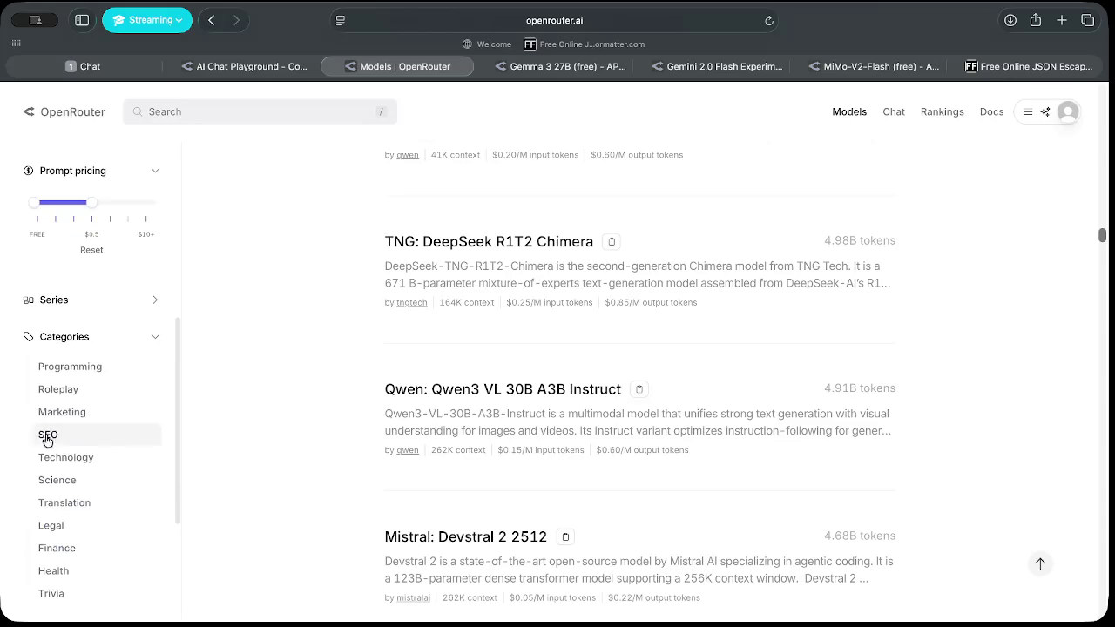
scroll(48, 444, "down", 1)
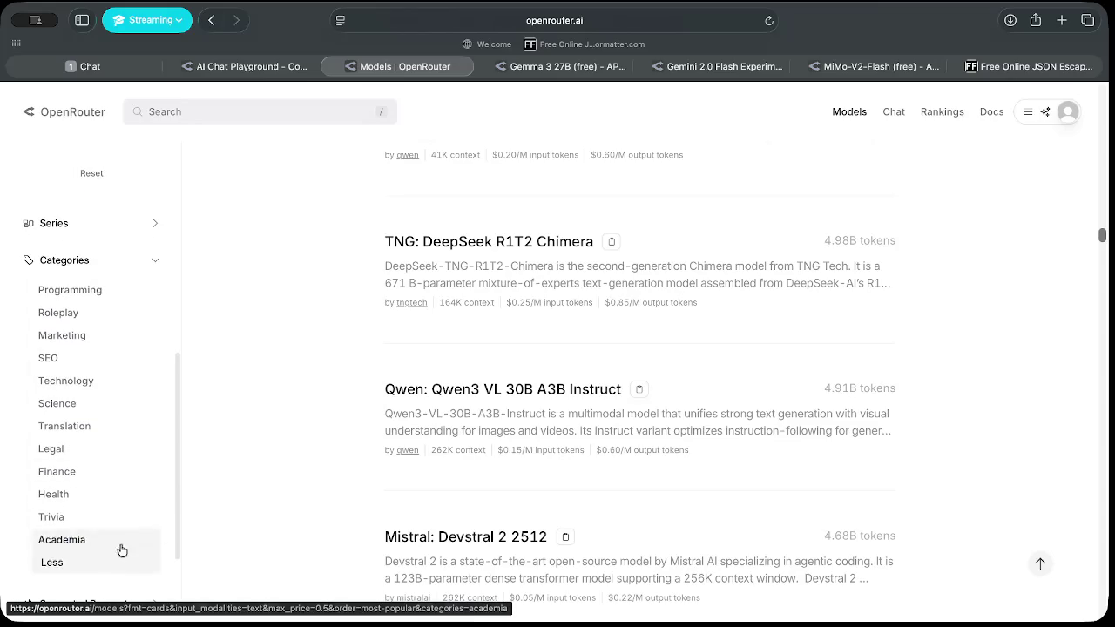
scroll(398, 510, "down", 5)
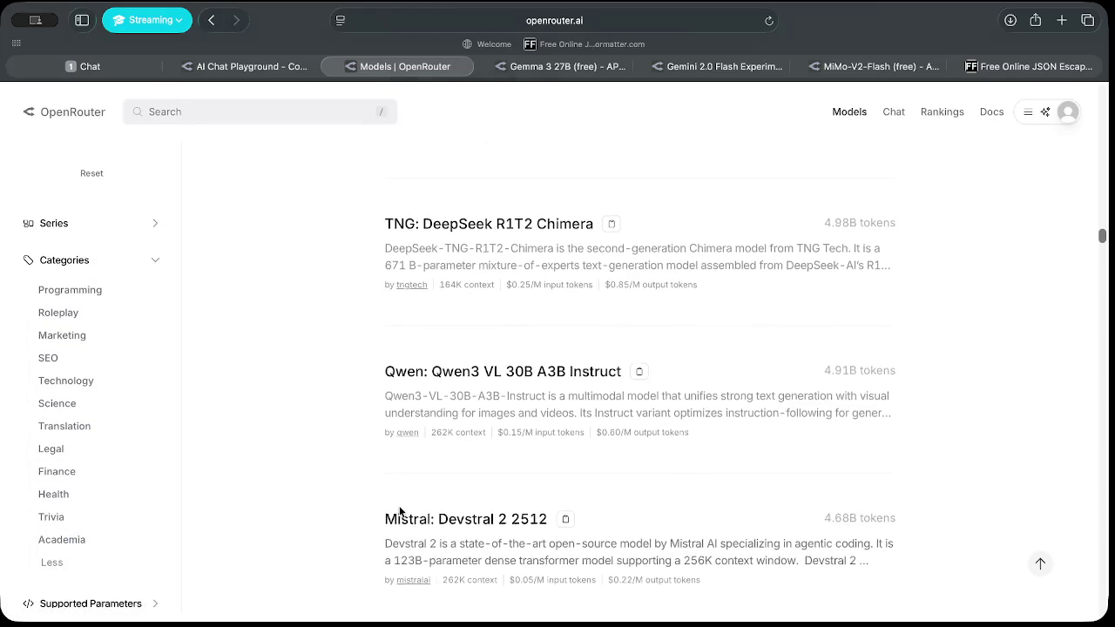
scroll(400, 512, "down", 6)
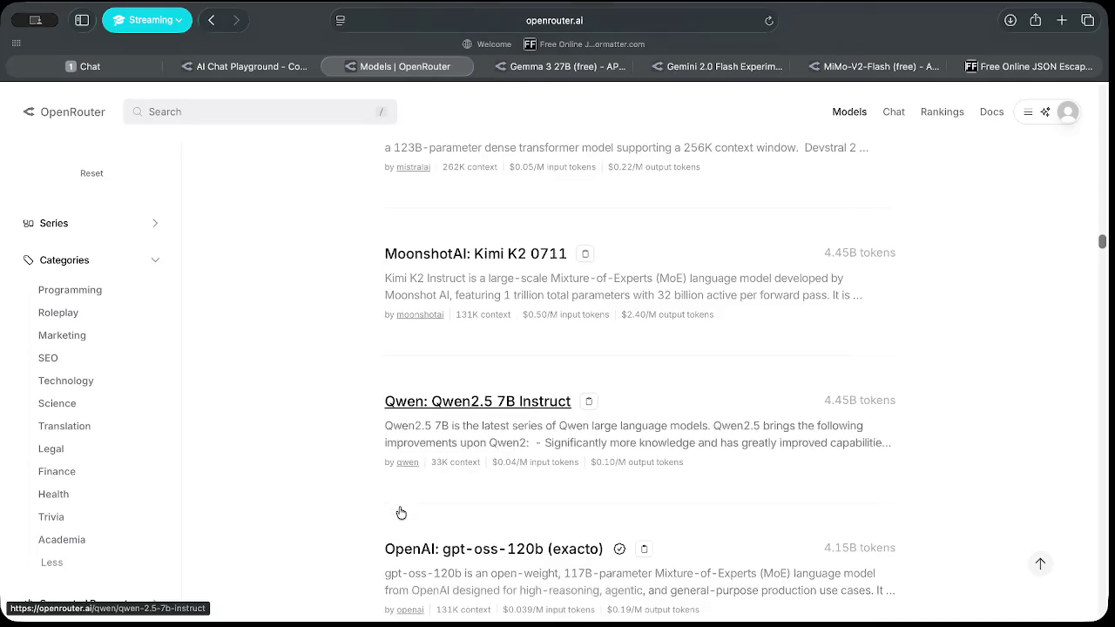
scroll(399, 511, "down", 9)
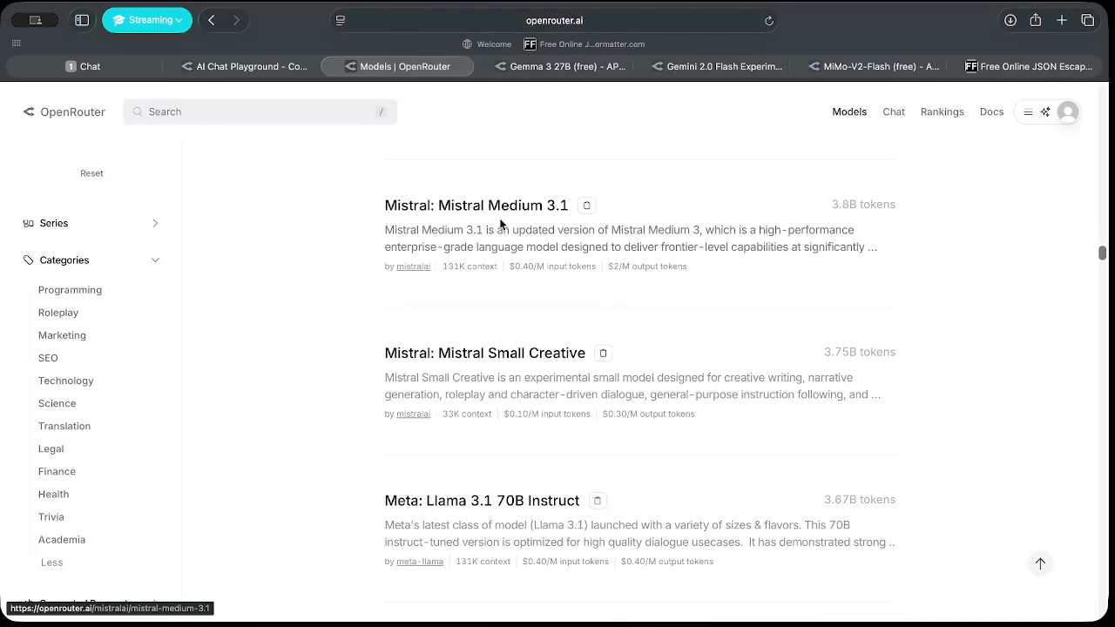
scroll(507, 409, "down", 1)
left_click(249, 71)
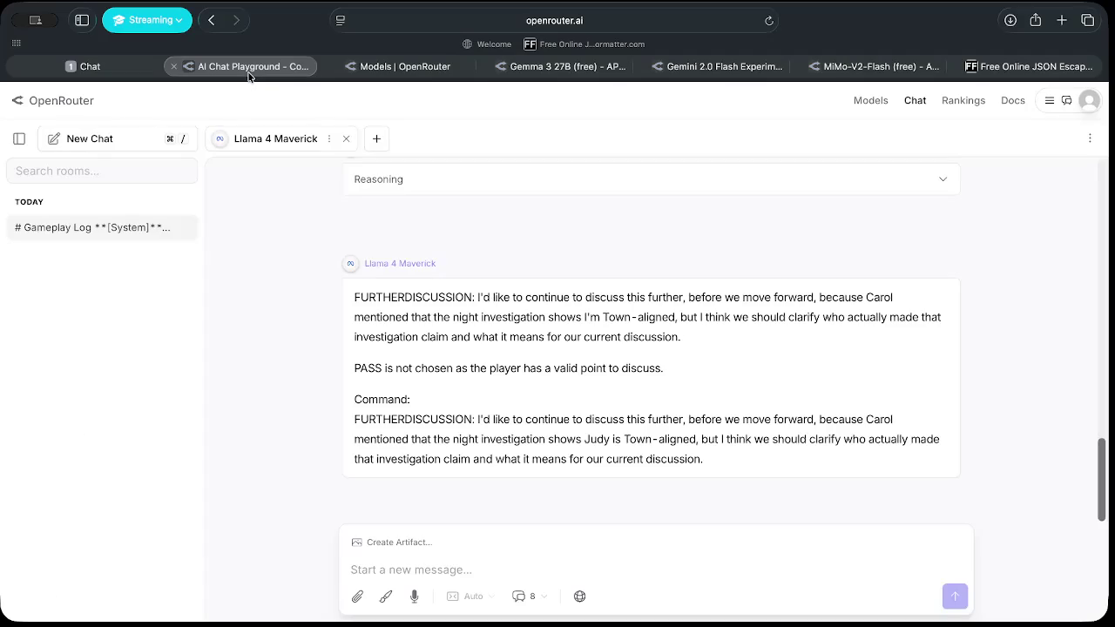
Search 'mistral medium' in Advanced Settings and make Mistral Medium 3.1 the chat model
left_click(328, 139)
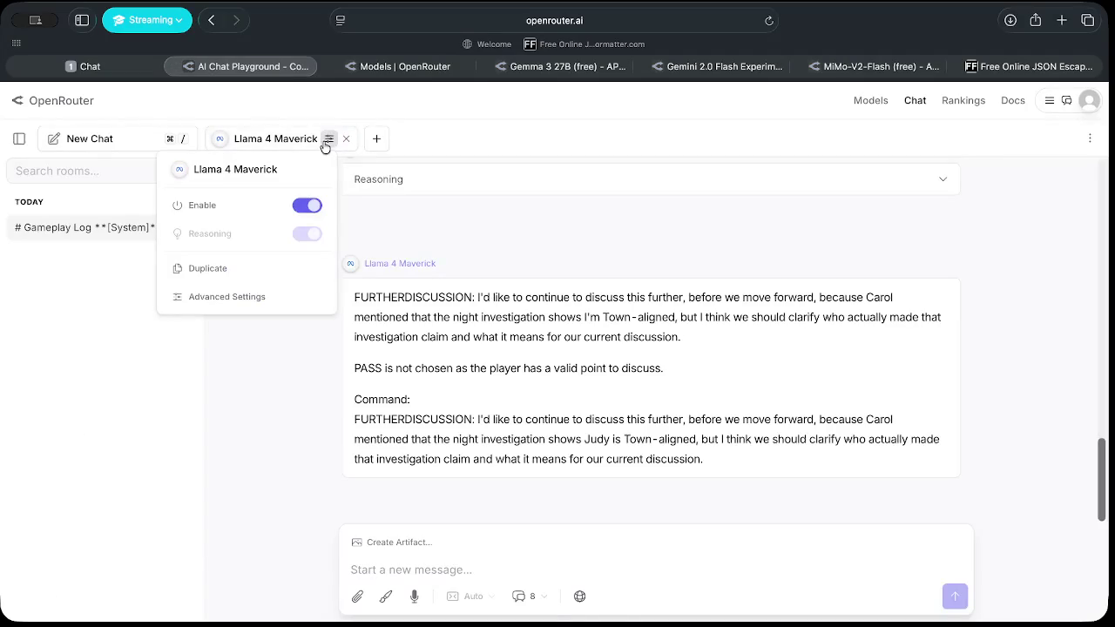
left_click(226, 296)
left_click(414, 190)
type("mist")
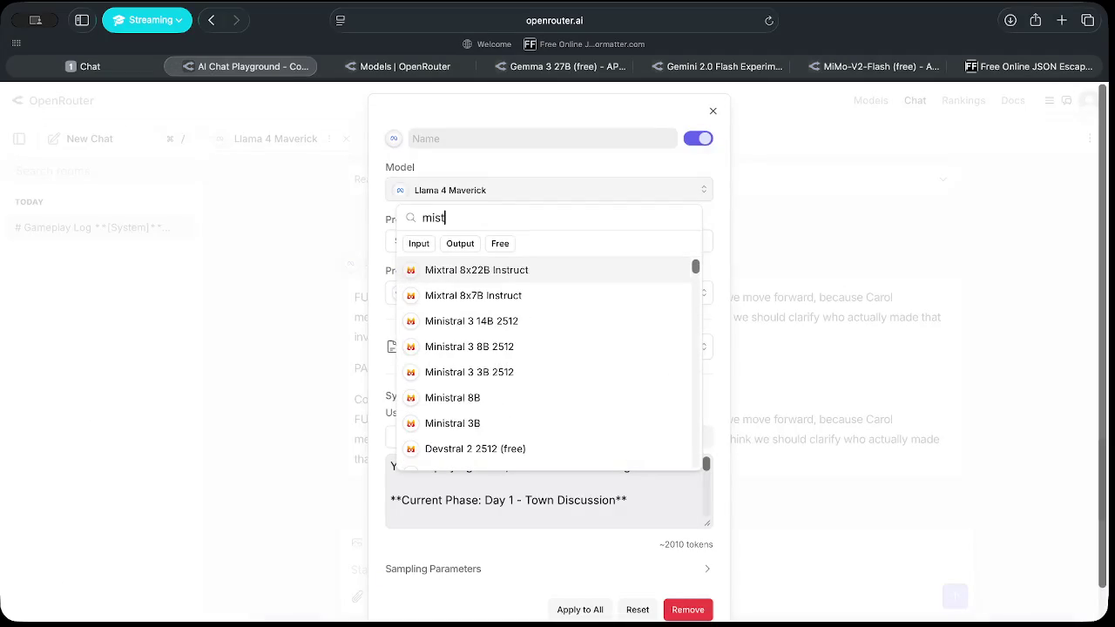
type("ral medium")
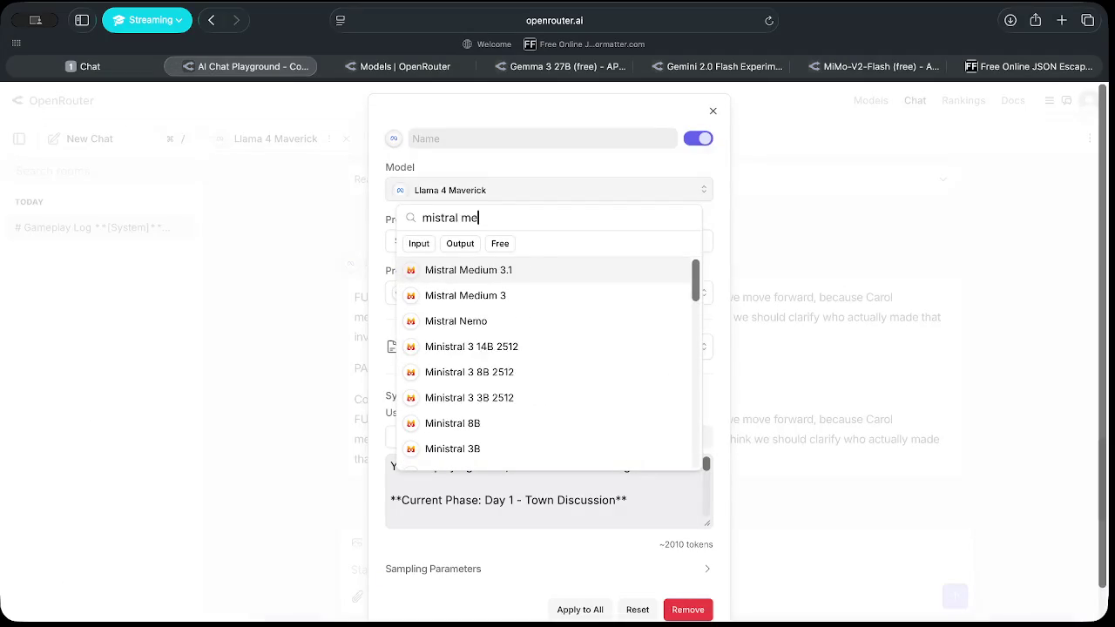
key("Return")
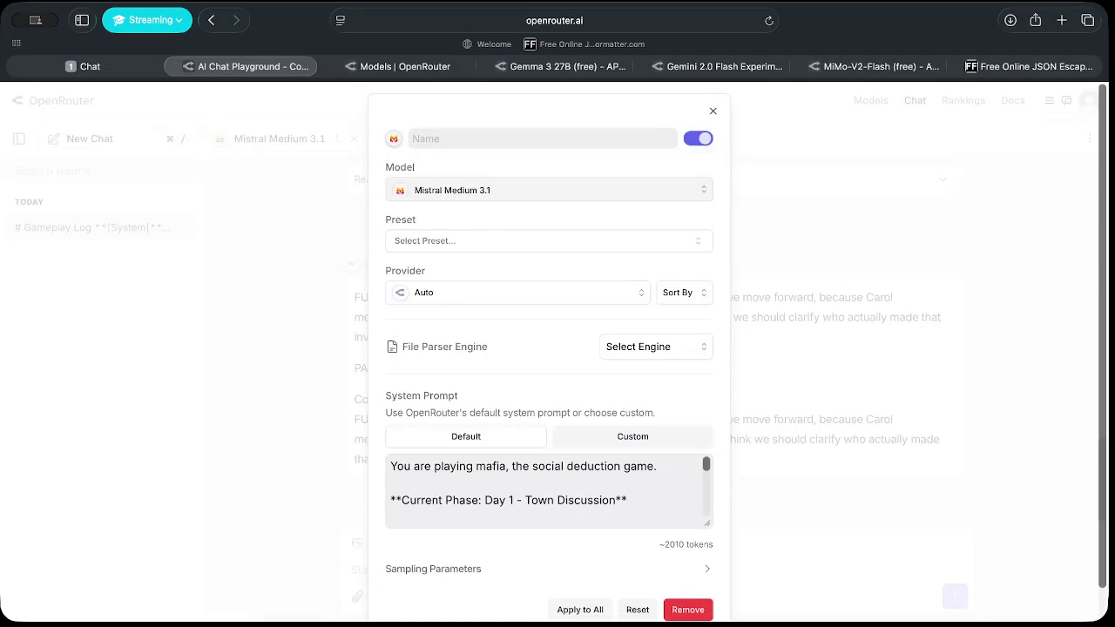
left_click(714, 114)
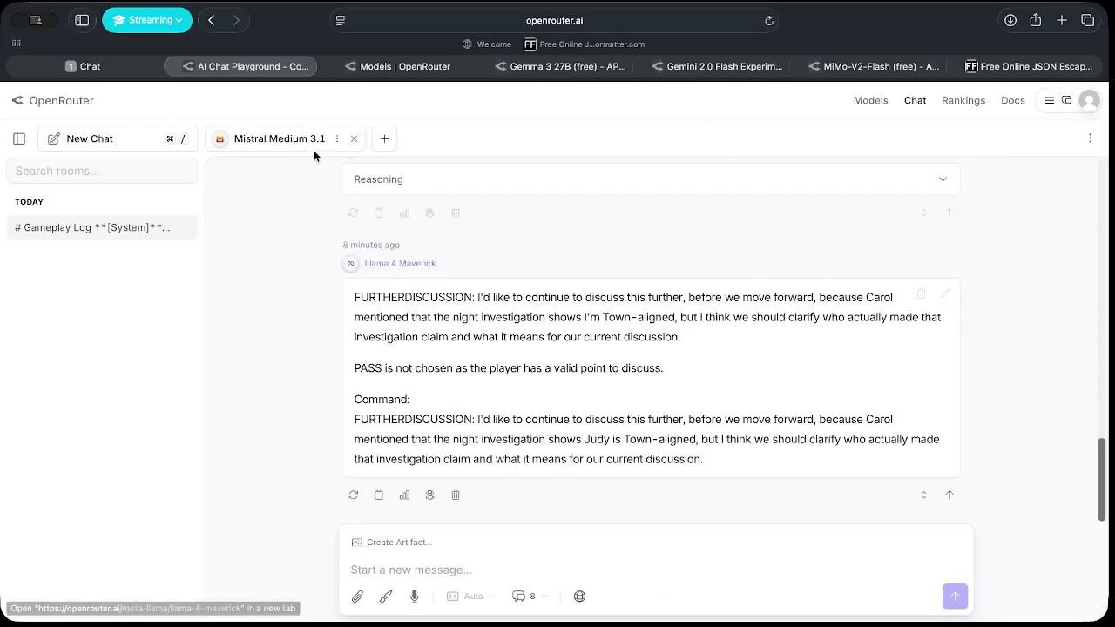
Regenerate the last game turn twice with Mistral Medium 3.1, then view the Models list
left_click(335, 139)
left_click(353, 495)
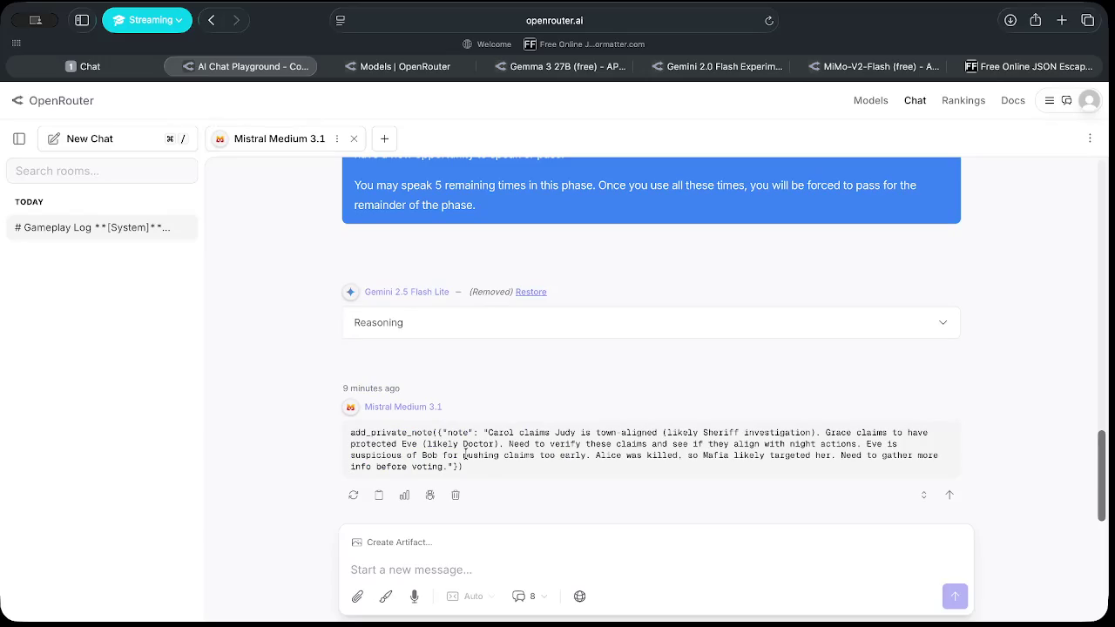
left_click(353, 494)
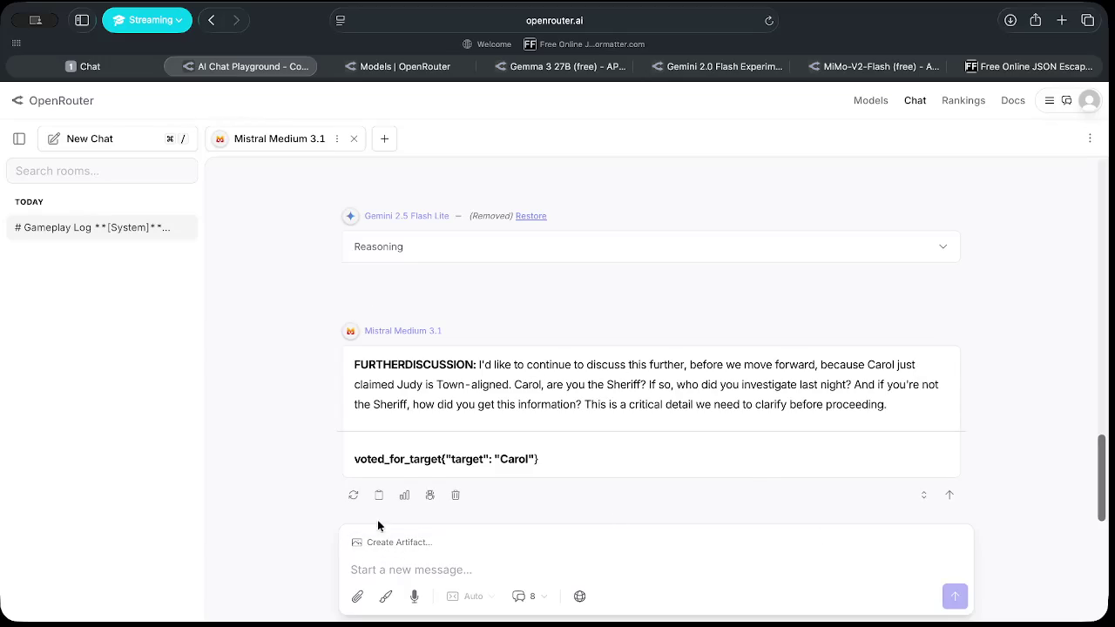
key("super+Tab")
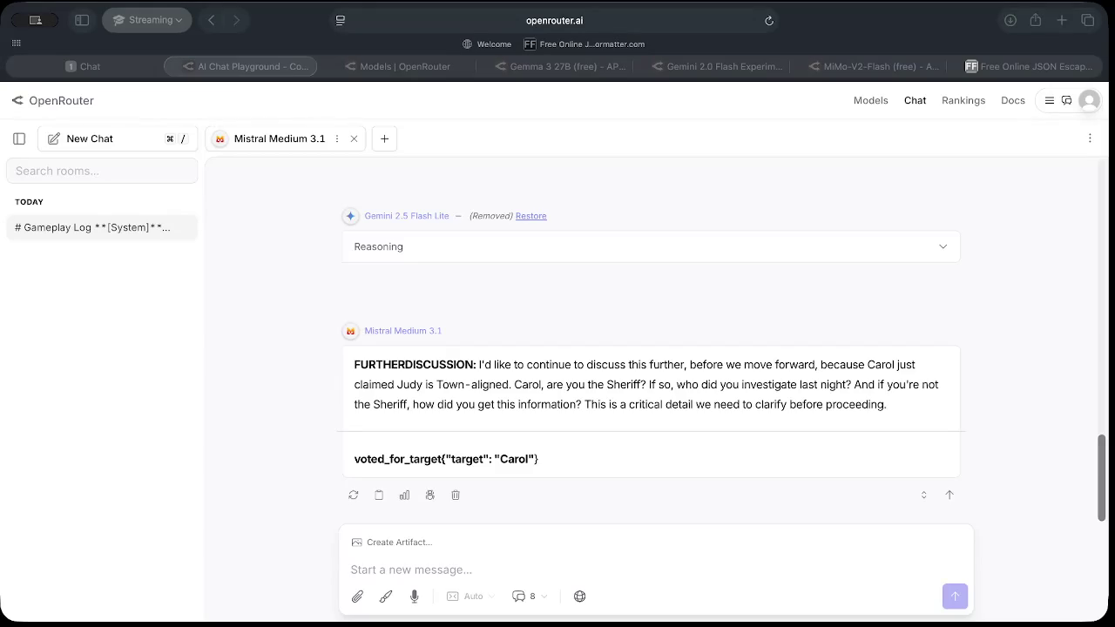
key("super+Tab")
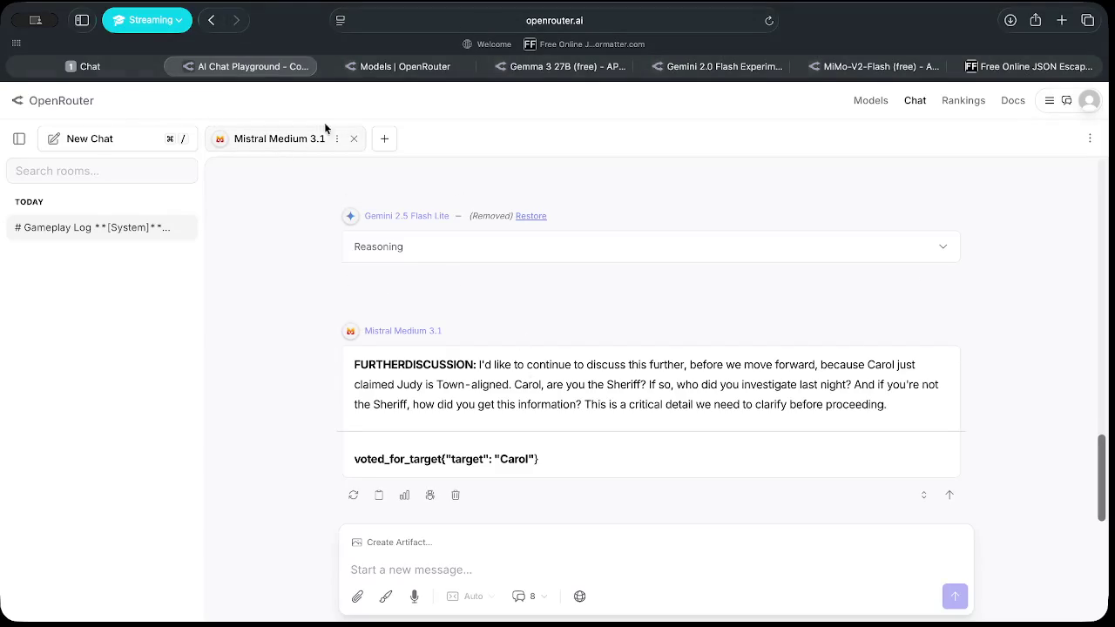
left_click(338, 139)
left_click(249, 147)
left_click(337, 142)
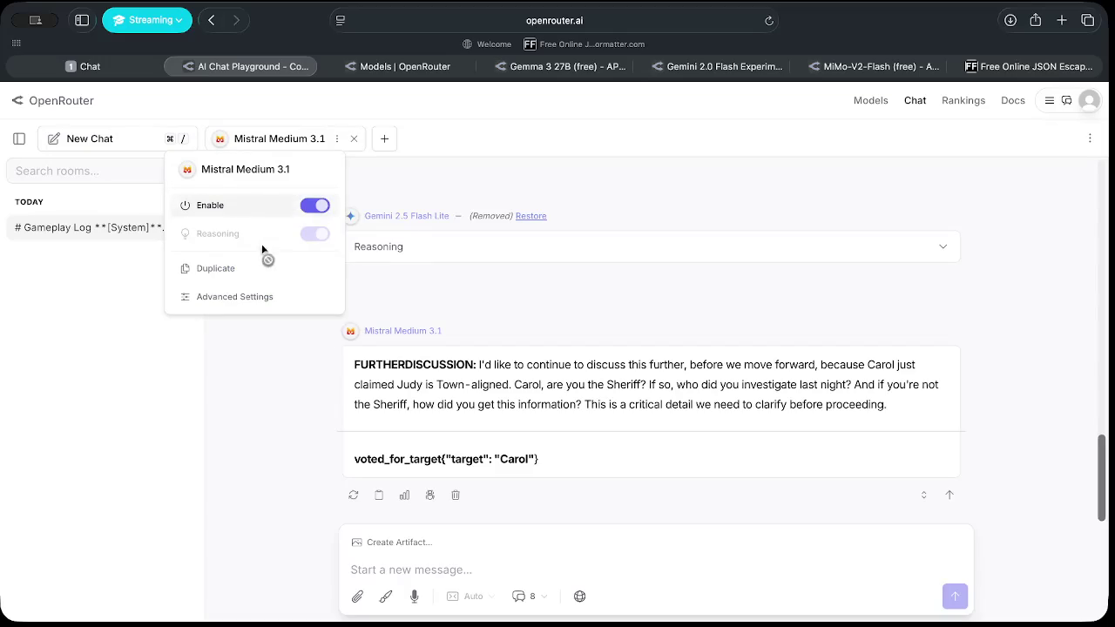
left_click(405, 66)
scroll(407, 244, "down", 5)
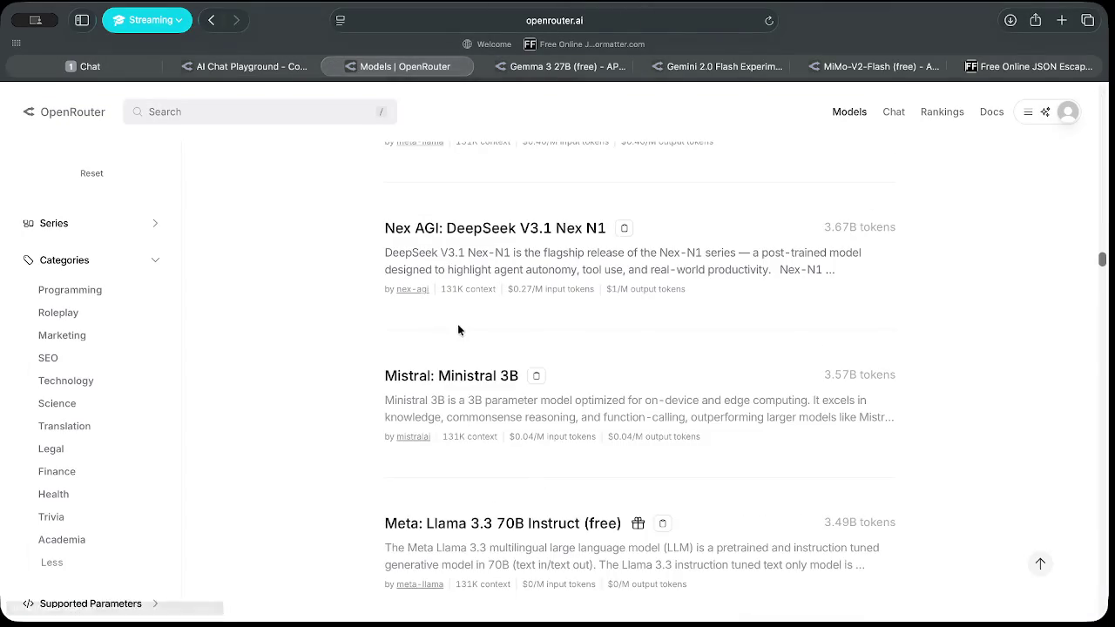
scroll(496, 303, "down", 5)
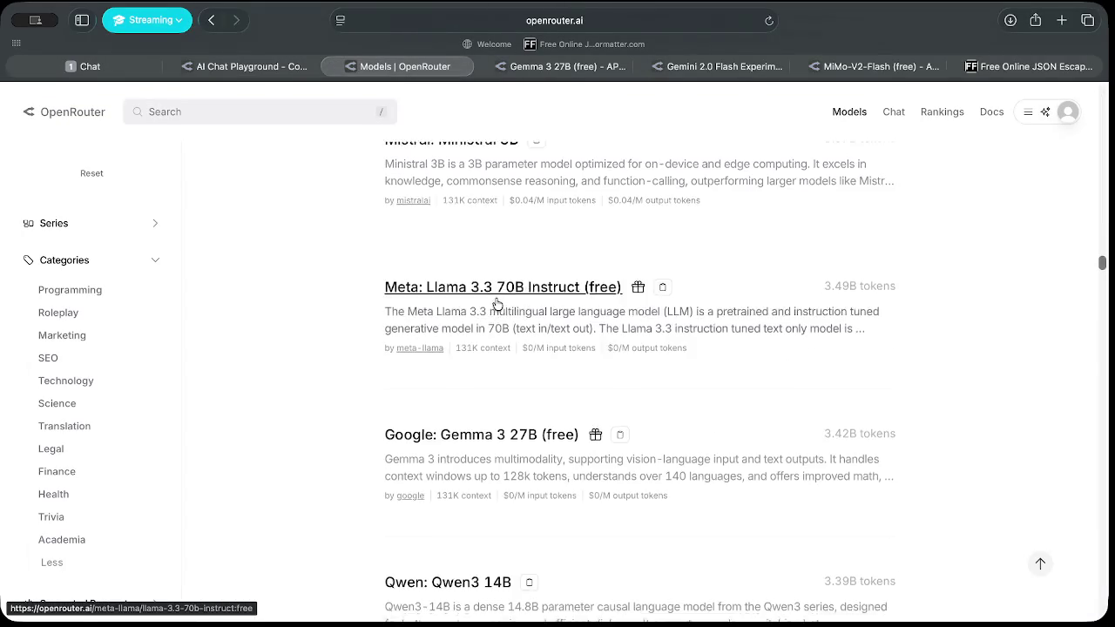
scroll(496, 303, "down", 6)
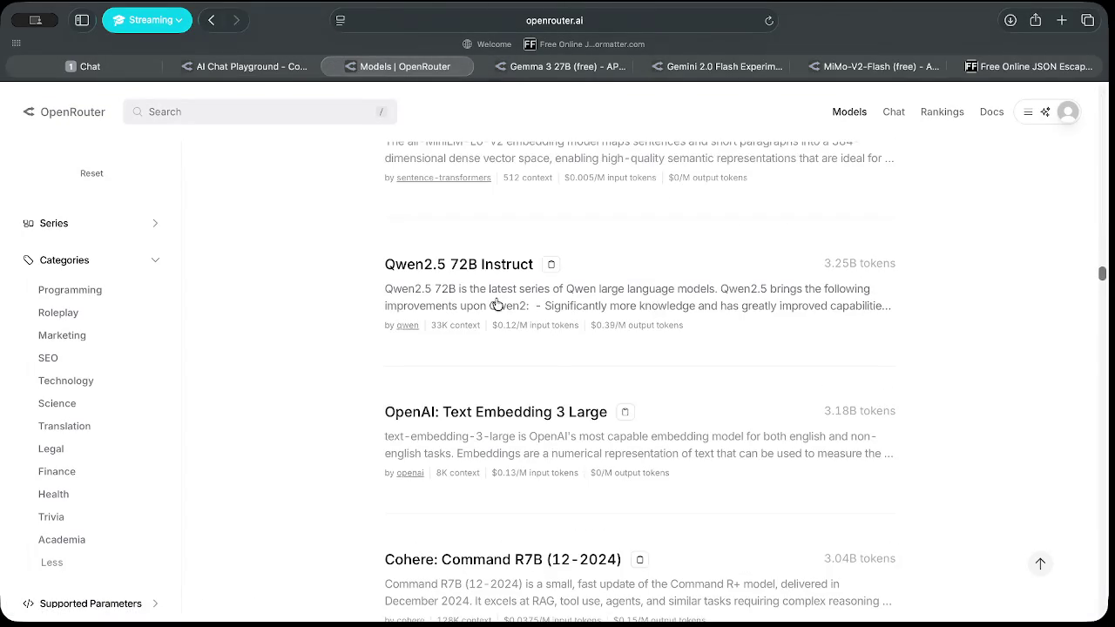
scroll(568, 362, "down", 2)
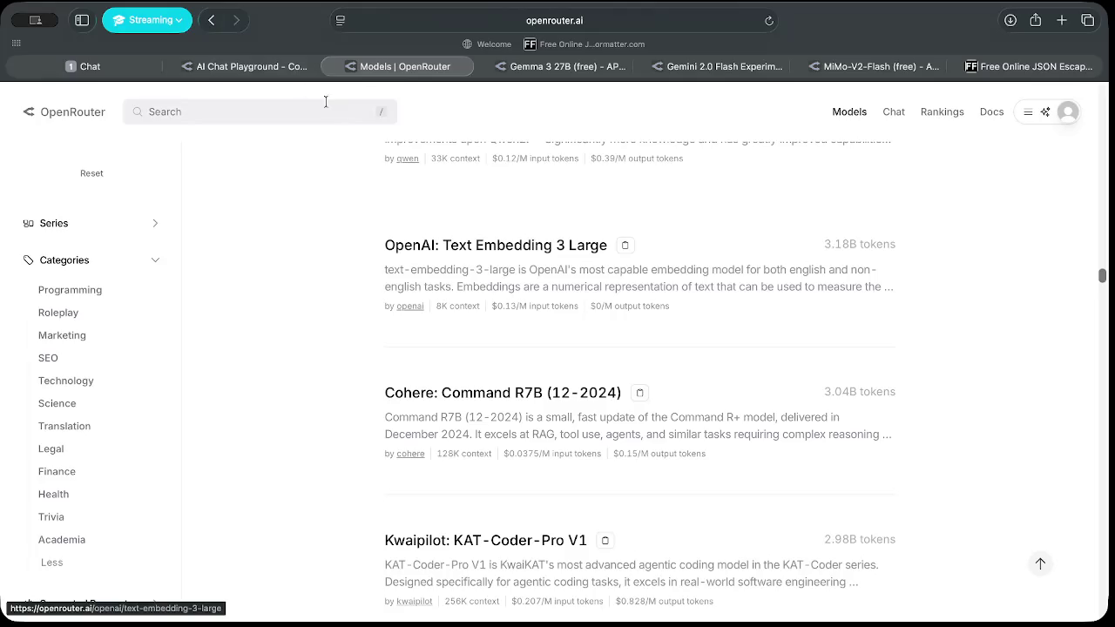
left_click(250, 61)
left_click(336, 141)
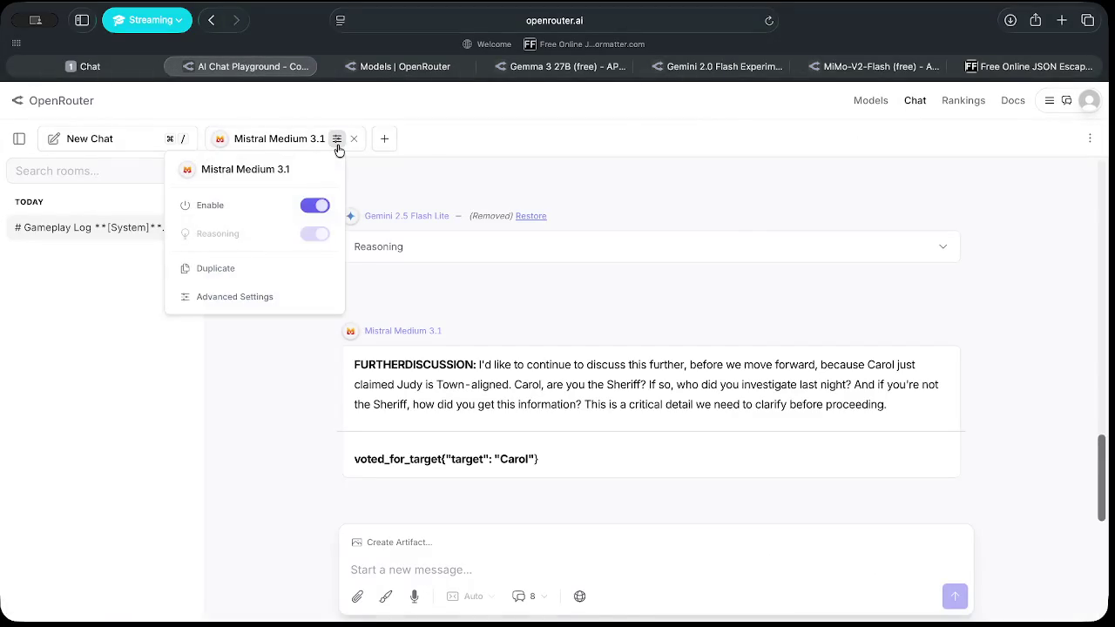
Switch the model to Command R (08-2024) via a 'cohere' search and regenerate twice
left_click(337, 141)
left_click(458, 196)
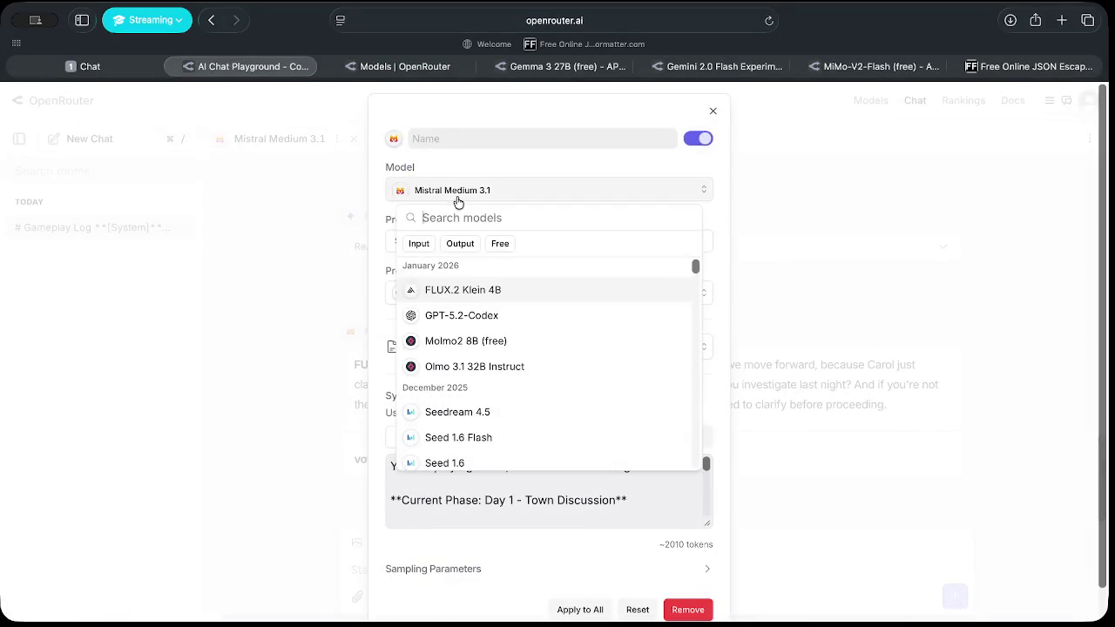
type("cohere")
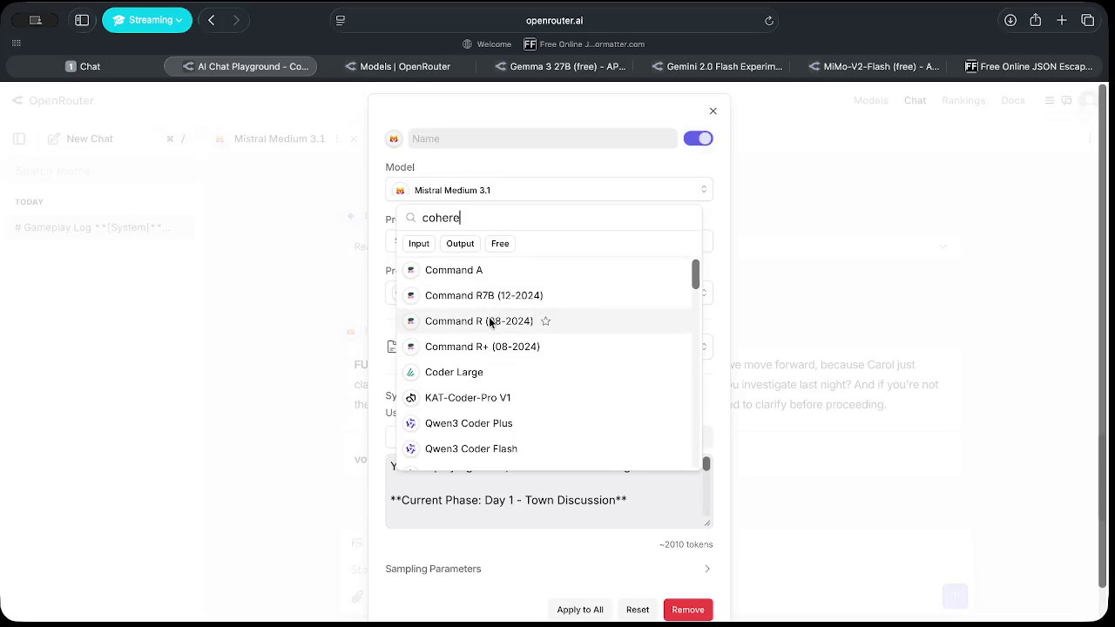
left_click(486, 321)
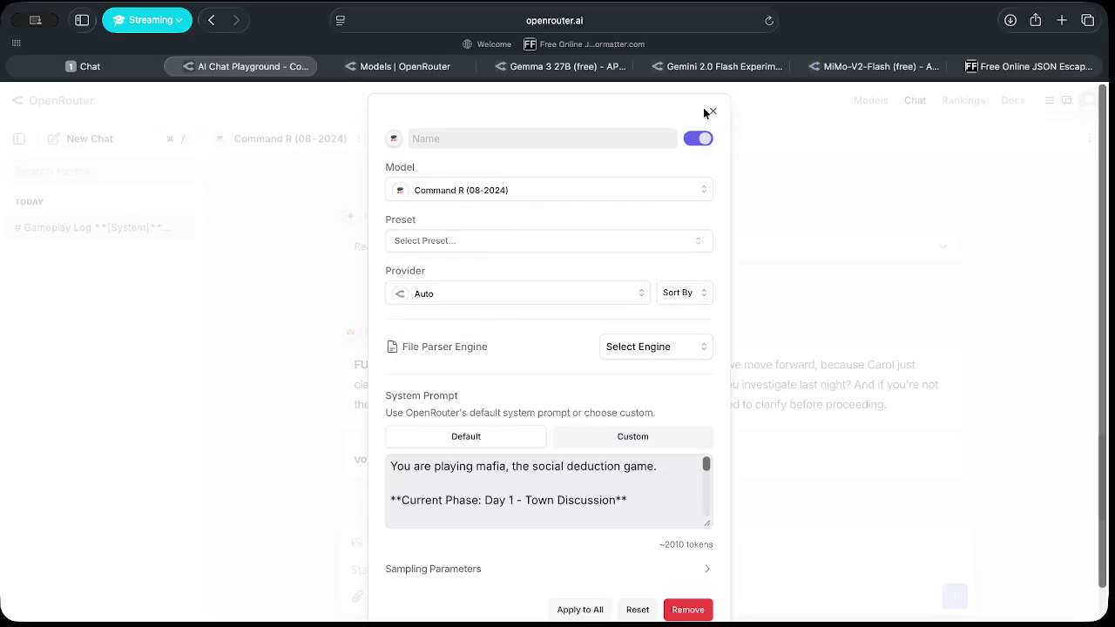
left_click(710, 113)
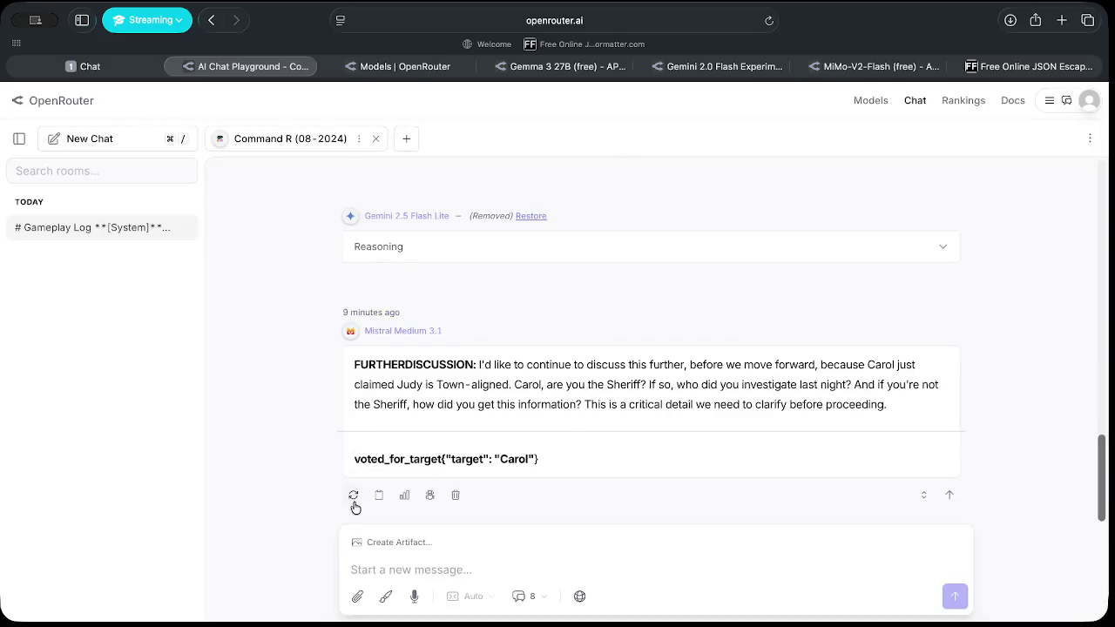
left_click(352, 494)
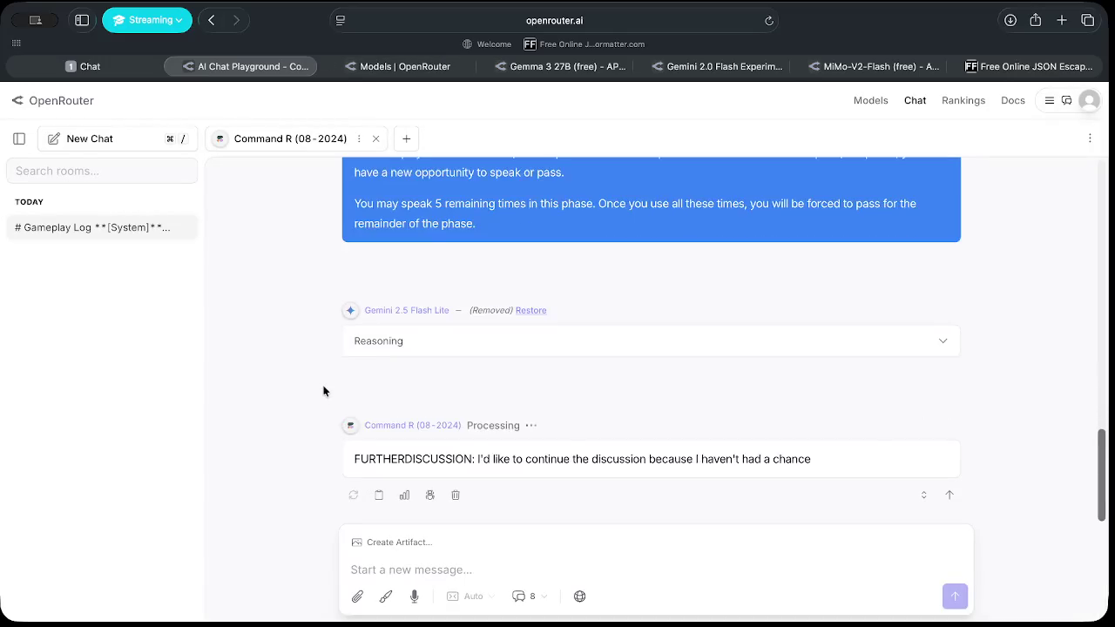
left_click(354, 496)
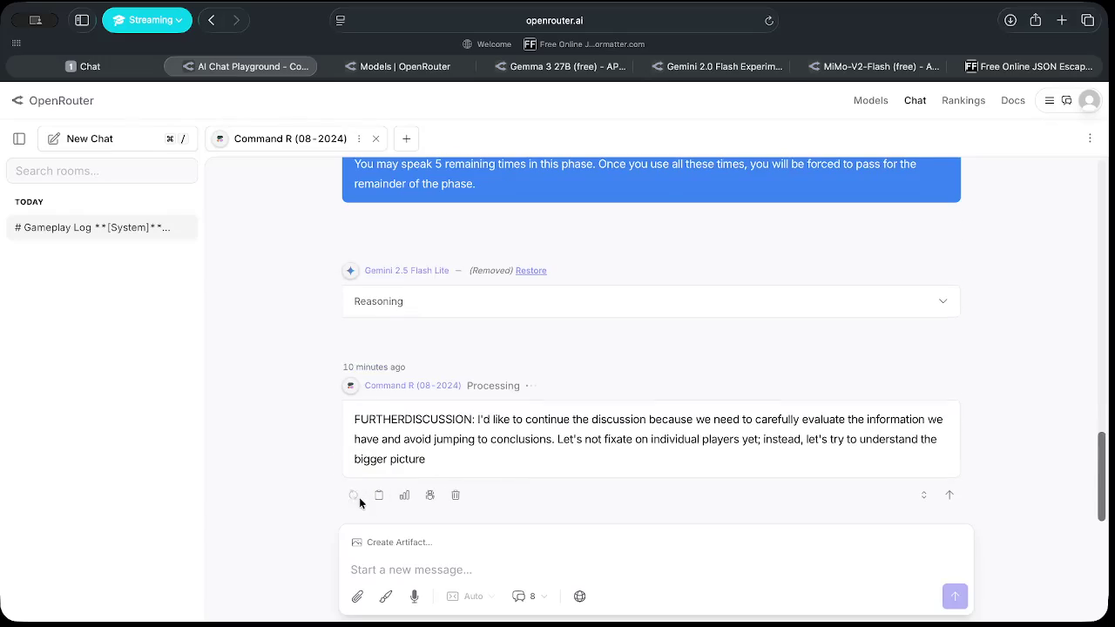
Switch to Command R7B (12-2024), regenerate the turn, and return to the Models page
left_click(358, 139)
left_click(358, 140)
left_click(358, 140)
left_click(256, 296)
left_click(471, 189)
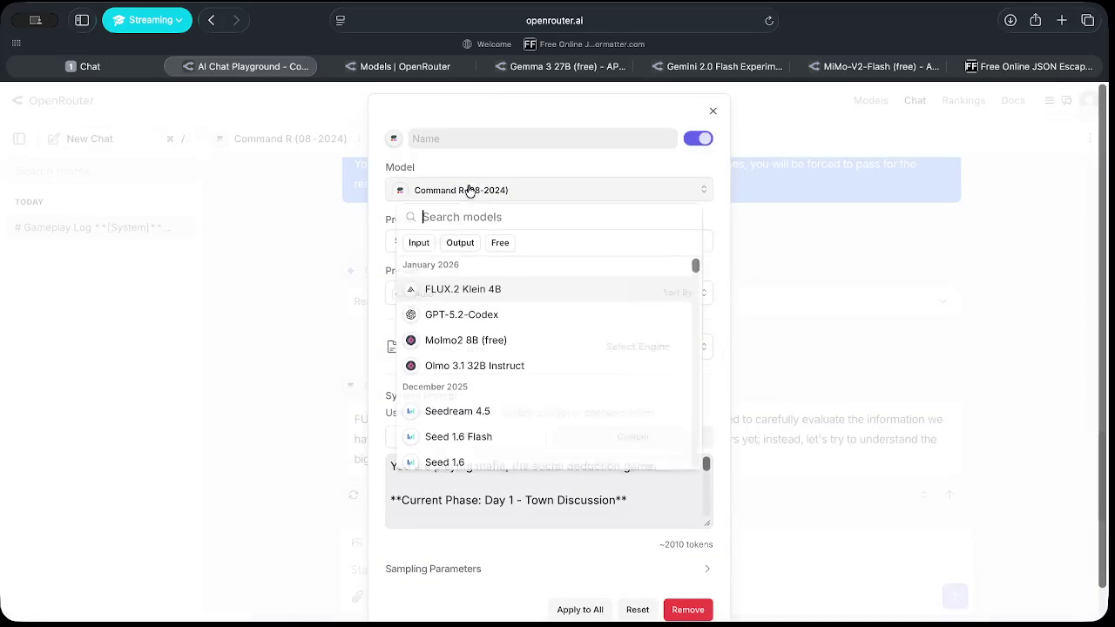
type("cohere")
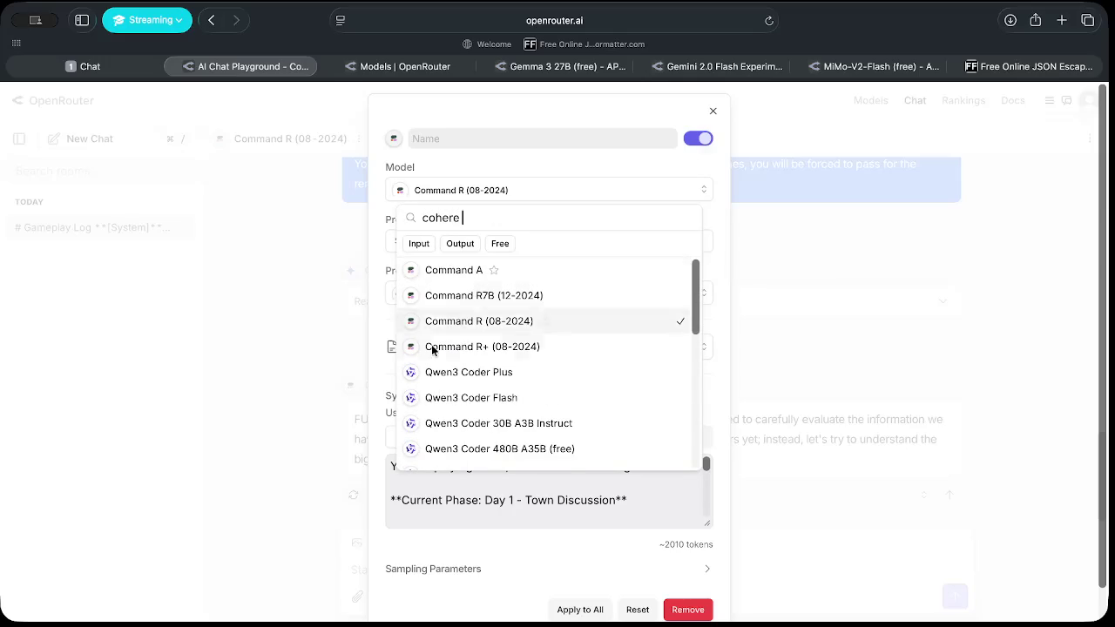
left_click(462, 297)
left_click(316, 312)
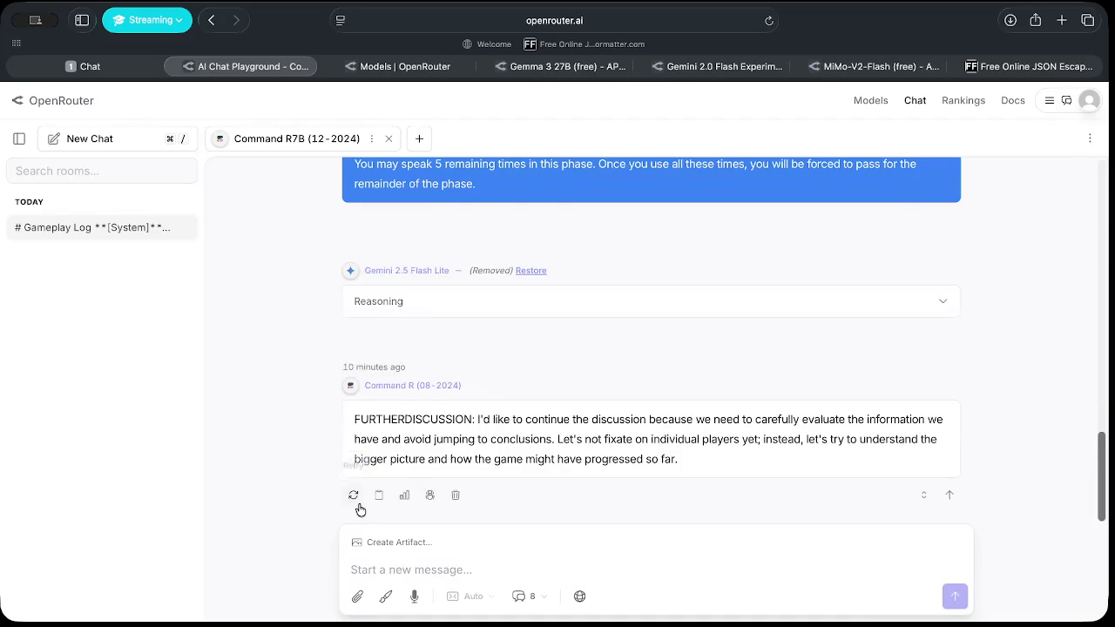
left_click(353, 494)
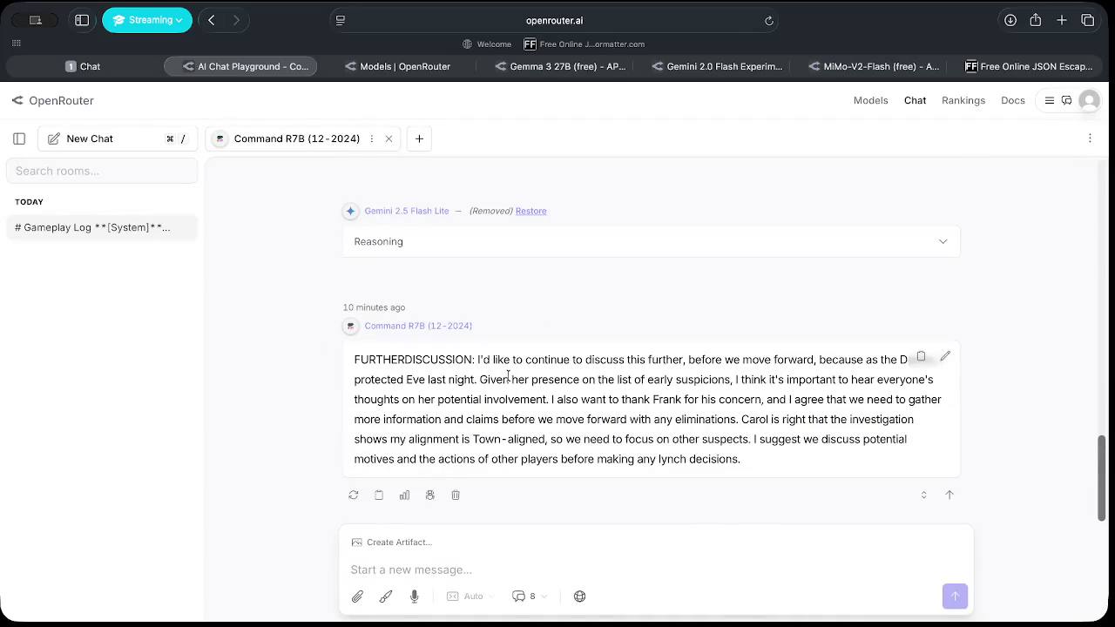
left_click(405, 66)
scroll(512, 389, "down", 4)
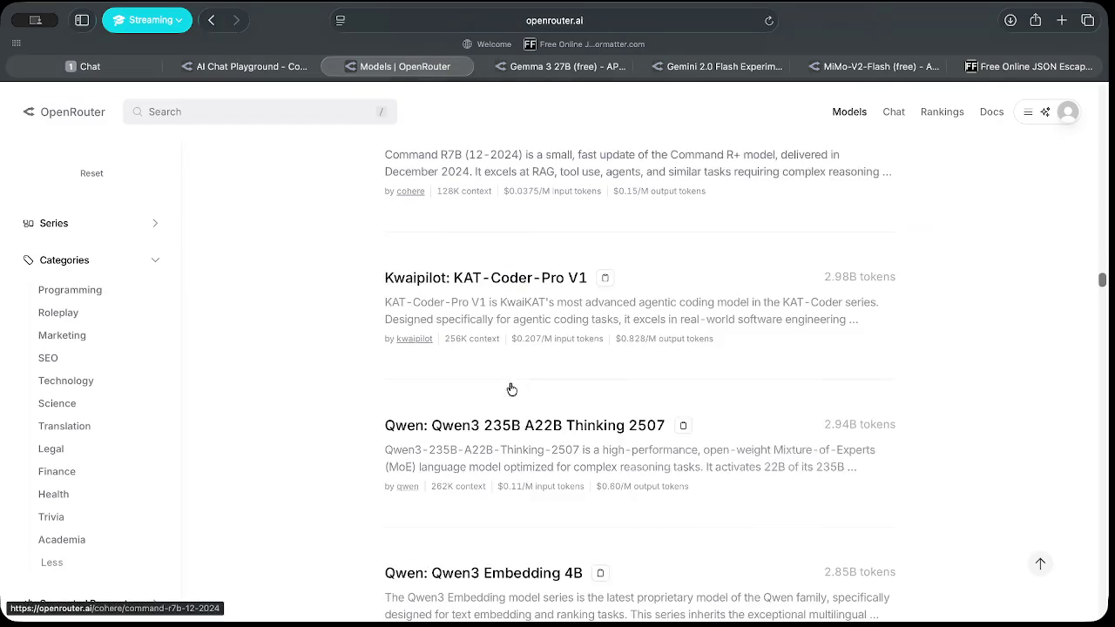
Bring Mistral Large 3 2512 into view, then open the Command R7B model's options in the playground
scroll(512, 389, "up", 2)
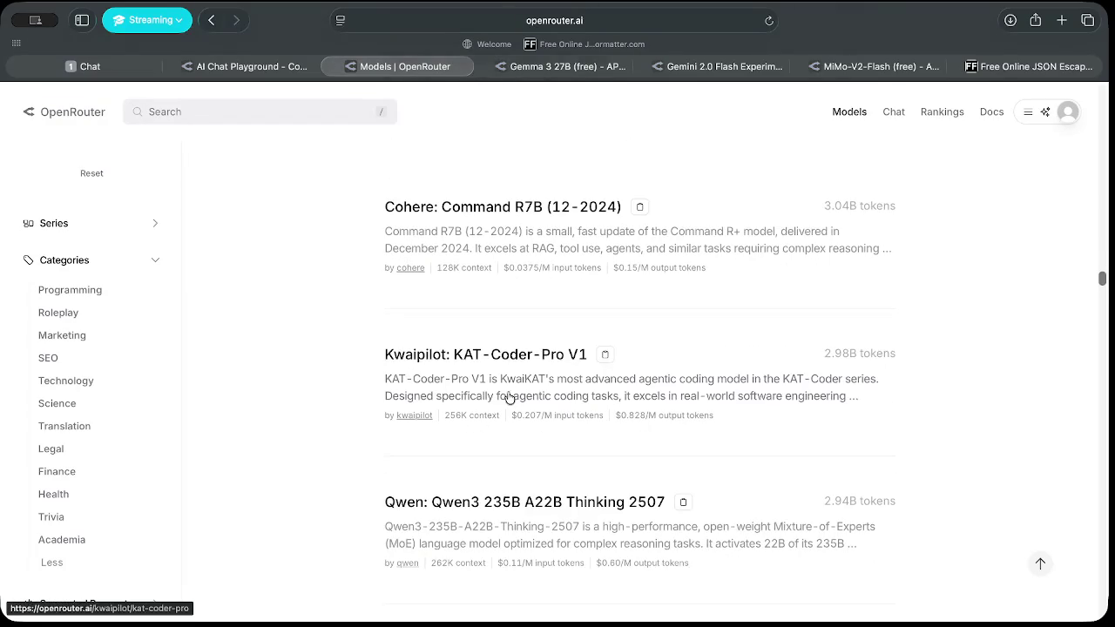
scroll(504, 397, "down", 8)
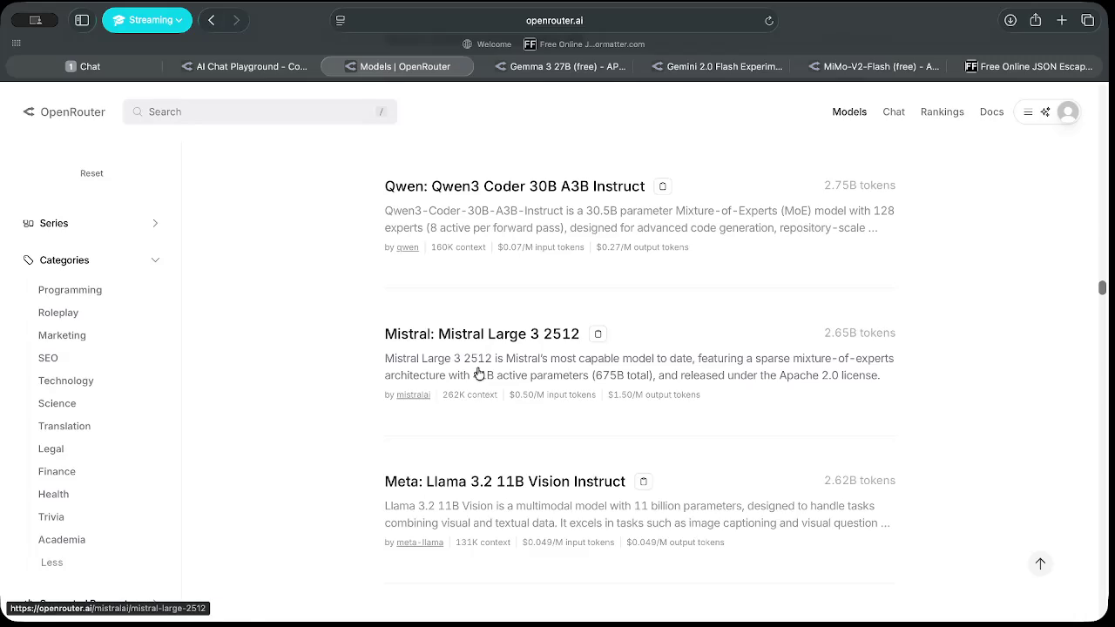
left_click(261, 68)
left_click(371, 139)
Switch the chat model to Mistral Large 3 2512 and regenerate the last mafia turn three times
left_click(371, 139)
left_click(368, 139)
left_click(269, 296)
left_click(482, 190)
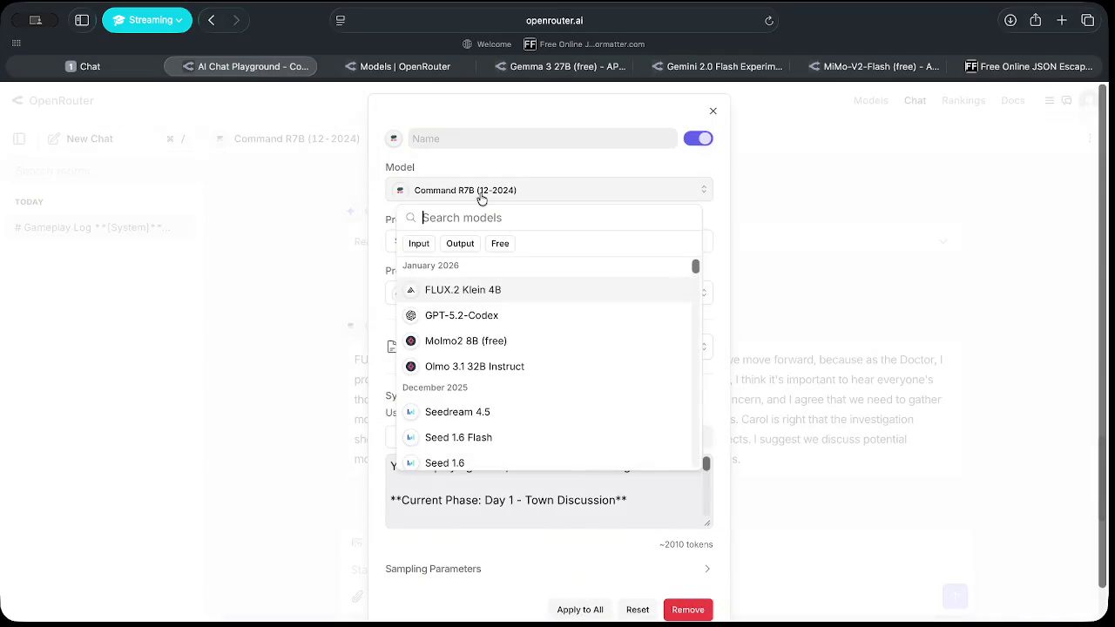
type("mistral larg")
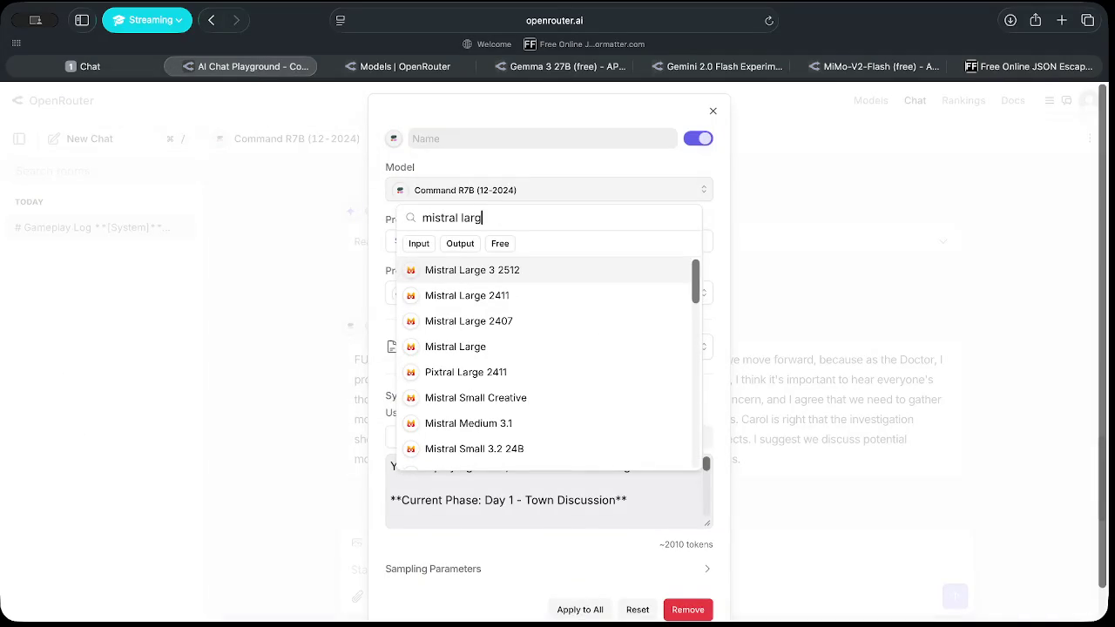
left_click(485, 272)
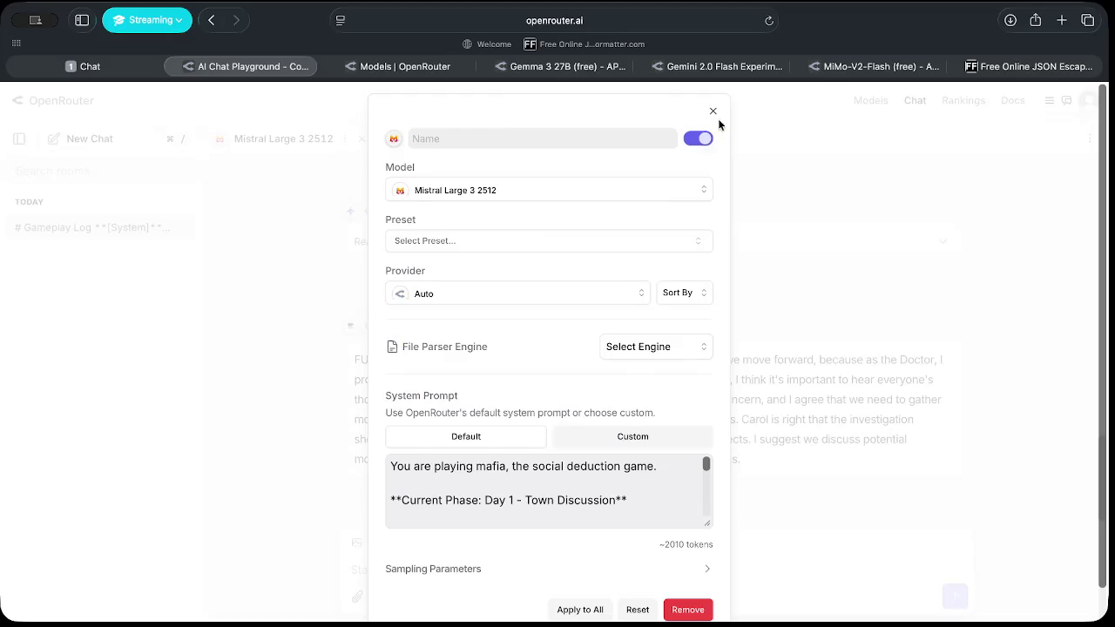
left_click(713, 113)
left_click(350, 493)
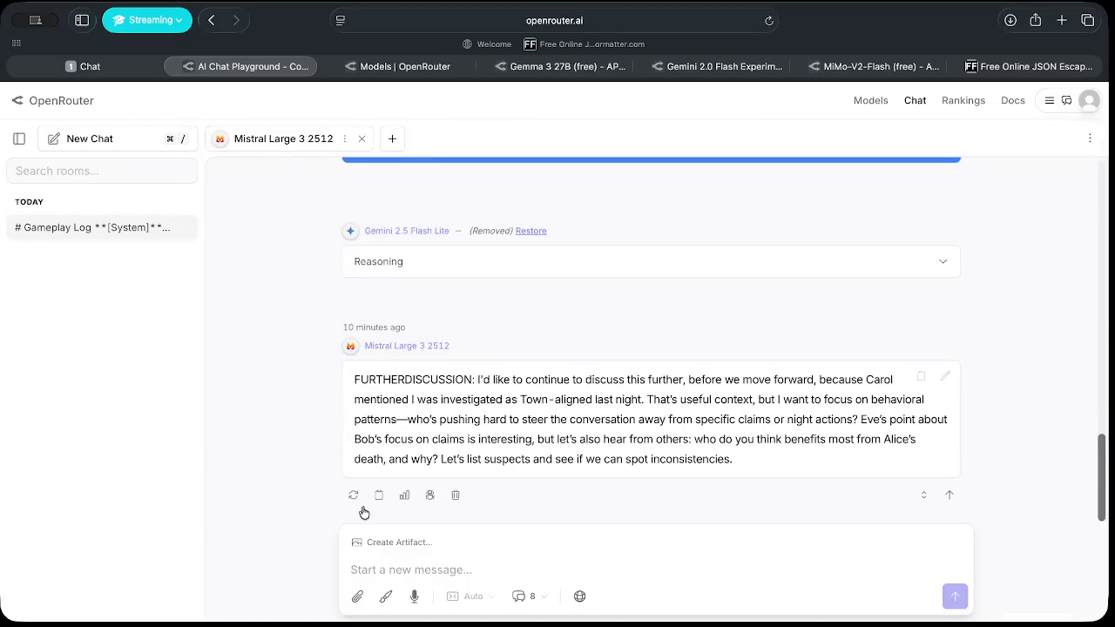
left_click(350, 497)
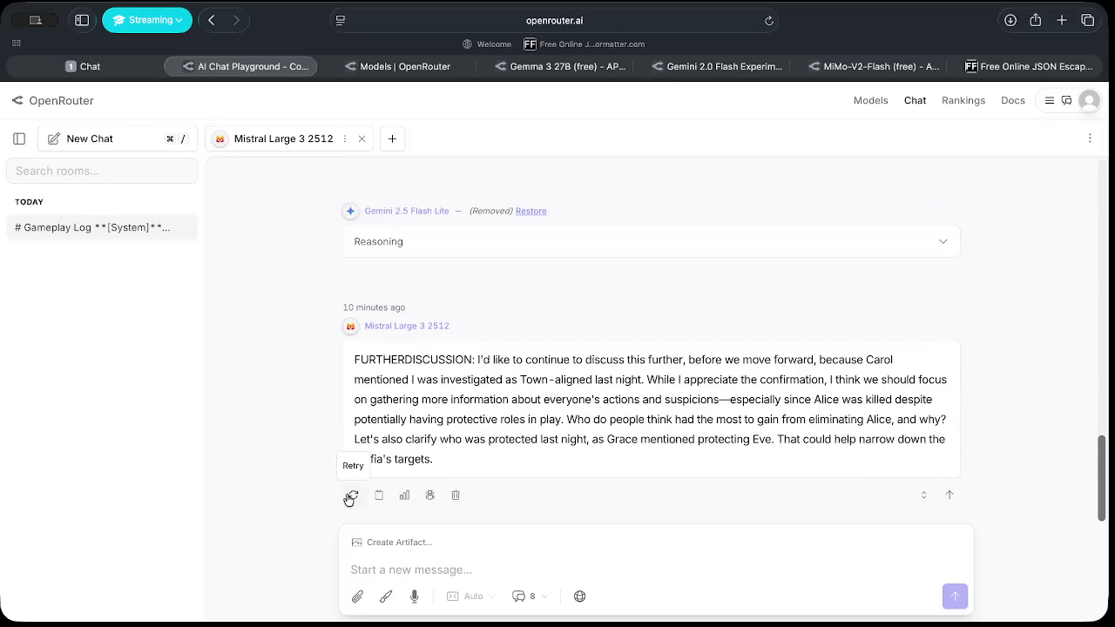
left_click(349, 496)
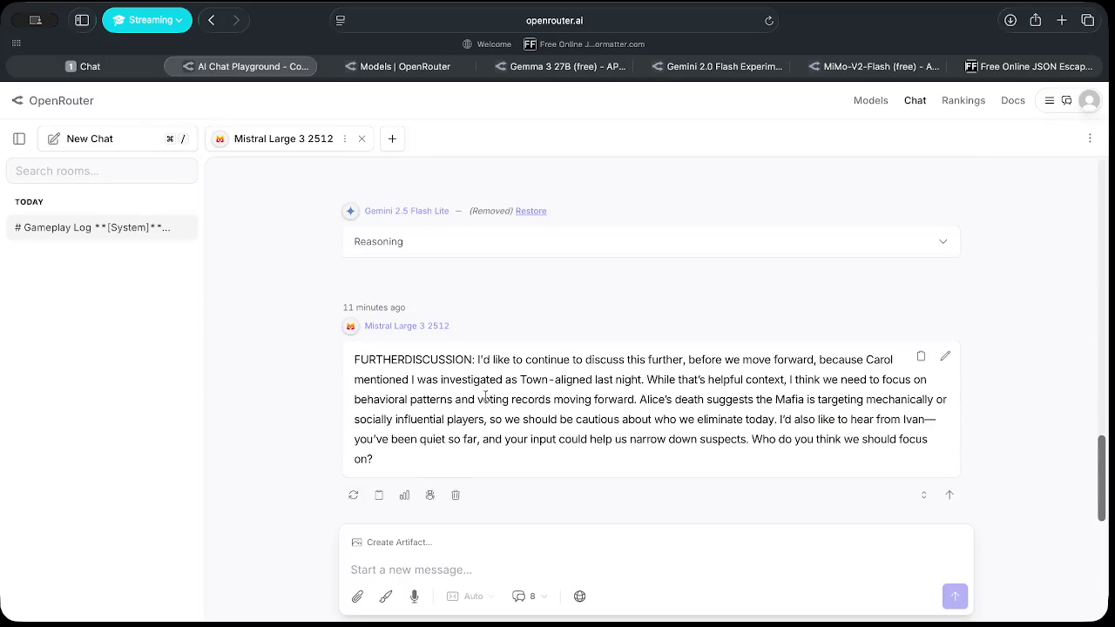
Browse the Models ranking page down toward Claude 3 Haiku
left_click(383, 67)
scroll(452, 346, "down", 2)
scroll(451, 347, "down", 3)
scroll(452, 347, "up", 4)
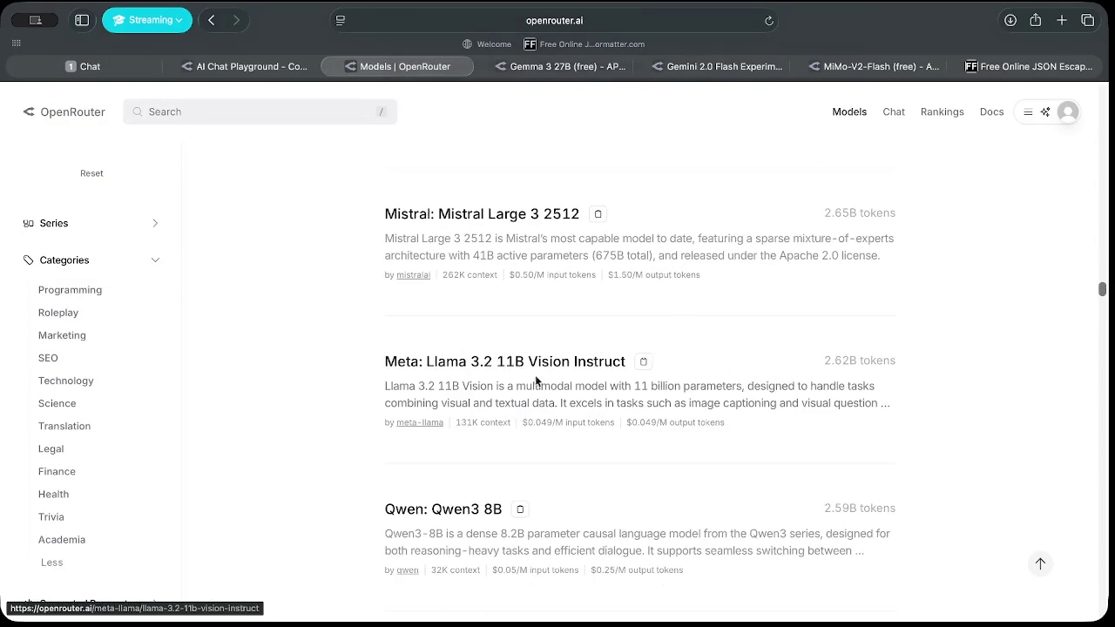
scroll(512, 359, "down", 1)
scroll(512, 359, "down", 6)
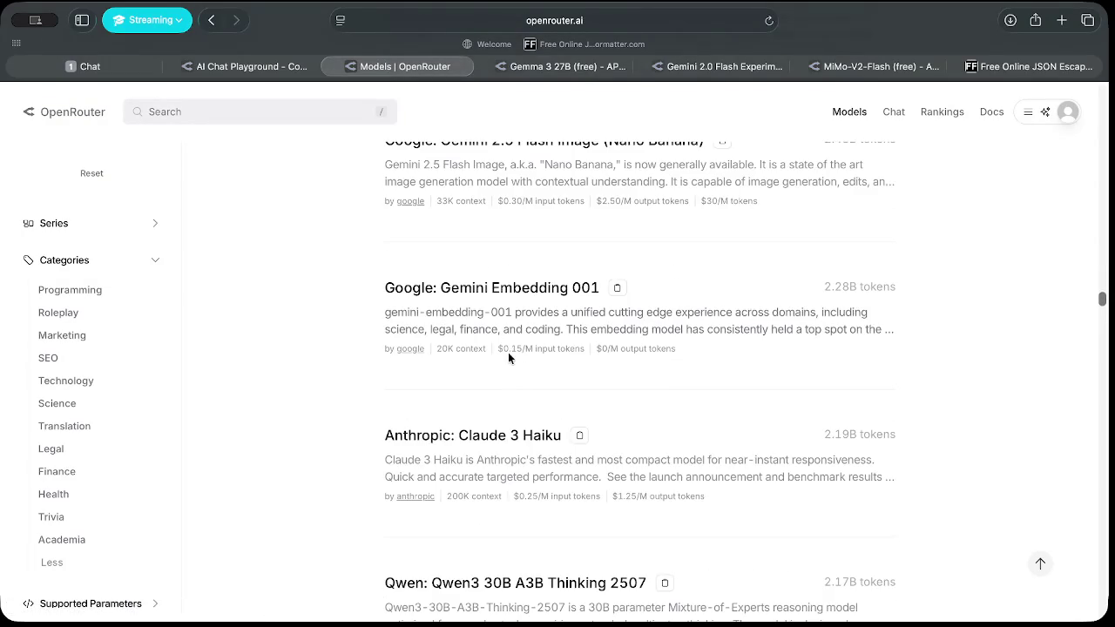
scroll(507, 351, "down", 1)
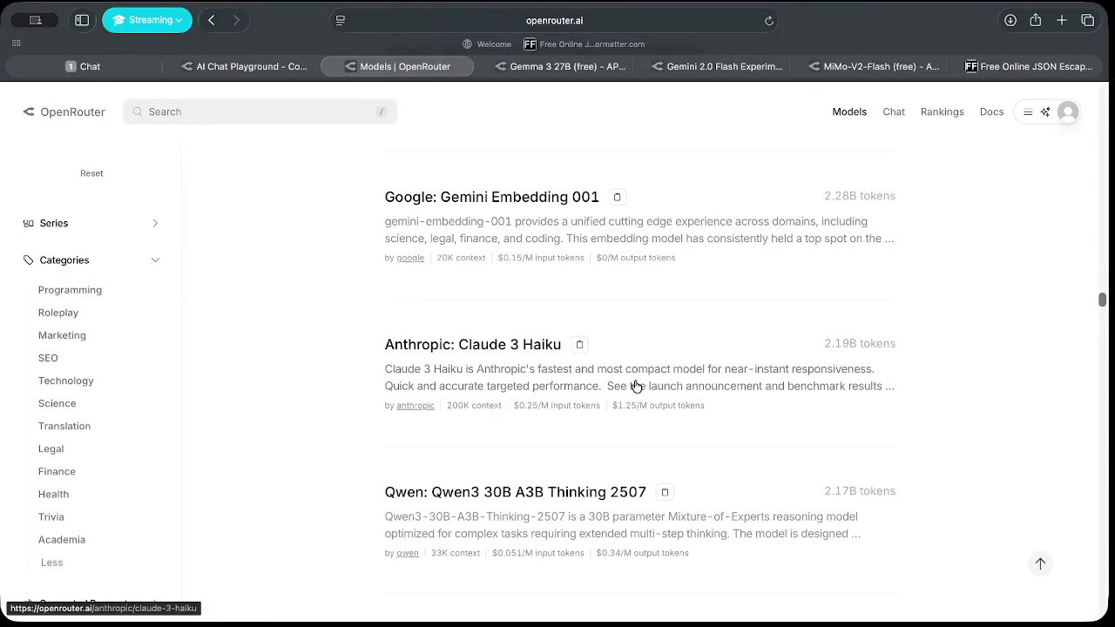
Search 'claude haiku', select Claude Haiku 4.5, and regenerate the mafia turn with it
left_click(272, 73)
left_click(344, 138)
left_click(235, 293)
left_click(474, 190)
type("claude haiku")
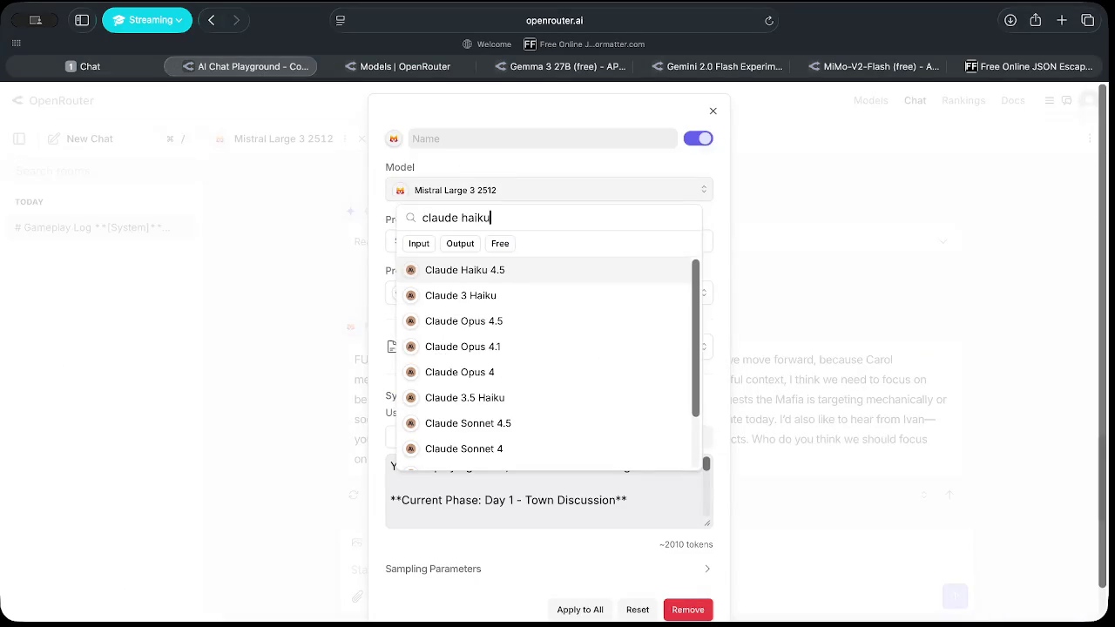
key("Return")
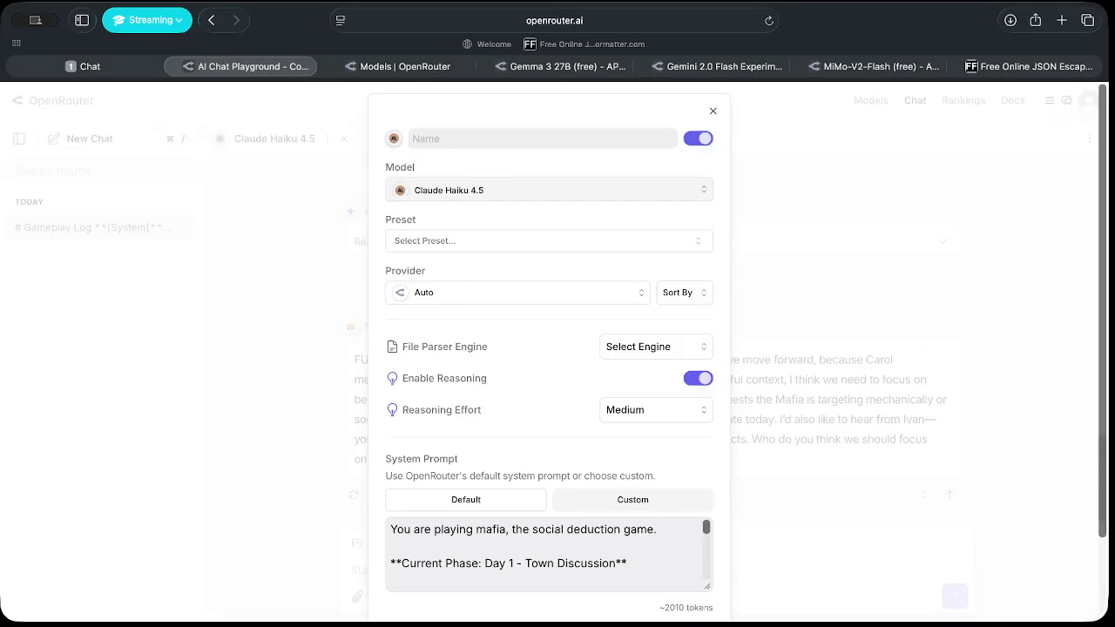
left_click(713, 114)
left_click(353, 496)
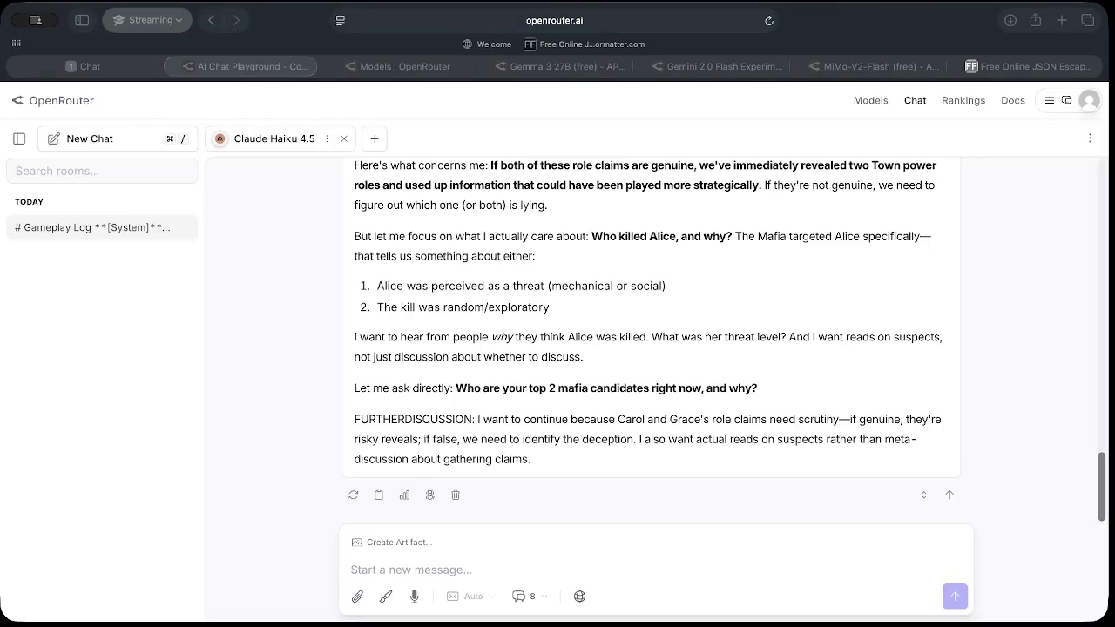
left_click(327, 139)
Glance at the model options, then scroll through the Models ranking page
left_click(327, 139)
left_click(326, 140)
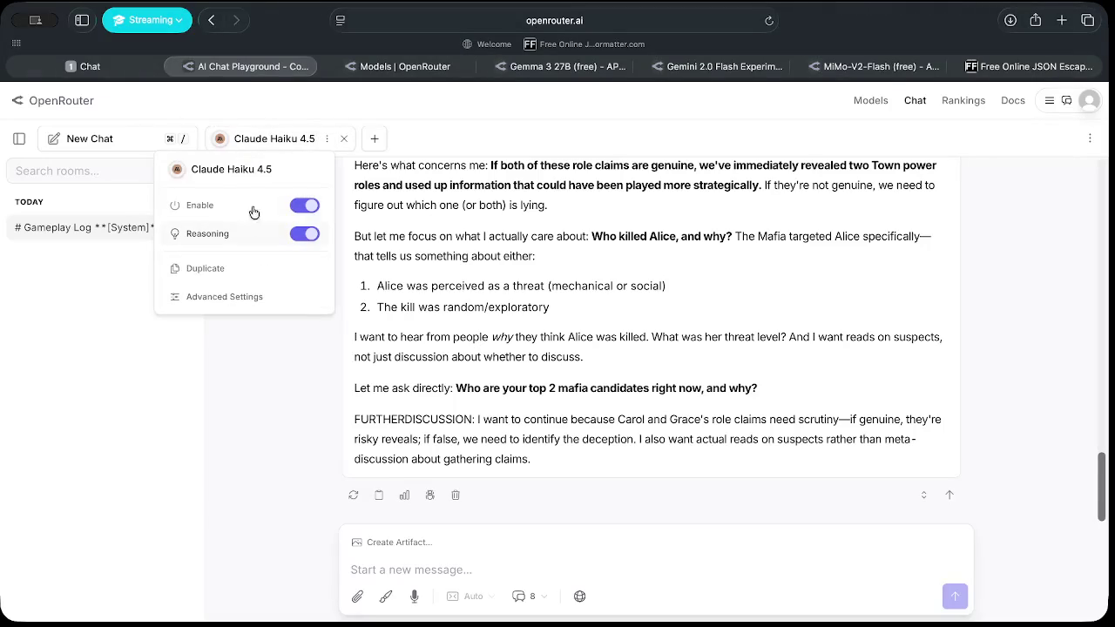
left_click(323, 145)
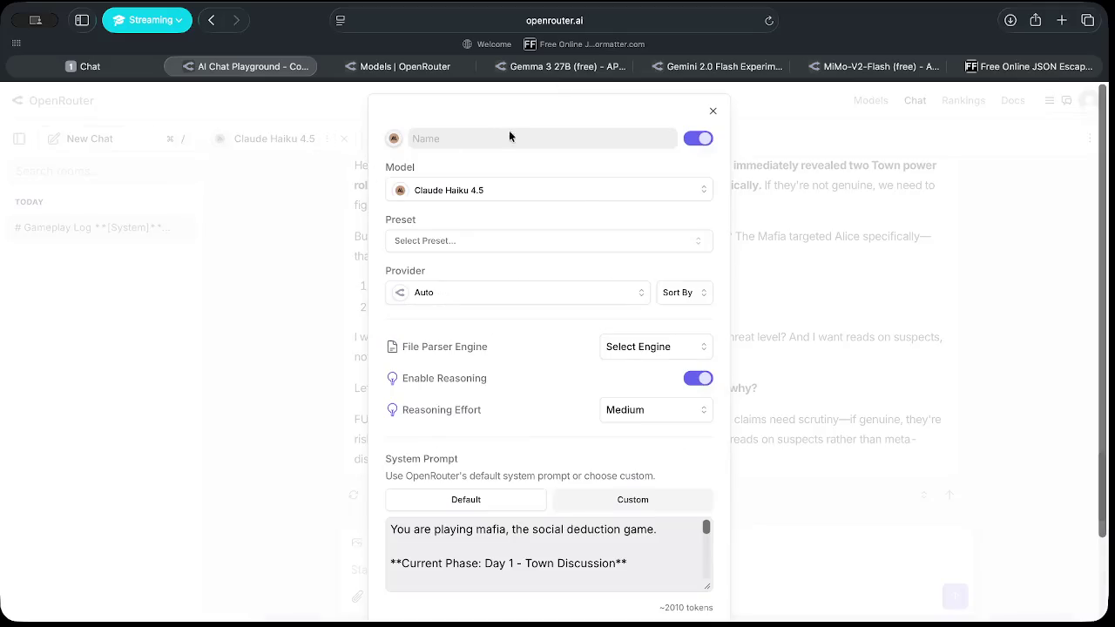
left_click(274, 206)
left_click(404, 66)
scroll(471, 340, "down", 3)
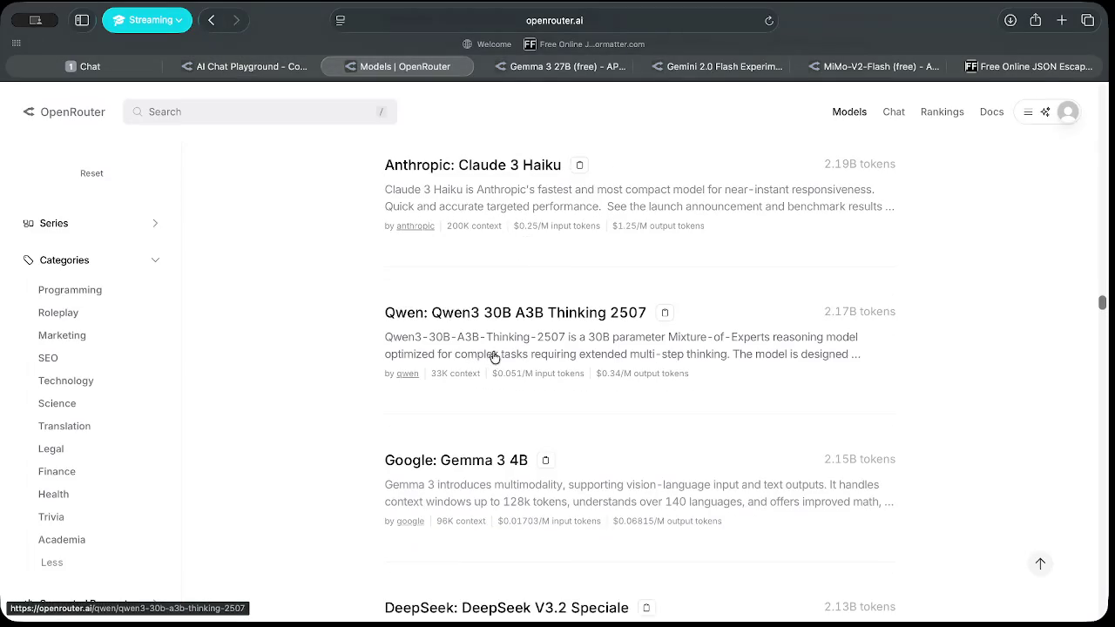
scroll(536, 348, "down", 5)
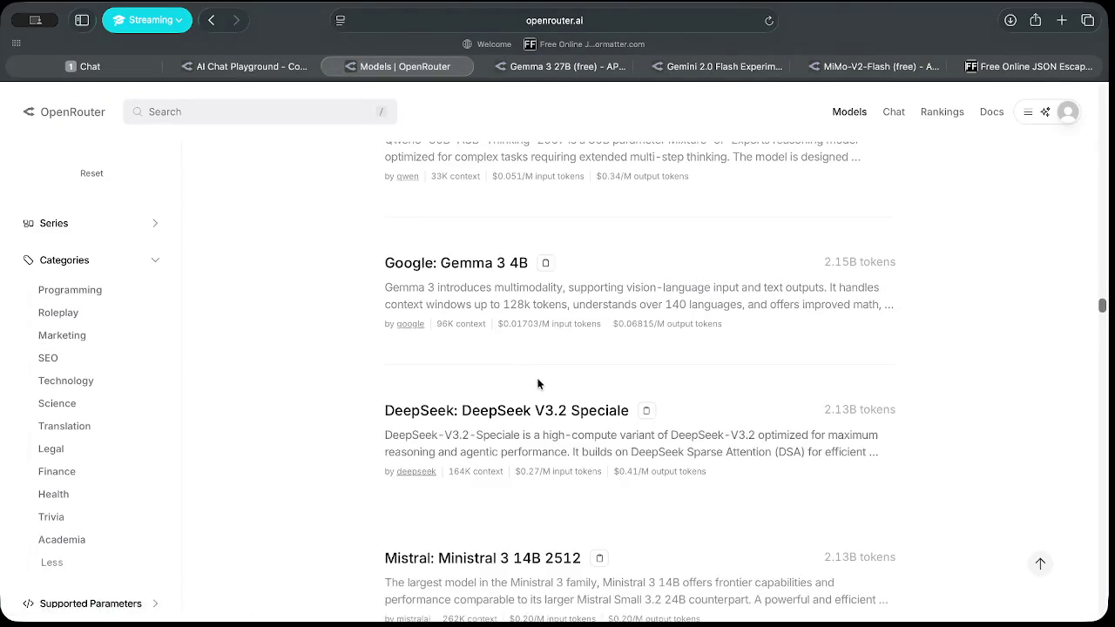
scroll(523, 390, "down", 3)
scroll(520, 391, "down", 1)
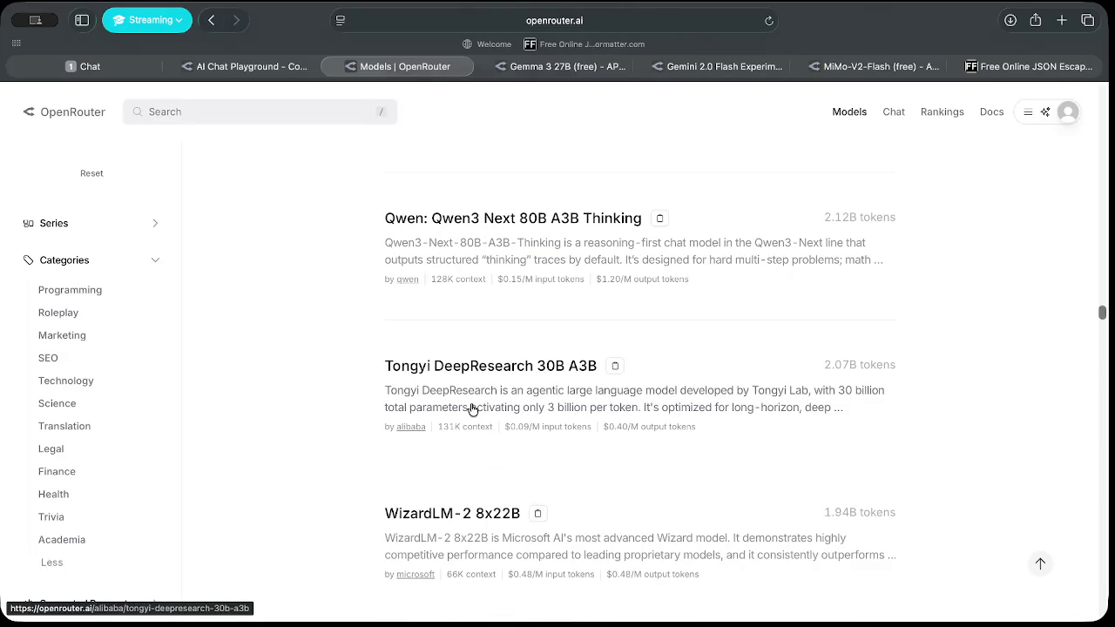
scroll(477, 436, "down", 1)
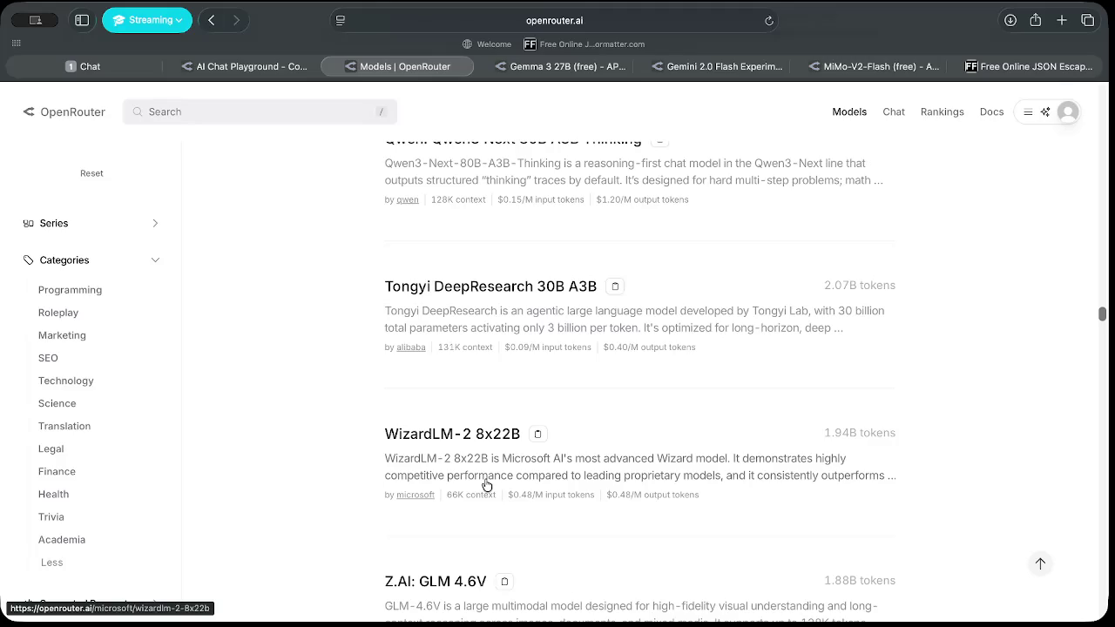
Replace Claude Haiku 4.5 with WizardLM-2 8x22B by searching 'wizard' in Advanced Settings
left_click(261, 67)
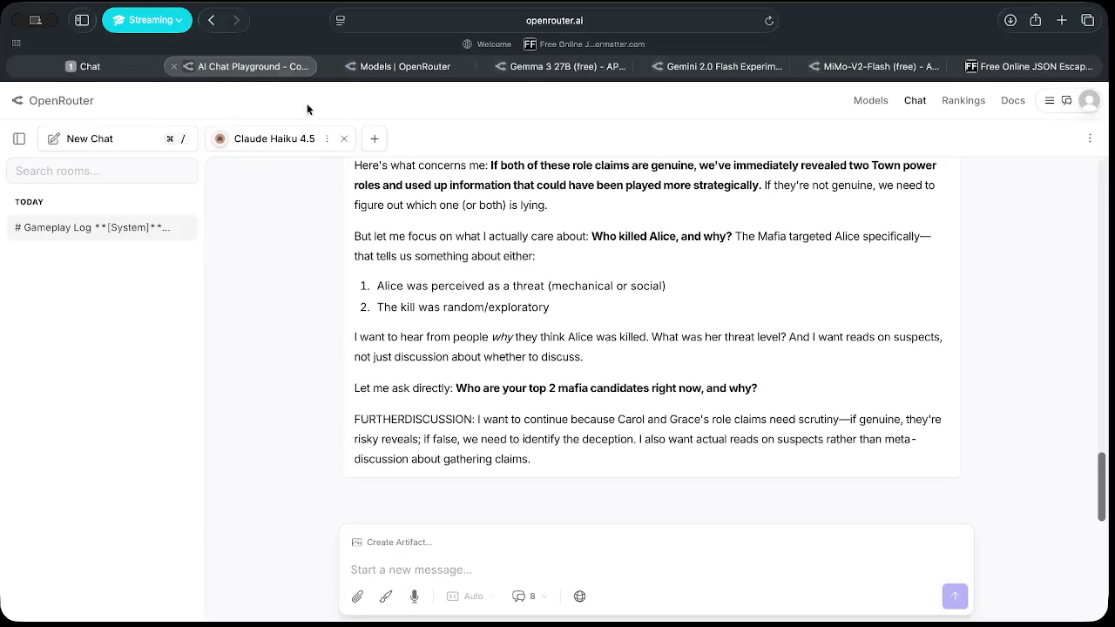
left_click(322, 138)
left_click(224, 296)
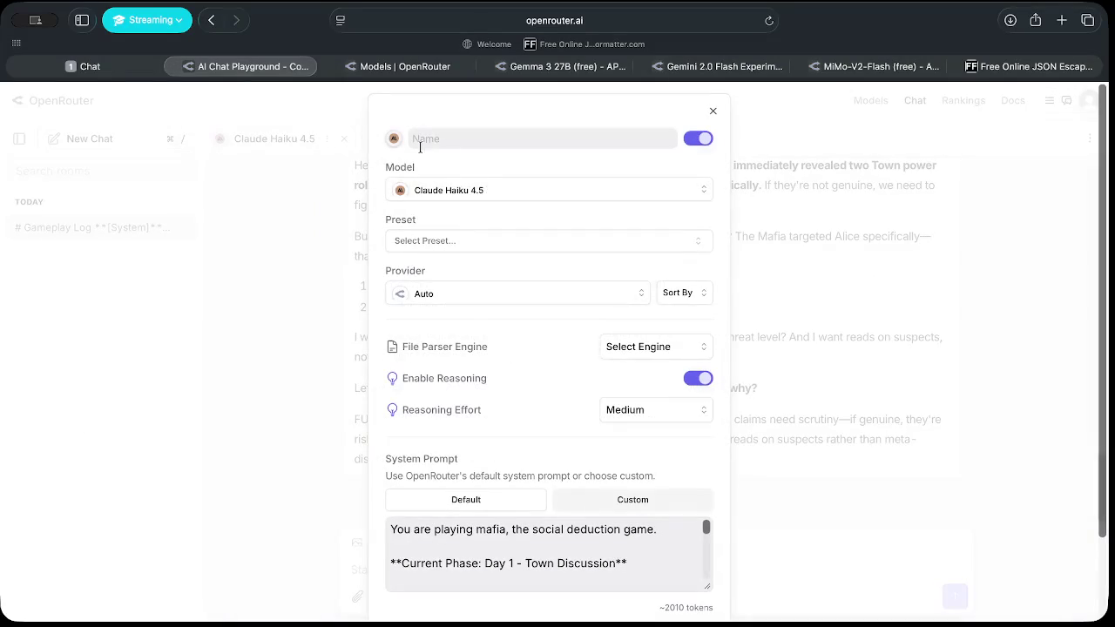
left_click(472, 190)
type("wizard")
key("Return")
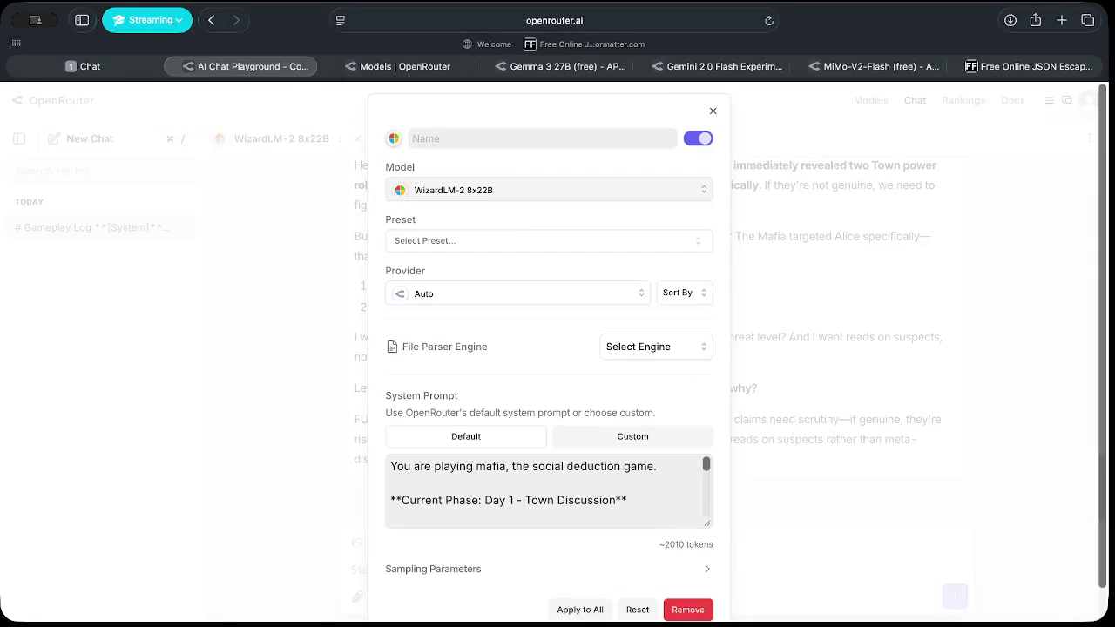
left_click(713, 115)
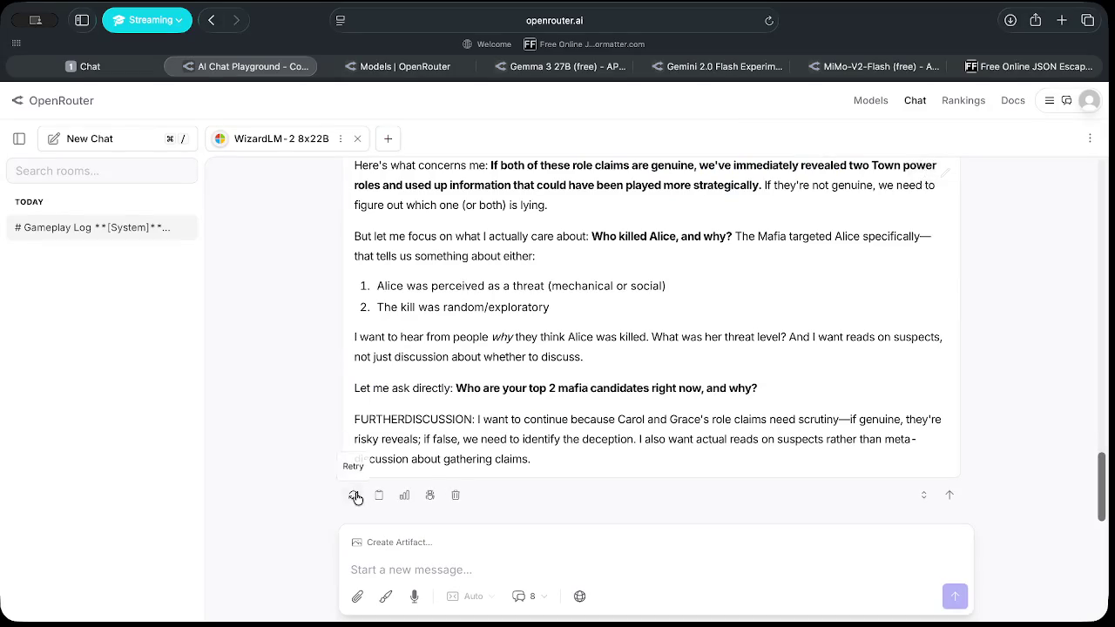
Regenerate the turn twice with WizardLM-2 8x22B, then view the Models ranking near GLM 4.6V
left_click(355, 496)
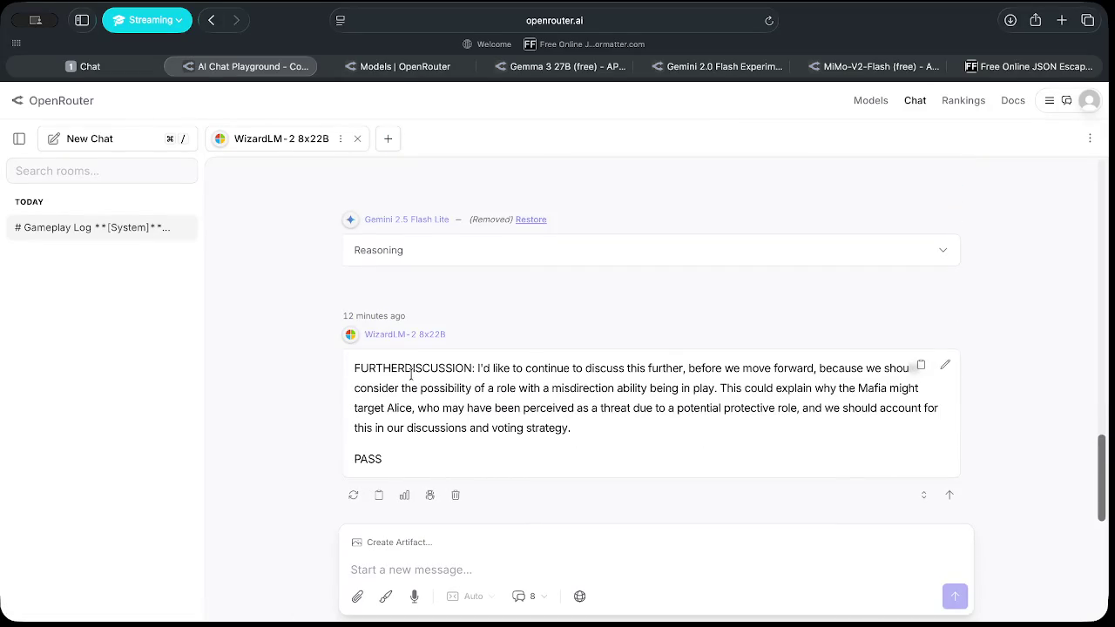
left_click(355, 492)
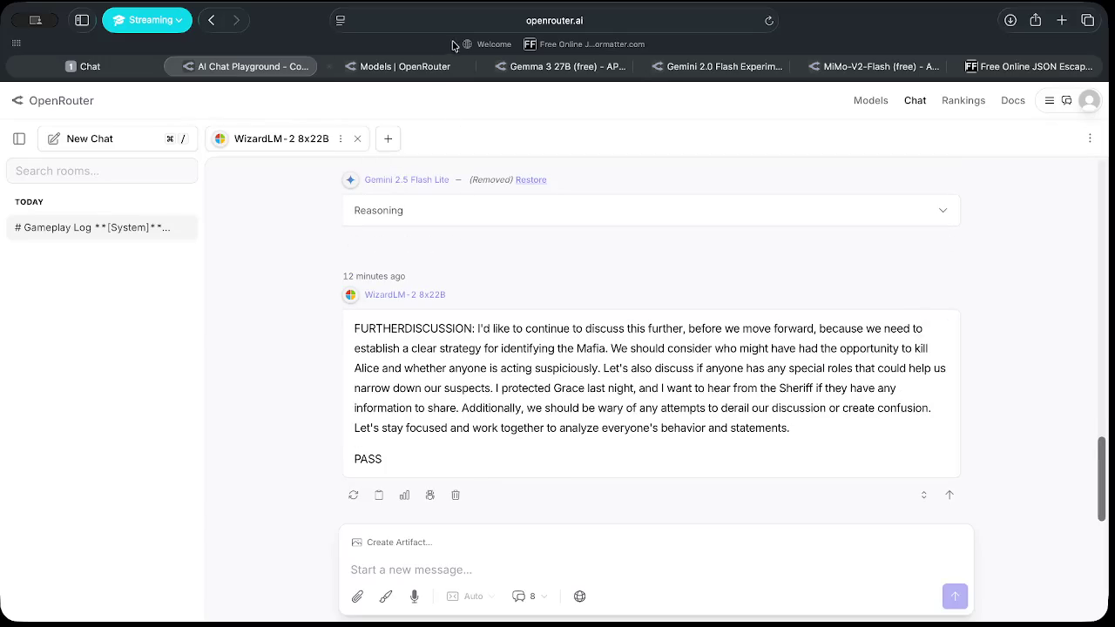
key("ctrl+Tab")
scroll(528, 356, "down", 3)
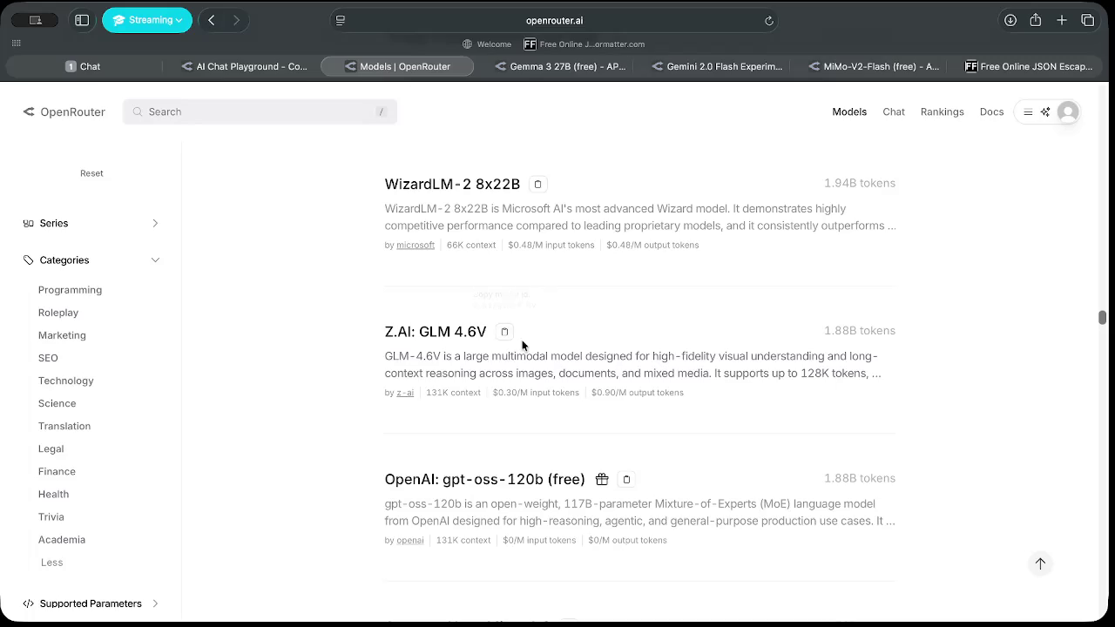
Switch the chat model to GLM 4.7 using the search 'z.aiglm 4'
scroll(311, 577, "down", 1)
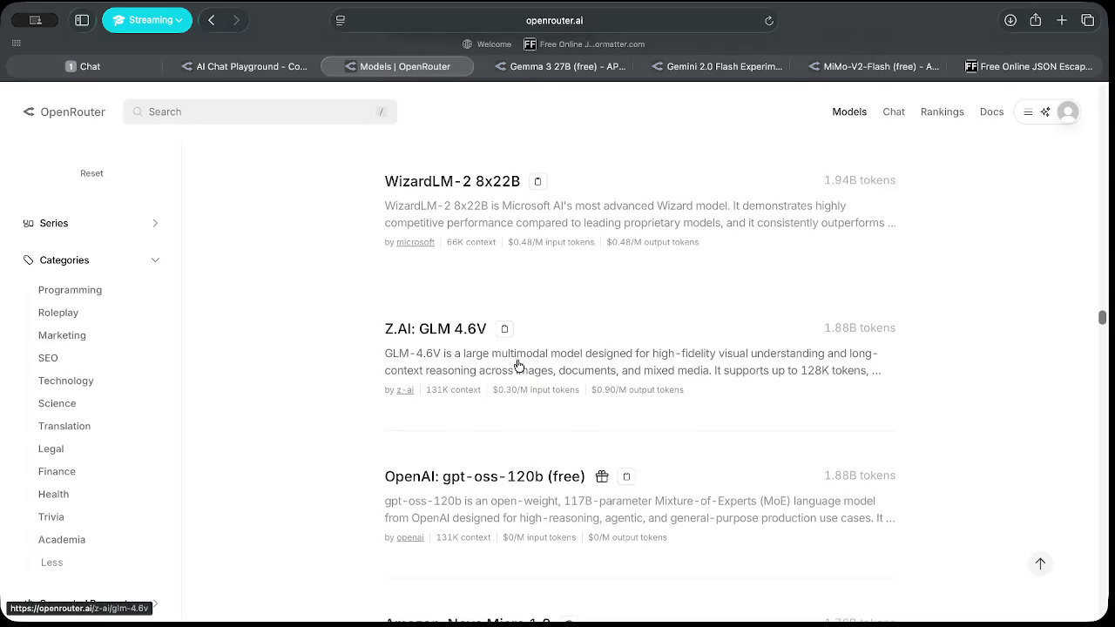
left_click(227, 67)
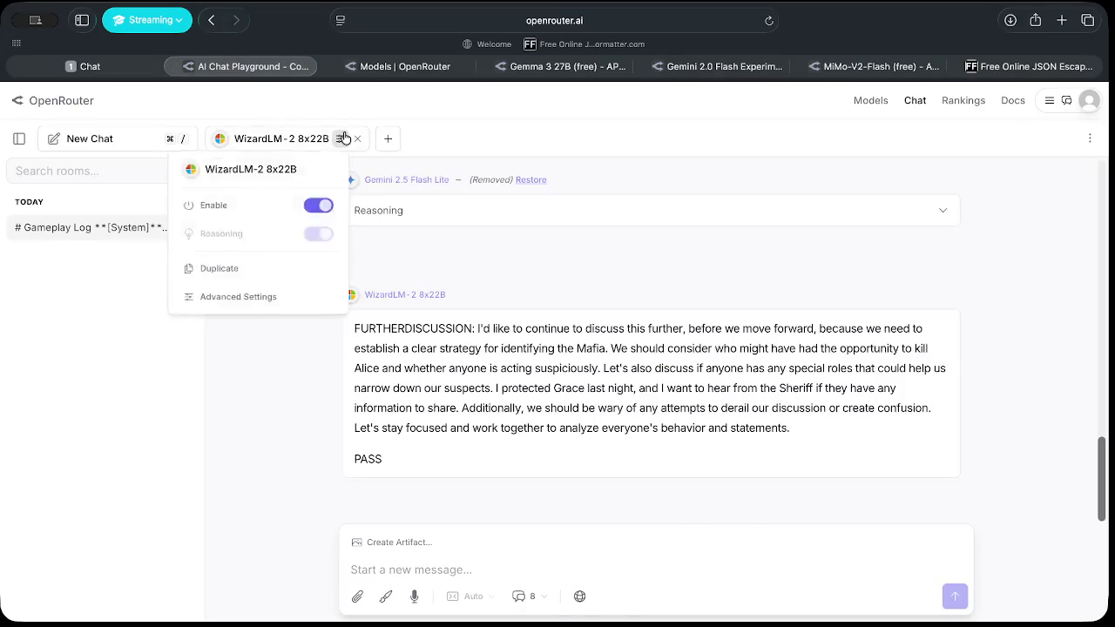
left_click(343, 137)
left_click(486, 193)
type("z.ai")
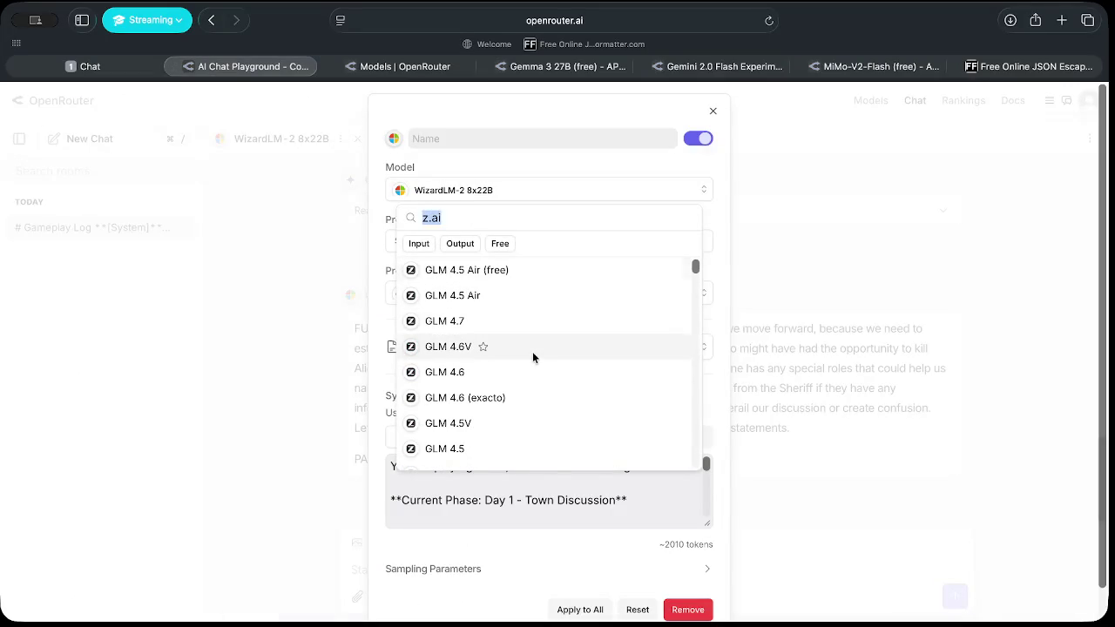
type("glm 4")
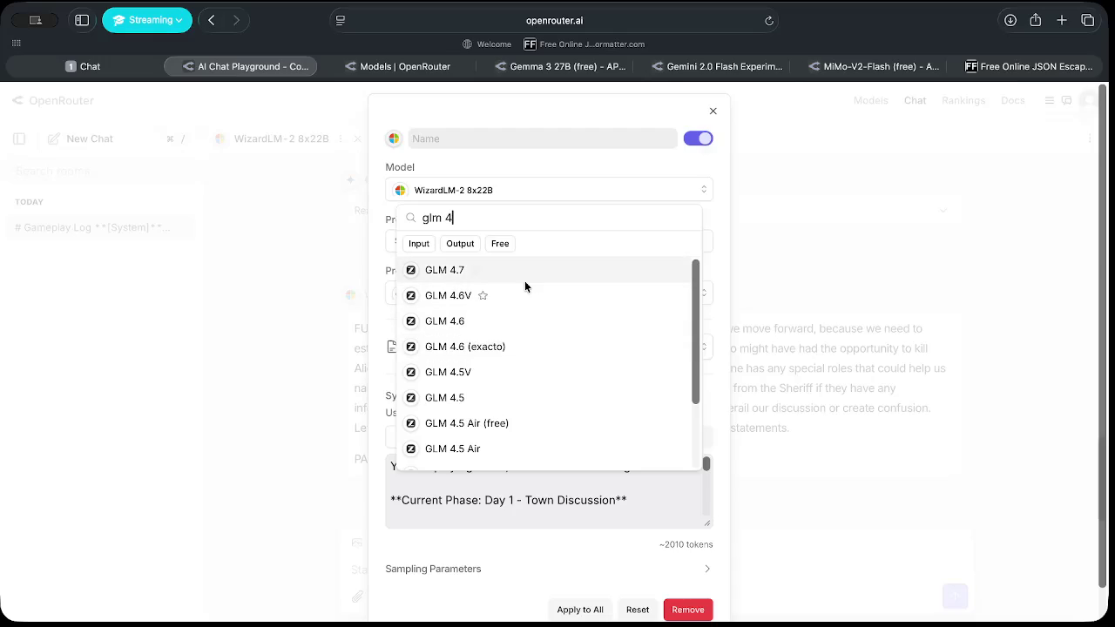
left_click(526, 275)
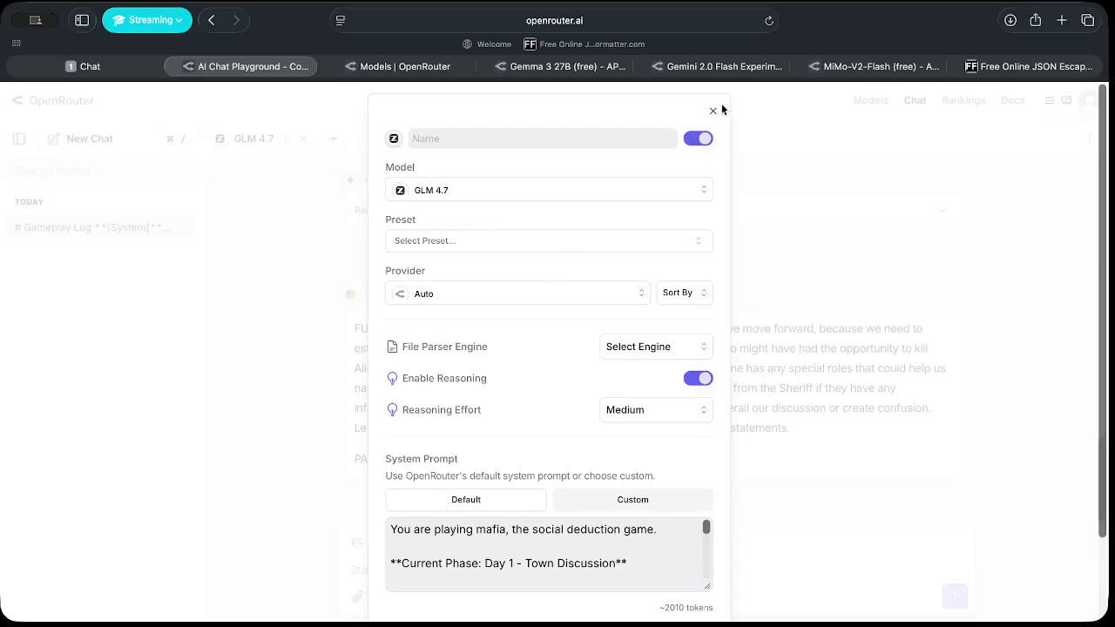
left_click(712, 111)
Check the models catalogue, then regenerate the mafia turn with GLM 4.7
left_click(367, 70)
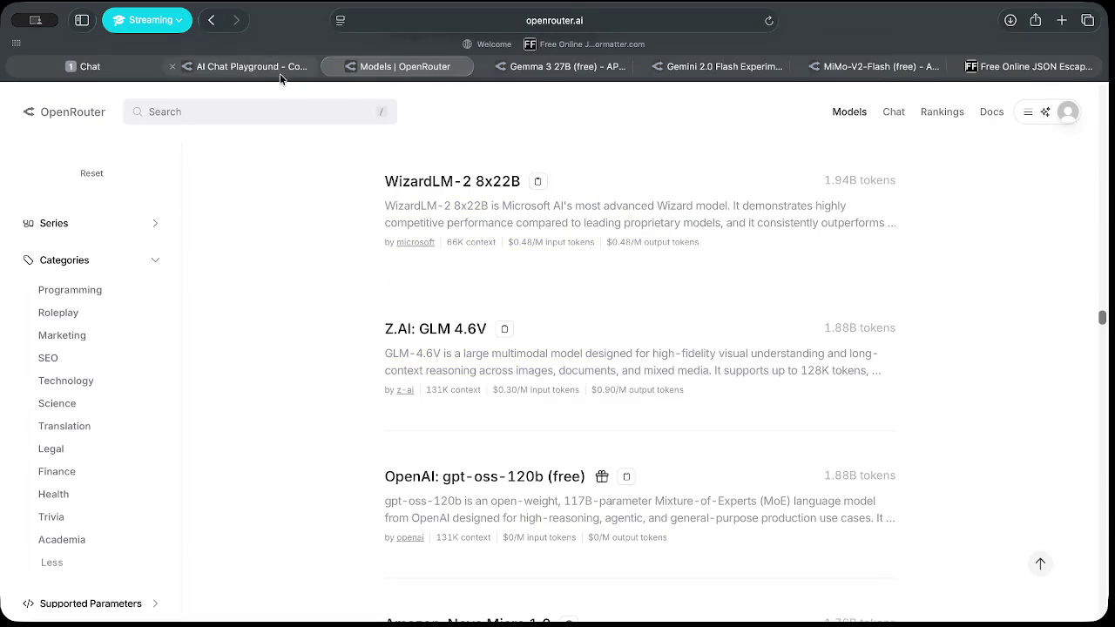
left_click(279, 73)
left_click(345, 495)
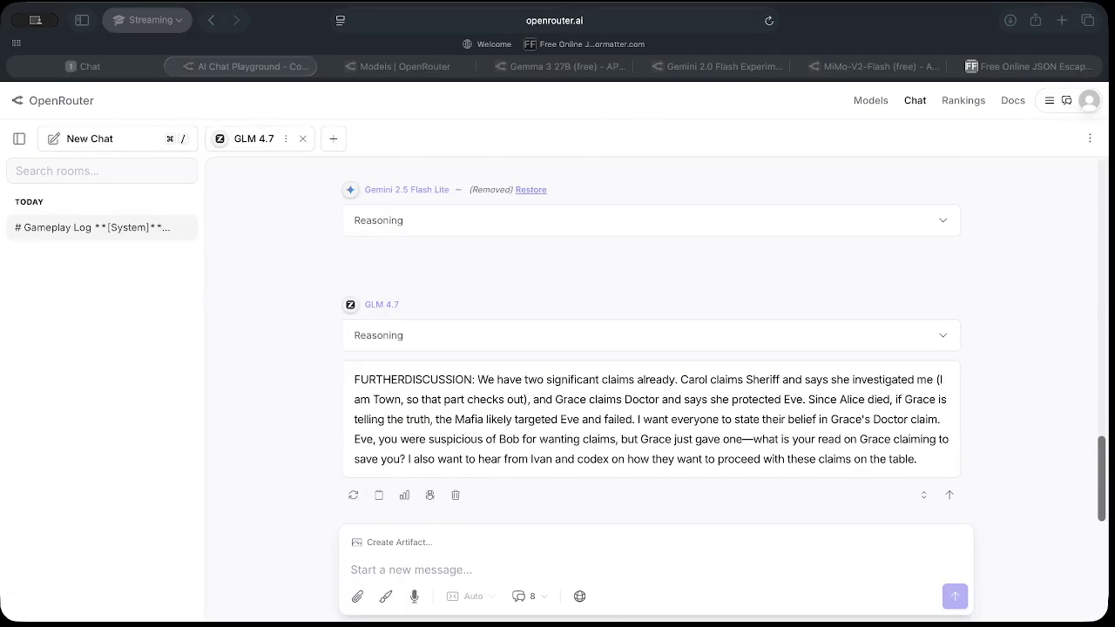
Focus the browser and scroll through the Models catalogue
left_click(283, 361)
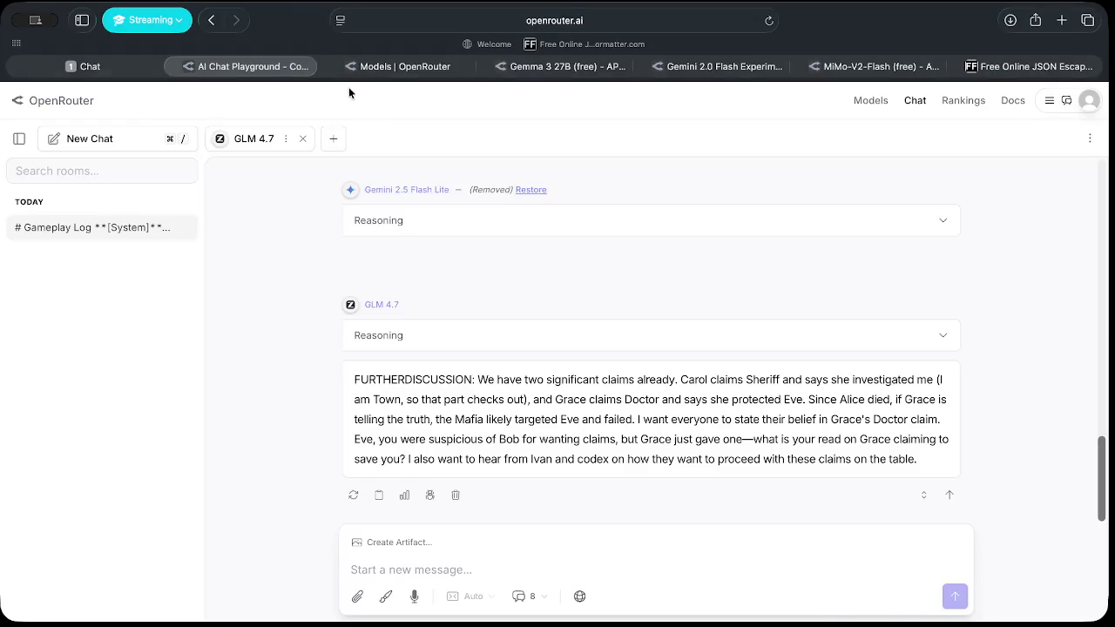
left_click(399, 66)
scroll(455, 322, "down", 1)
scroll(455, 322, "down", 3)
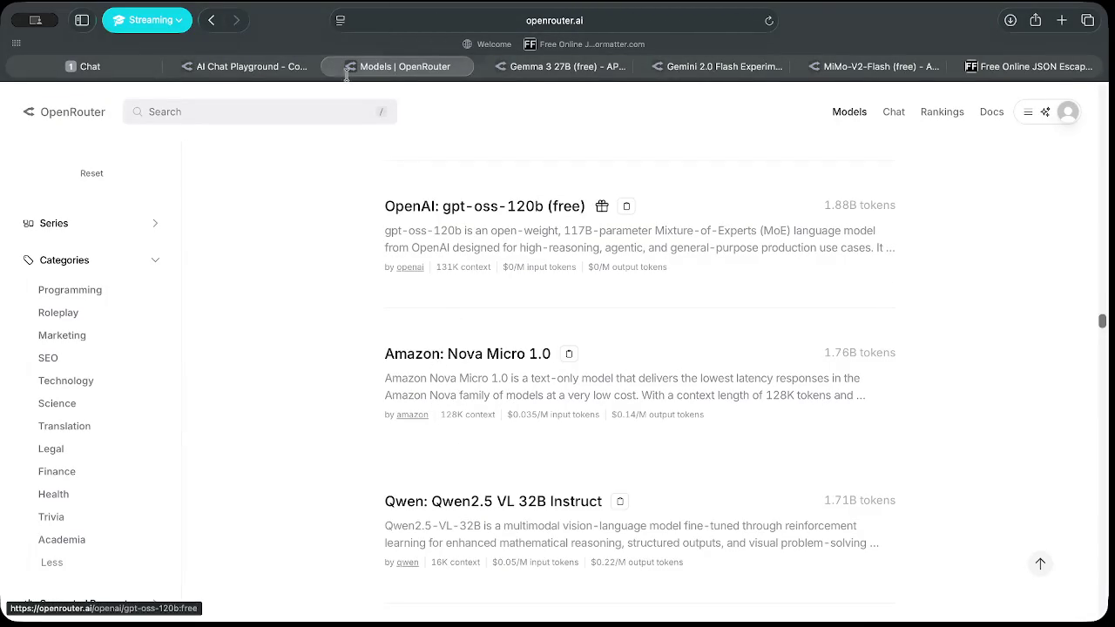
Change the chat model from GLM 4.7 to Nova Micro 1.0 via 'nova micro' search
left_click(253, 66)
left_click(276, 141)
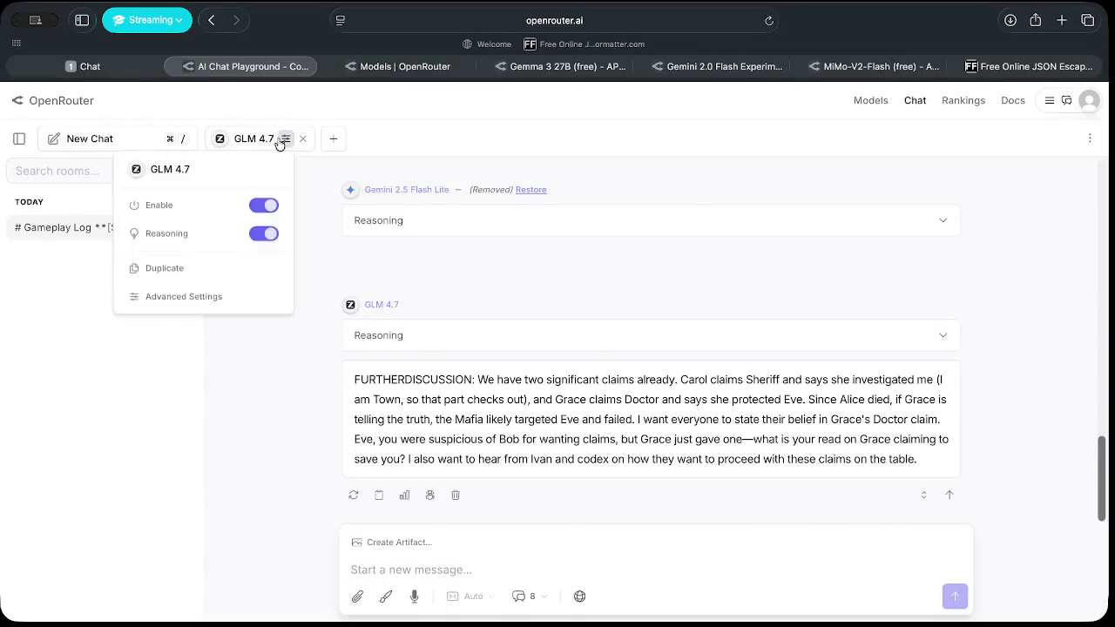
left_click(183, 297)
left_click(444, 189)
type("nova micro")
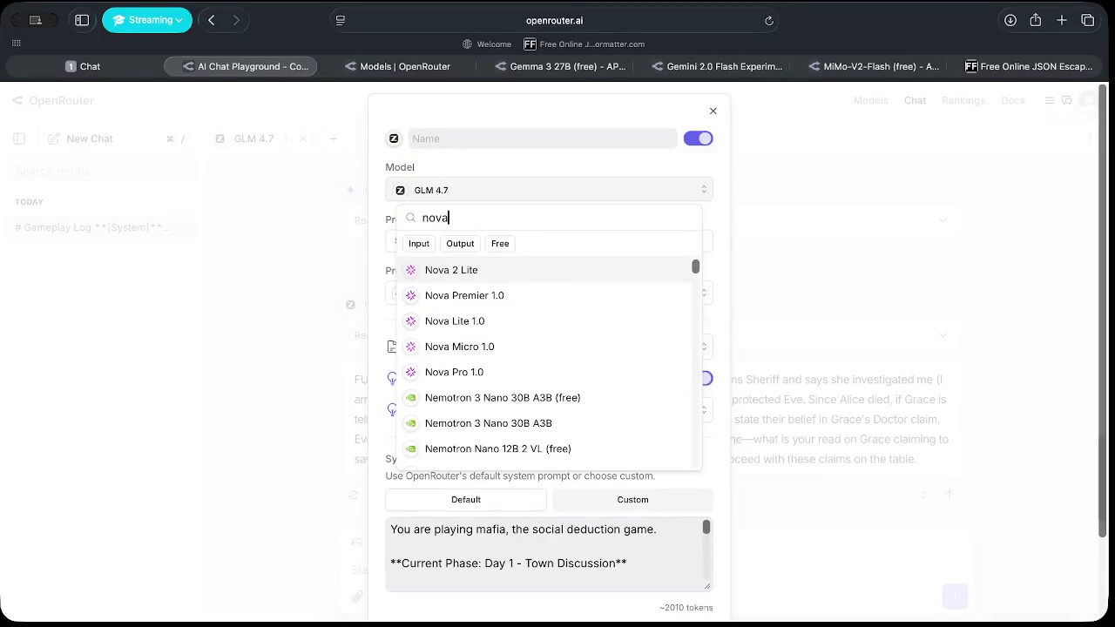
key("Return")
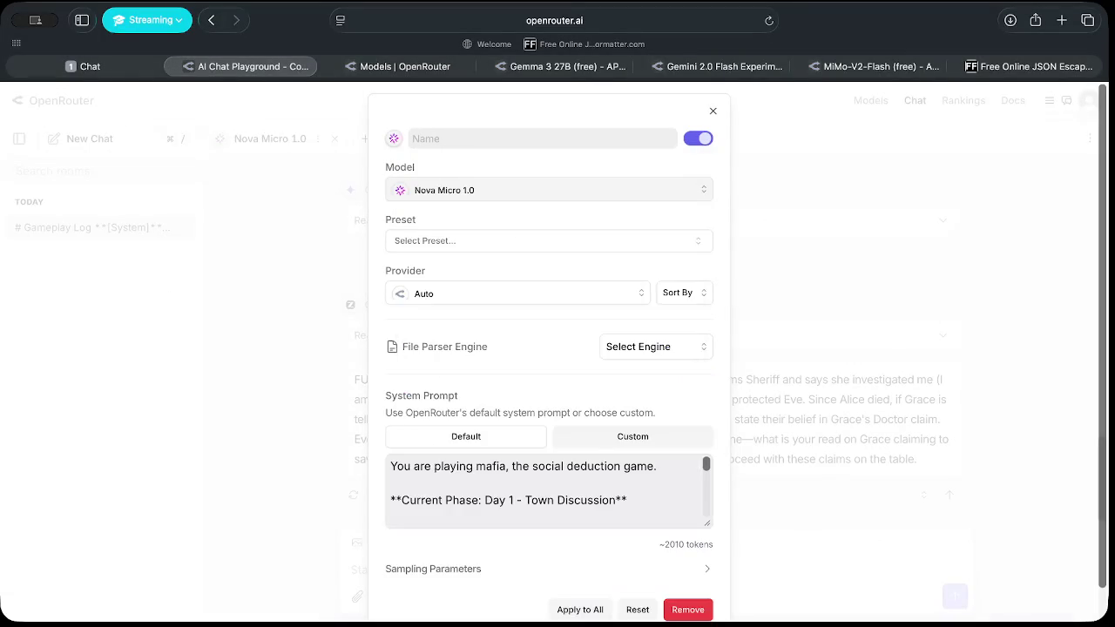
left_click(713, 111)
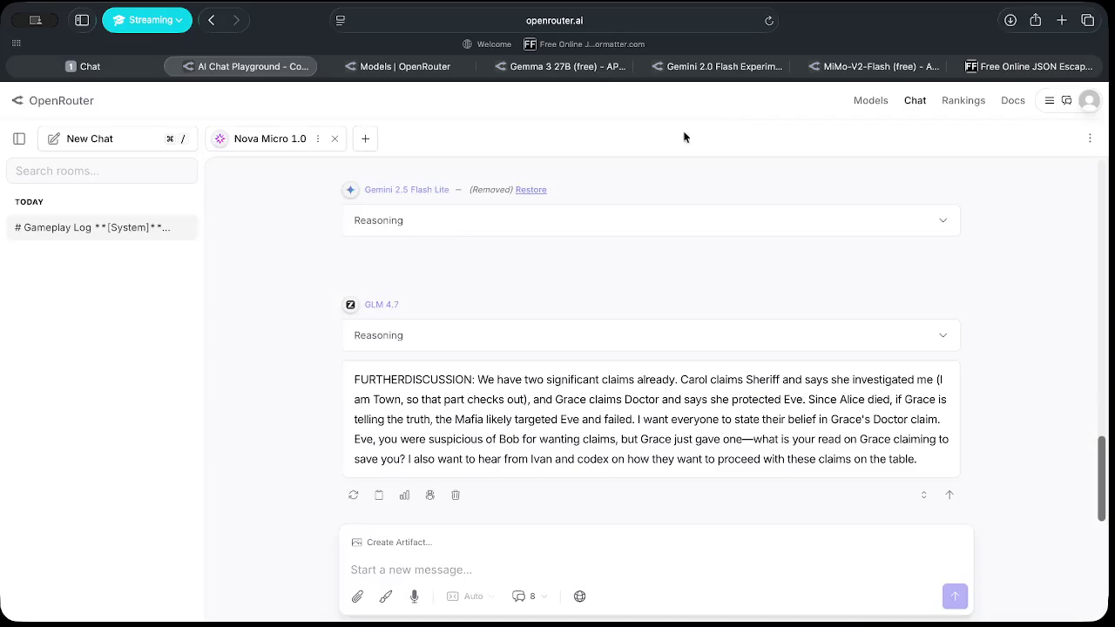
Regenerate the turn twice with Nova Micro 1.0, then browse the Models catalogue
left_click(352, 493)
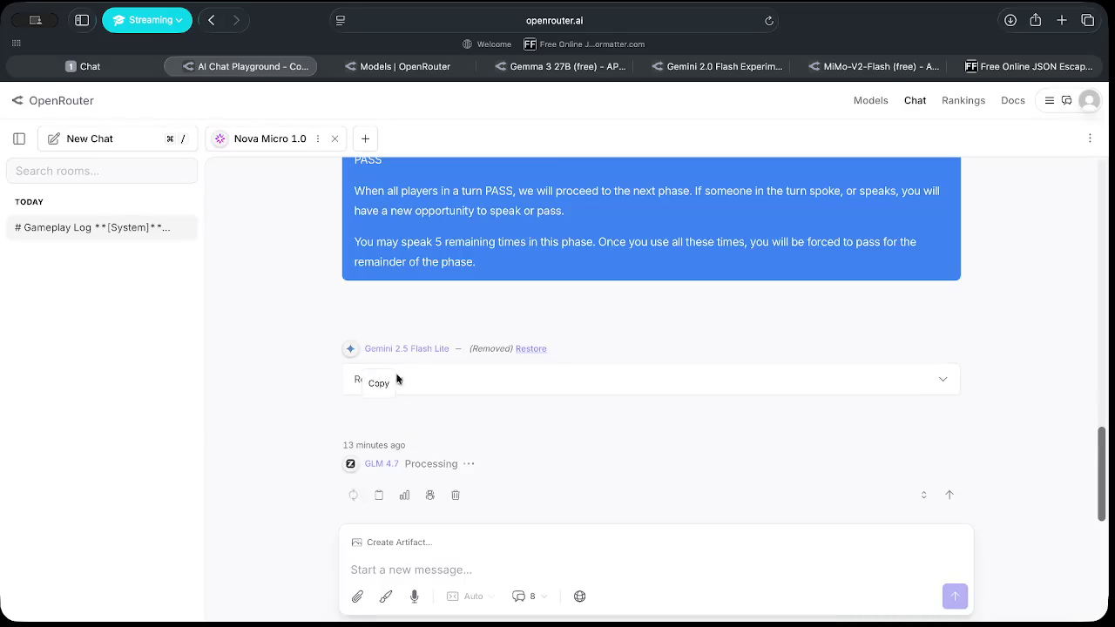
left_click(351, 495)
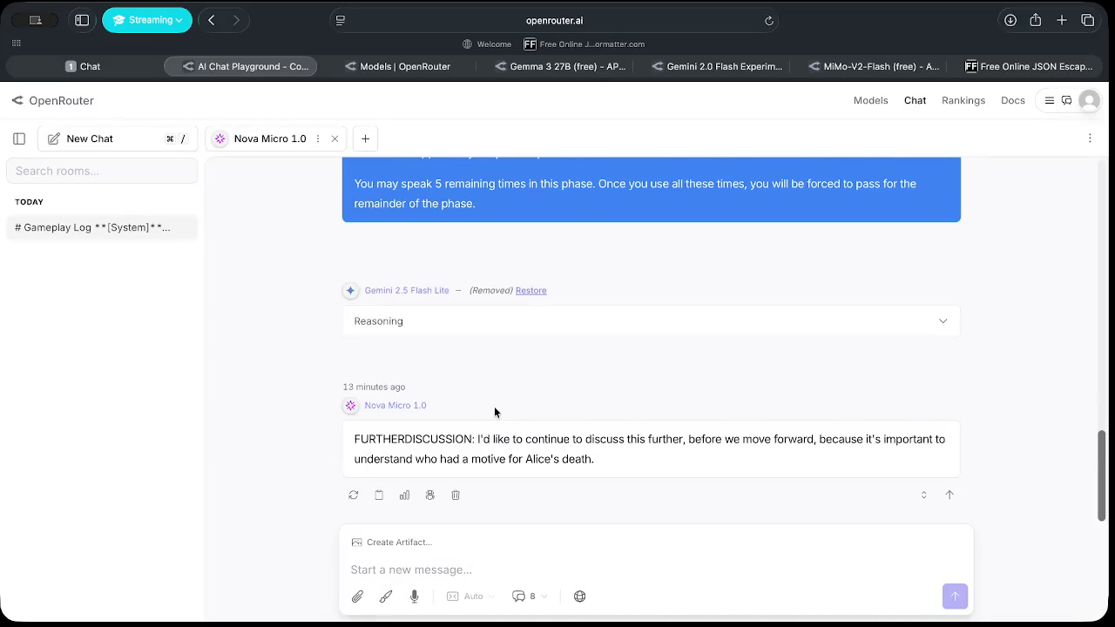
left_click(383, 68)
scroll(493, 307, "down", 2)
scroll(493, 307, "down", 5)
scroll(493, 307, "down", 7)
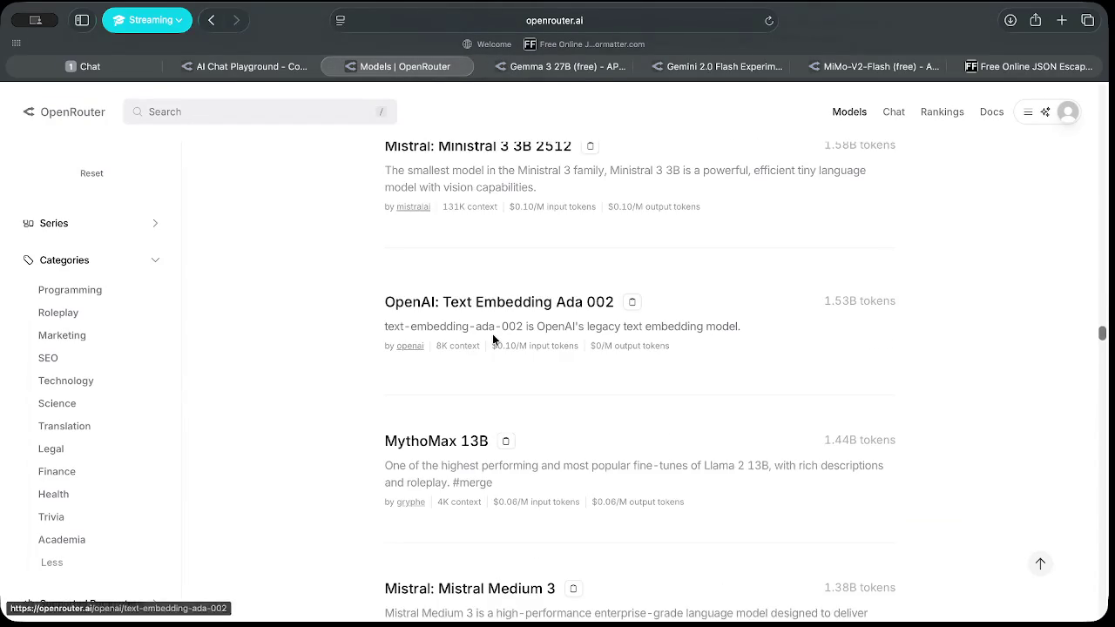
Scroll down through the Models catalogue listing
scroll(493, 339, "down", 8)
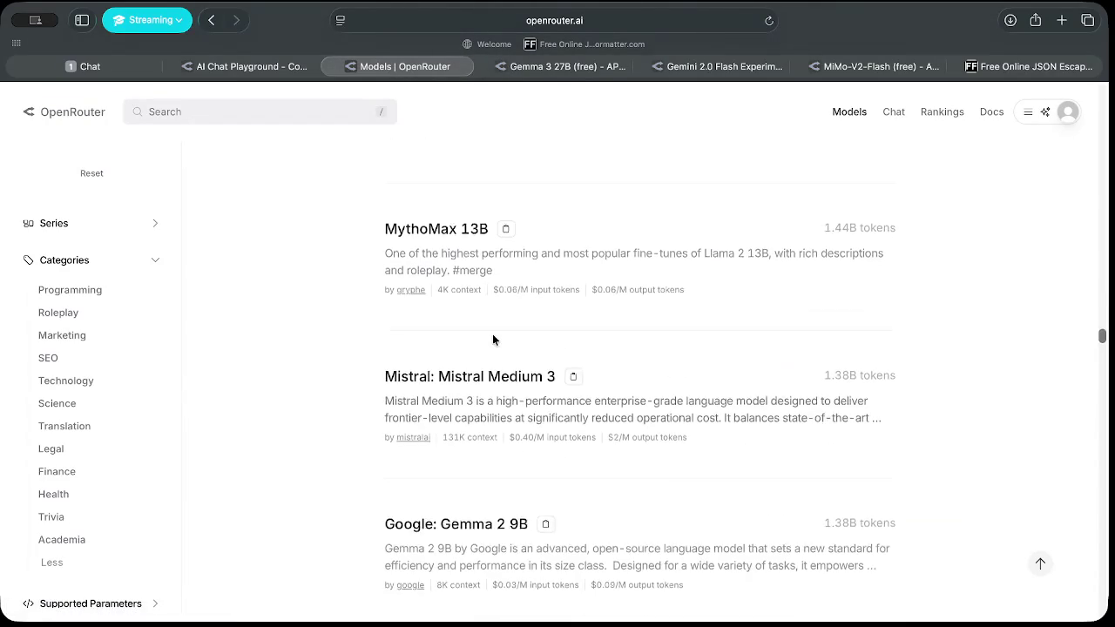
scroll(493, 339, "down", 3)
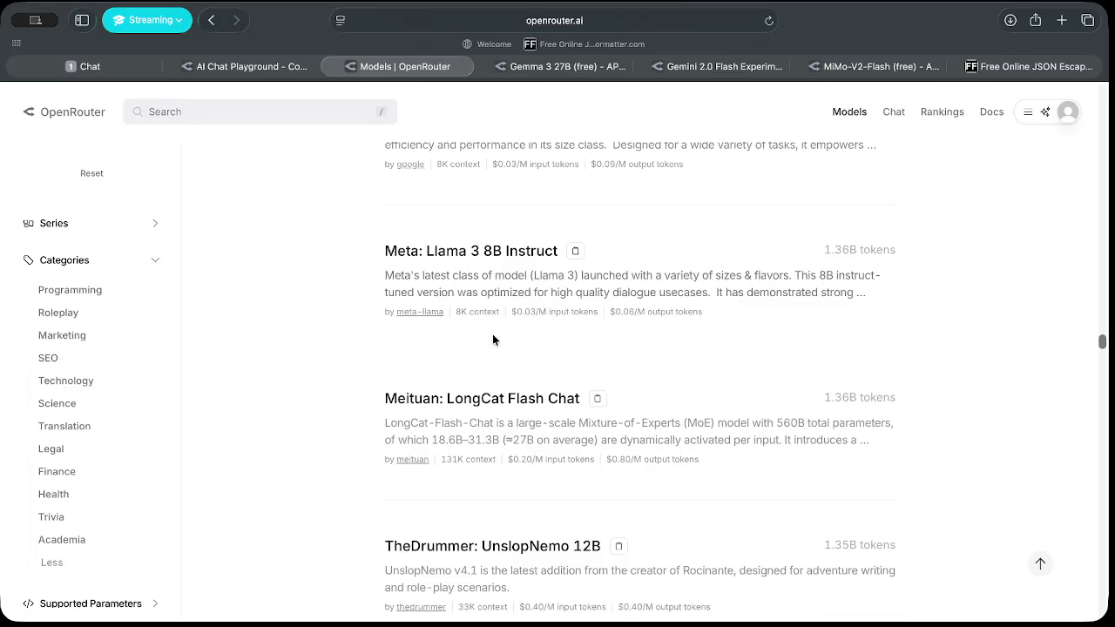
scroll(493, 339, "down", 3)
scroll(493, 339, "down", 5)
scroll(493, 339, "down", 2)
scroll(492, 340, "down", 6)
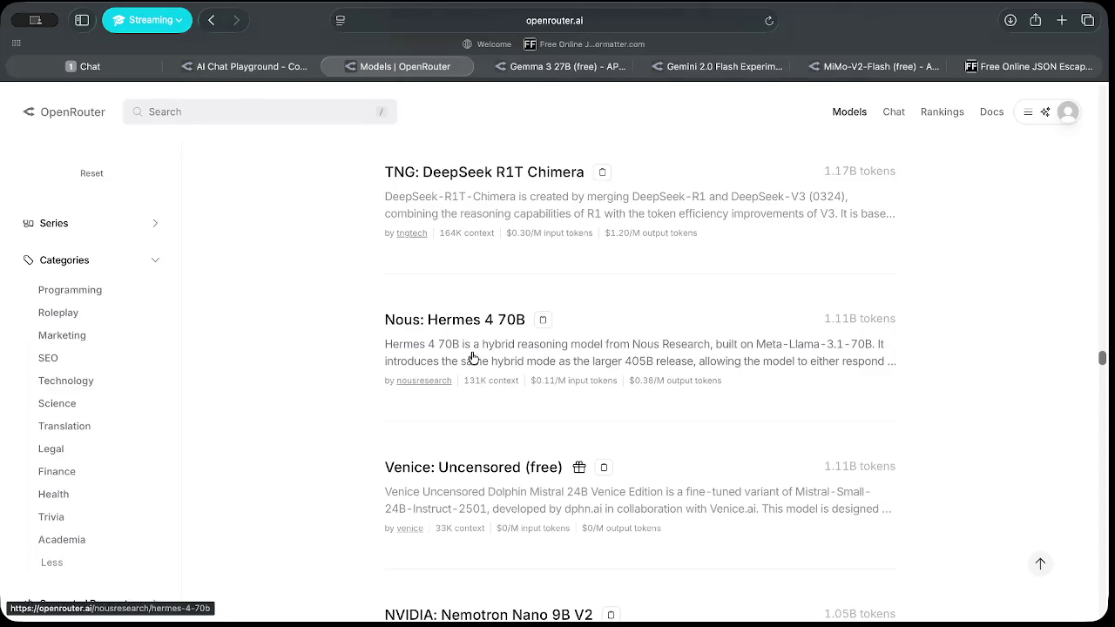
scroll(471, 356, "down", 2)
scroll(453, 369, "down", 8)
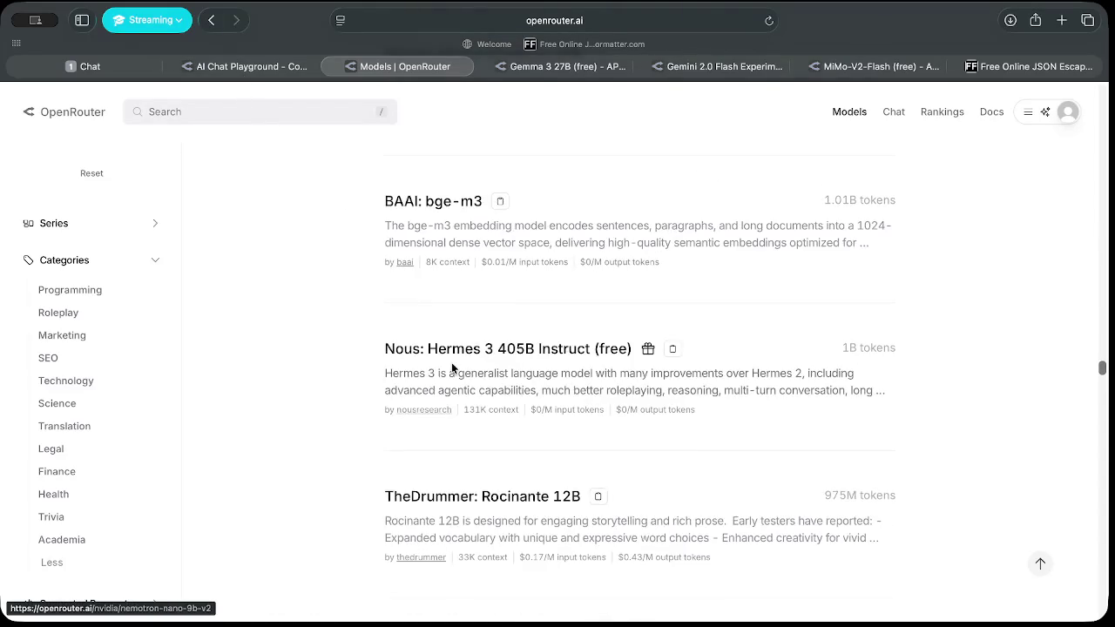
scroll(451, 365, "down", 15)
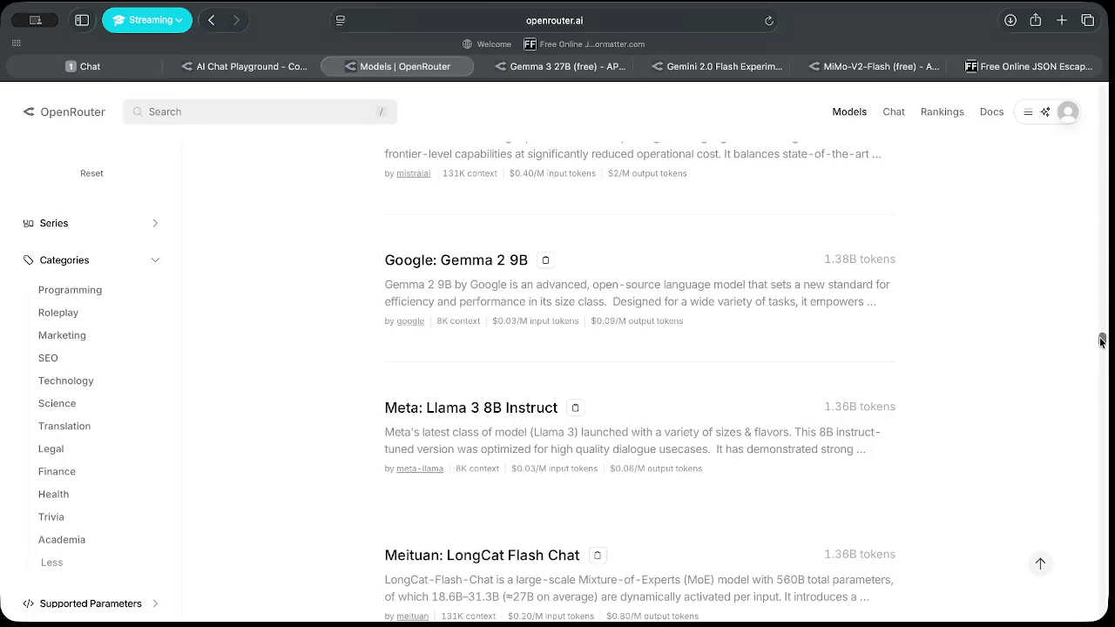
Drag the Prompt pricing slider to its maximum so all 609 models are listed
left_click_drag(1100, 341, 1101, 92)
scroll(87, 349, "down", 4)
scroll(85, 354, "up", 2)
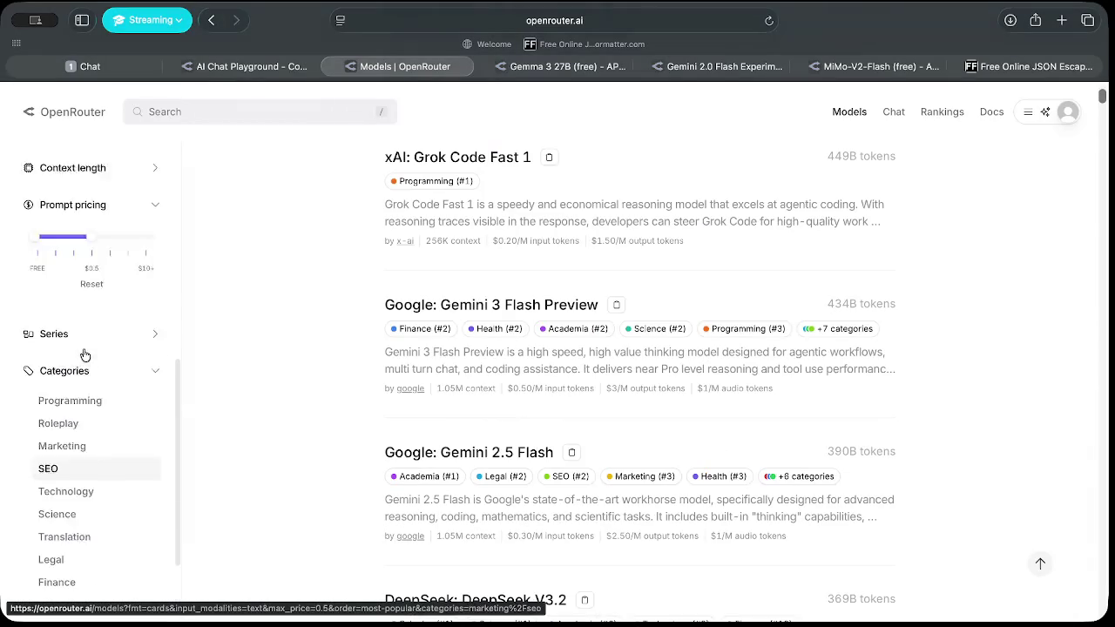
scroll(85, 354, "up", 3)
left_click_drag(94, 392, 189, 381)
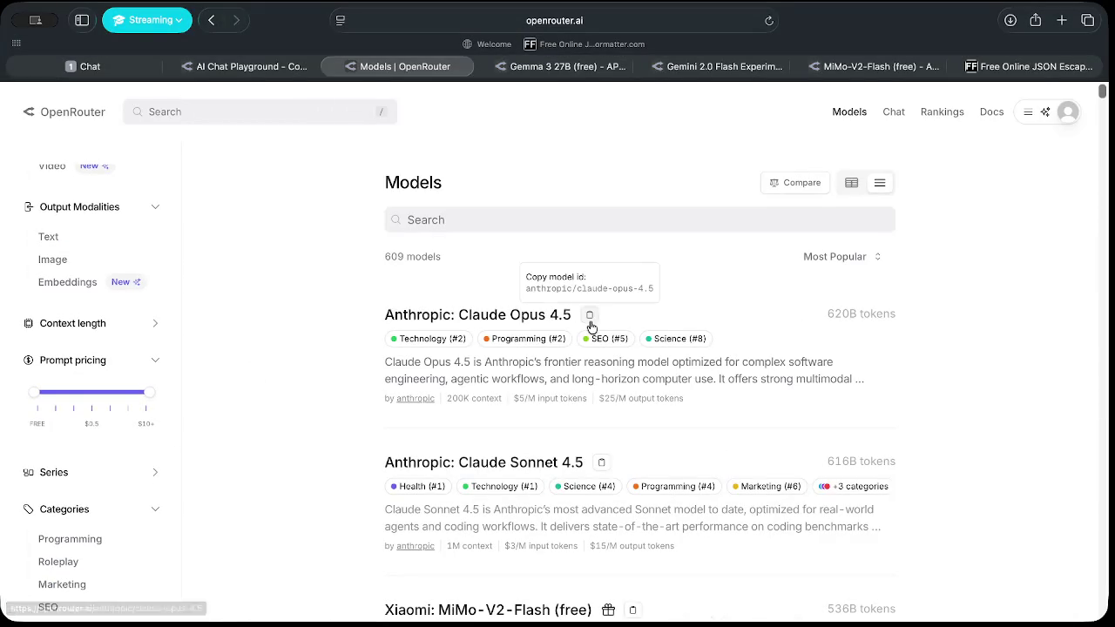
Swap Nova Micro 1.0 for Claude Opus 4.5 via 'opus 4.' search and regenerate the turn
left_click(253, 68)
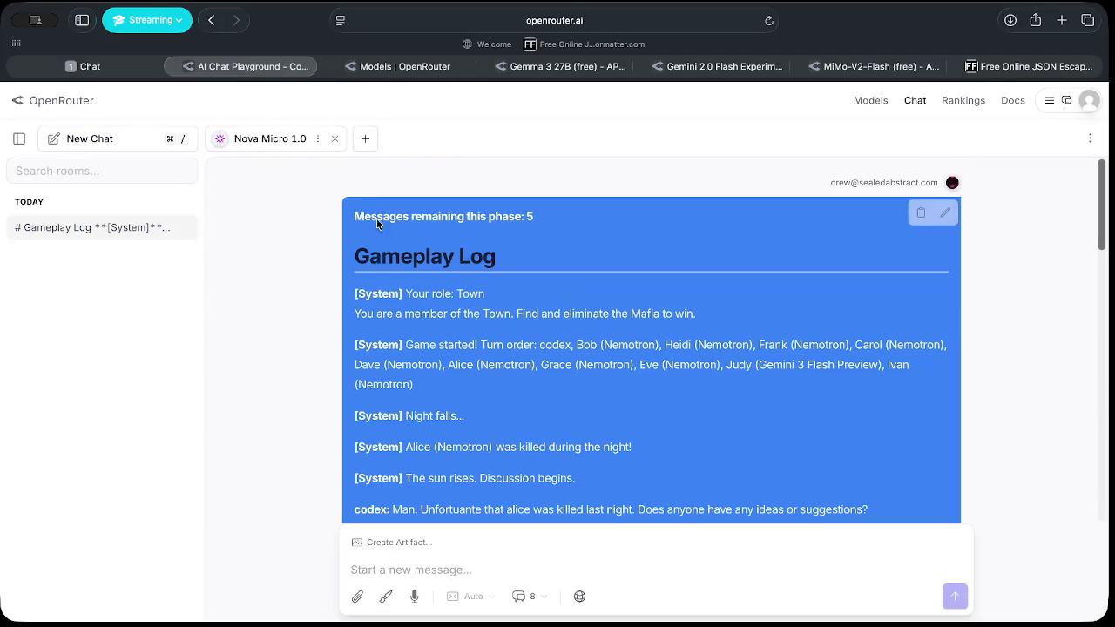
left_click(319, 140)
left_click(515, 189)
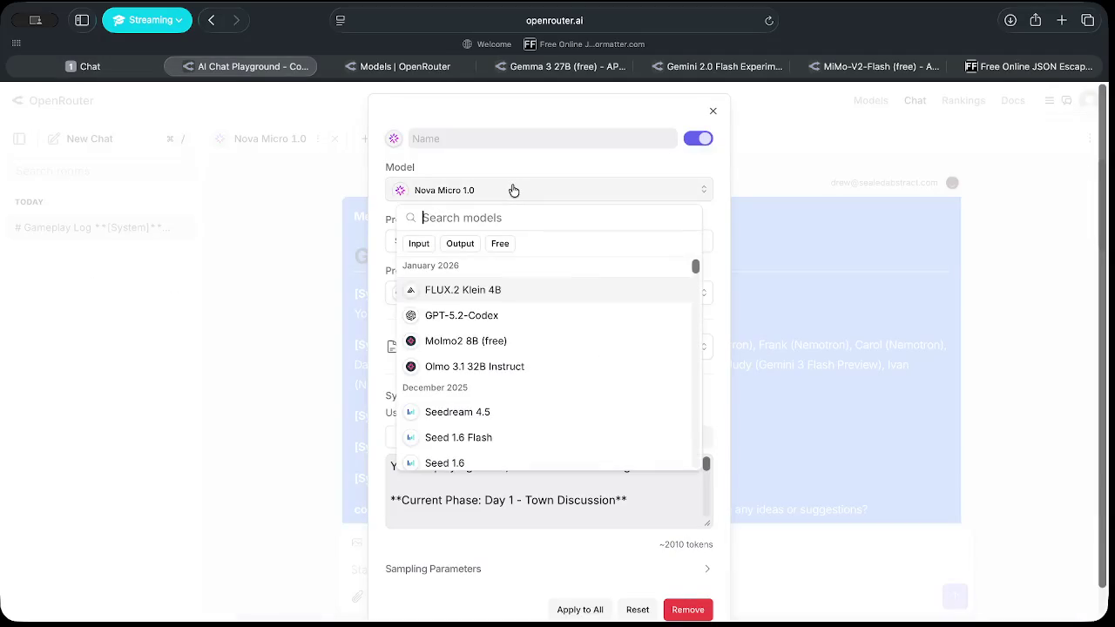
type("opus 4.")
key("Return")
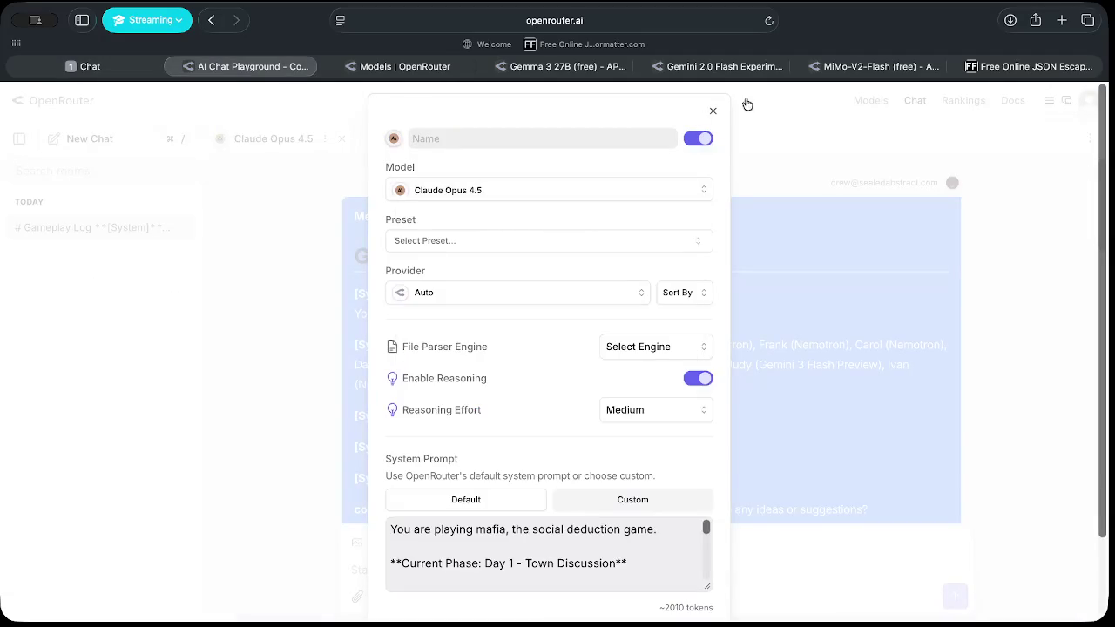
left_click(710, 111)
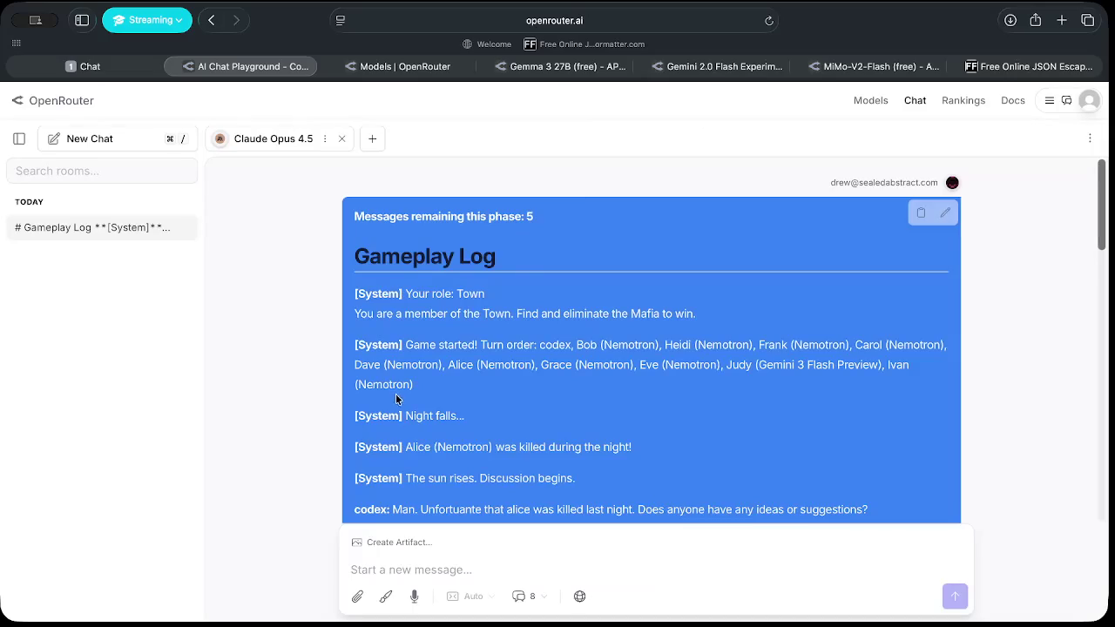
scroll(395, 394, "down", 10)
left_click(353, 494)
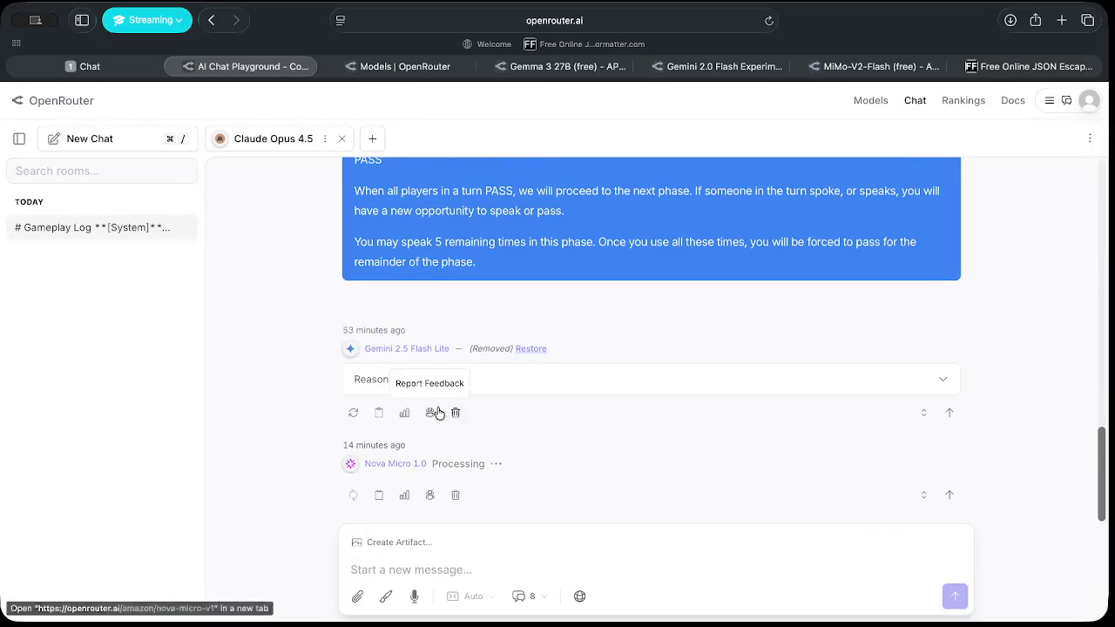
Let Claude Opus 4.5's FURTHERDISCUSSION reply on the power-role claims finish and read it
left_click(323, 141)
left_click(557, 368)
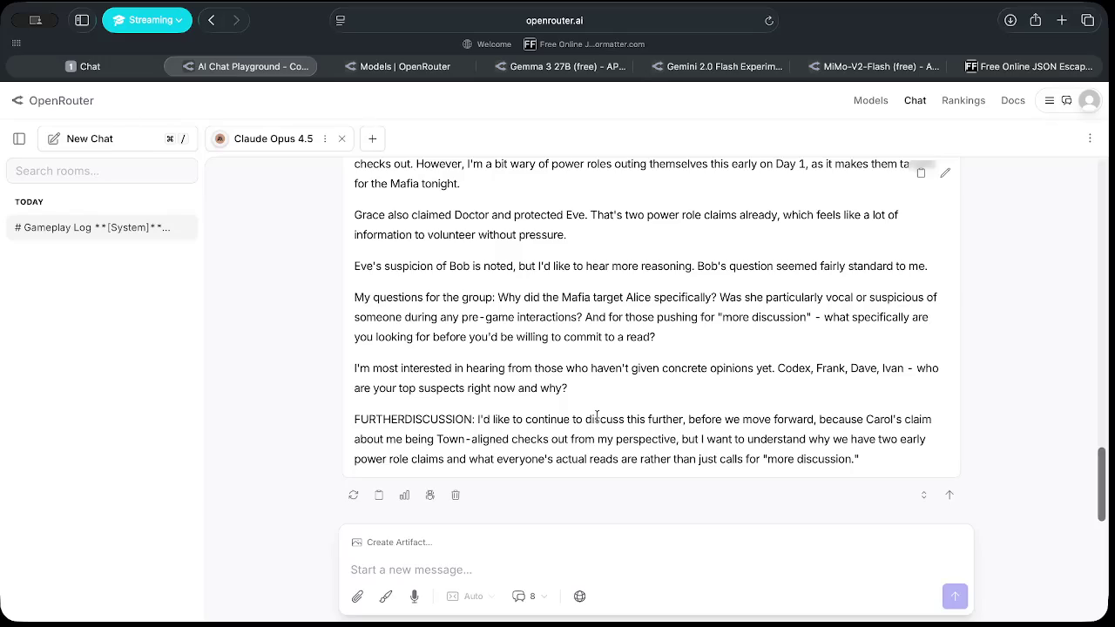
scroll(488, 266, "up", 2)
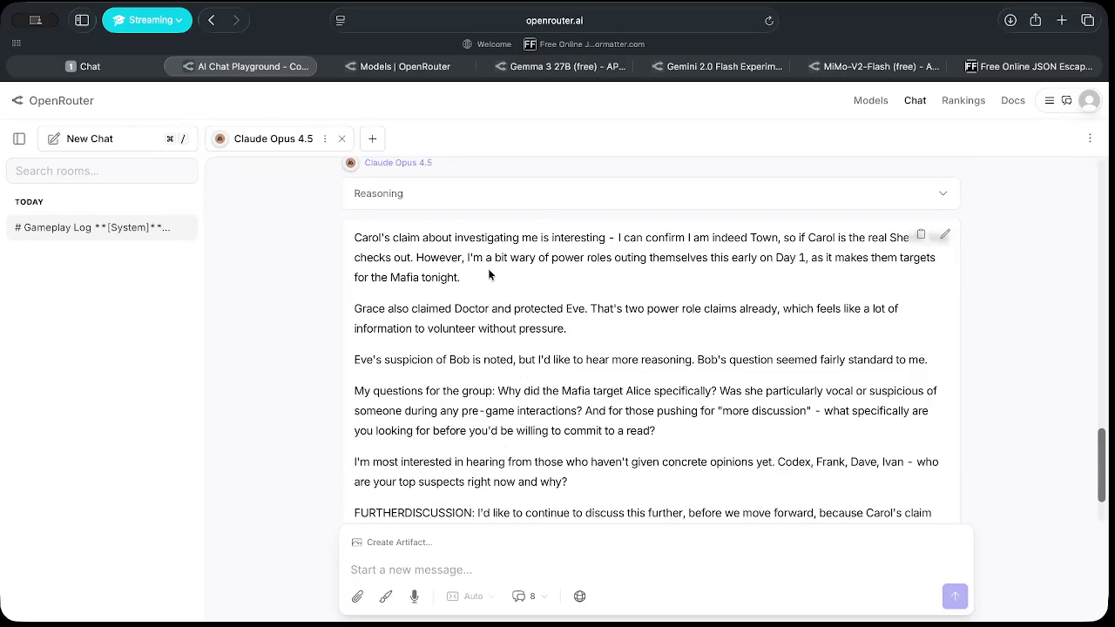
scroll(418, 313, "down", 2)
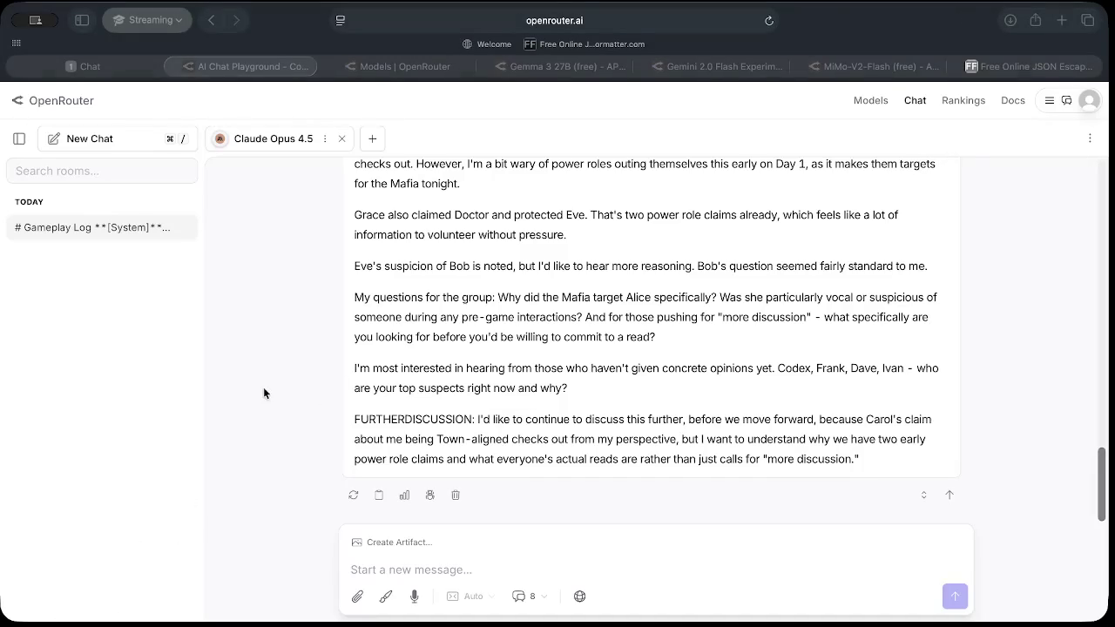
left_click(326, 141)
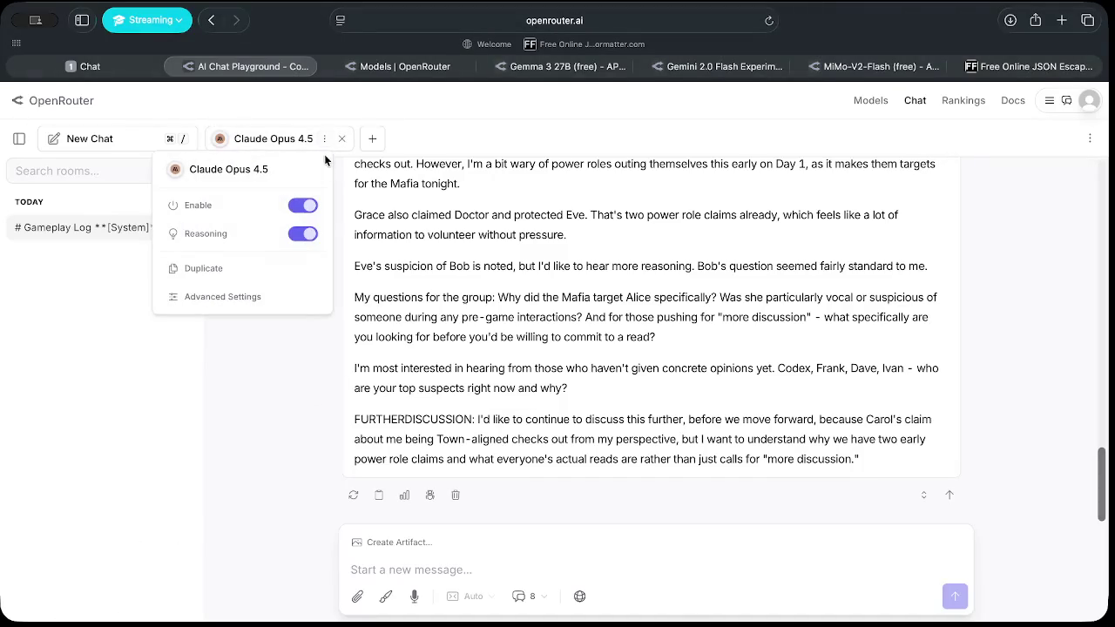
Open Claude Opus 4.5's model dropdown, then scroll the Models page down to Grok 4.1 Fast
left_click(222, 296)
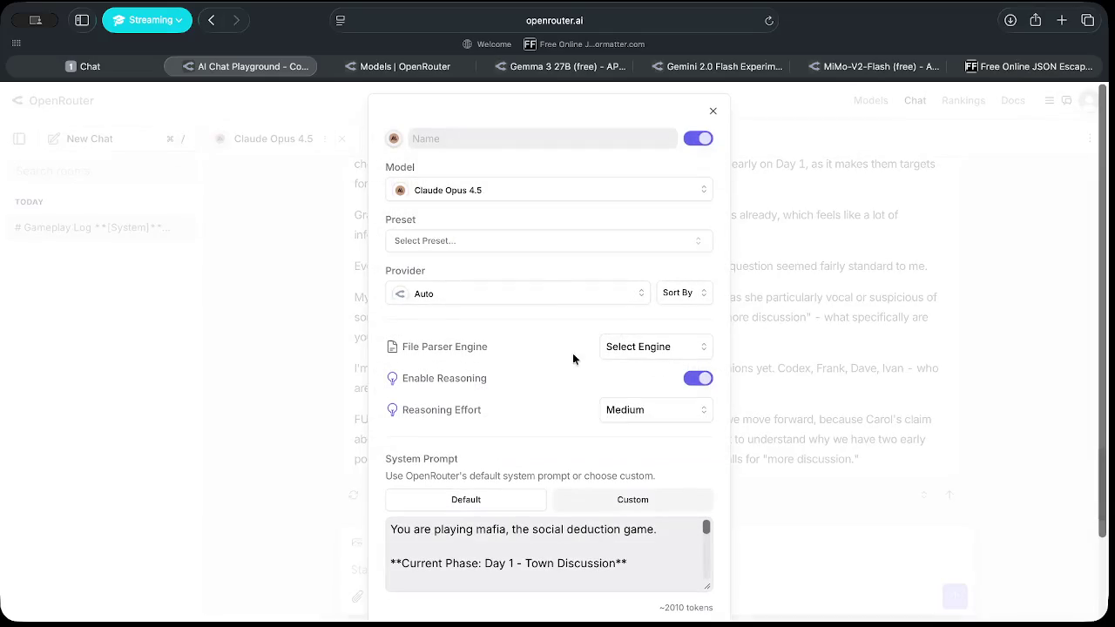
left_click(508, 195)
left_click(461, 68)
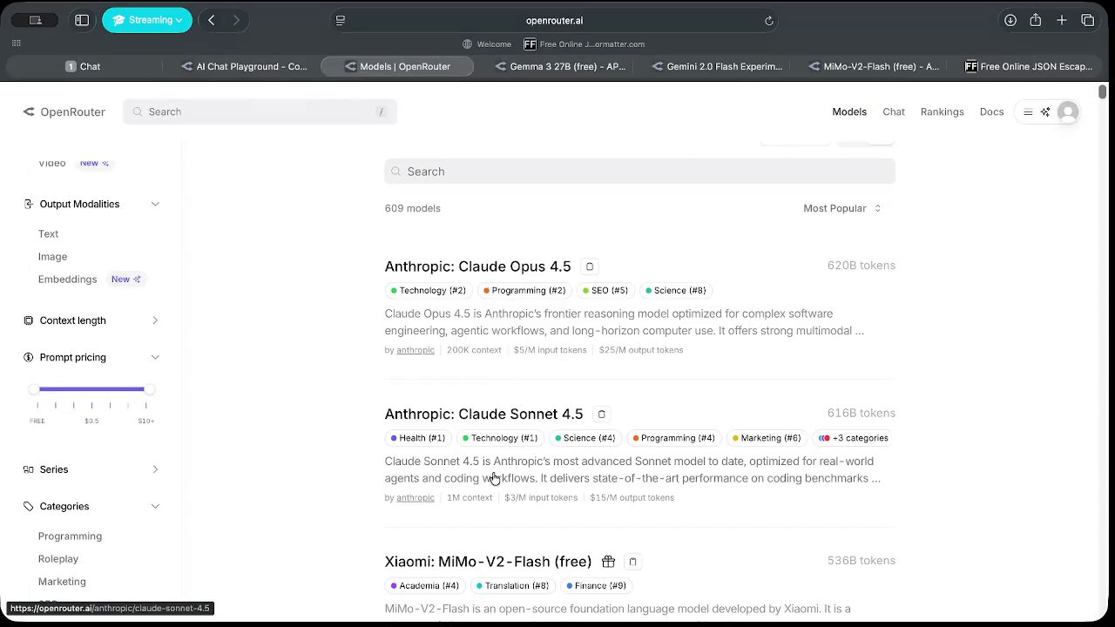
scroll(501, 477, "down", 3)
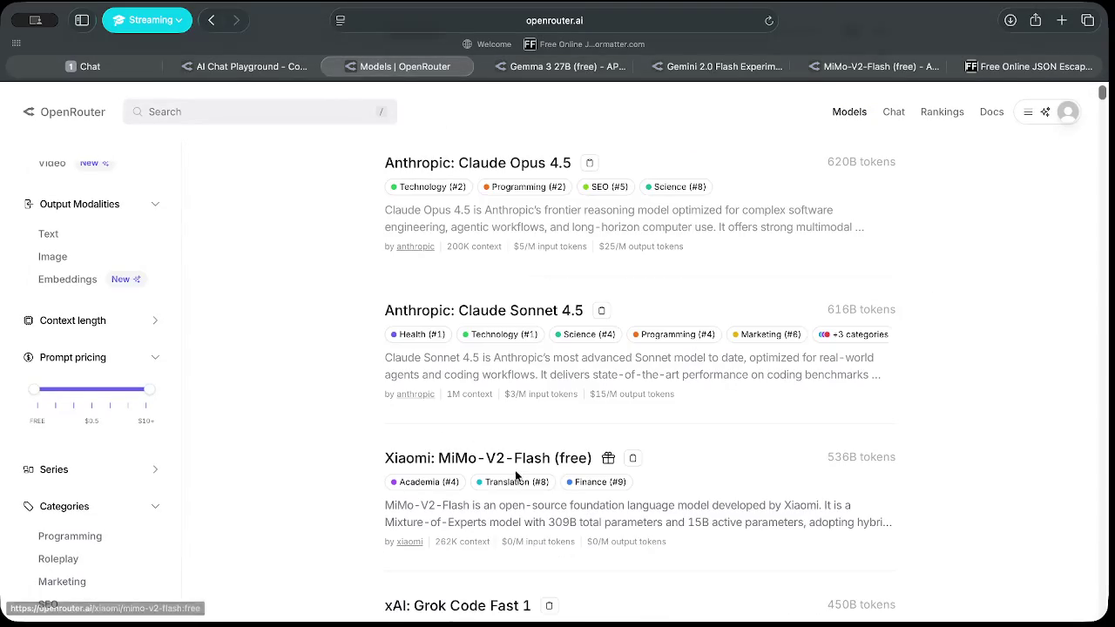
scroll(515, 447, "down", 1)
scroll(509, 427, "up", 1)
scroll(497, 405, "down", 1)
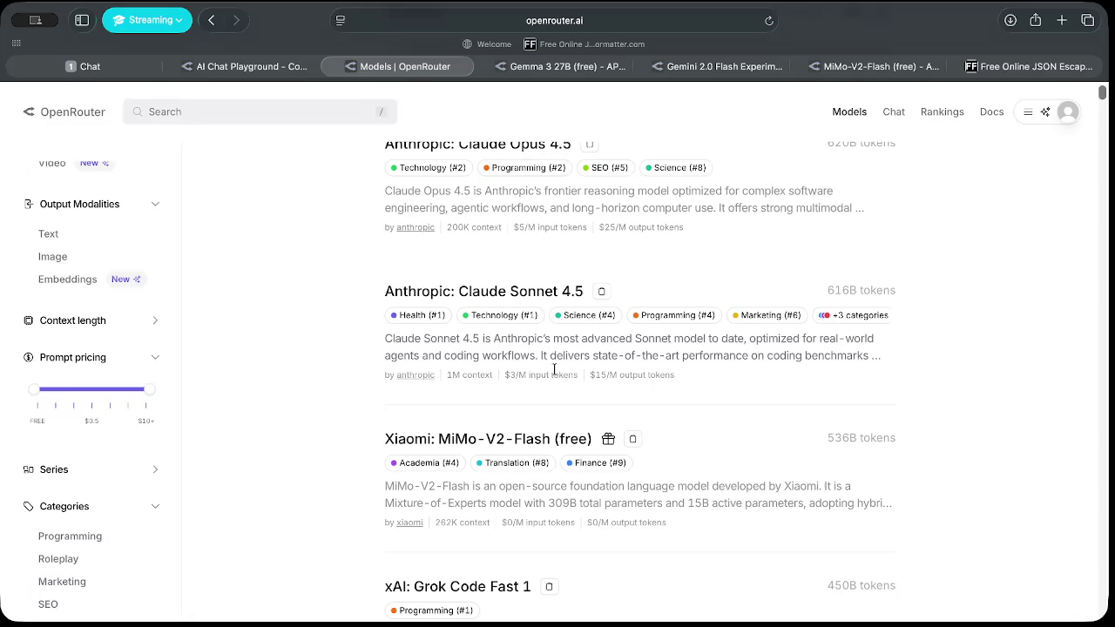
scroll(531, 366, "down", 1)
scroll(471, 467, "down", 3)
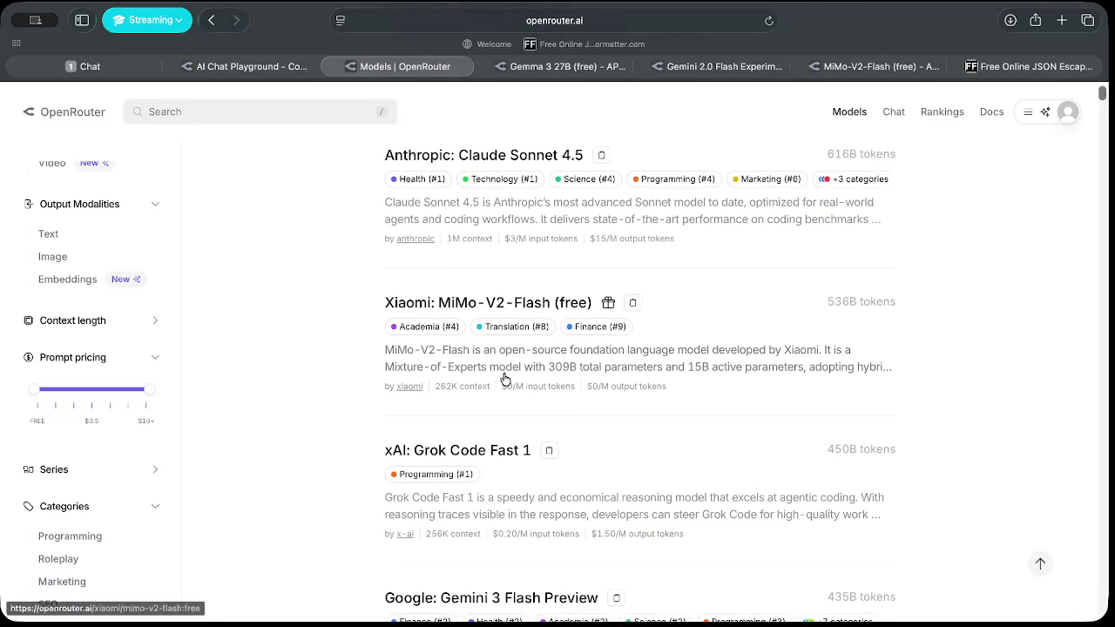
scroll(504, 380, "down", 1)
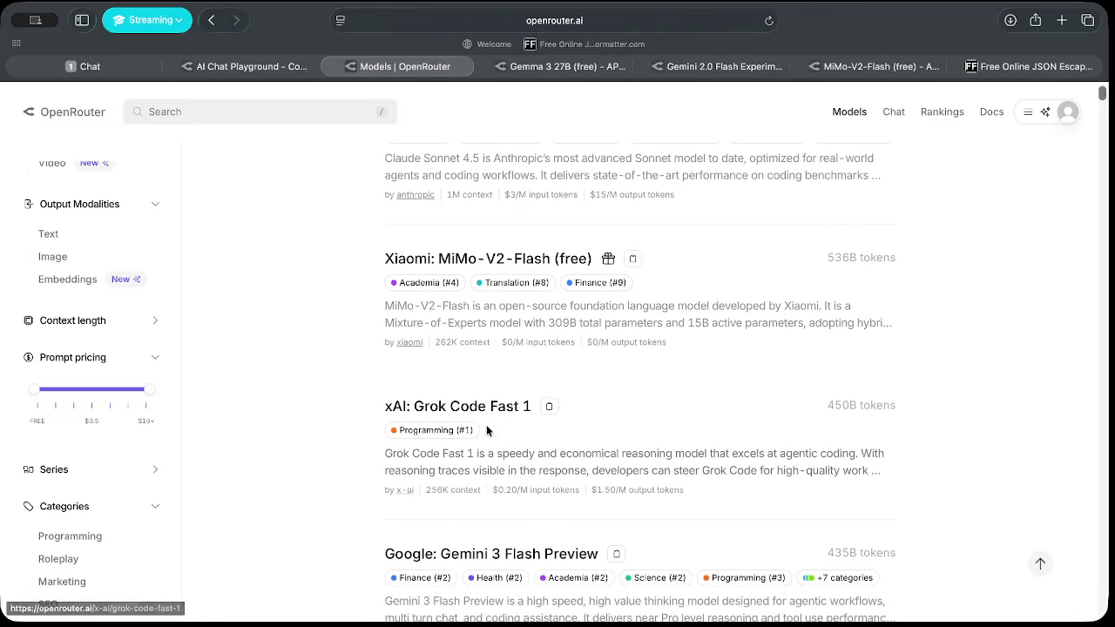
scroll(485, 431, "down", 4)
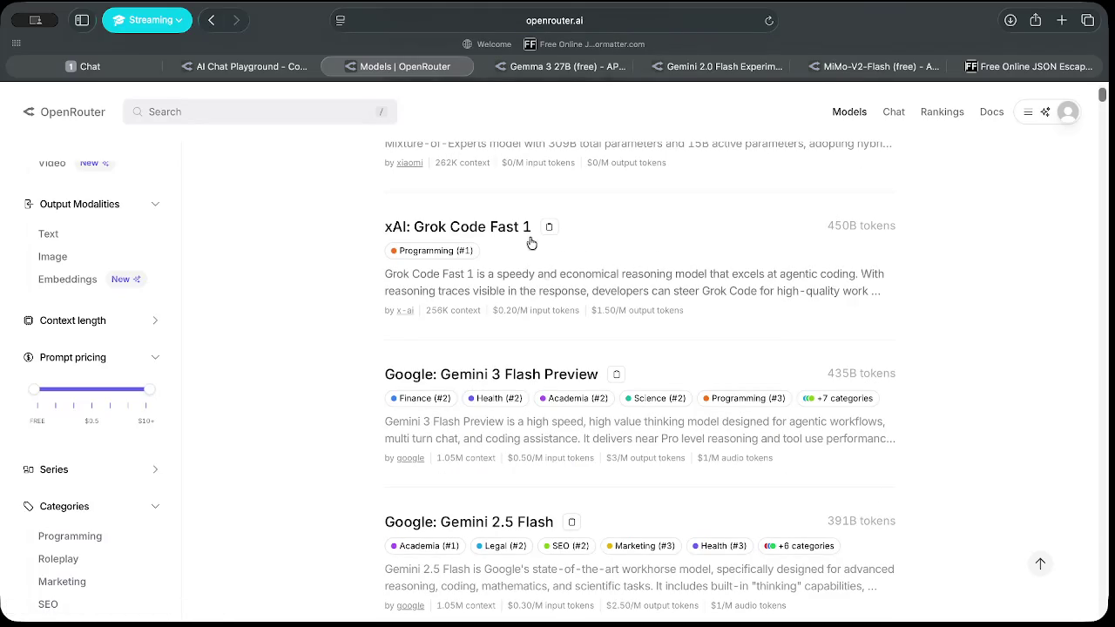
scroll(394, 376, "down", 1)
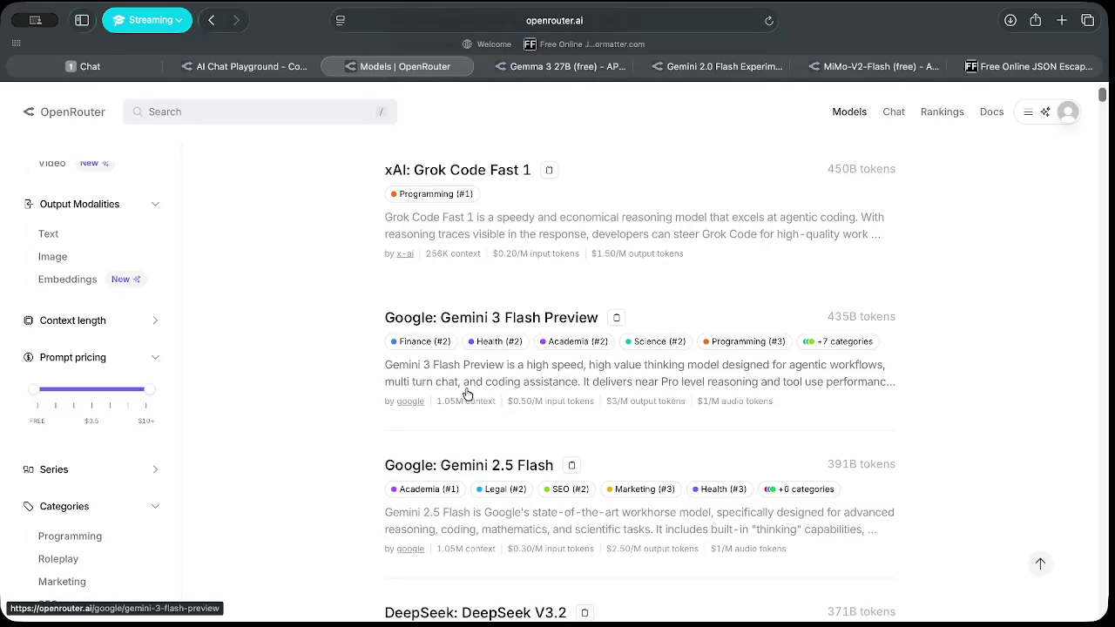
scroll(465, 393, "down", 4)
scroll(465, 394, "down", 1)
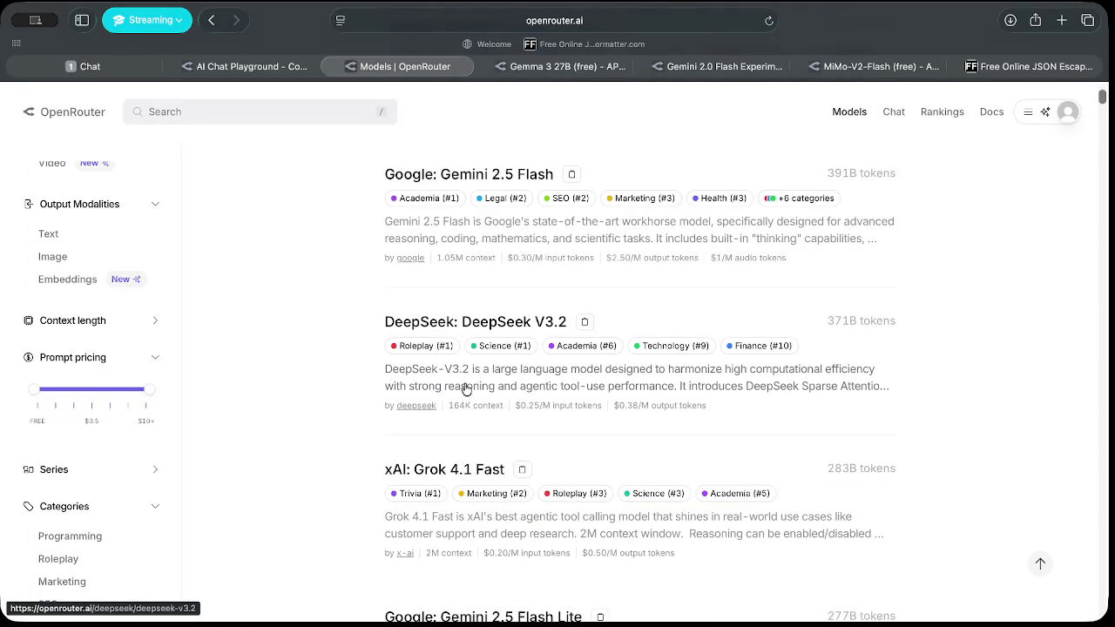
scroll(464, 389, "down", 1)
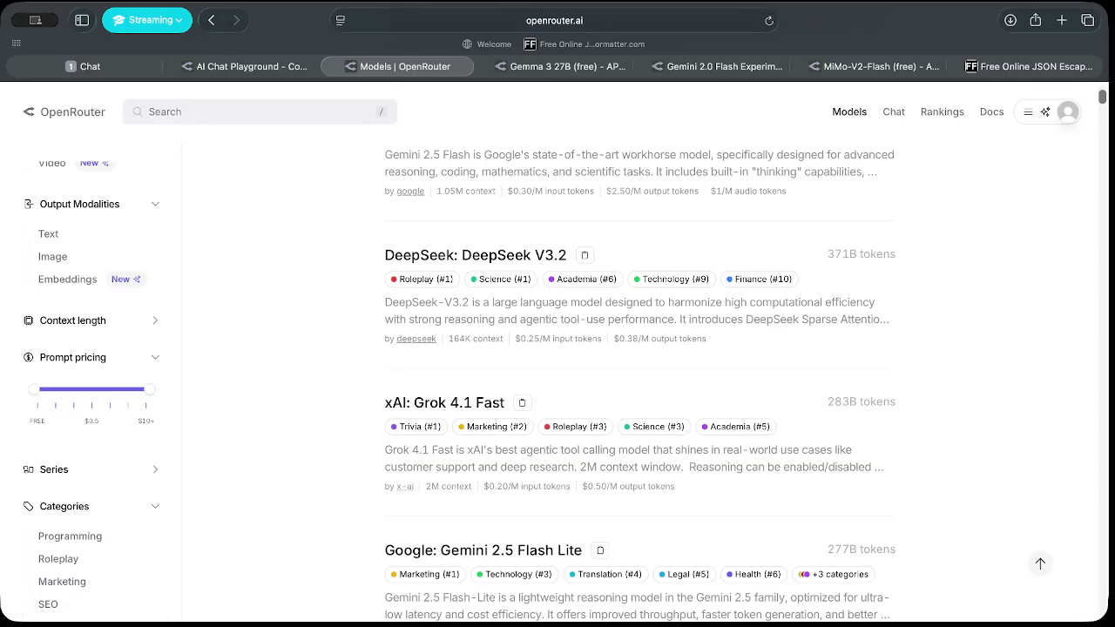
Switch the playground's chat model from Claude Opus 4.5 to Grok 4.1 Fast
left_click(248, 67)
type("grok 4.")
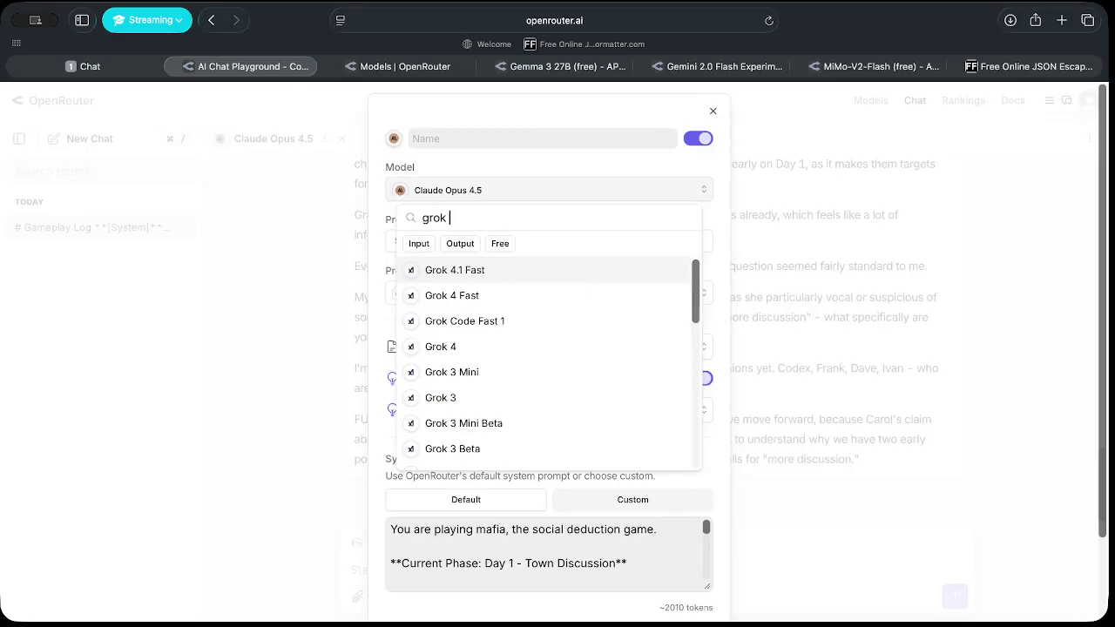
key("Return")
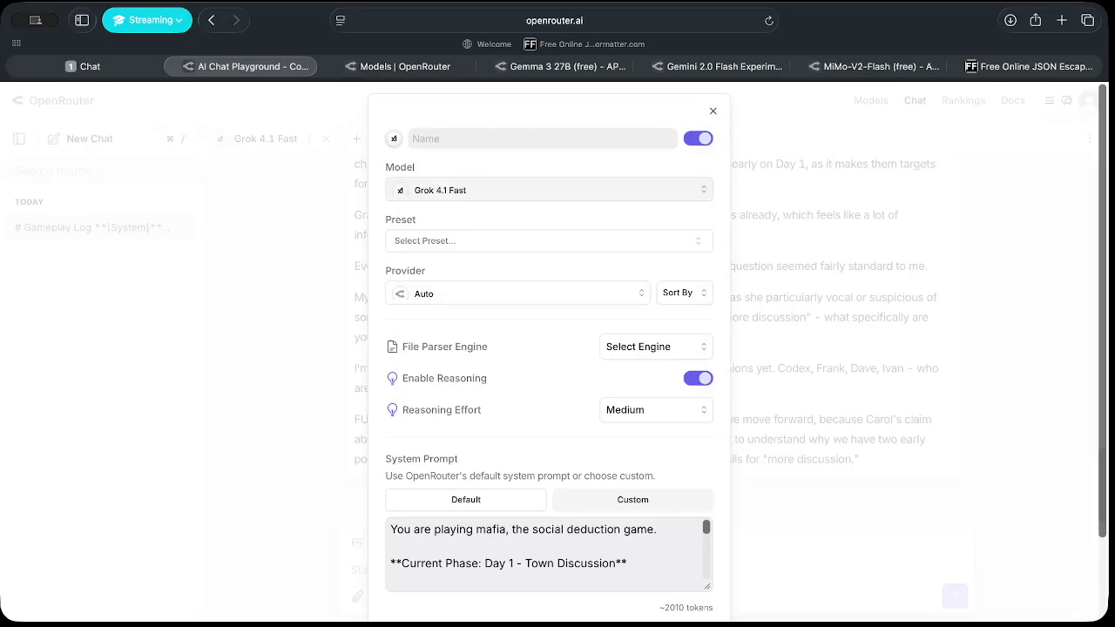
left_click(713, 111)
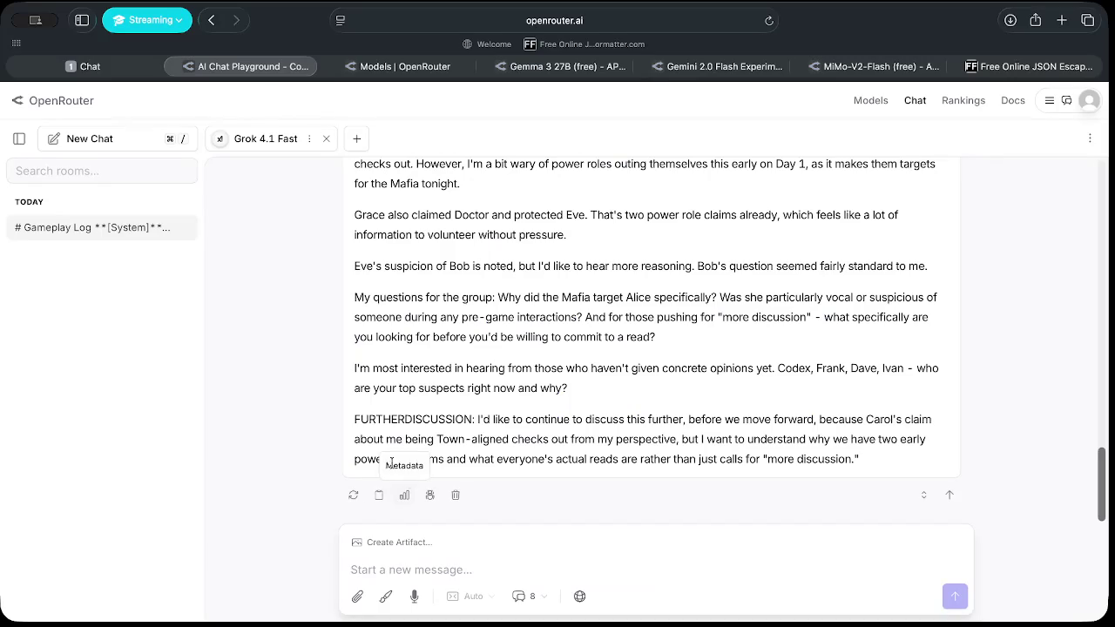
Regenerate the mafia-game reply twice with Grok 4.1 Fast, then move to the Models page
left_click(353, 493)
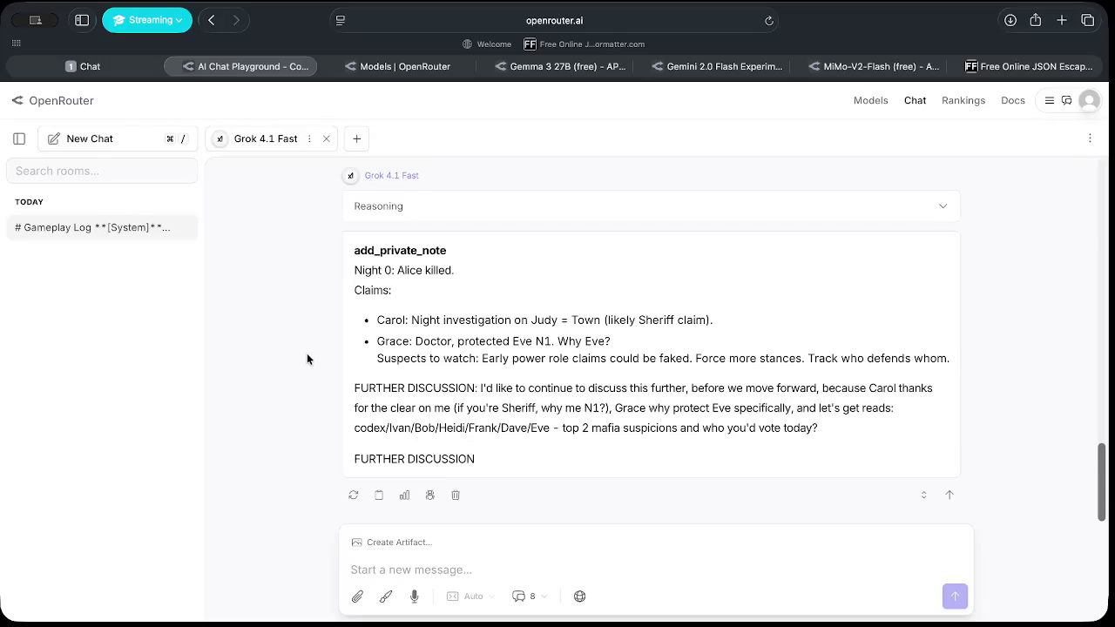
left_click(352, 494)
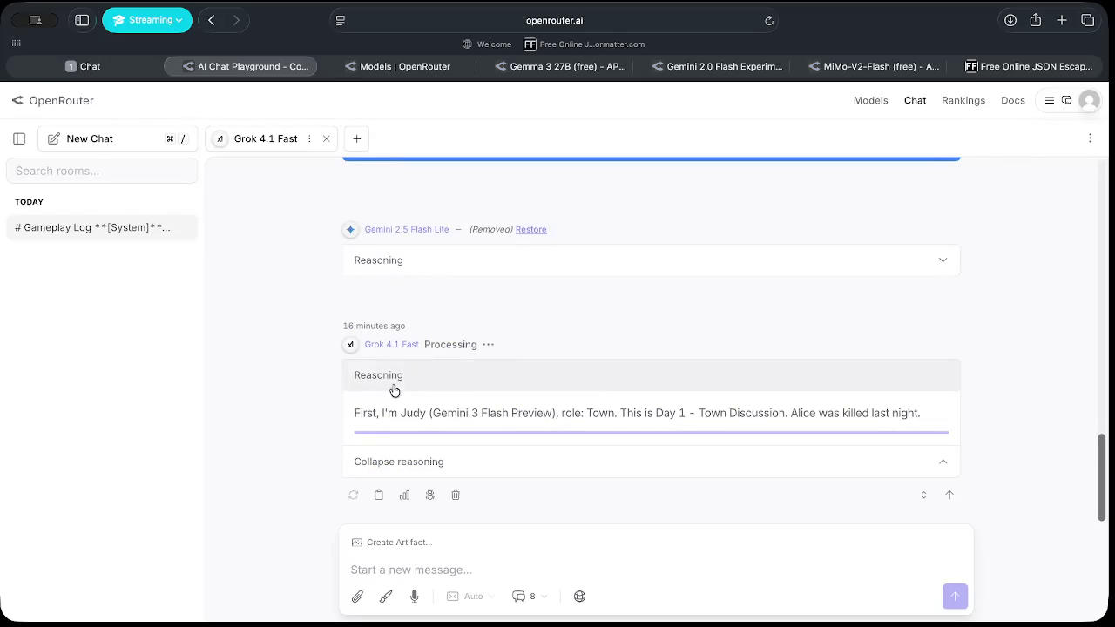
left_click(414, 76)
scroll(436, 314, "down", 10)
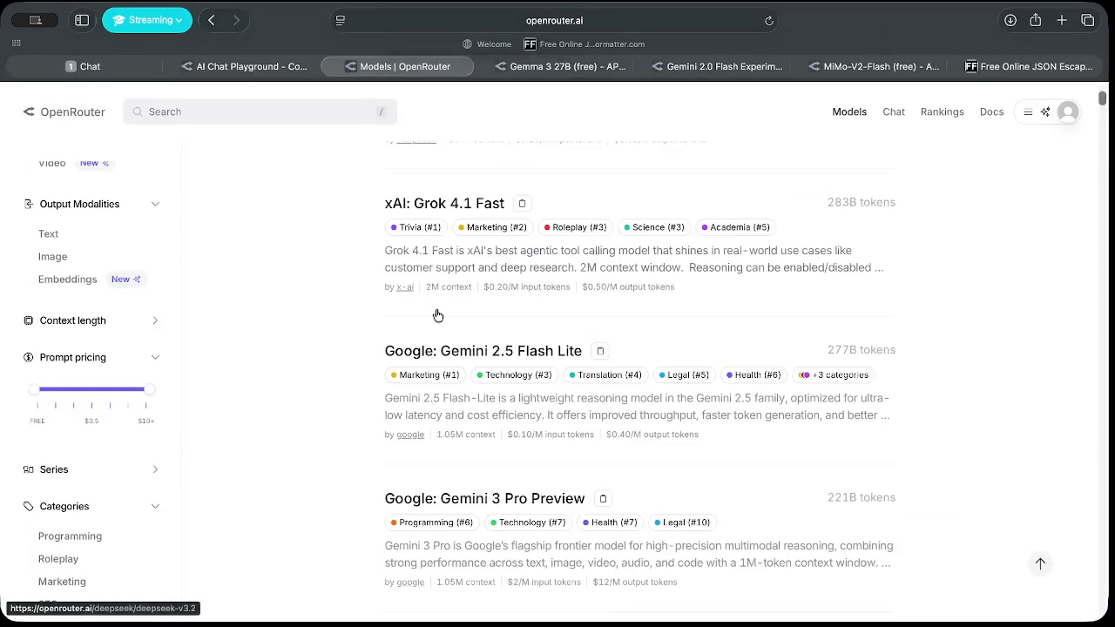
Scroll far down the Models list, then return to the playground showing Grok 4.1 Fast's reply
scroll(436, 313, "down", 5)
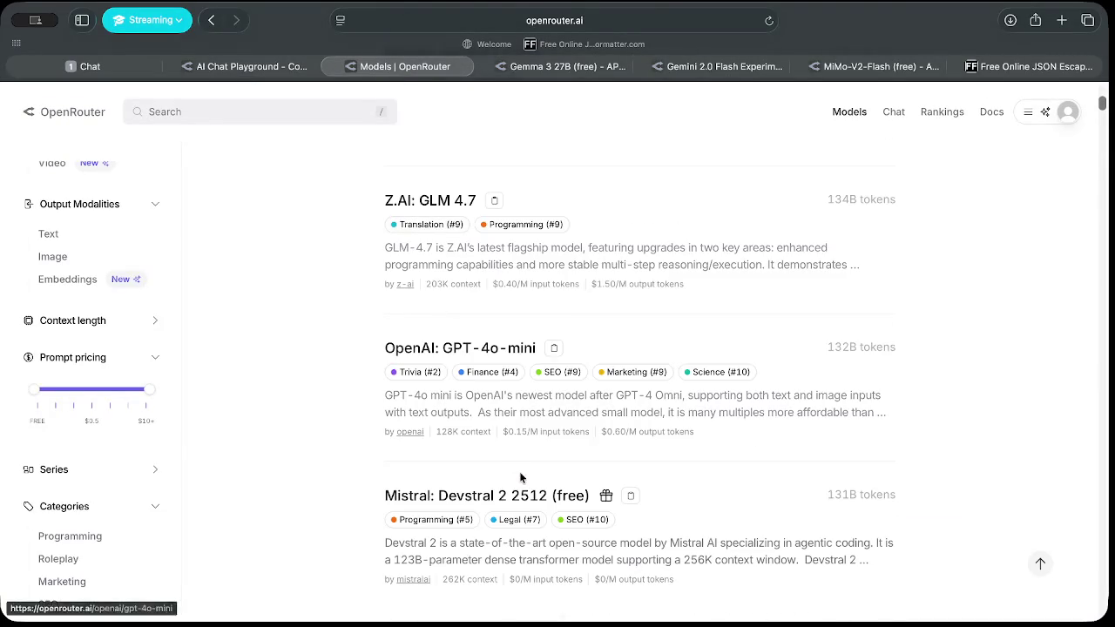
scroll(519, 472, "down", 1)
scroll(520, 474, "down", 3)
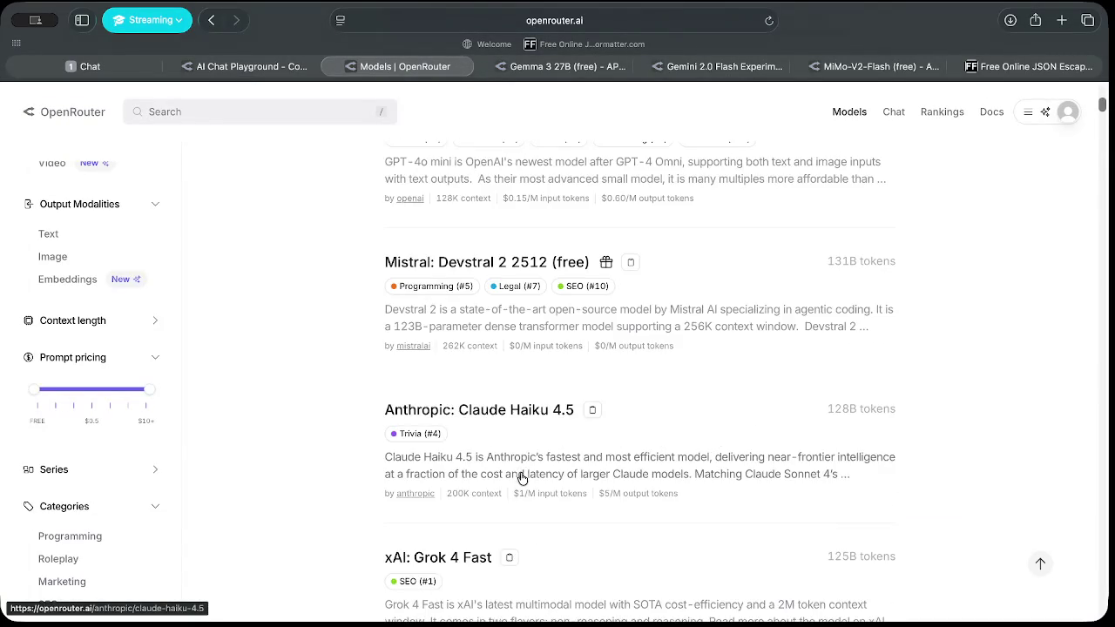
scroll(488, 472, "down", 3)
scroll(494, 443, "down", 2)
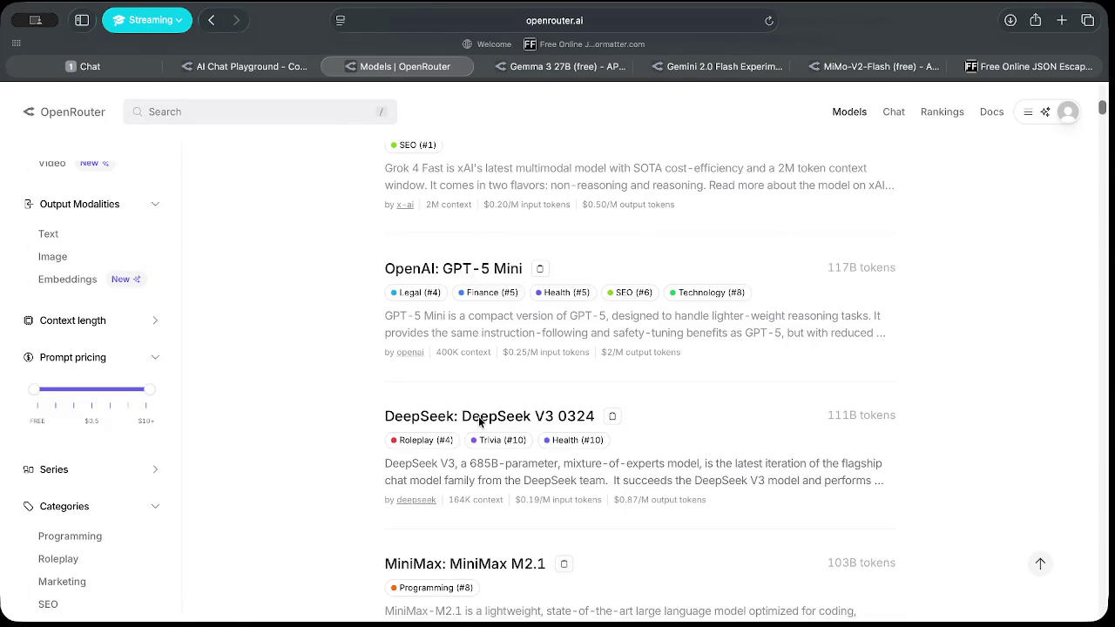
scroll(467, 329, "down", 2)
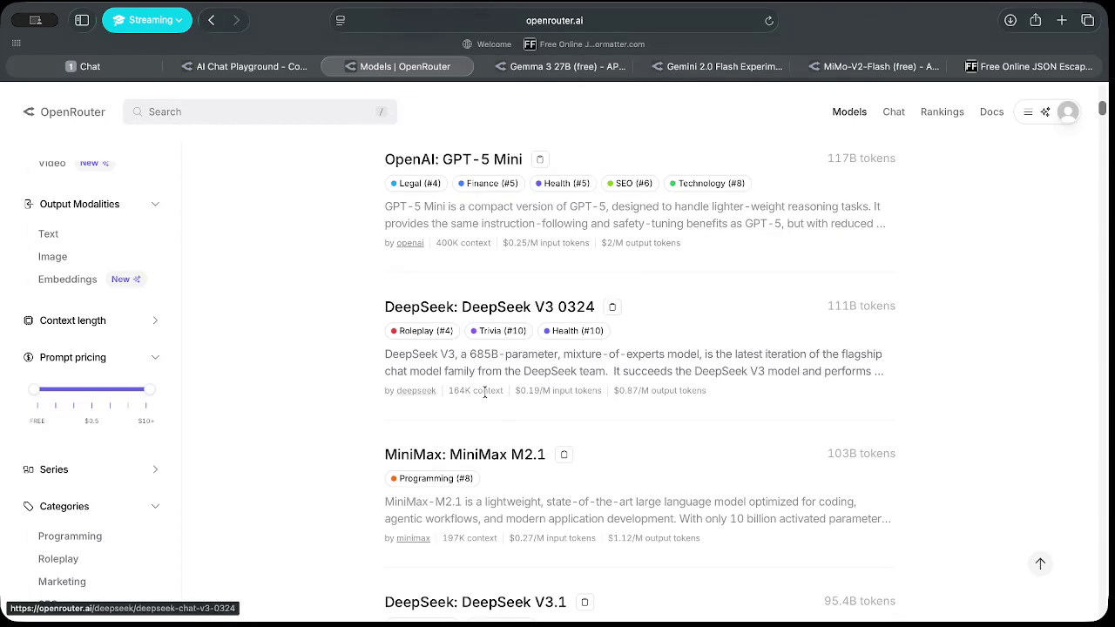
scroll(485, 397, "down", 1)
scroll(488, 403, "down", 2)
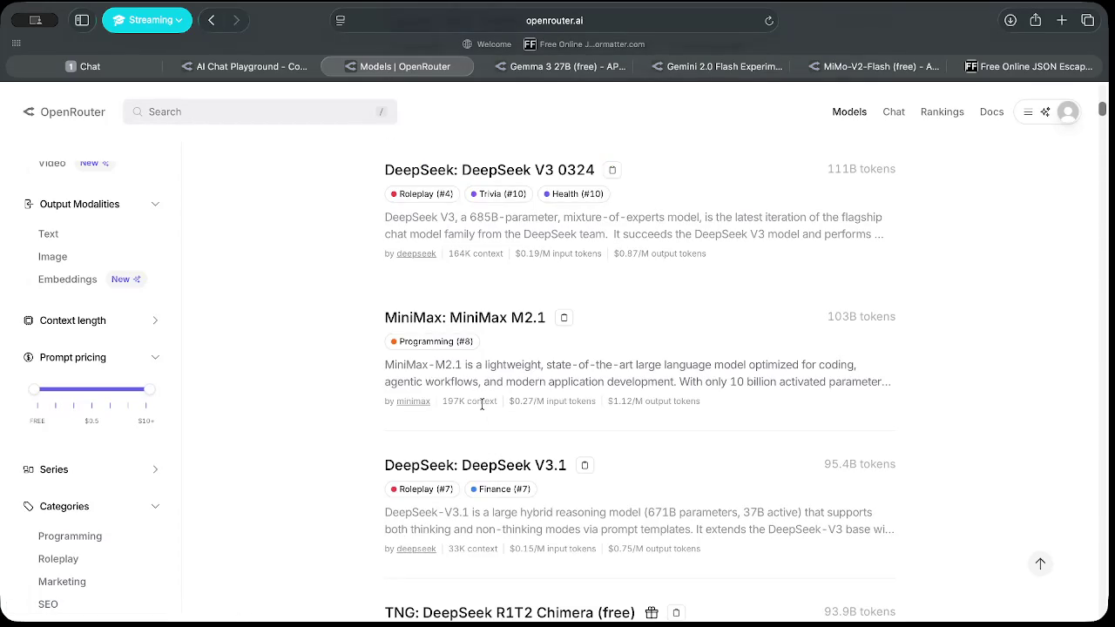
scroll(482, 404, "down", 2)
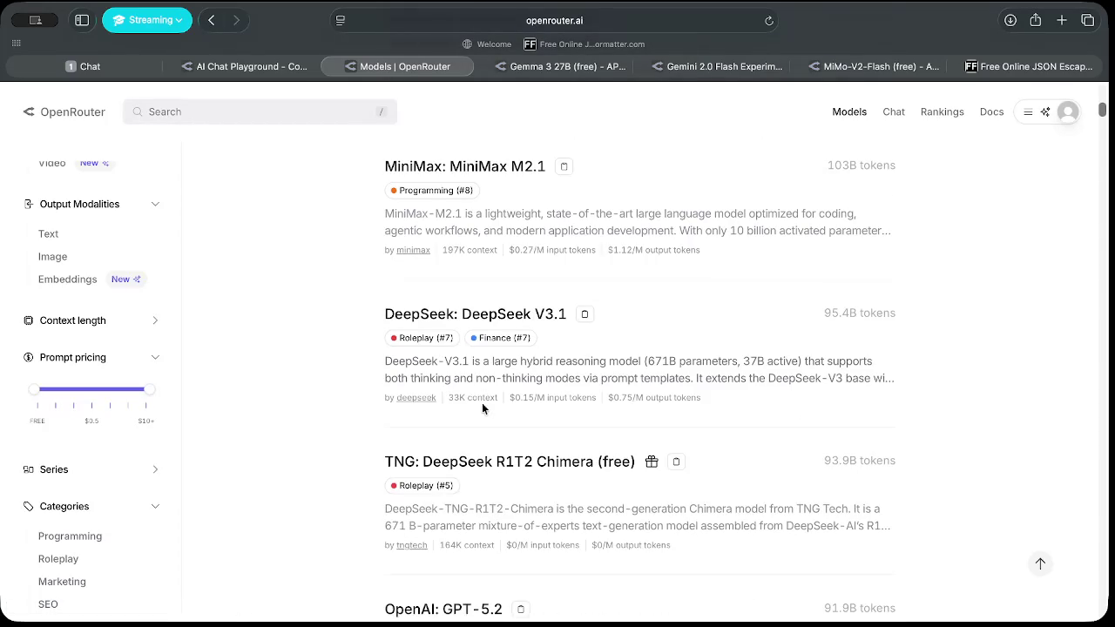
scroll(483, 405, "down", 3)
scroll(481, 402, "down", 3)
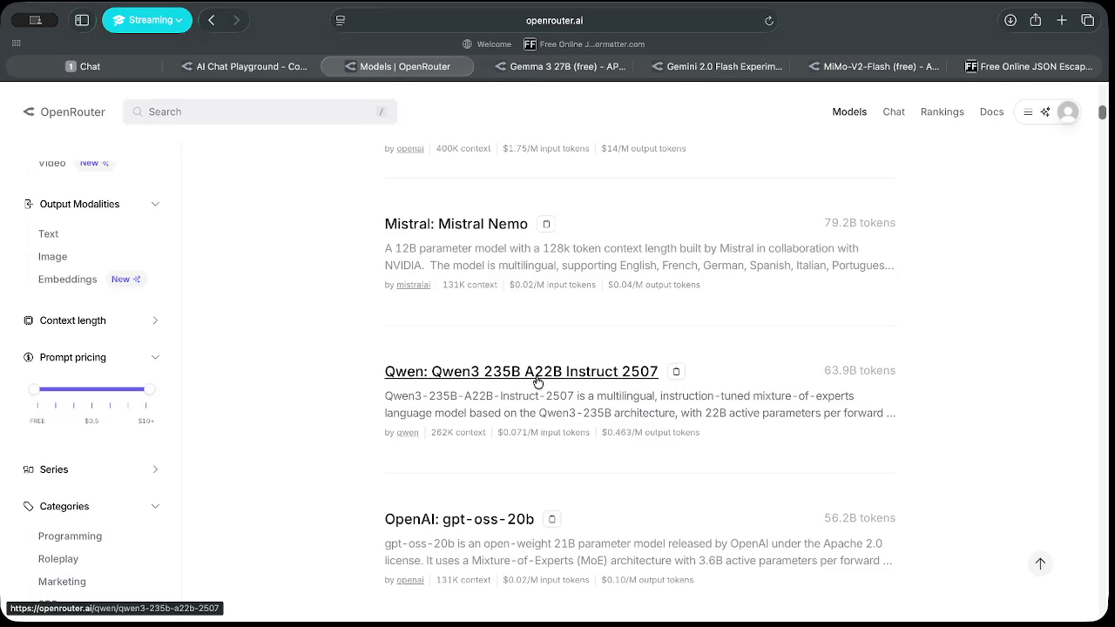
left_click(272, 68)
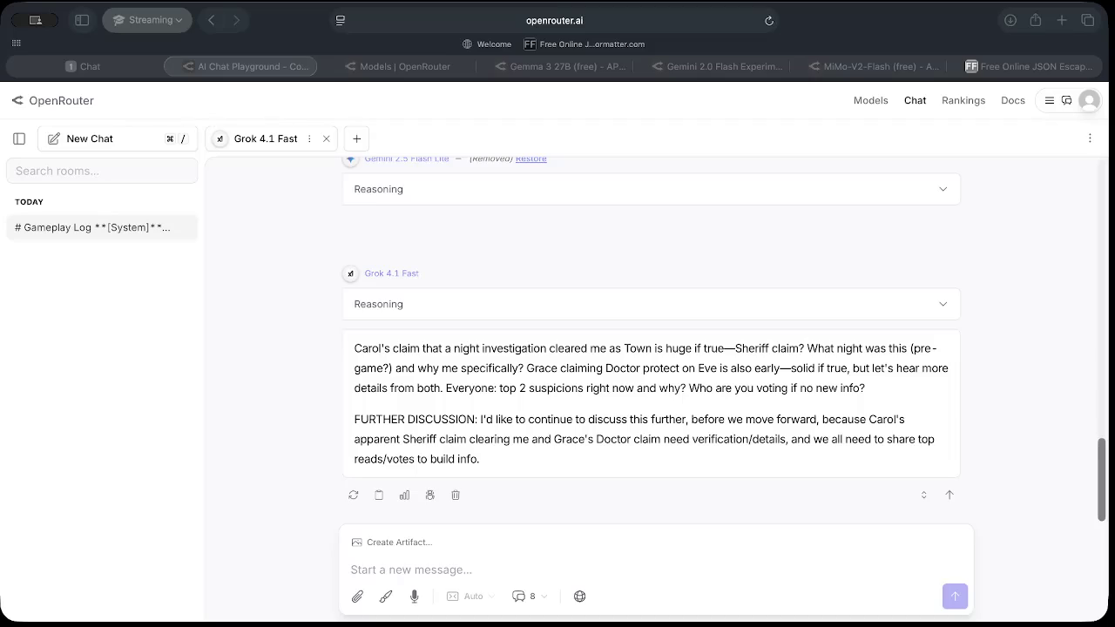
Check the Grok 4.1 Fast reply's token count and cost, briefly glancing at the Models page
left_click(514, 423)
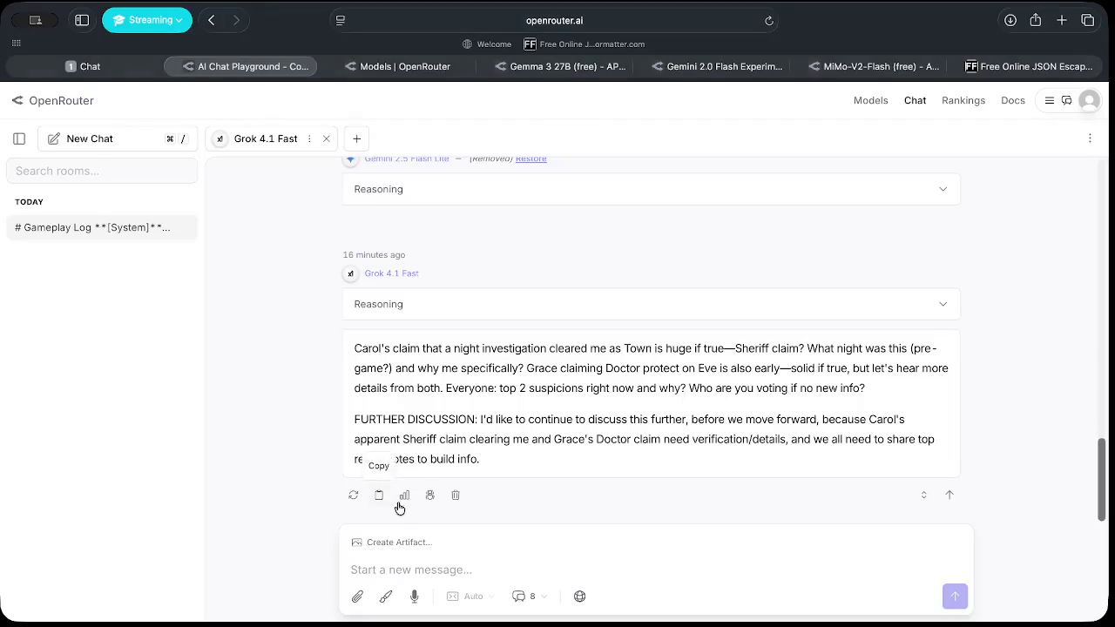
left_click(404, 496)
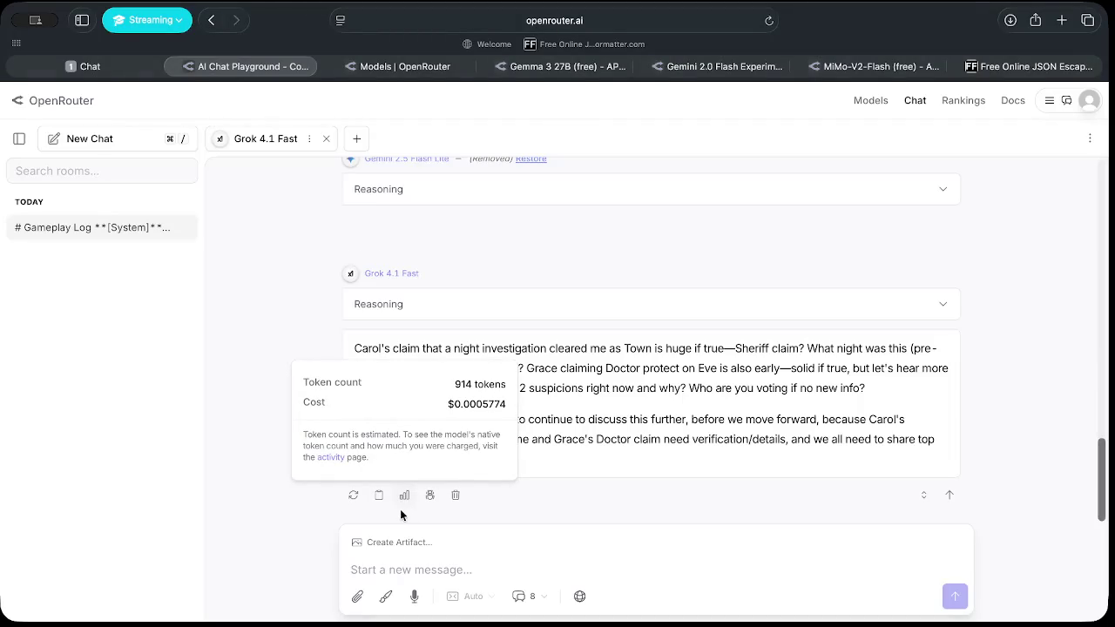
left_click(402, 503)
left_click(401, 503)
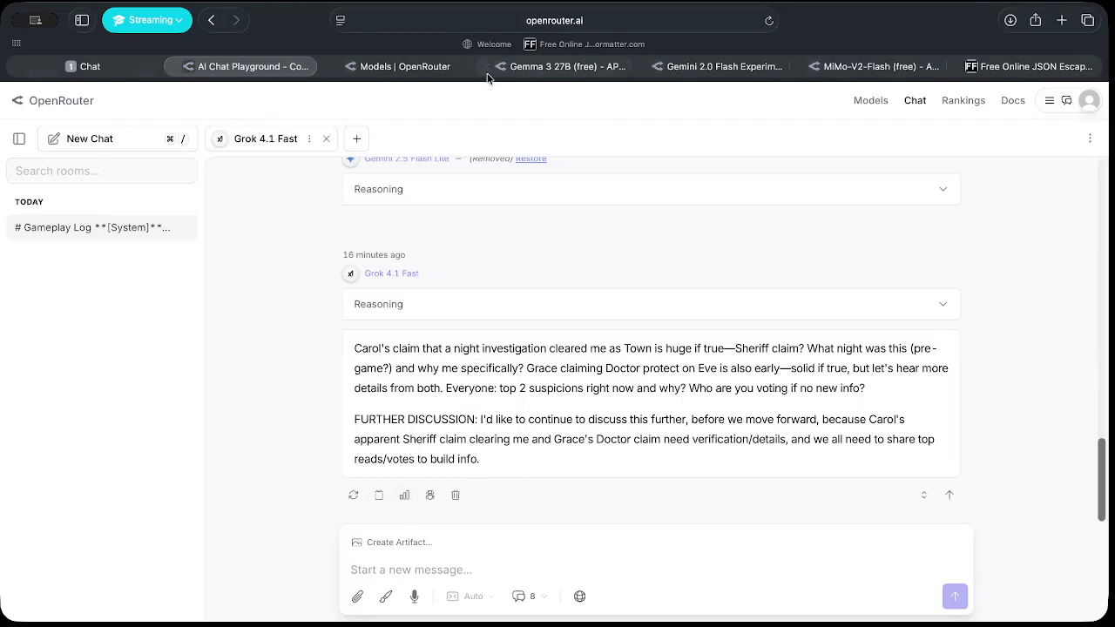
left_click(439, 66)
scroll(464, 386, "down", 1)
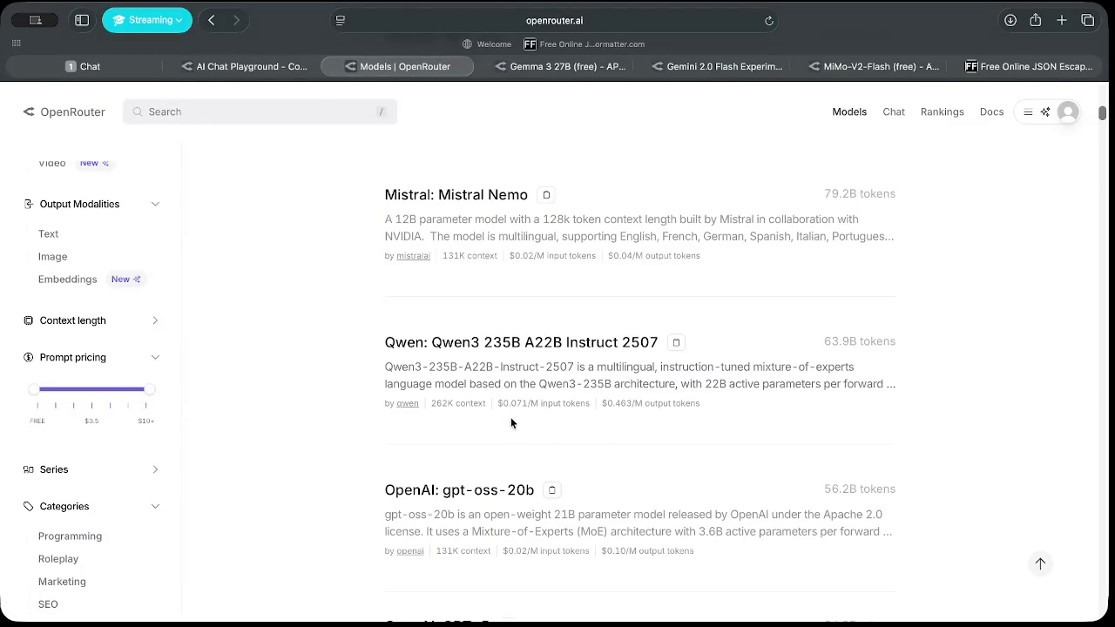
left_click(274, 68)
Change the chat model from Grok 4.1 Fast to Grok 4 in the model settings
left_click(309, 139)
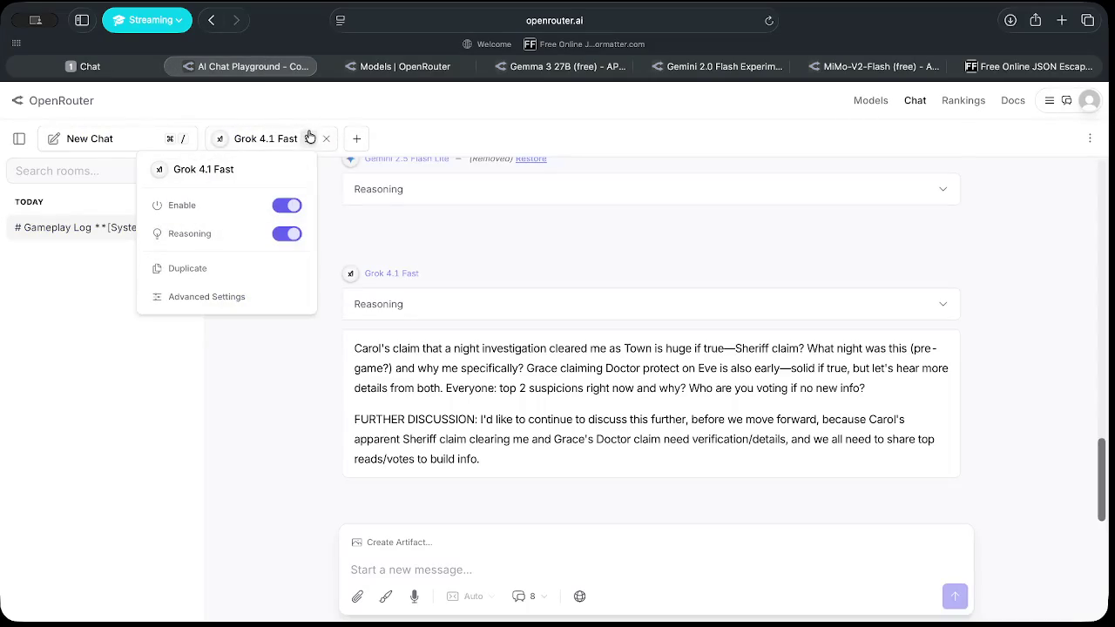
left_click(296, 168)
left_click(464, 189)
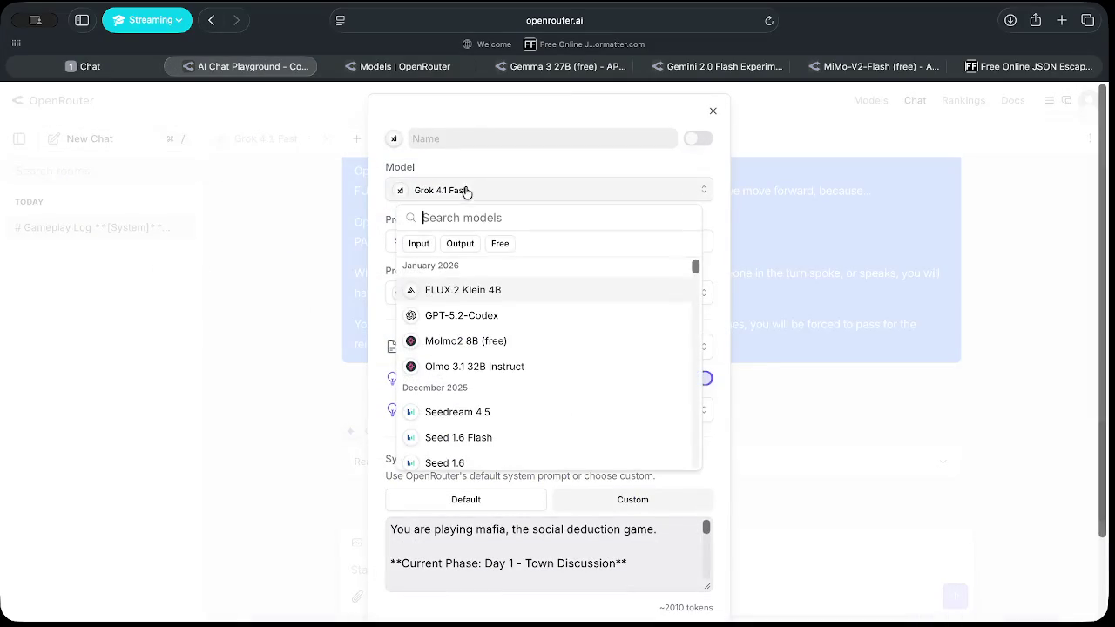
type("grok")
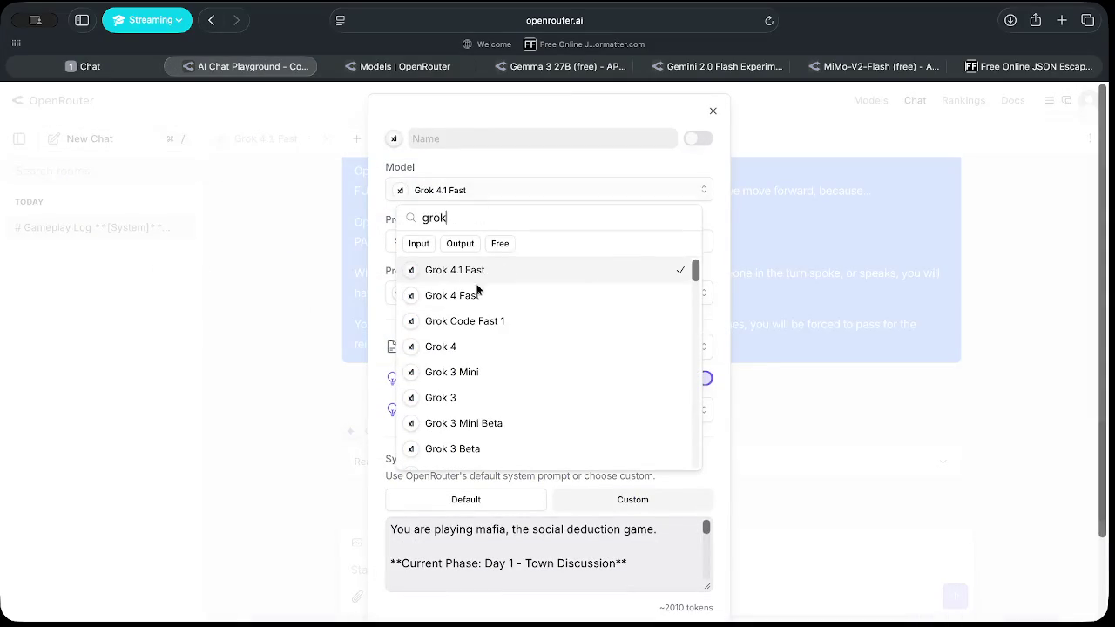
type(" 4")
left_click(525, 320)
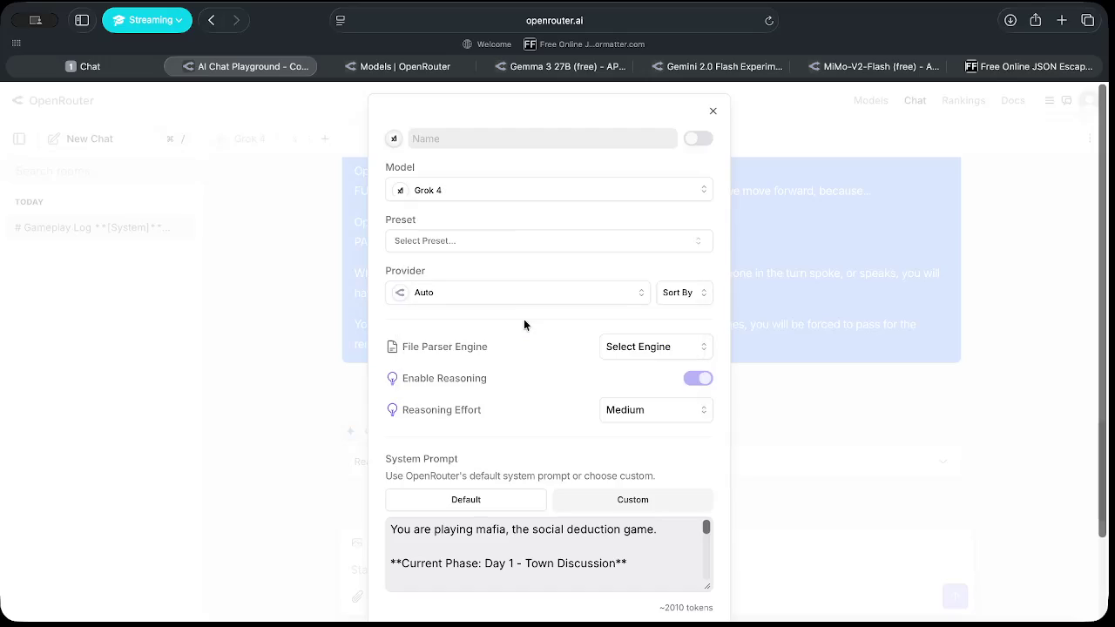
left_click(713, 110)
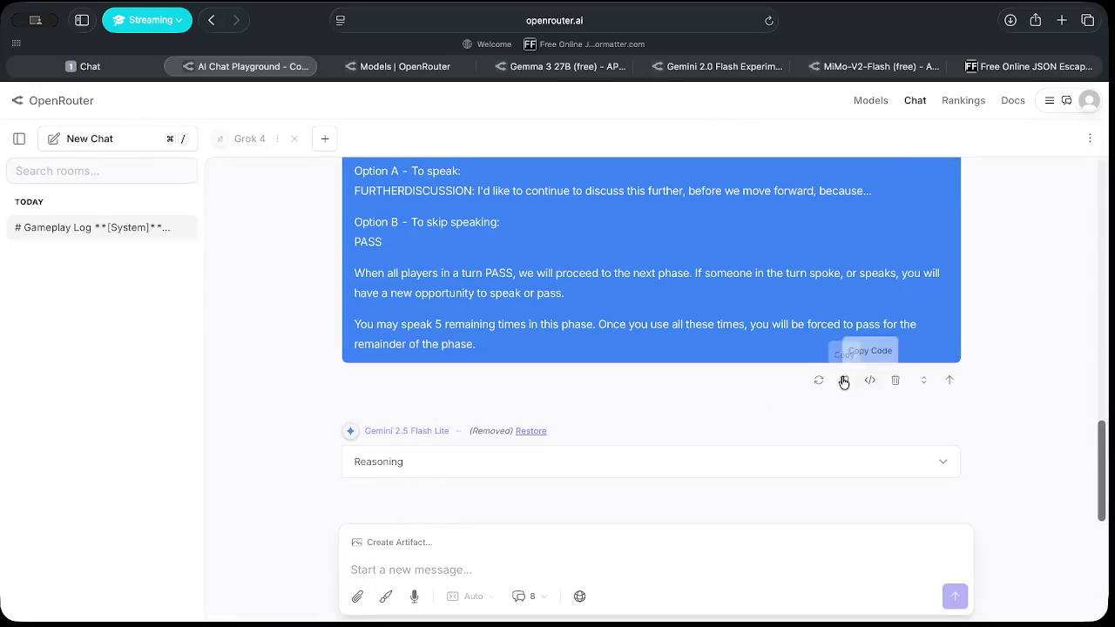
Retry the mafia turn prompt so Grok 4 starts generating a new reply
left_click(254, 142)
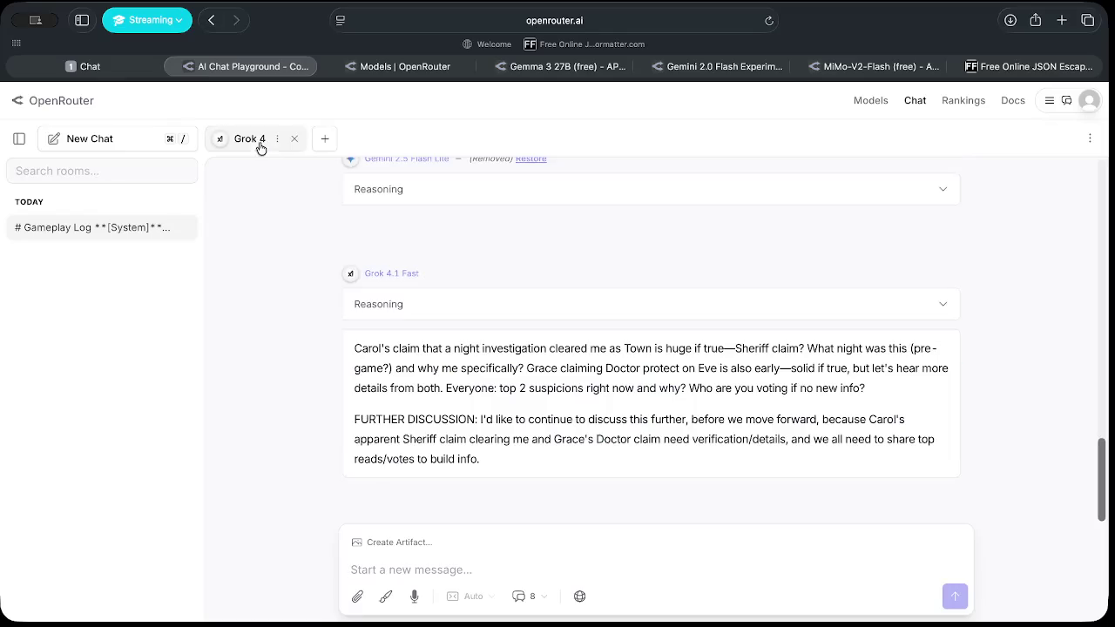
scroll(849, 296, "up", 5)
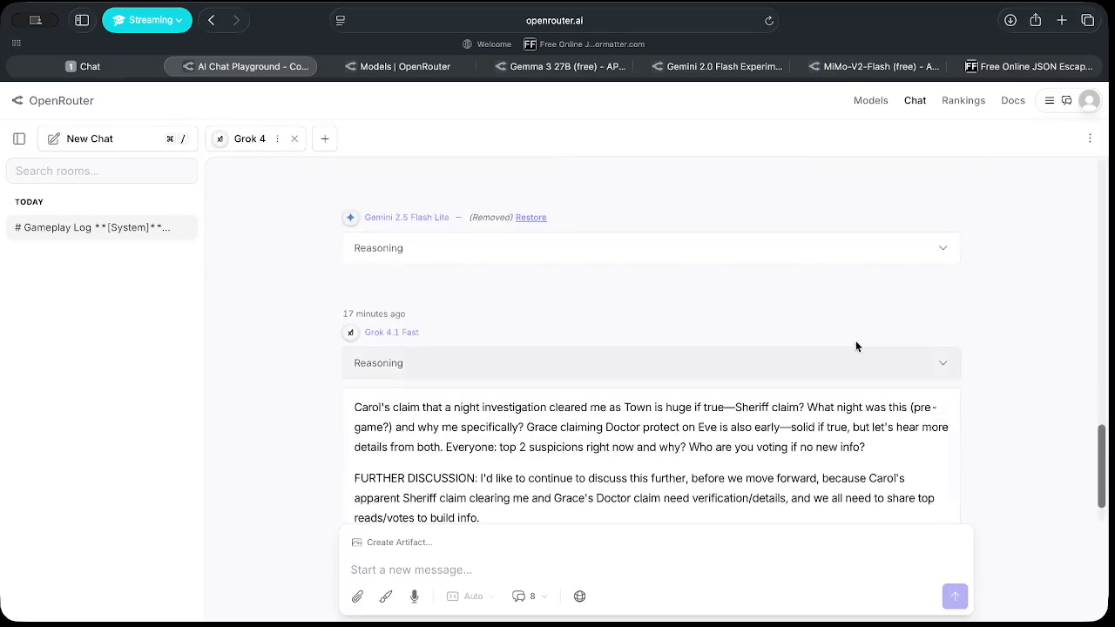
left_click(821, 434)
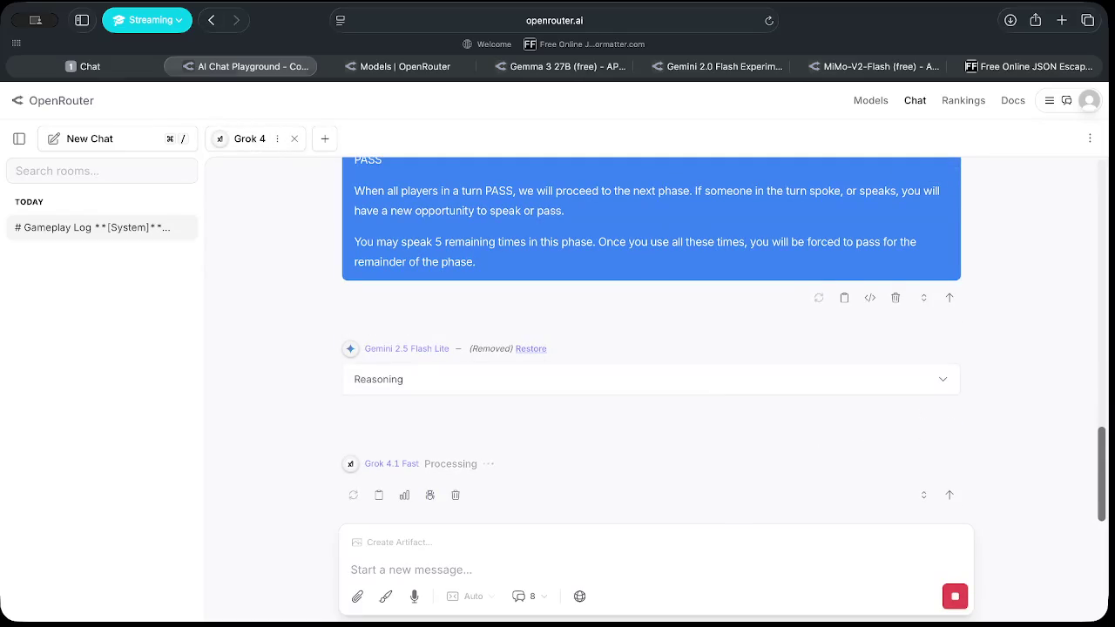
left_click(1011, 337)
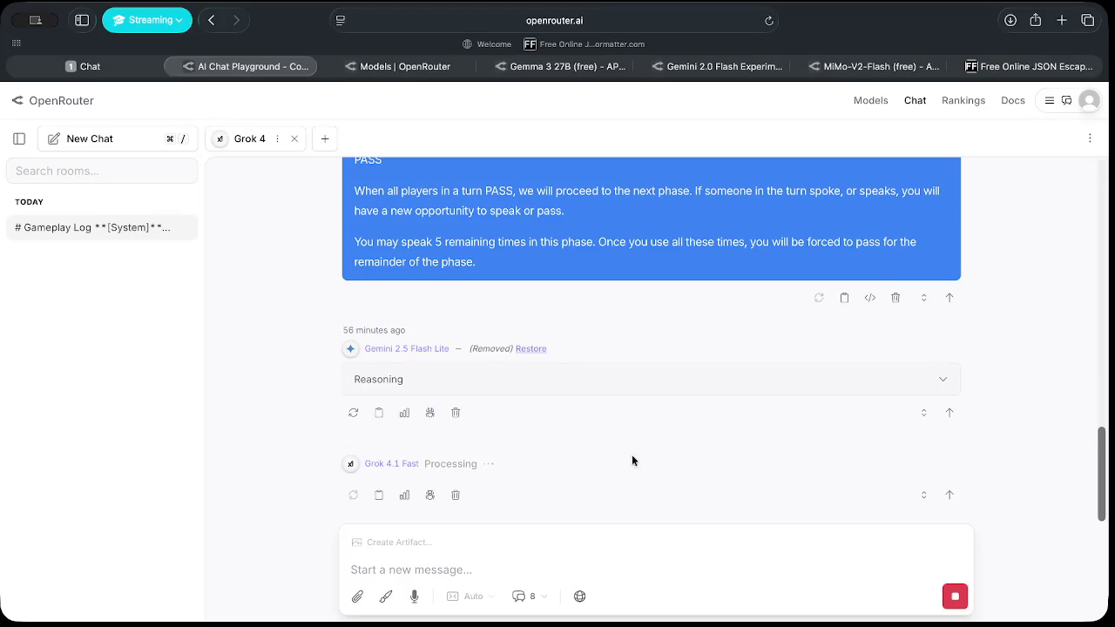
left_click(277, 138)
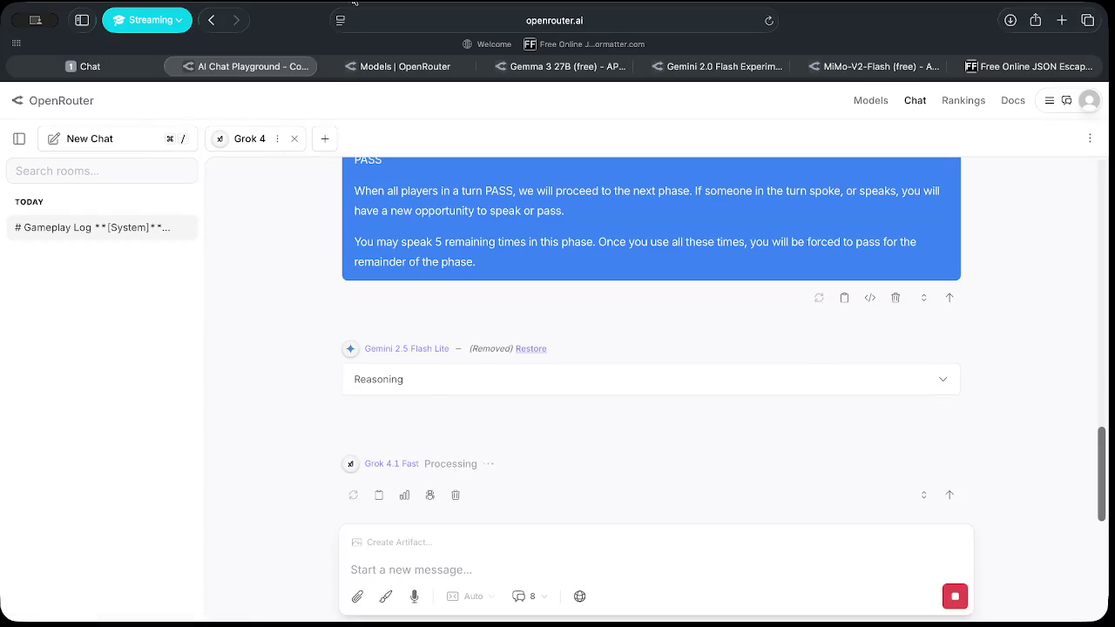
Browse the Models list while the Grok 4 reply processes, checking the chat once
left_click(362, 69)
scroll(432, 391, "down", 4)
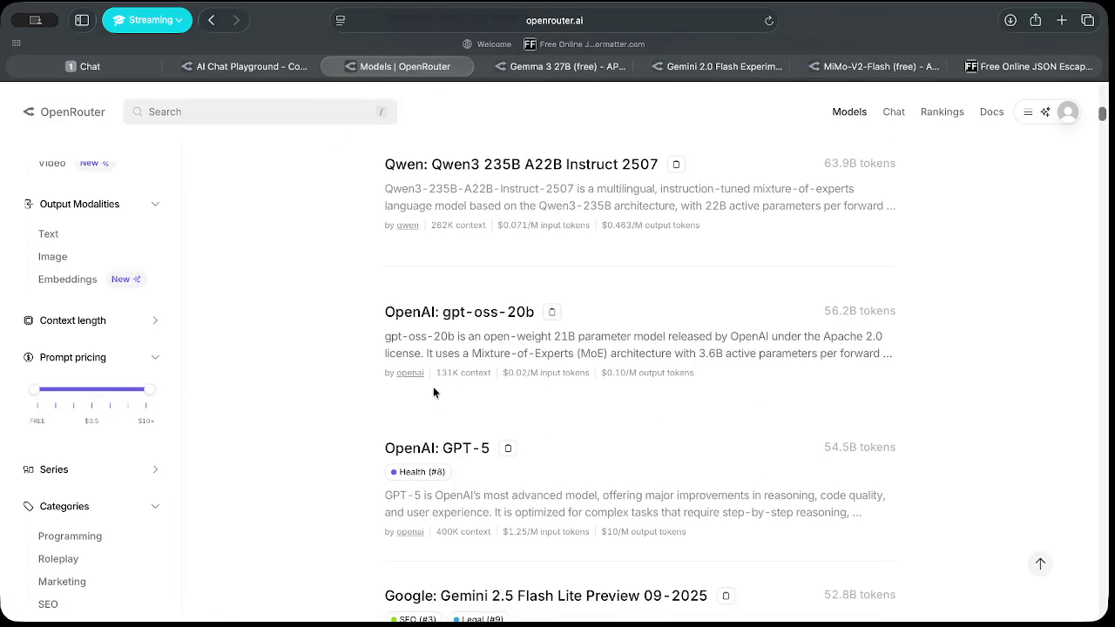
scroll(463, 448, "down", 1)
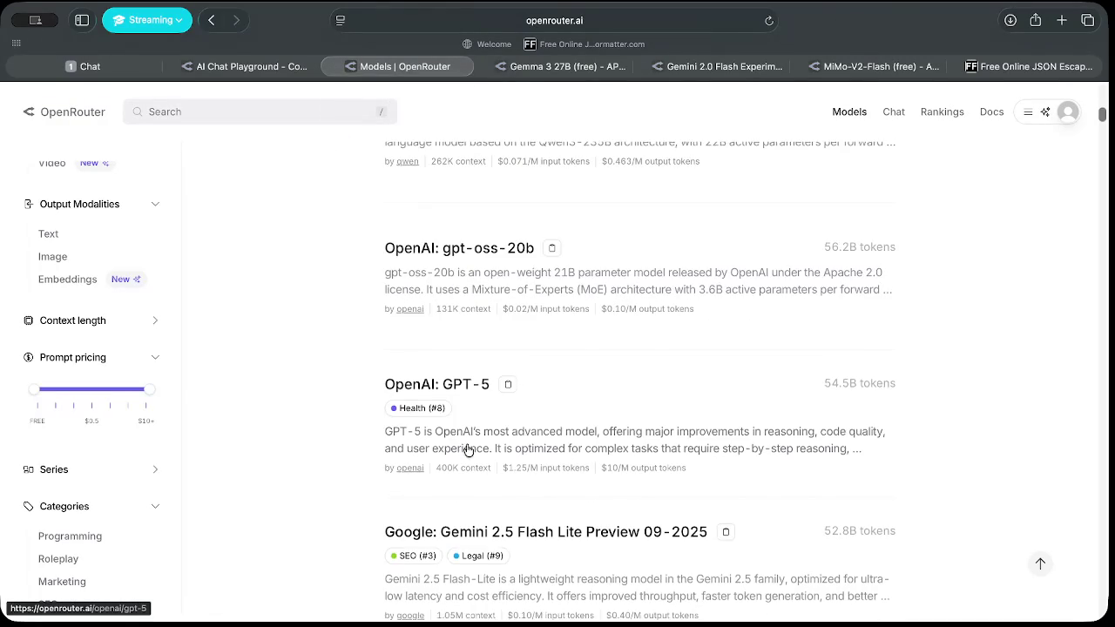
scroll(468, 449, "down", 2)
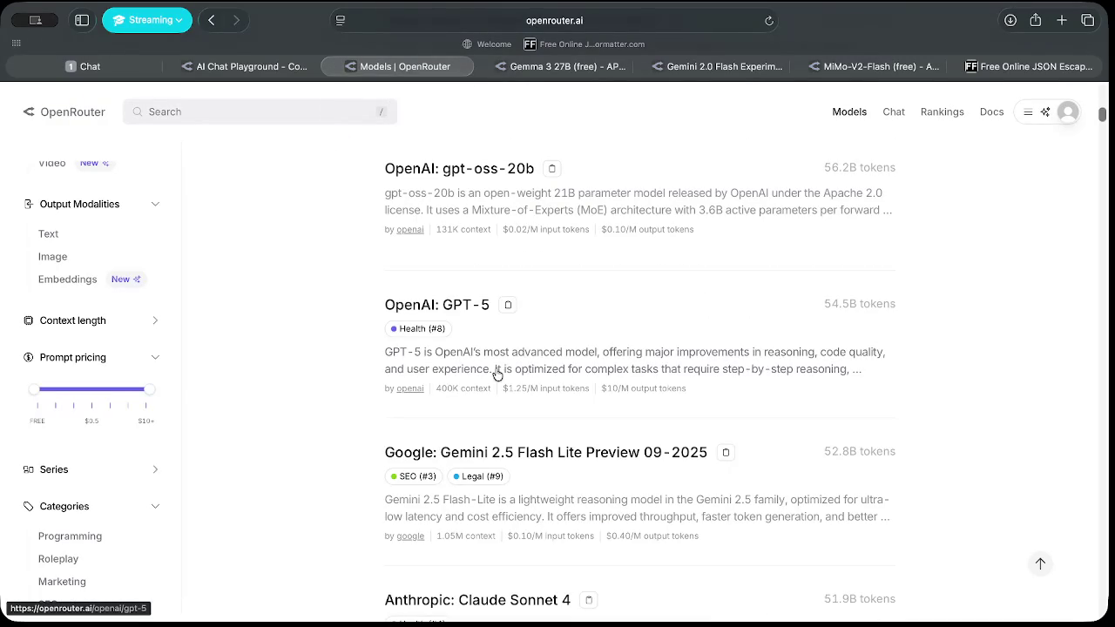
left_click(256, 73)
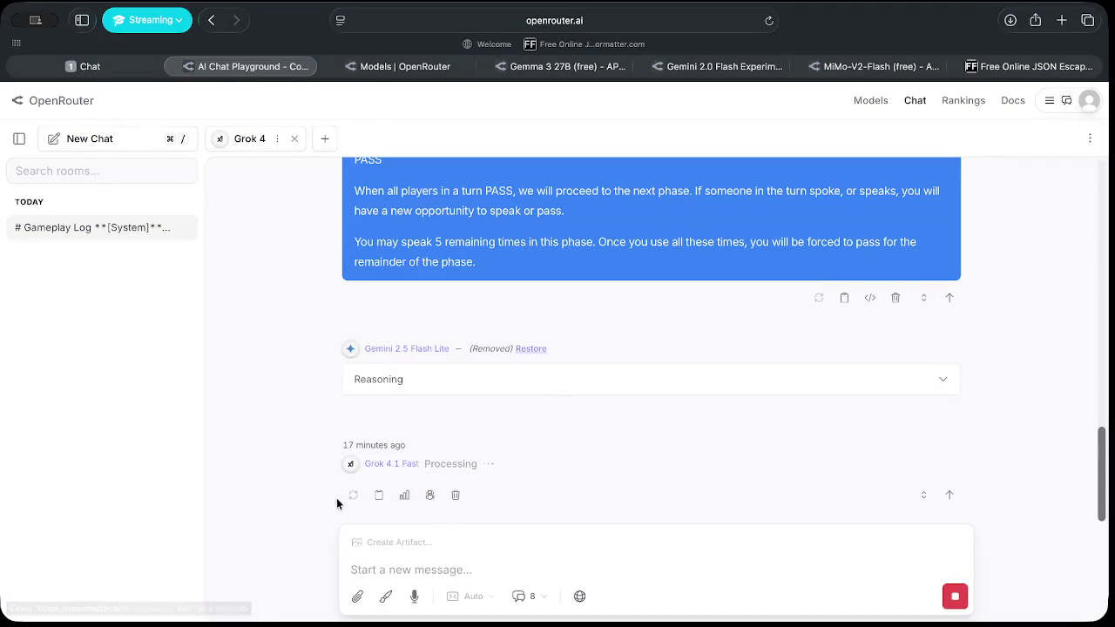
left_click(405, 68)
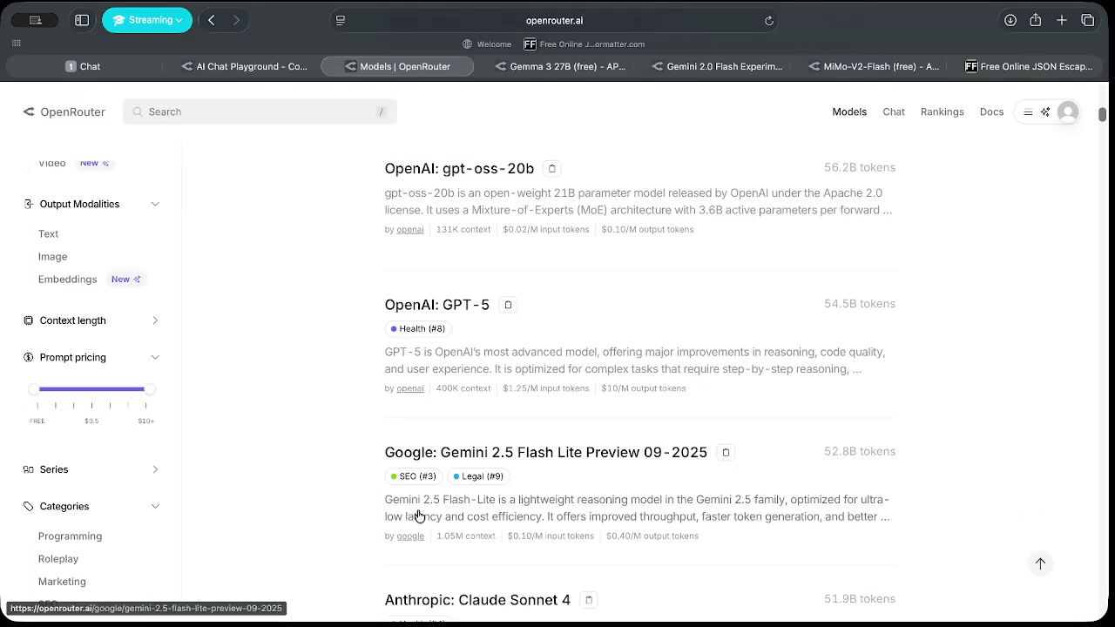
scroll(418, 516, "down", 2)
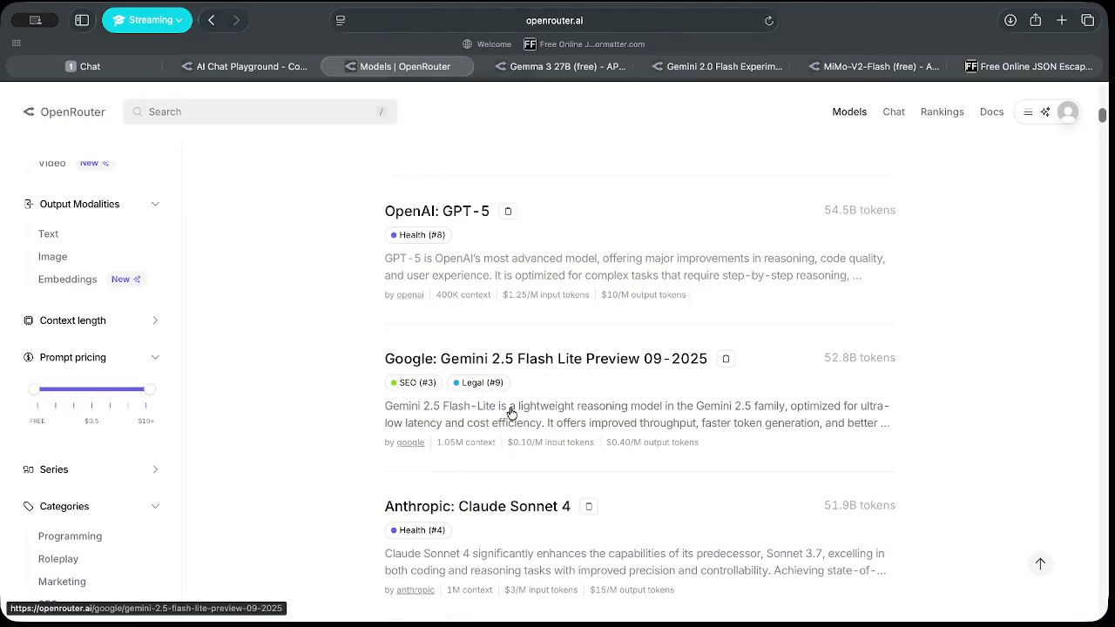
scroll(510, 408, "down", 2)
scroll(523, 461, "down", 4)
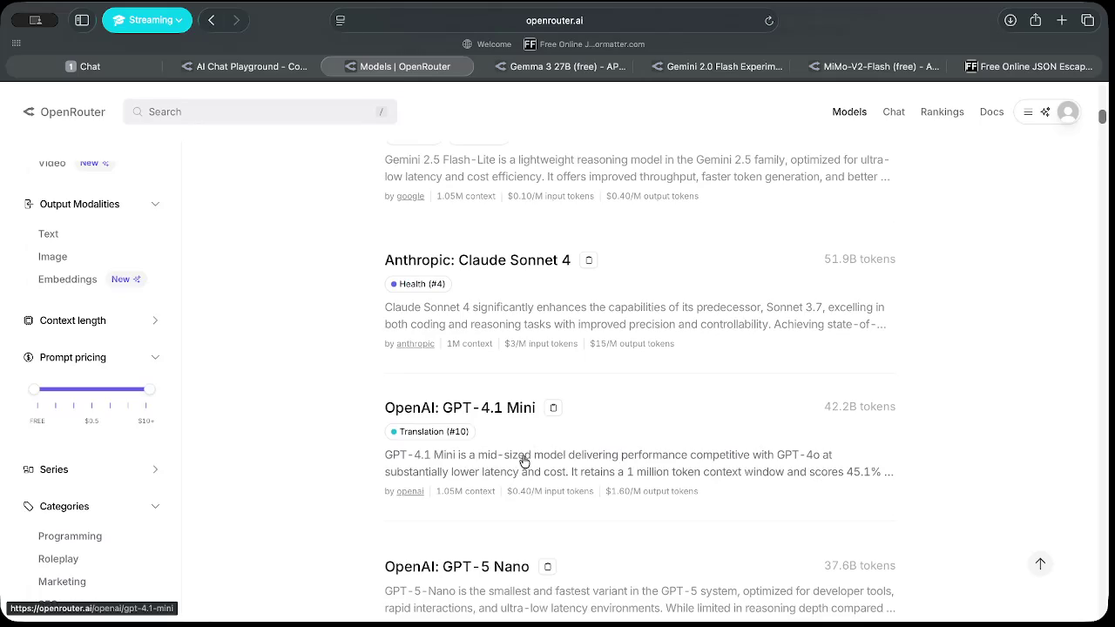
scroll(523, 459, "down", 10)
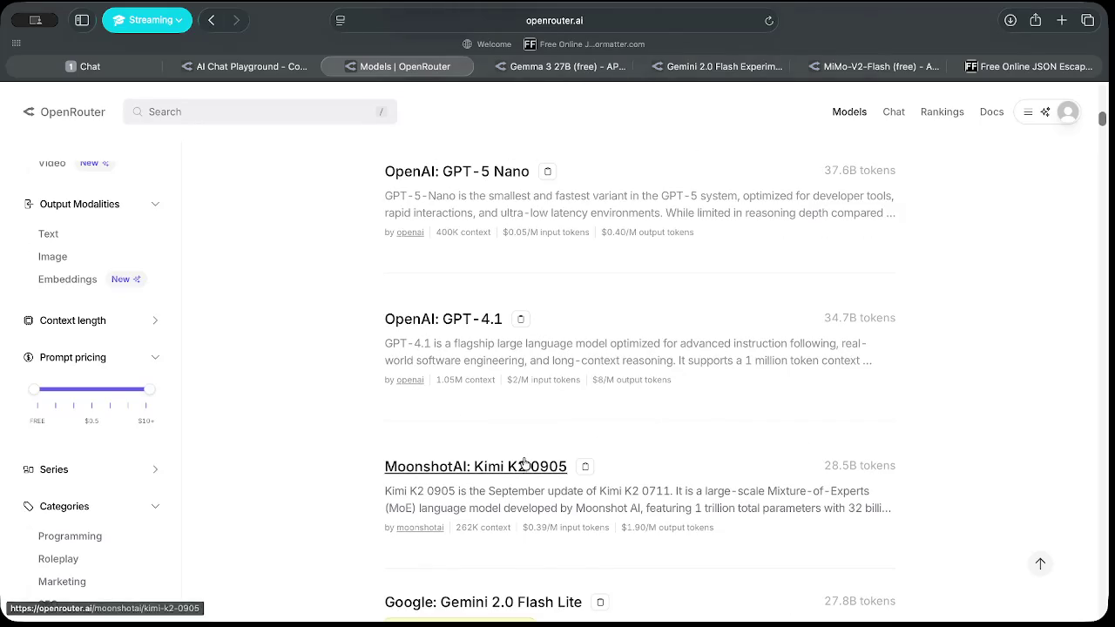
scroll(524, 462, "down", 5)
scroll(525, 463, "down", 5)
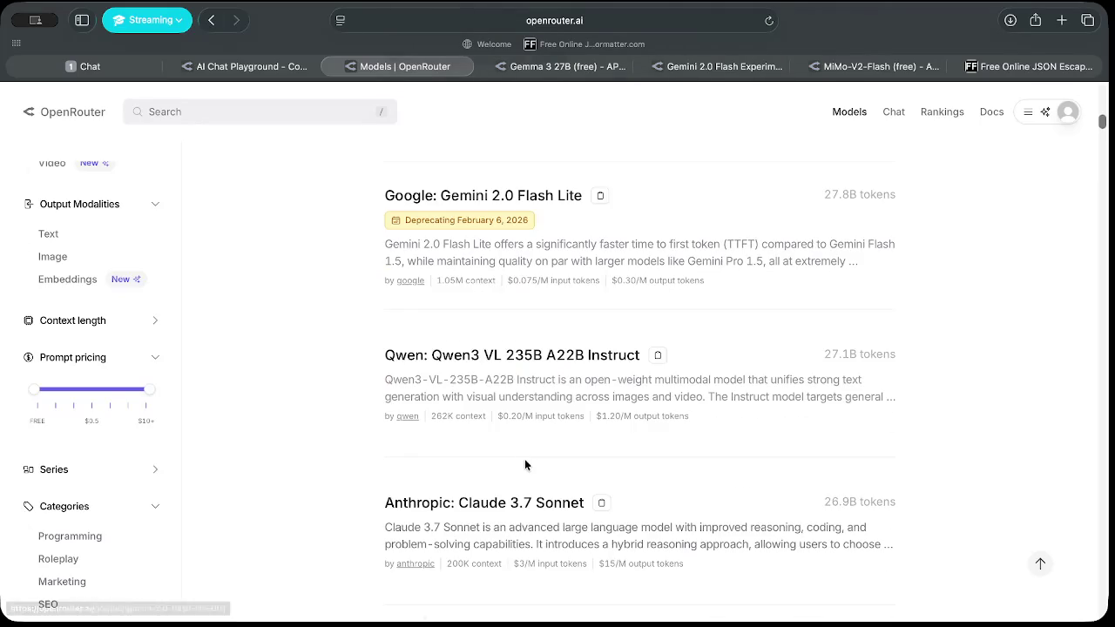
Check the still-pending reply, scroll further through the models, then return to the playground
left_click(255, 70)
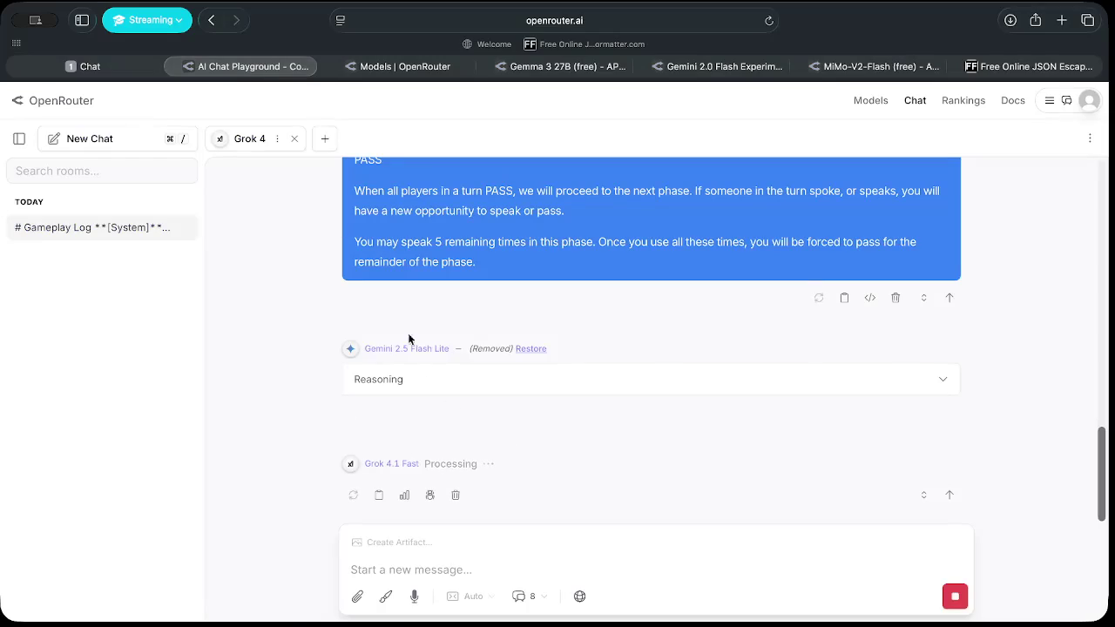
left_click(406, 67)
scroll(424, 374, "down", 3)
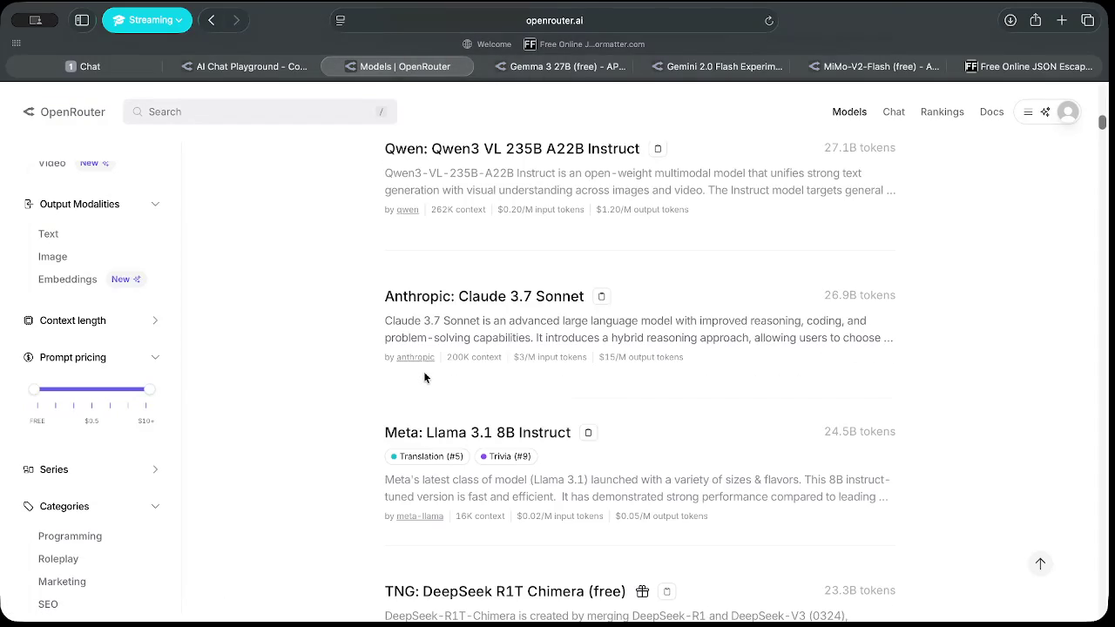
scroll(425, 377, "down", 2)
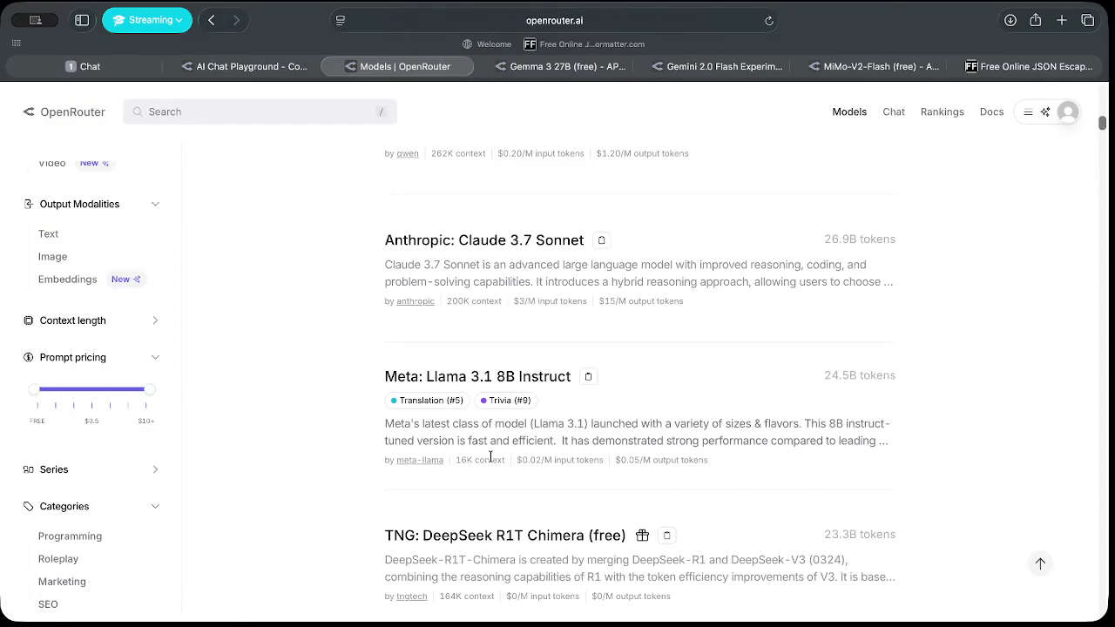
scroll(491, 456, "down", 10)
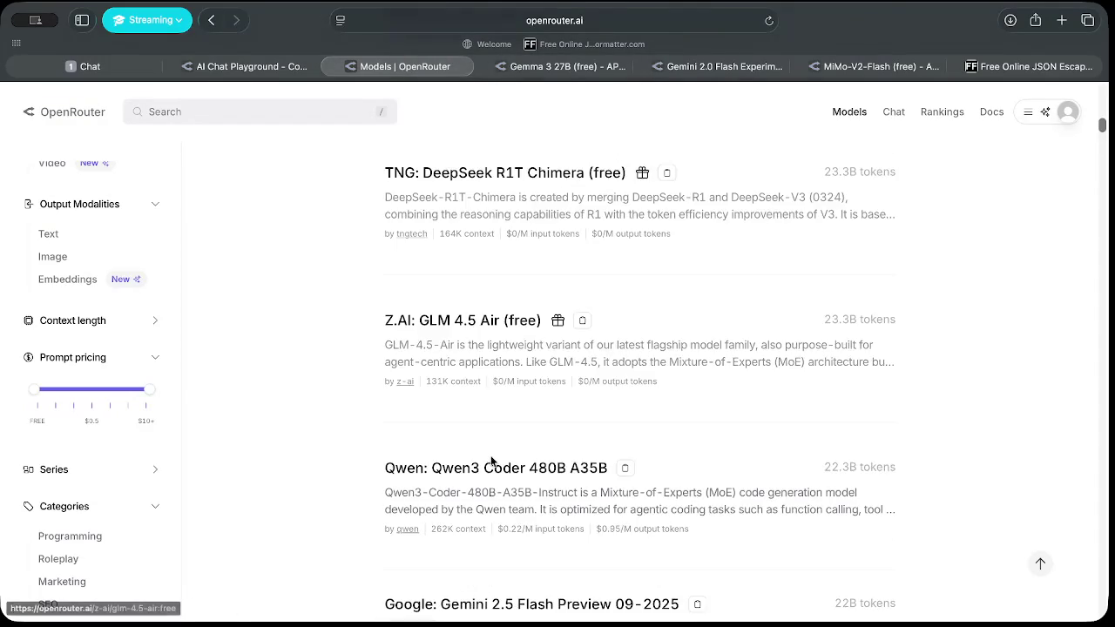
scroll(490, 459, "down", 4)
left_click(243, 72)
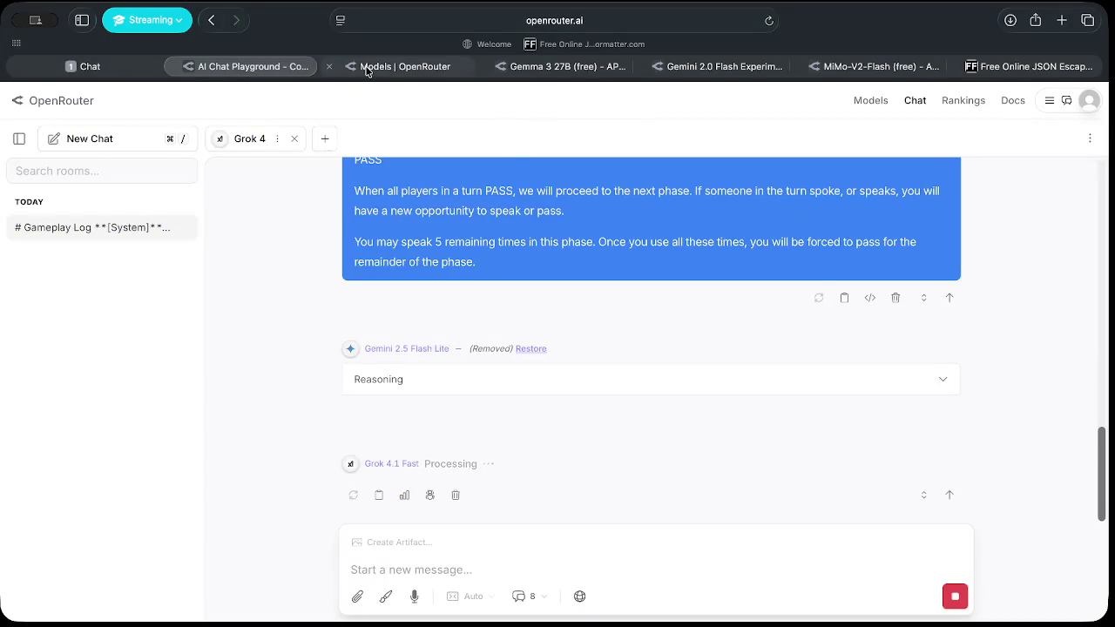
mouse_move(367, 72)
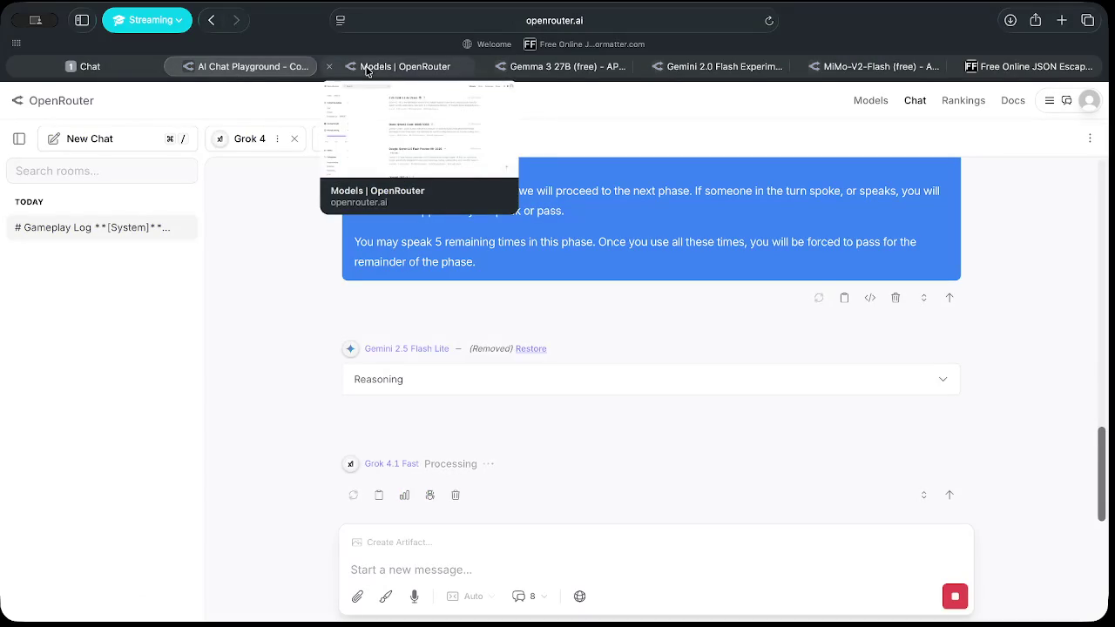
left_click(952, 593)
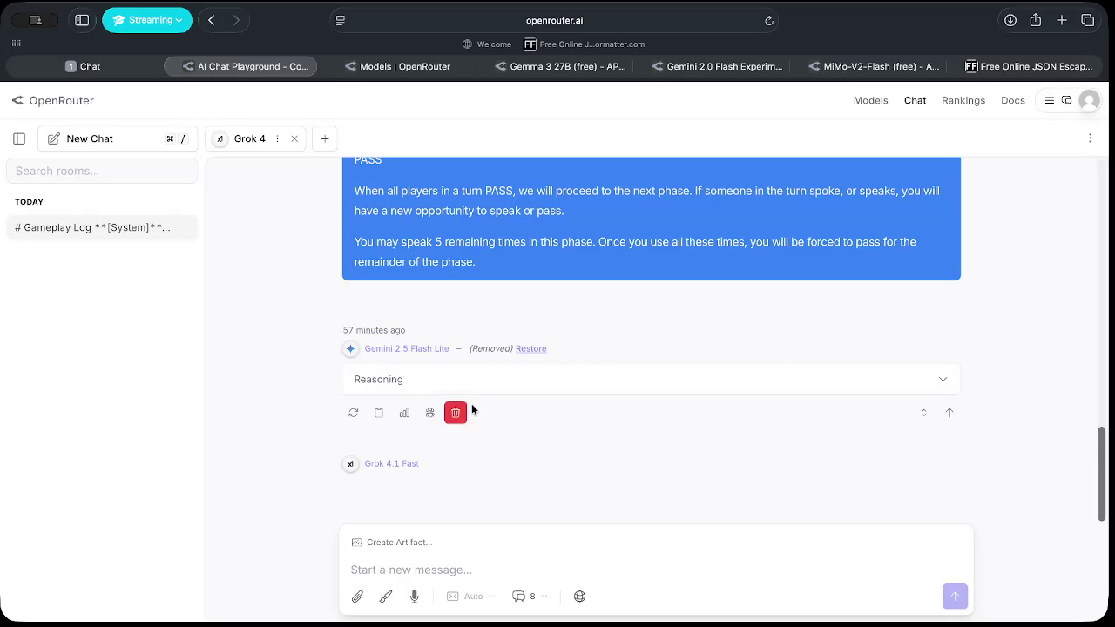
left_click(456, 412)
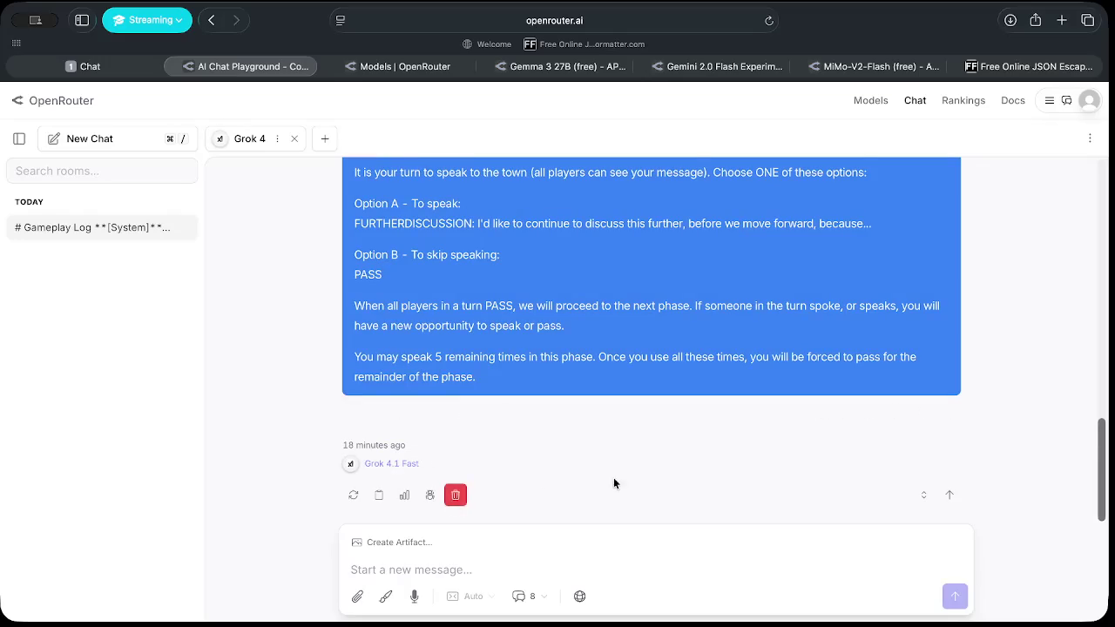
left_click(457, 495)
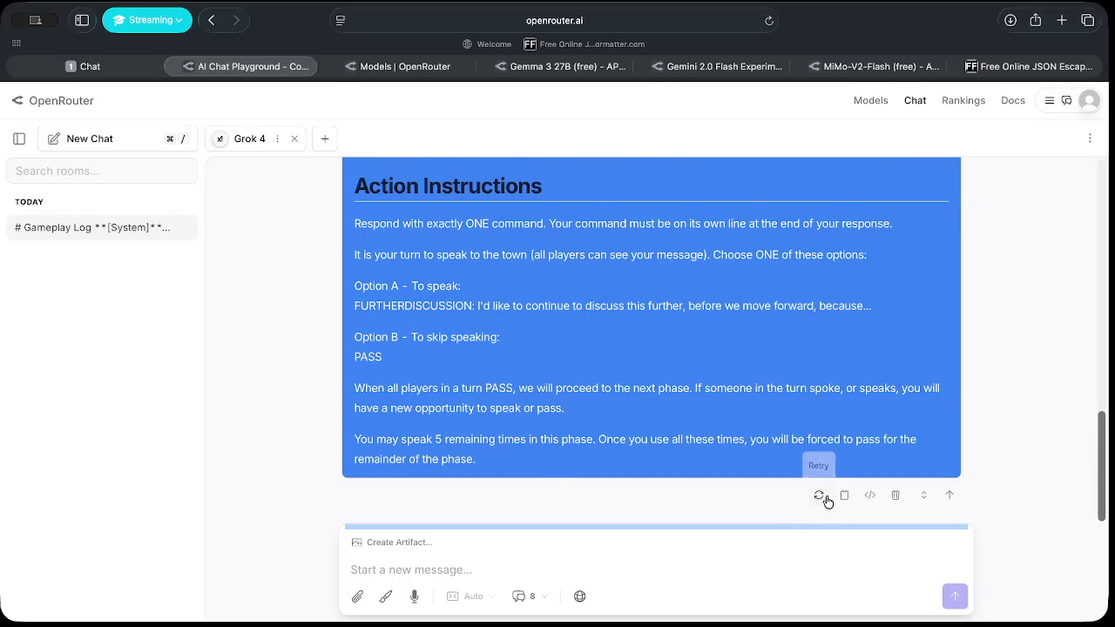
left_click(819, 494)
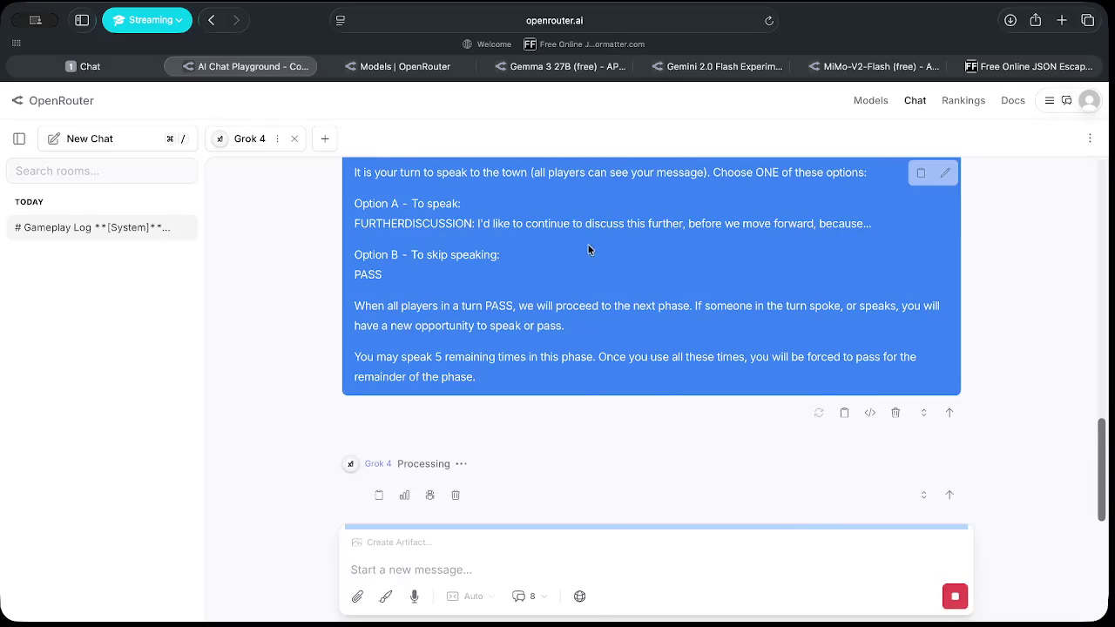
left_click(390, 73)
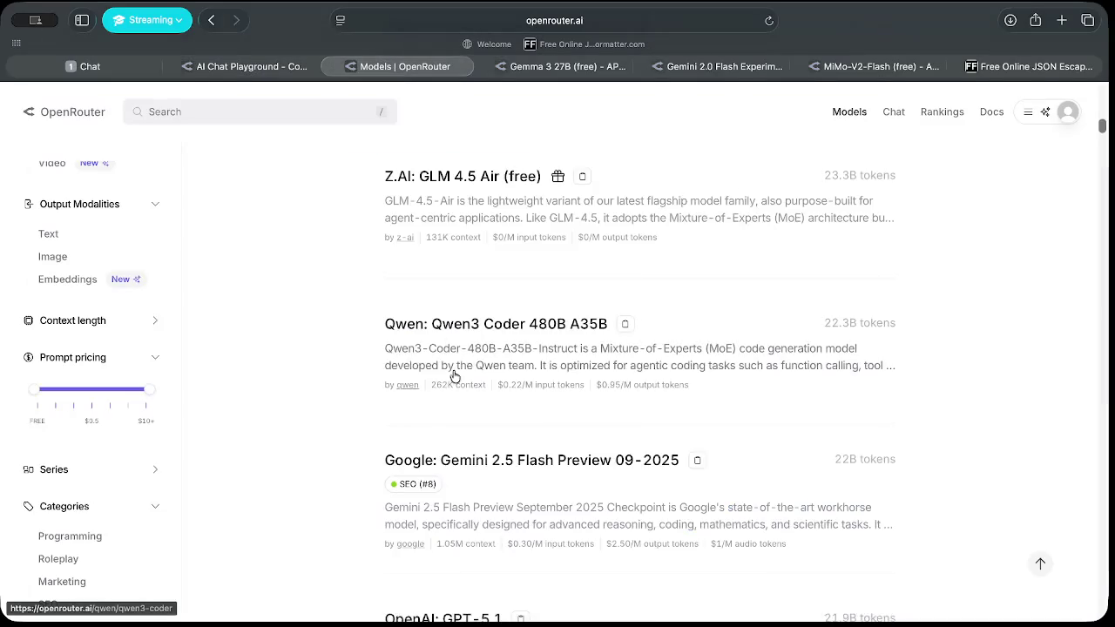
scroll(517, 439, "down", 3)
scroll(518, 439, "down", 3)
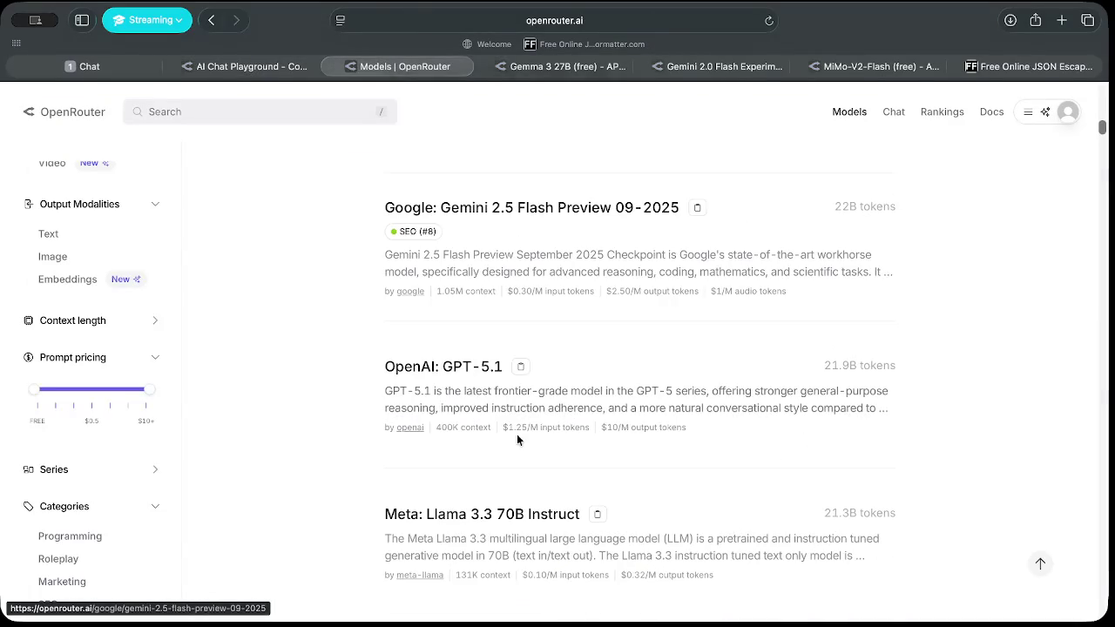
scroll(517, 439, "down", 5)
scroll(517, 440, "down", 8)
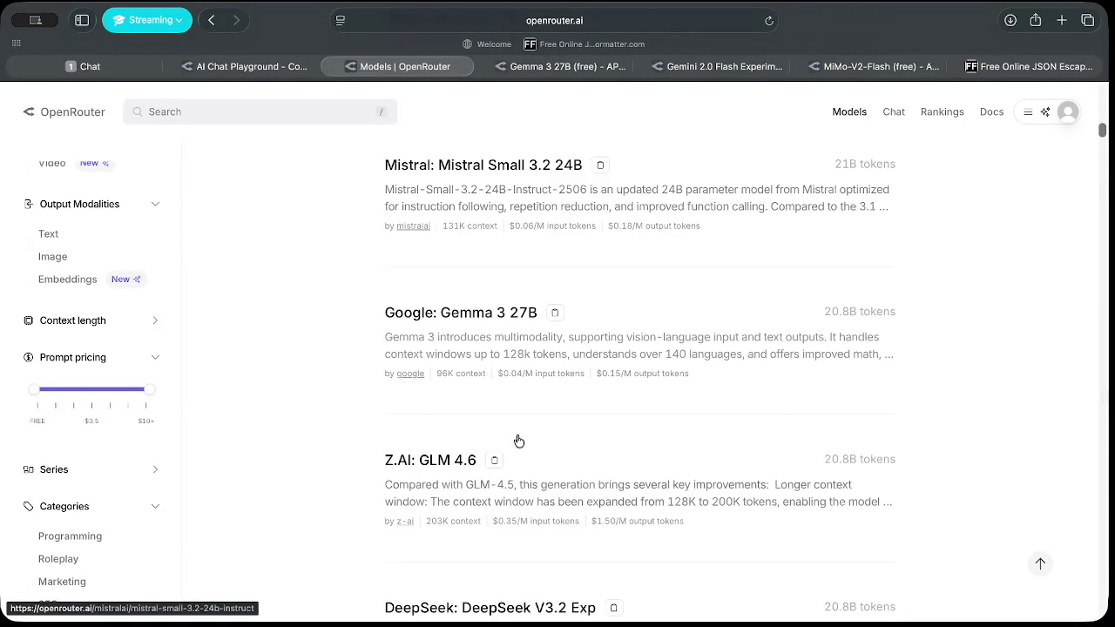
scroll(517, 440, "down", 12)
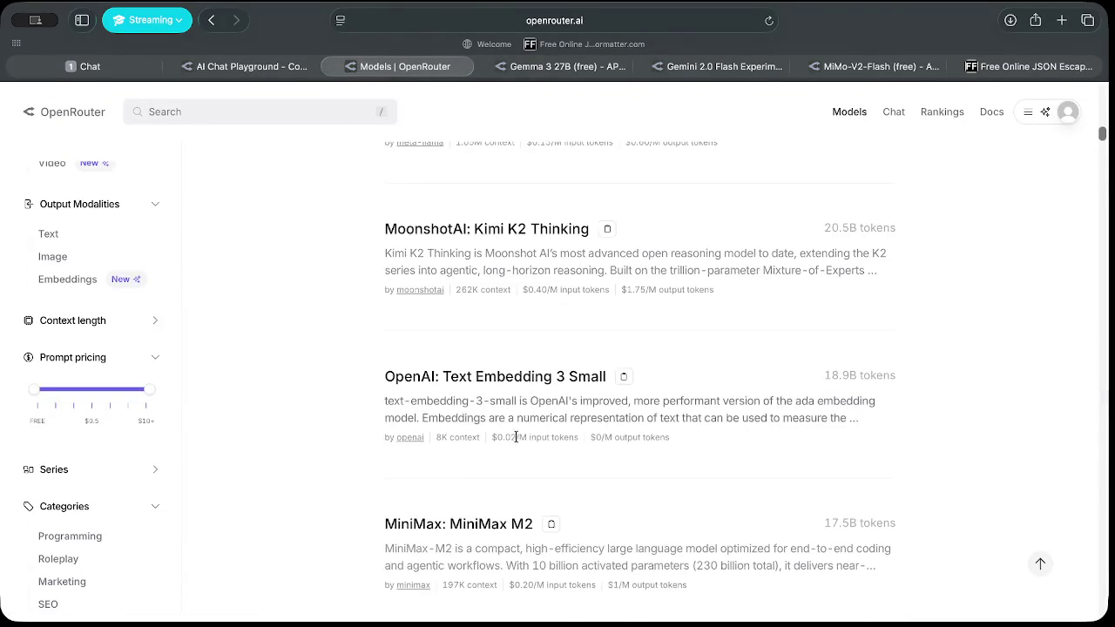
scroll(515, 447, "down", 12)
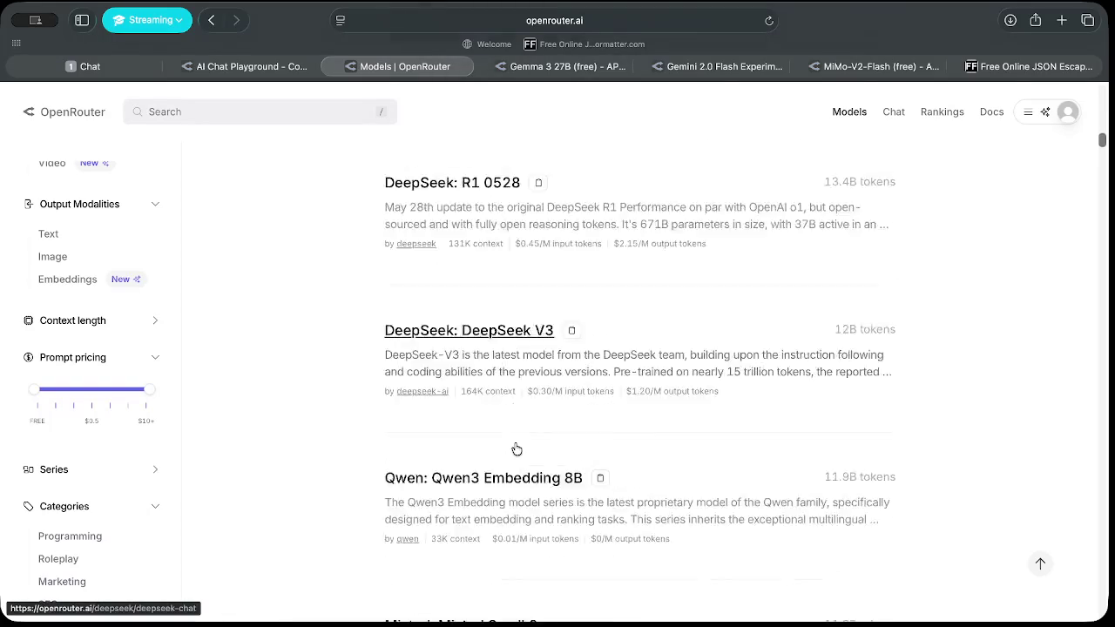
scroll(516, 448, "down", 12)
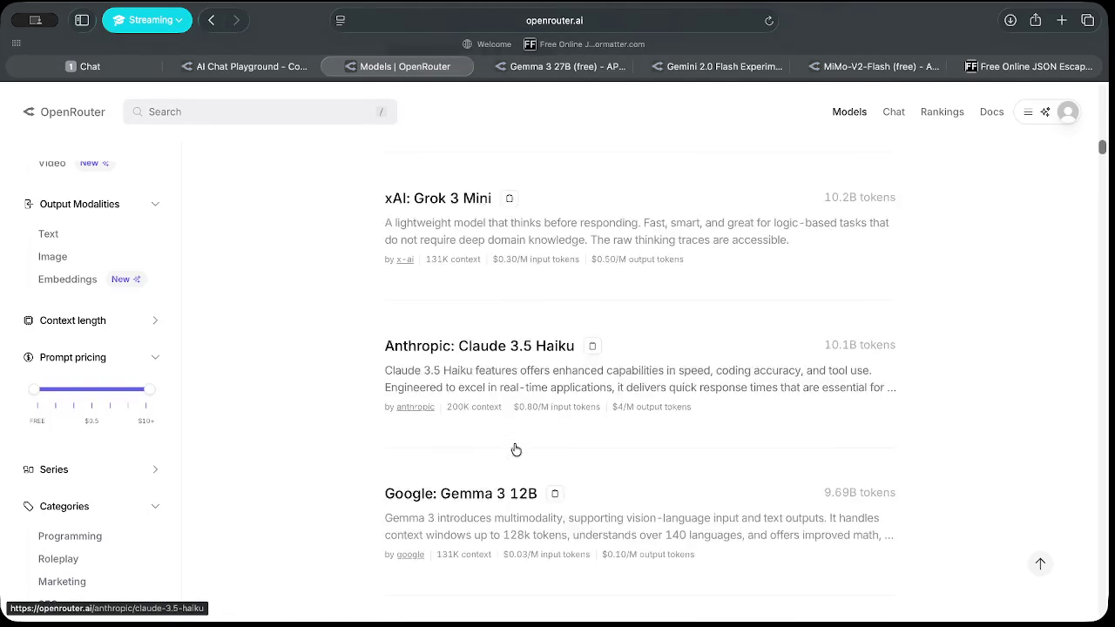
scroll(514, 444, "up", 5)
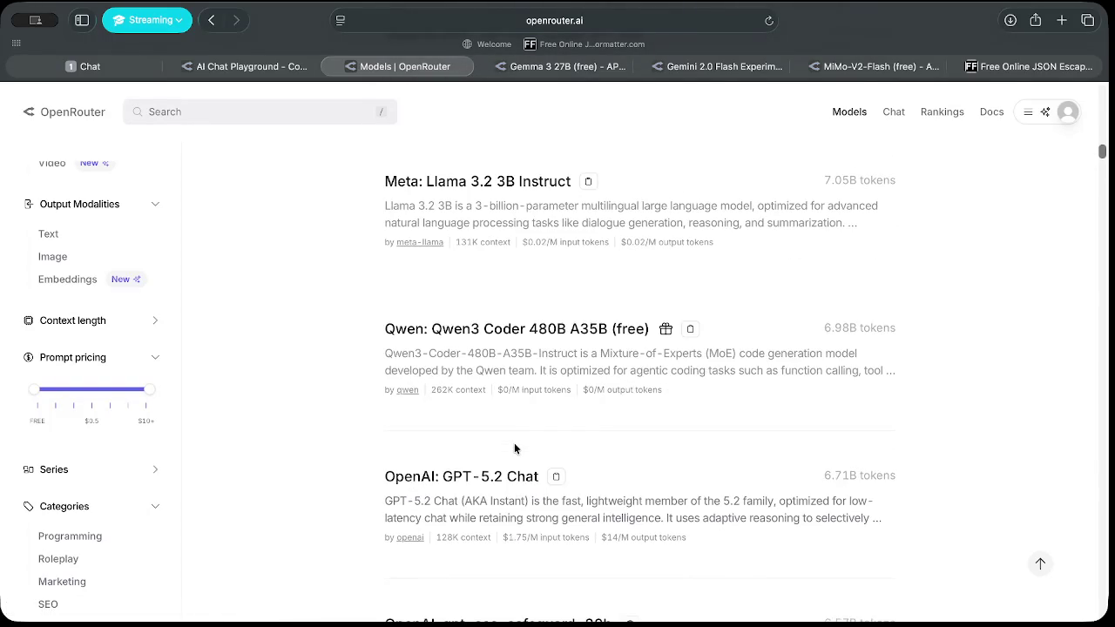
scroll(514, 449, "down", 10)
scroll(508, 458, "down", 15)
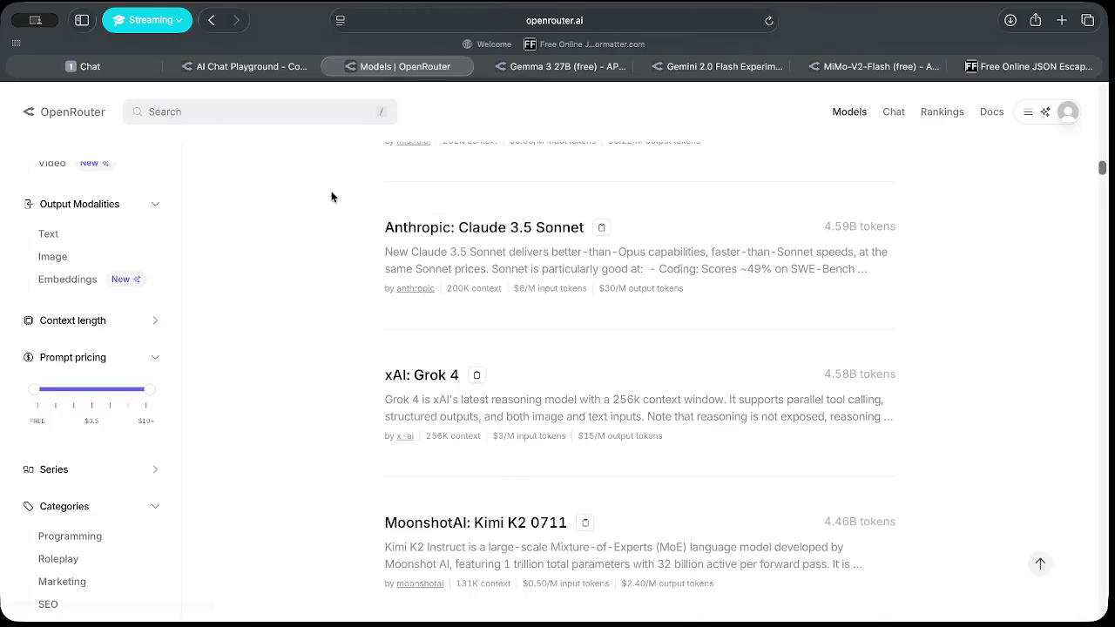
left_click(248, 66)
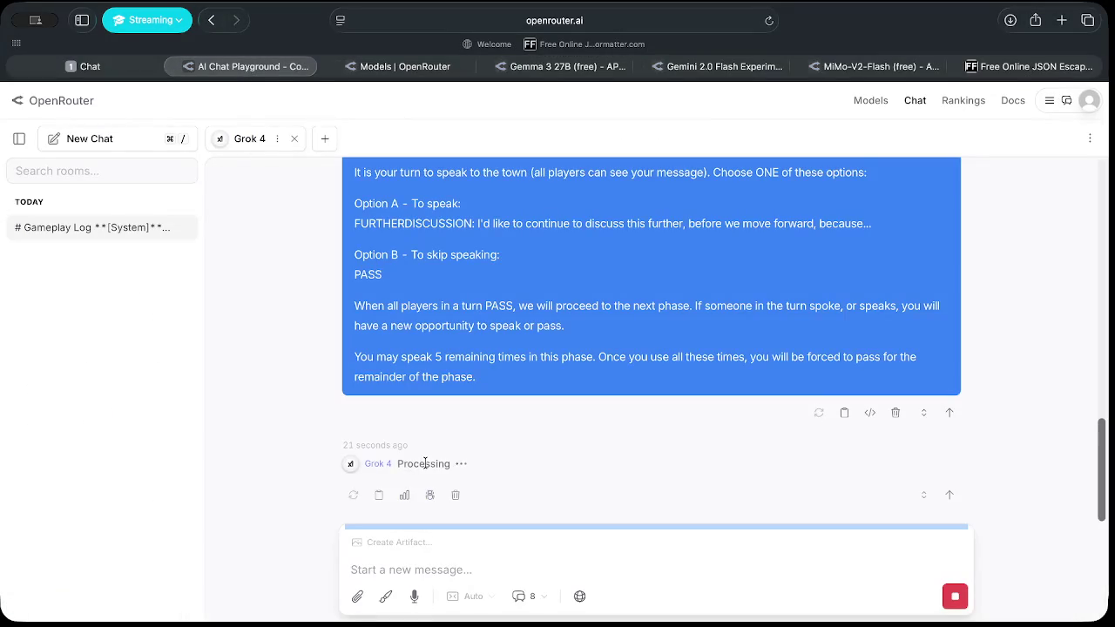
Change the chat model from Grok 4 to FLUX.2 Max in the model settings
left_click(277, 139)
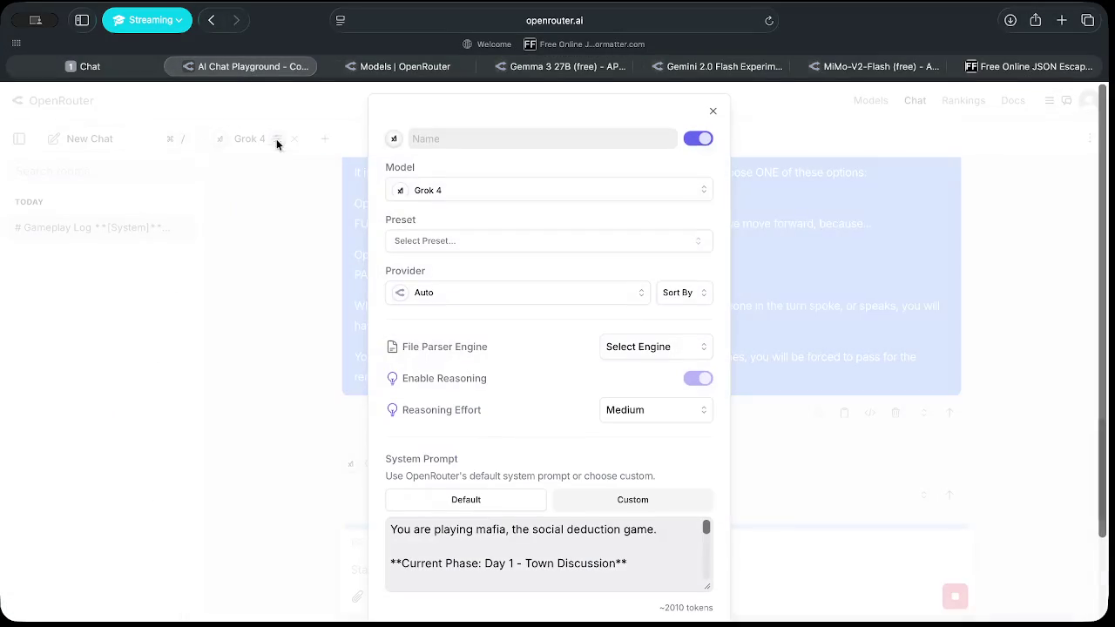
left_click(480, 197)
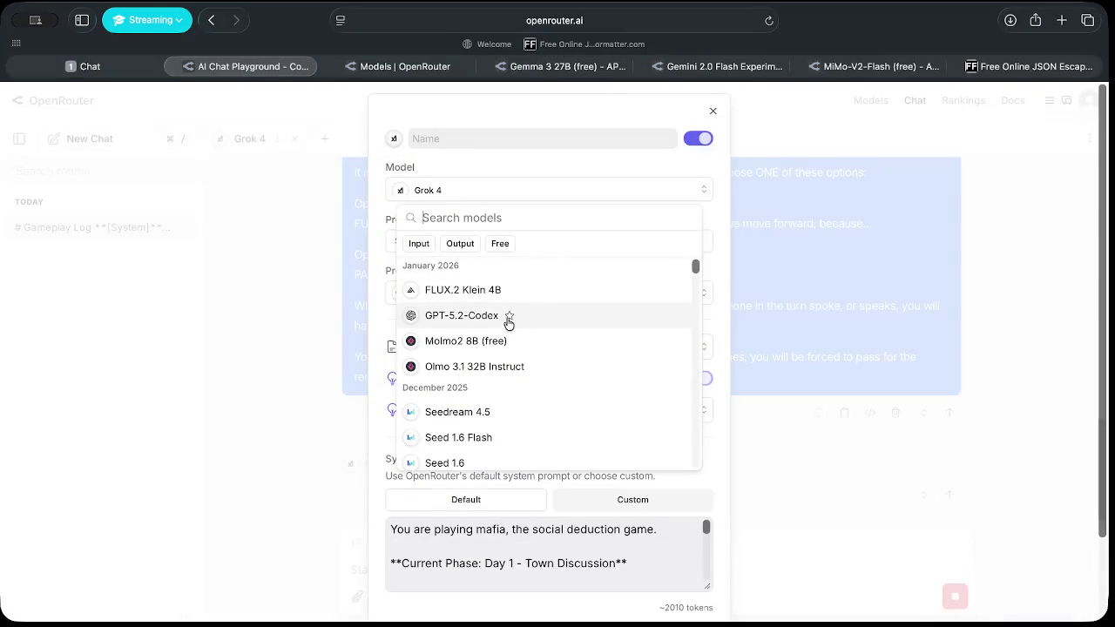
scroll(579, 365, "down", 2)
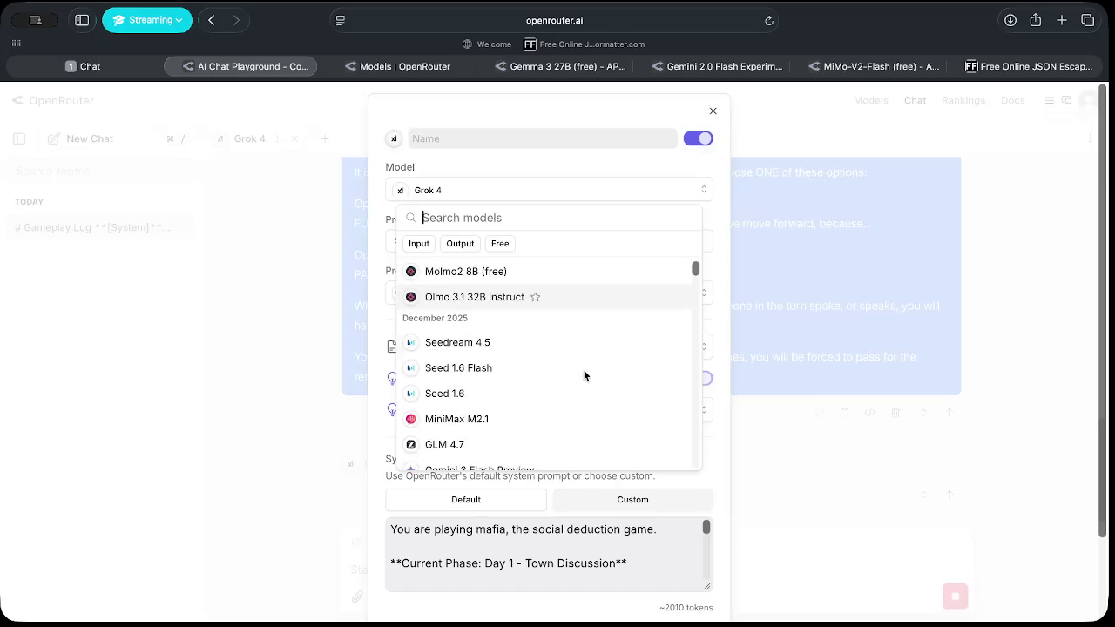
scroll(584, 376, "down", 3)
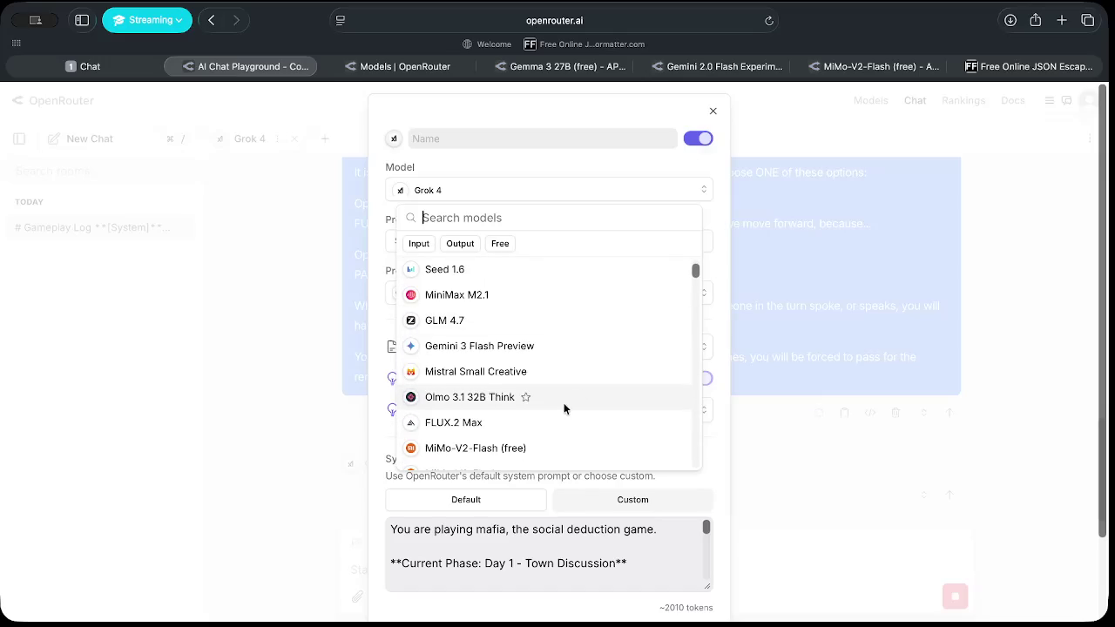
scroll(564, 409, "up", 5)
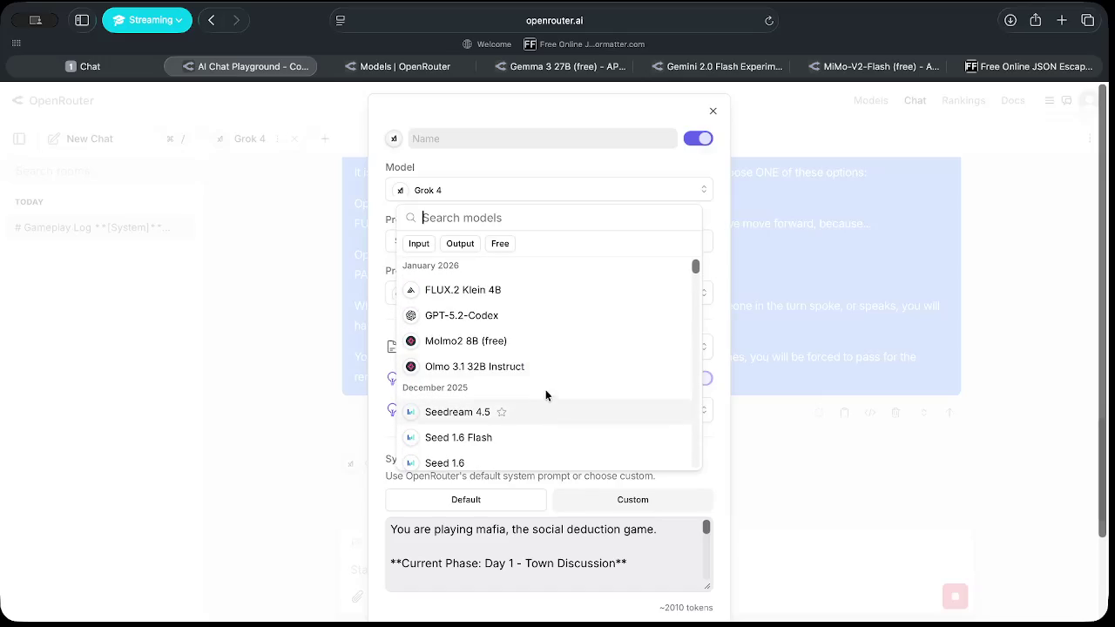
scroll(546, 367, "down", 4)
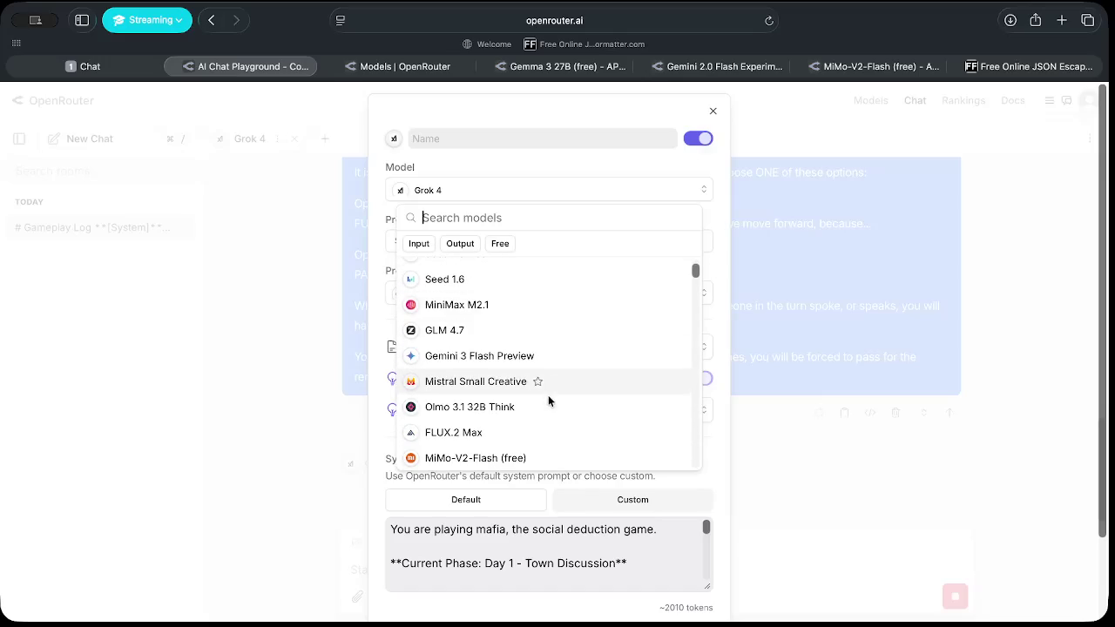
left_click(550, 436)
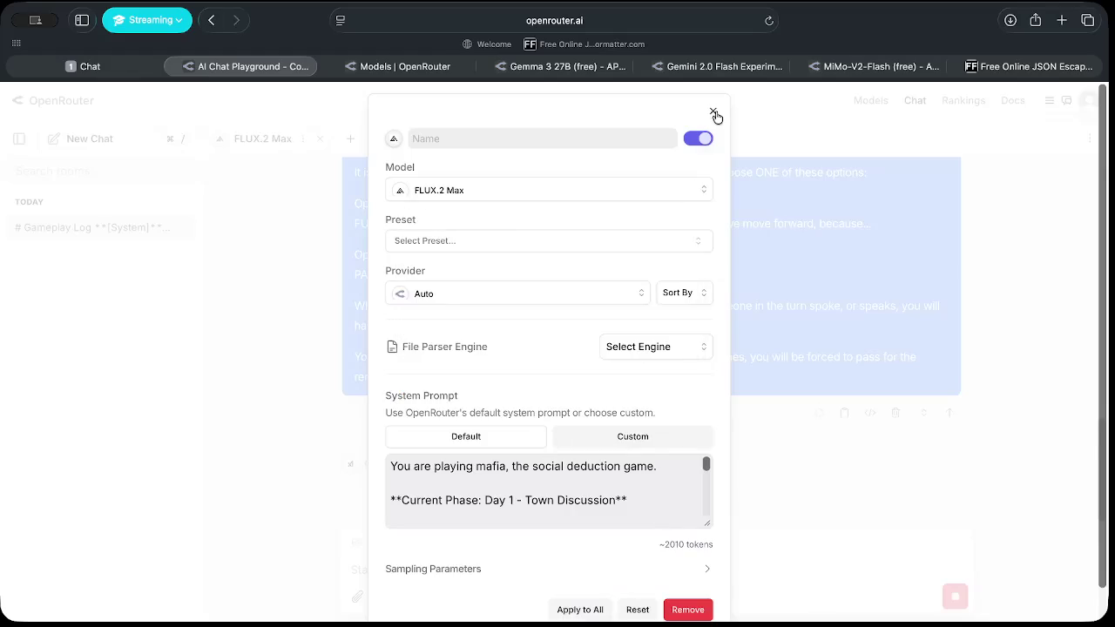
left_click(713, 114)
Regenerate the reply with FLUX.2 Max, then scroll the Models list while it processes
left_click(457, 495)
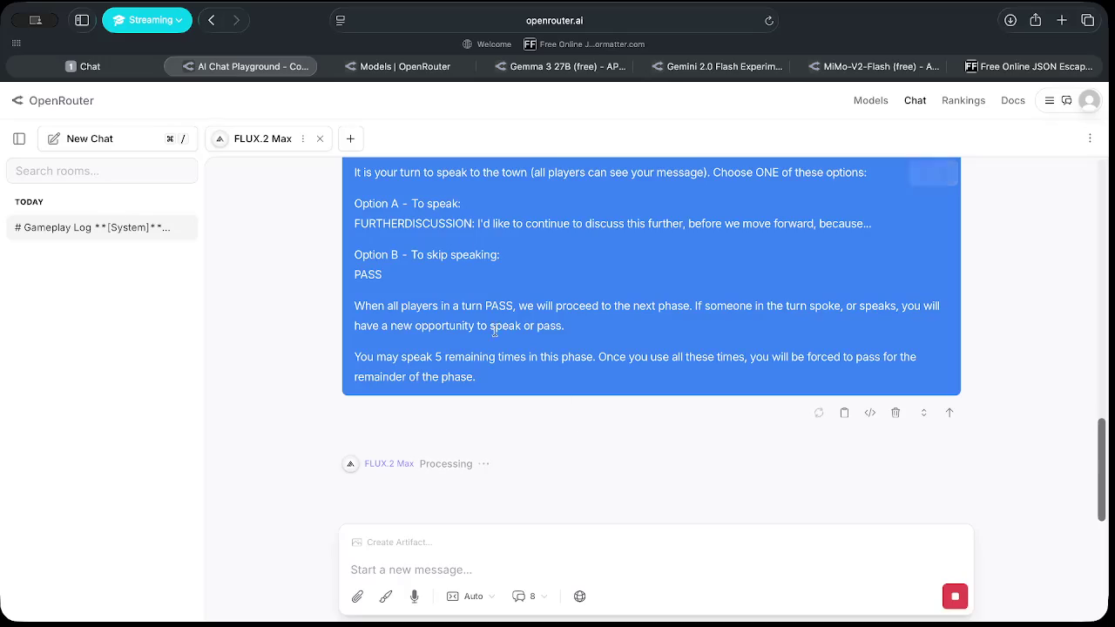
left_click(304, 141)
left_click(377, 228)
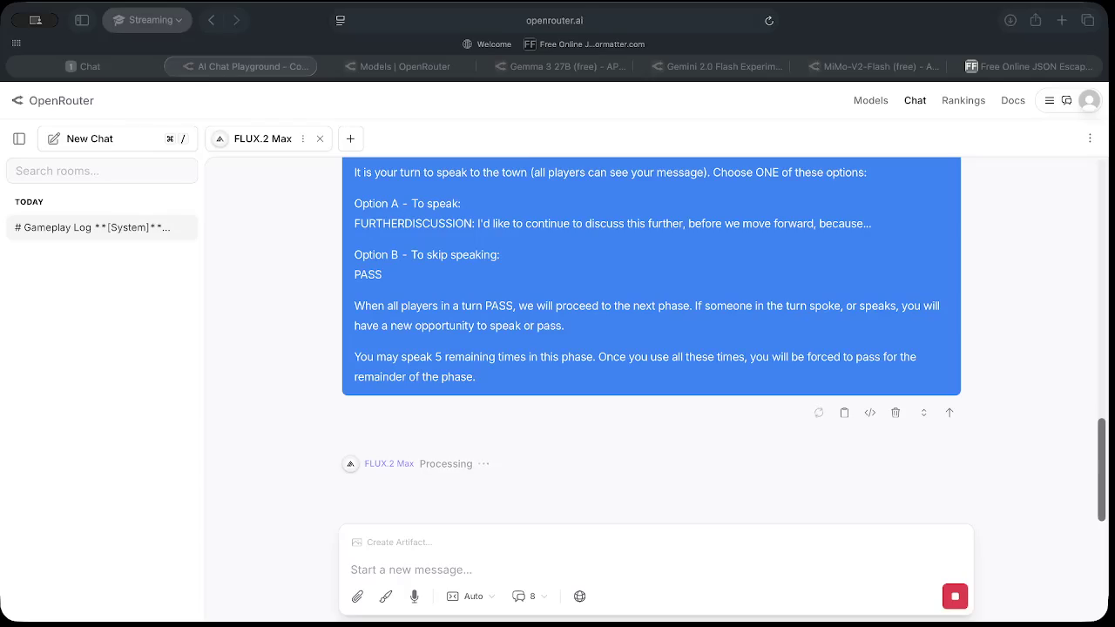
left_click(642, 310)
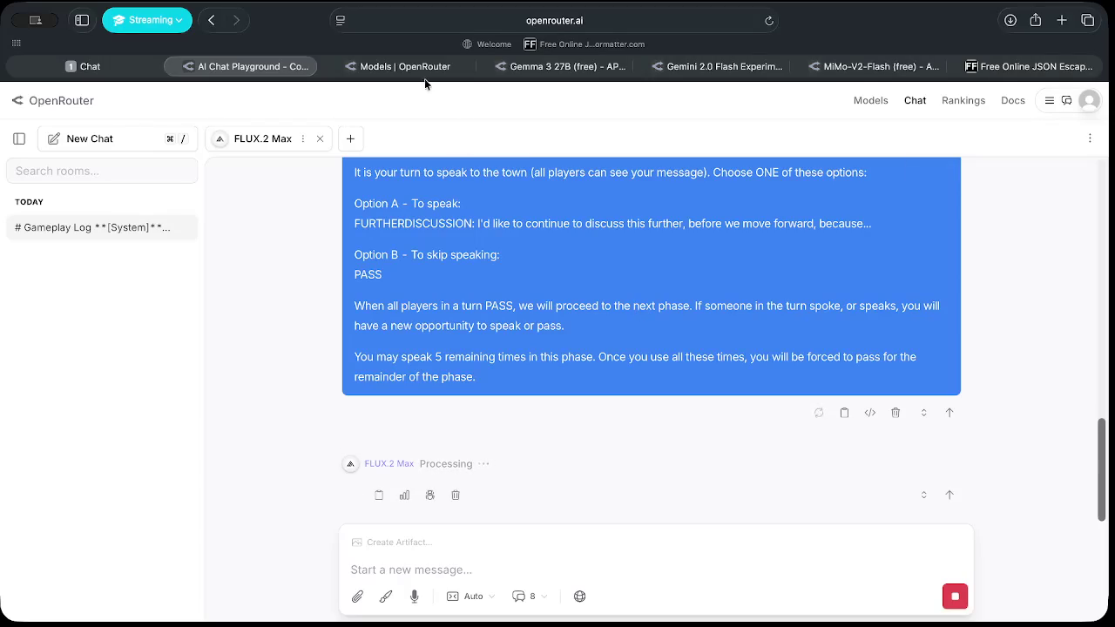
left_click(424, 75)
scroll(528, 428, "down", 3)
scroll(531, 429, "down", 4)
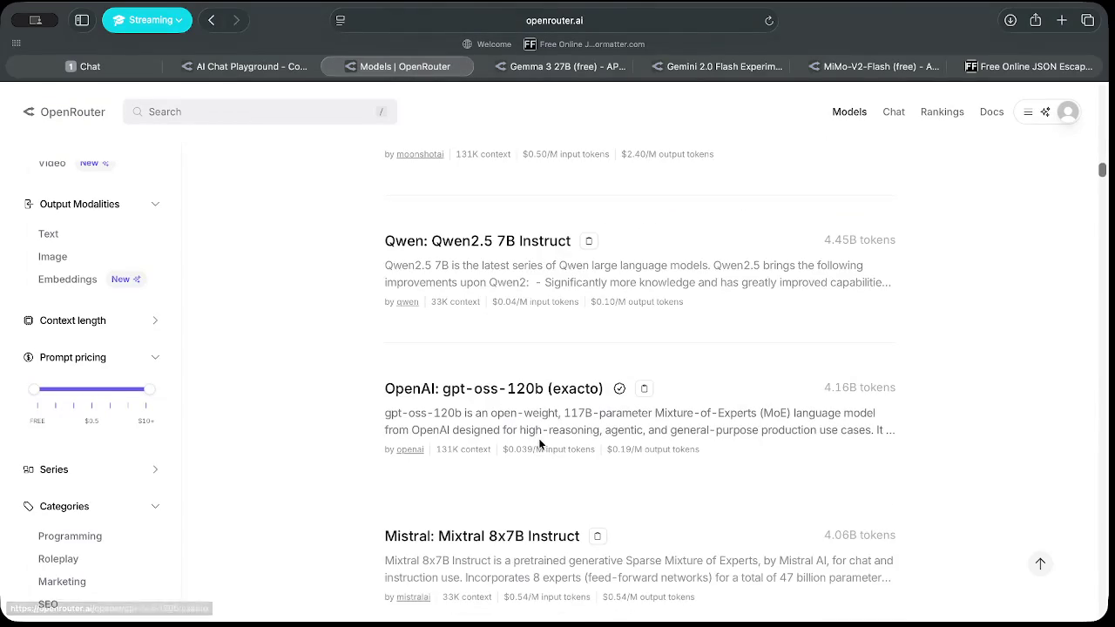
scroll(539, 444, "down", 6)
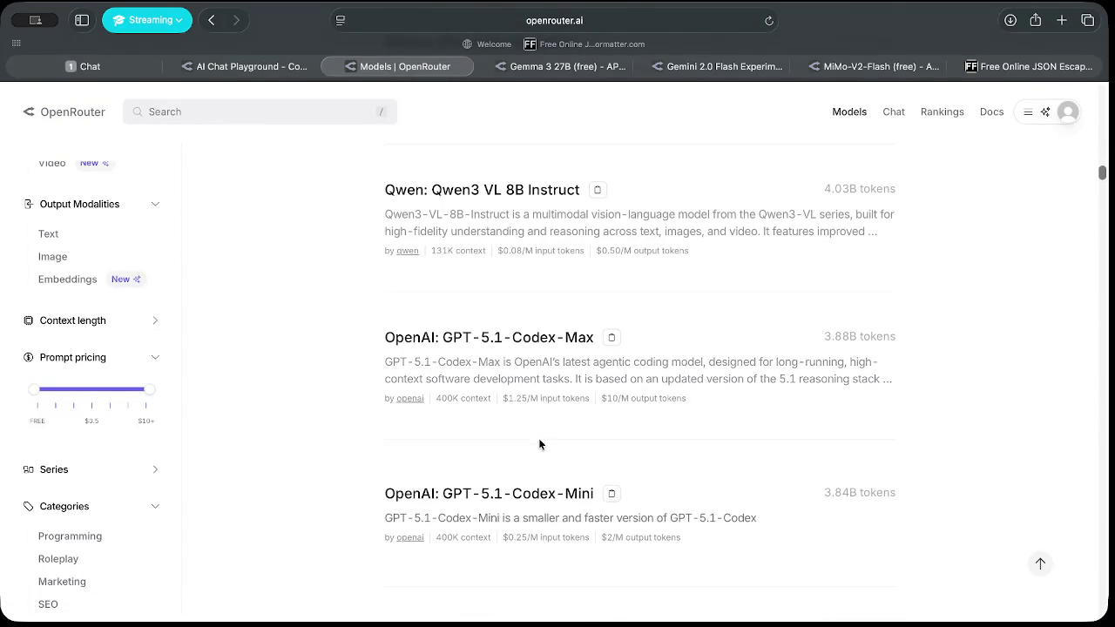
Set the chat model to Olmo 3.1 32B Think and enlarge FLUX.2 Max's mafia-game image
left_click(249, 70)
left_click(303, 138)
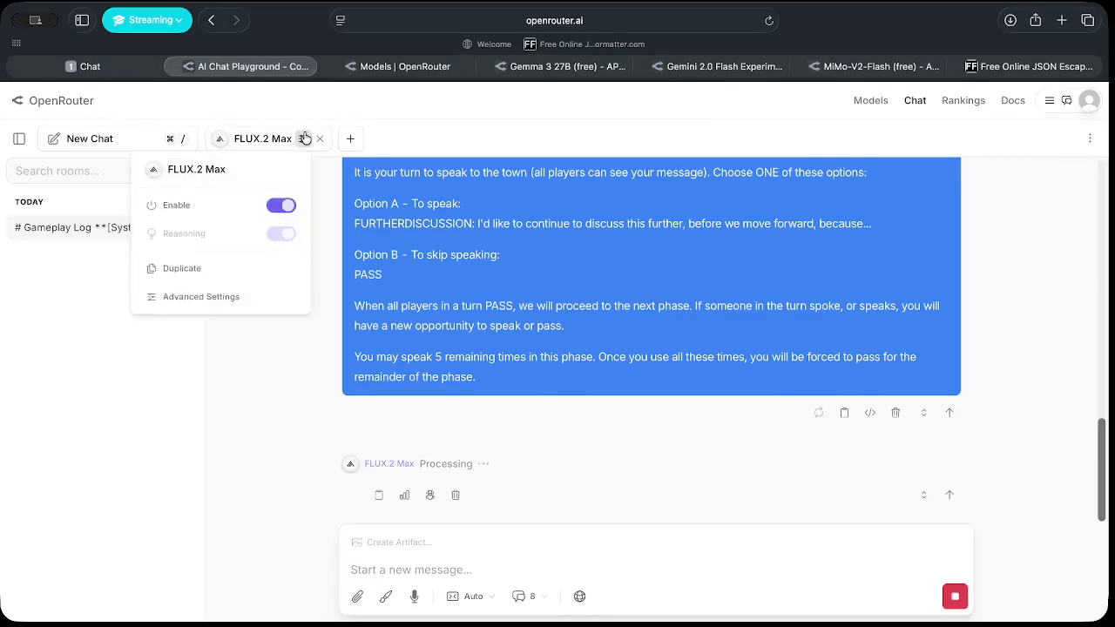
left_click(199, 294)
left_click(513, 188)
scroll(534, 343, "down", 5)
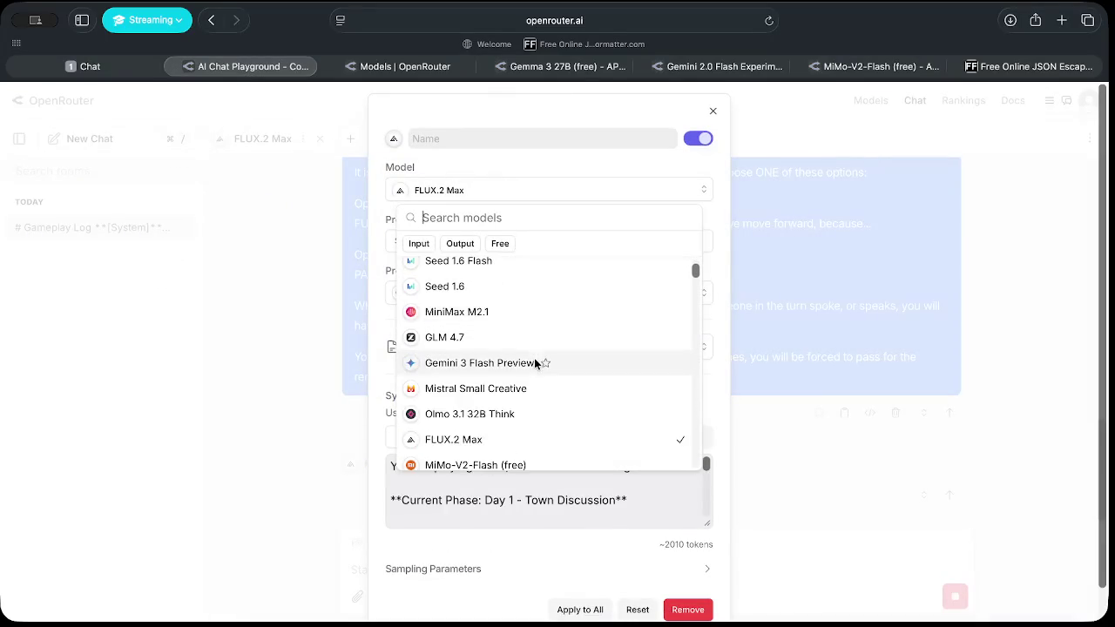
scroll(533, 359, "down", 2)
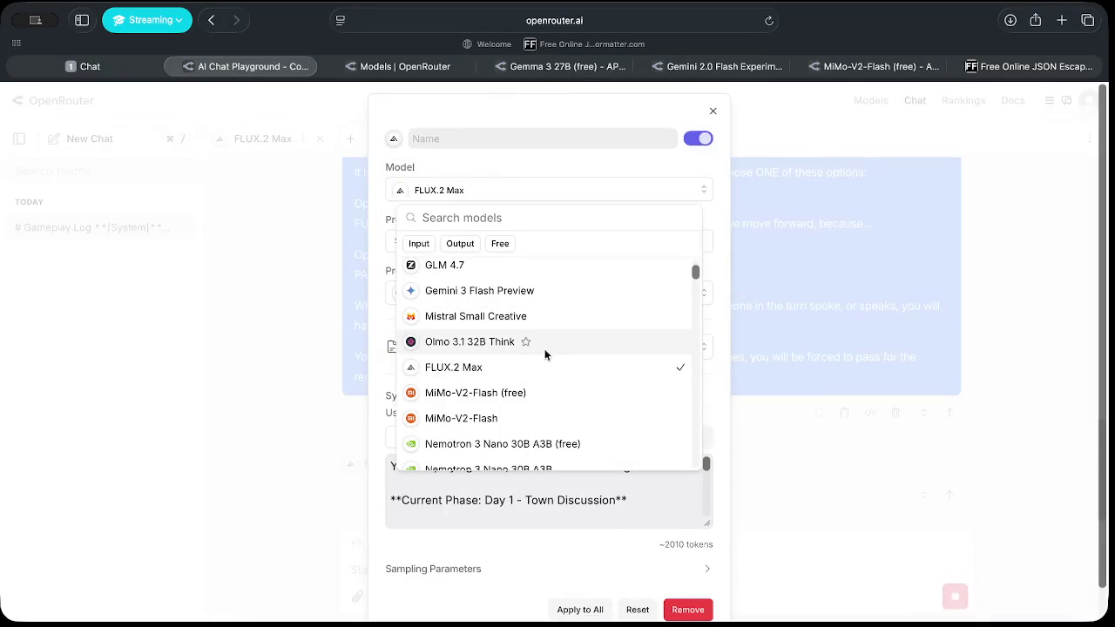
scroll(557, 349, "up", 3)
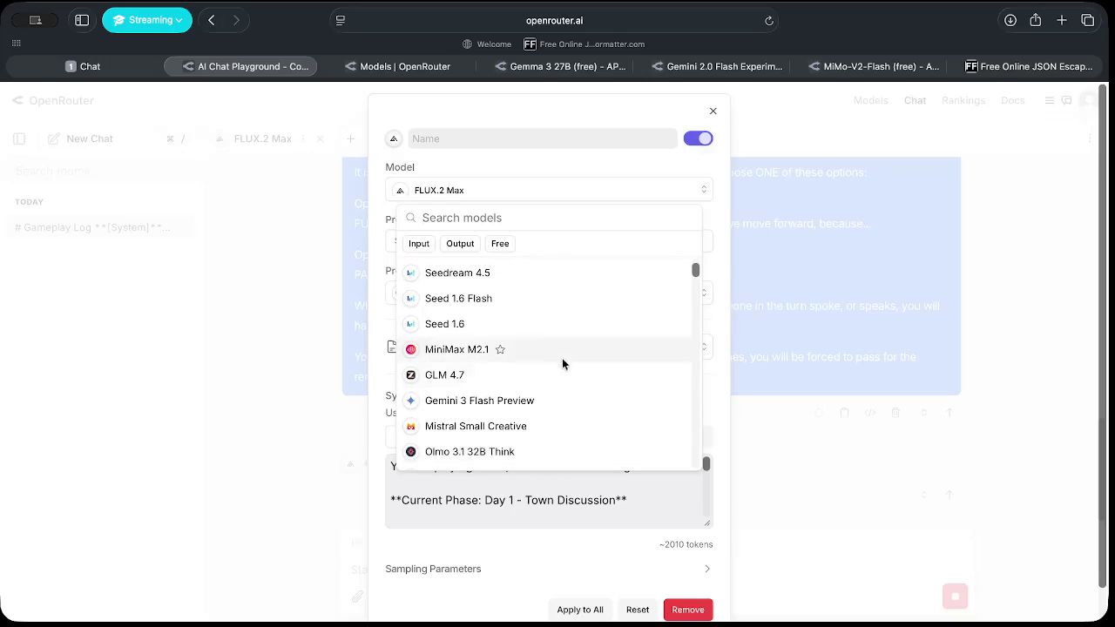
left_click(566, 421)
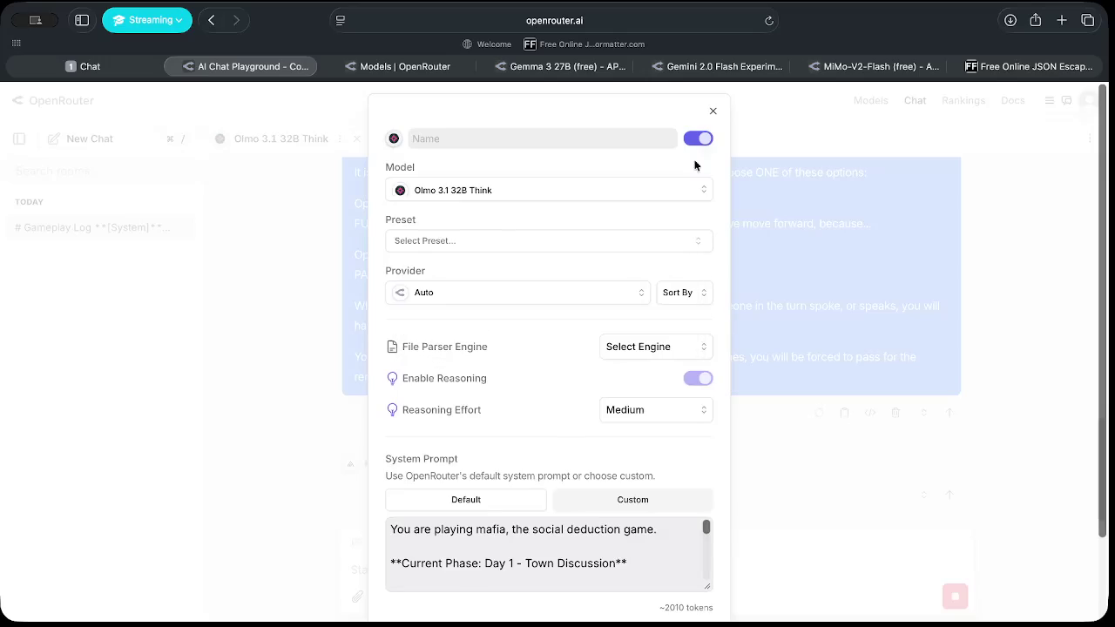
left_click(712, 118)
scroll(462, 455, "down", 5)
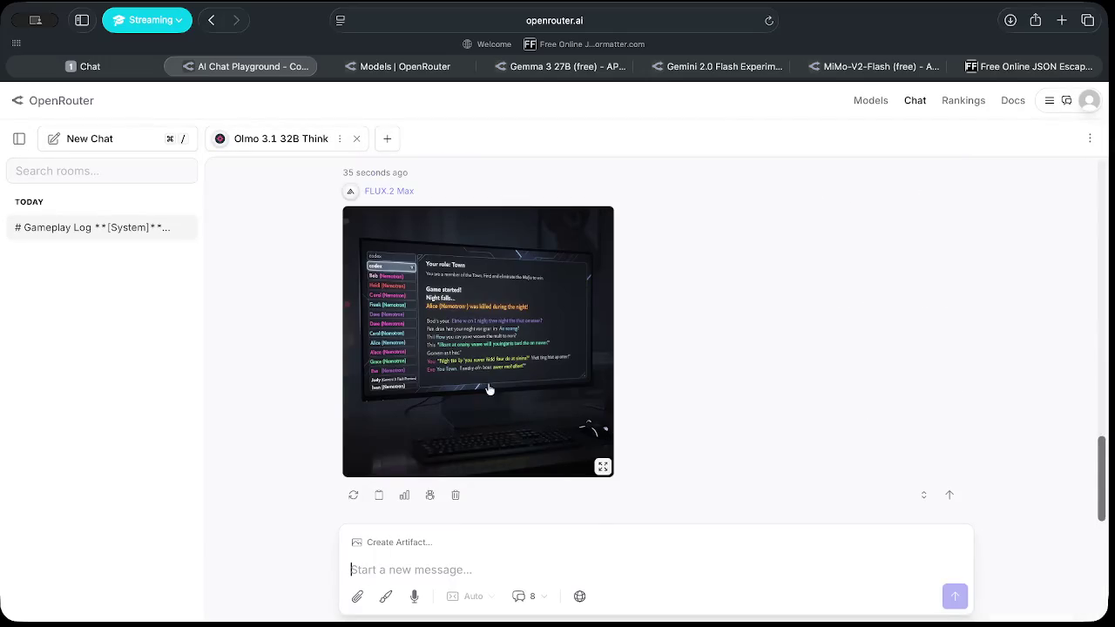
left_click(429, 310)
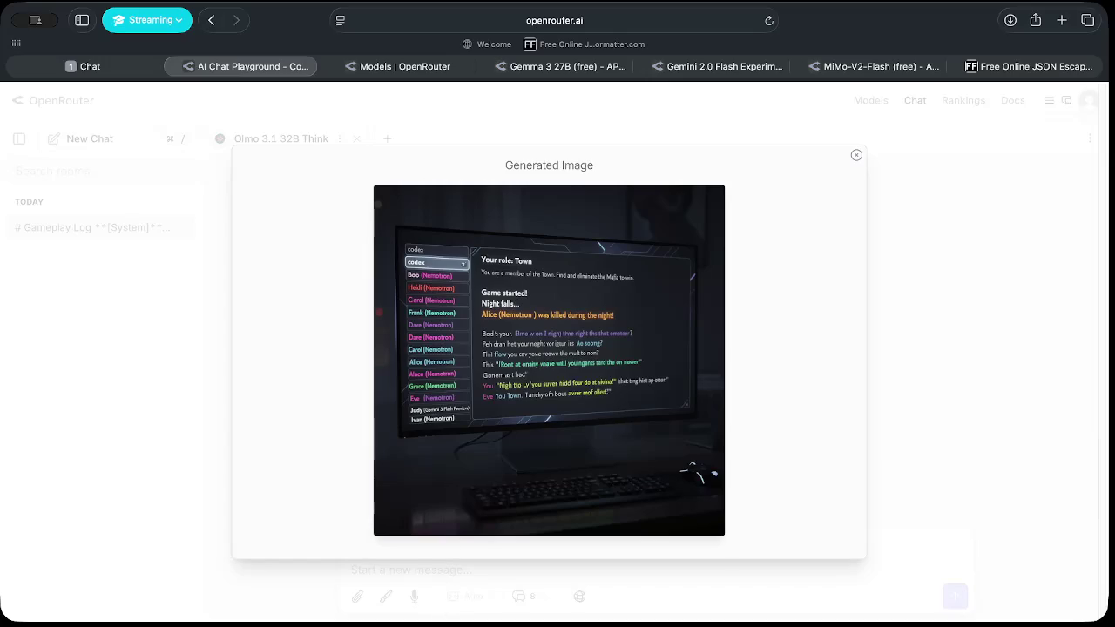
Close the Generated Image preview and bring up the Olmo chat's model settings
left_click(855, 156)
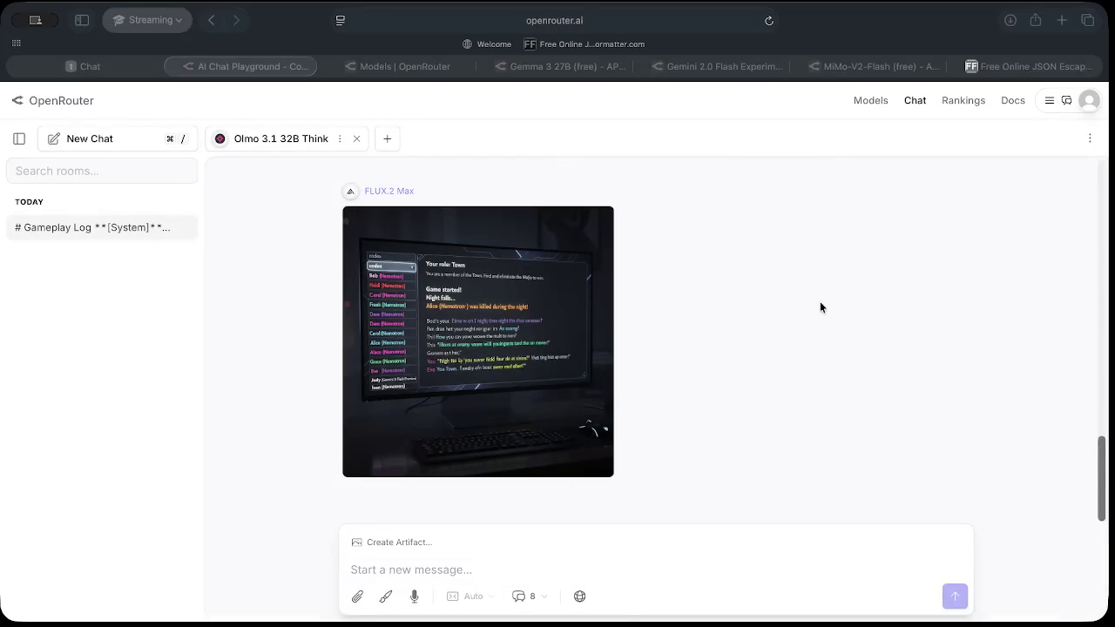
left_click(339, 139)
left_click(224, 288)
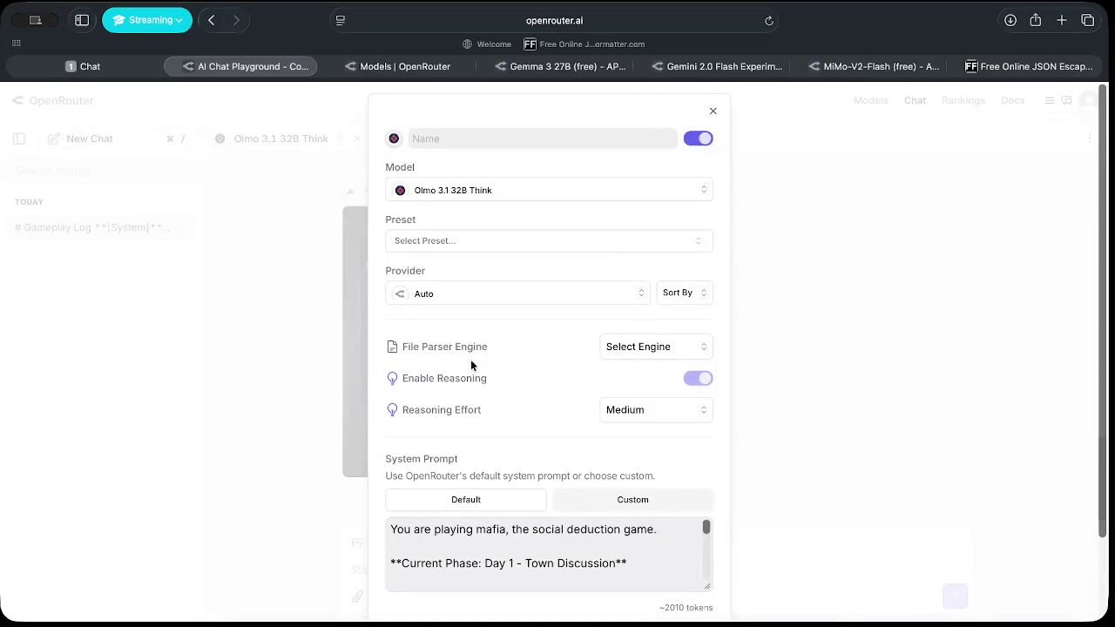
Switch the model to Cogito v2.1 671B and check its reply's cost: 757 tokens, $0.00393125
left_click(549, 191)
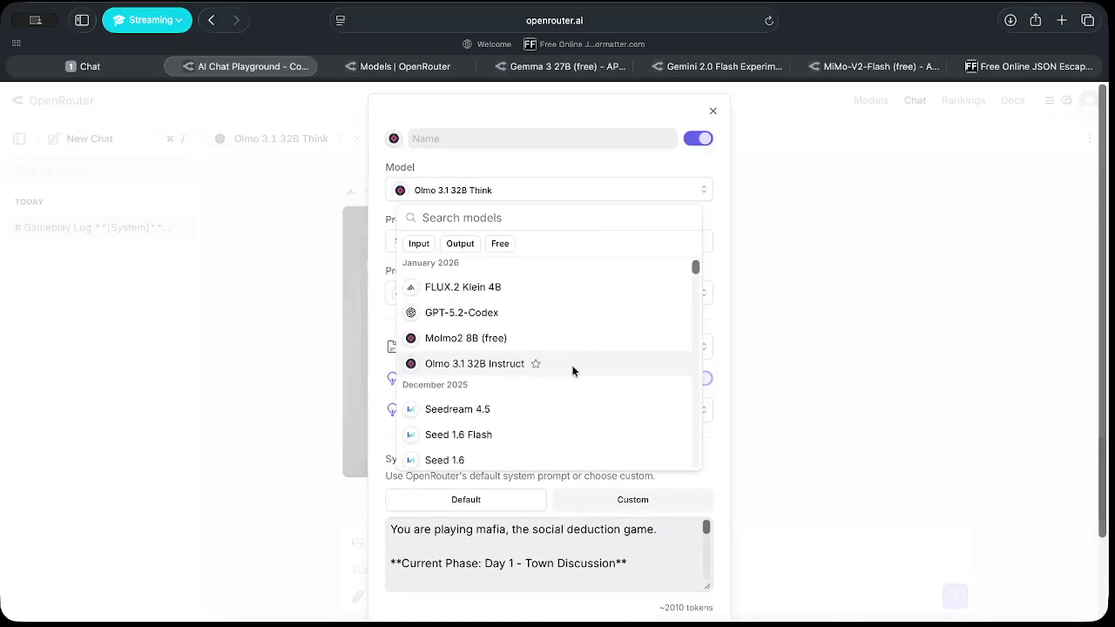
scroll(561, 392, "down", 5)
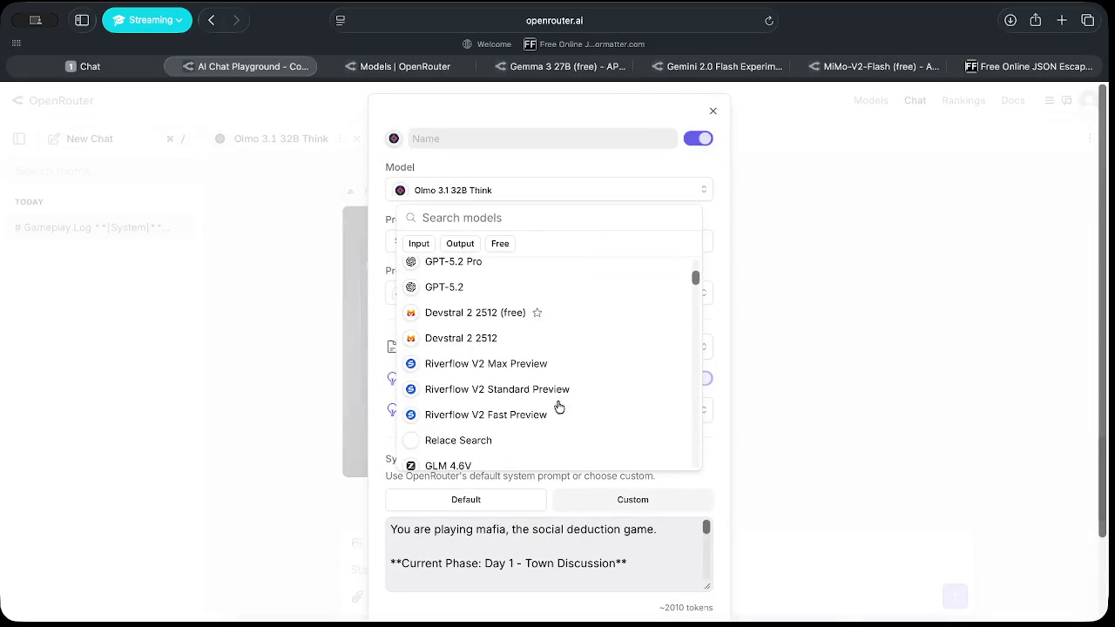
scroll(554, 413, "down", 3)
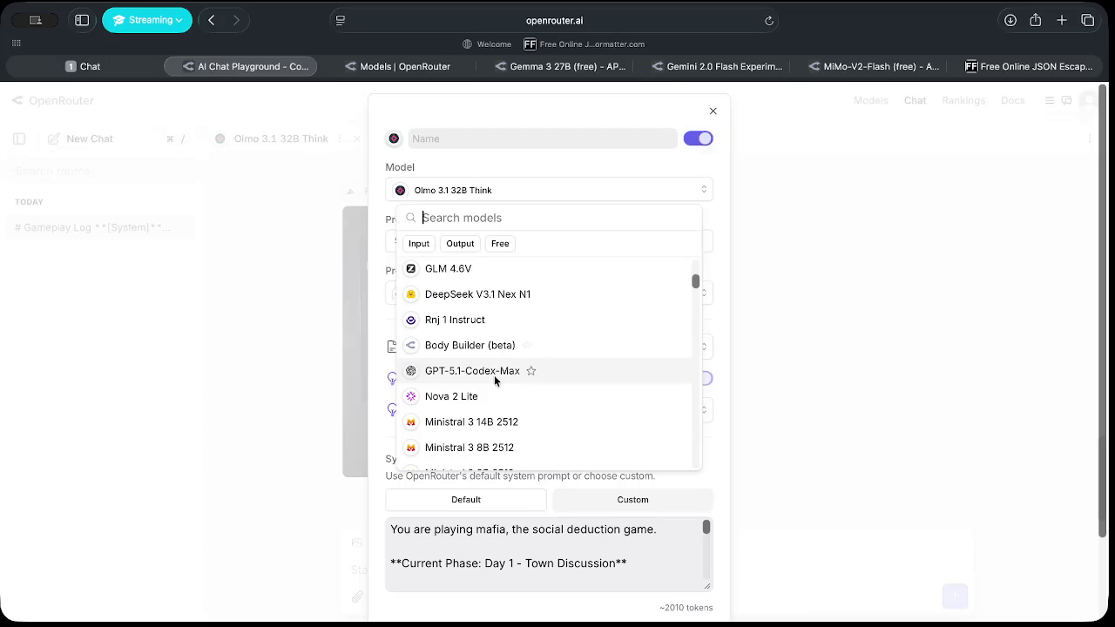
scroll(491, 378, "down", 5)
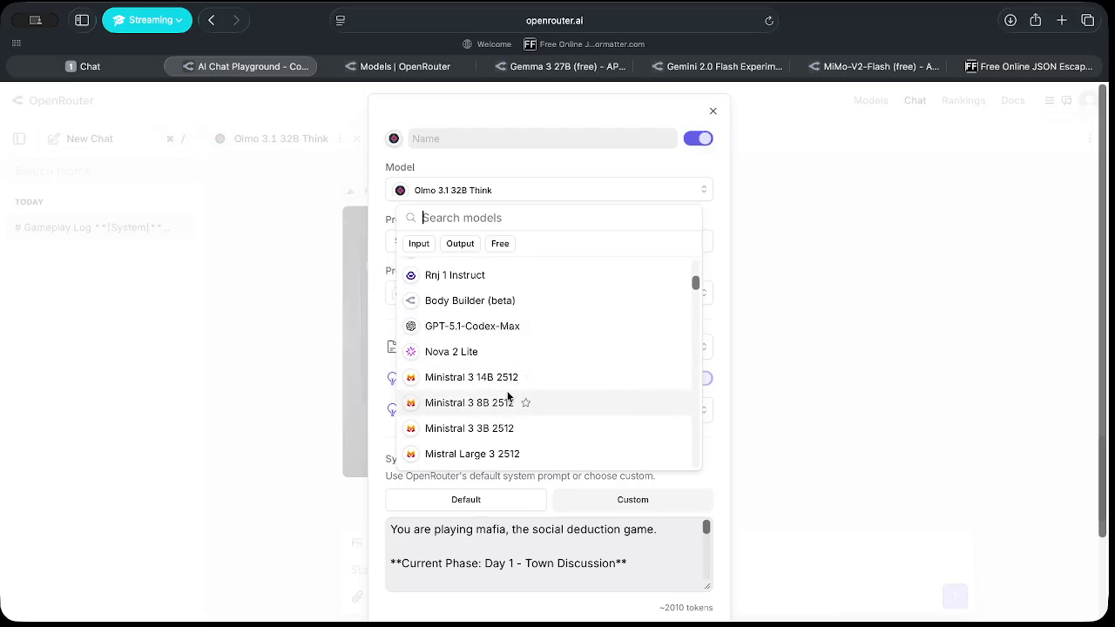
scroll(505, 398, "down", 3)
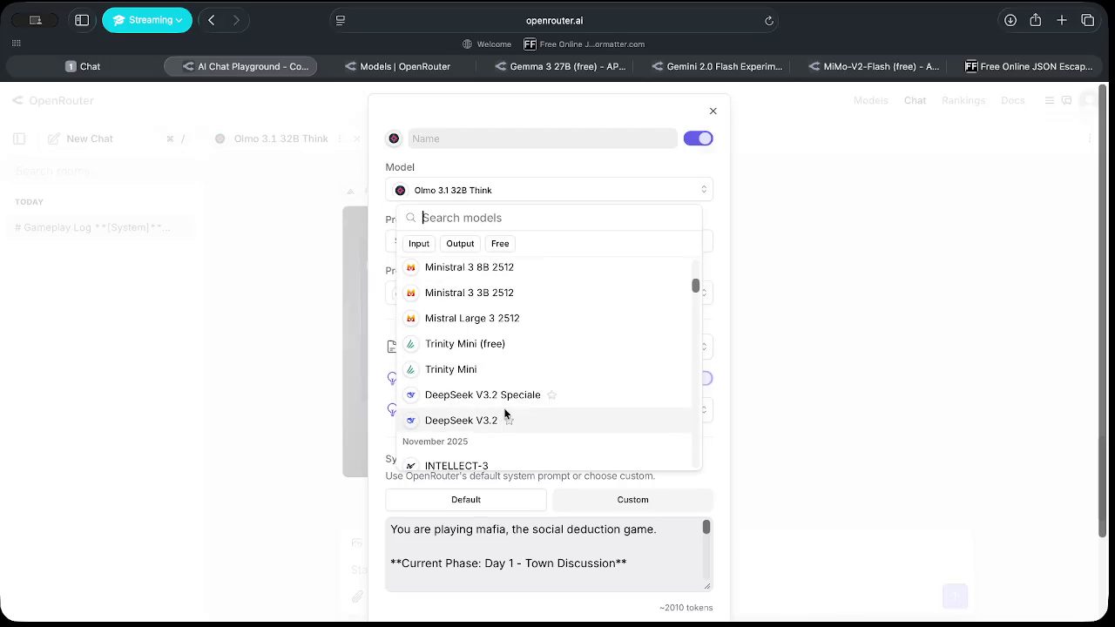
scroll(506, 412, "down", 6)
scroll(513, 416, "down", 8)
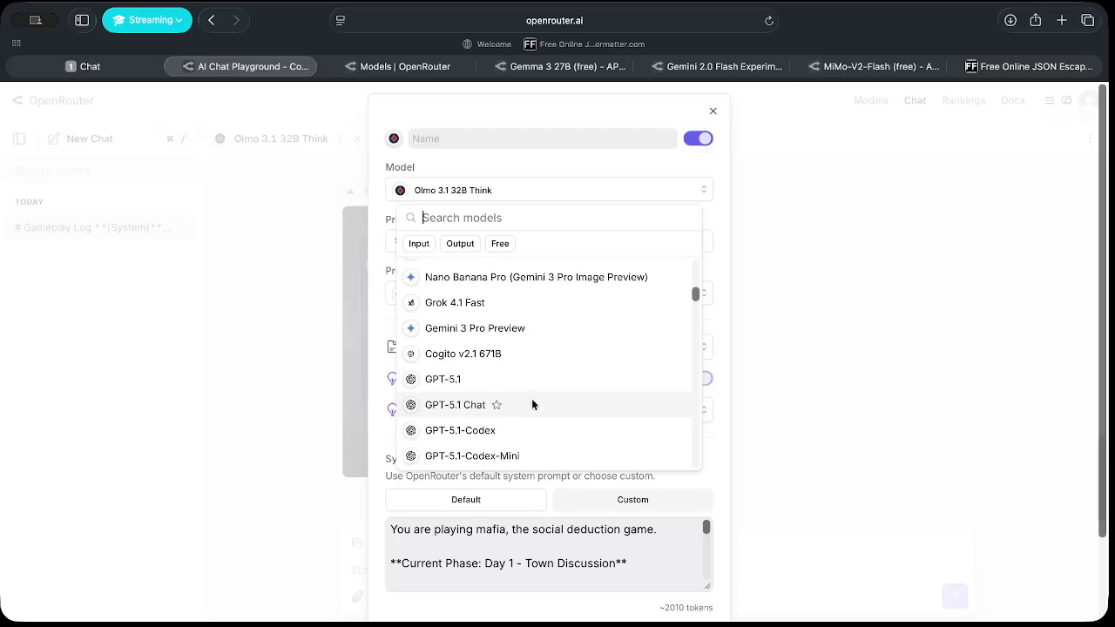
left_click(449, 354)
left_click(712, 115)
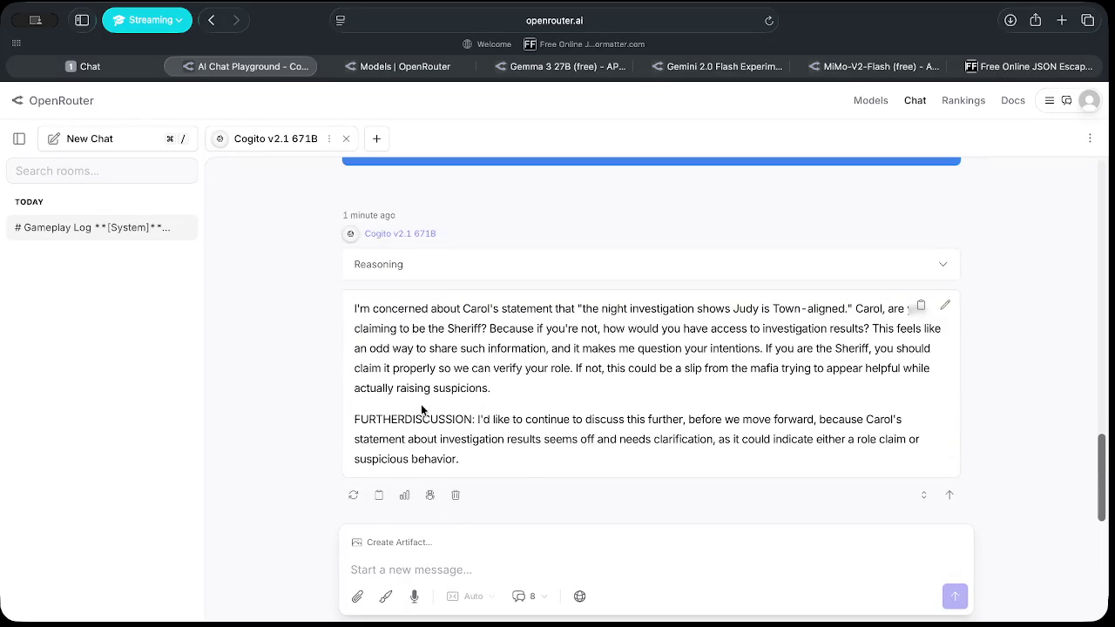
left_click(405, 496)
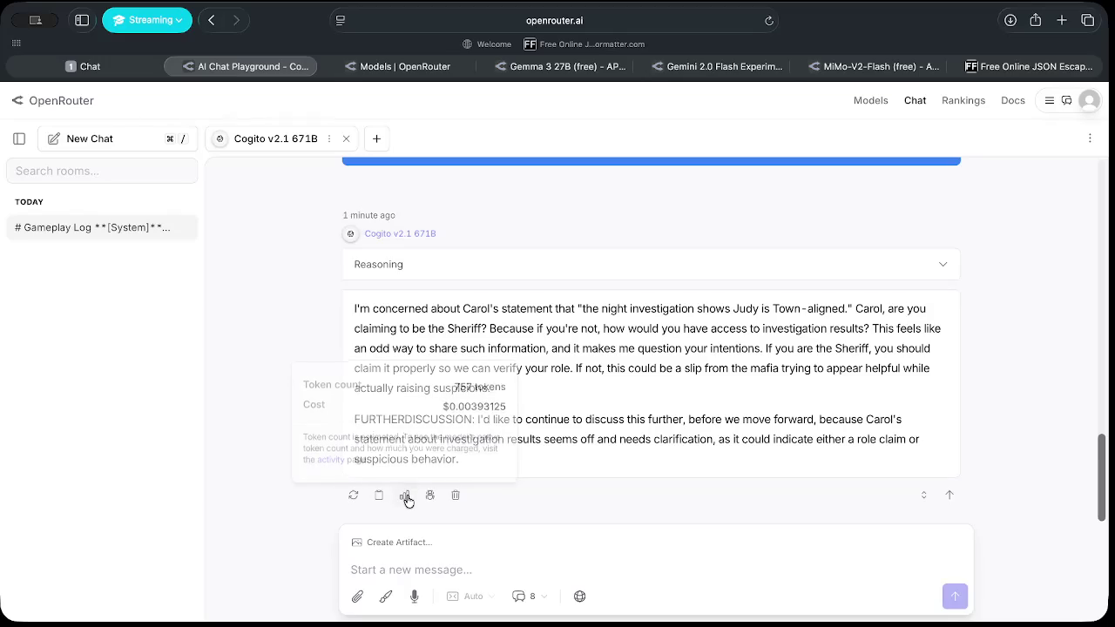
Search the Models catalogue for 'cogito' and open the Cogito v2.1 671B model page
left_click(400, 69)
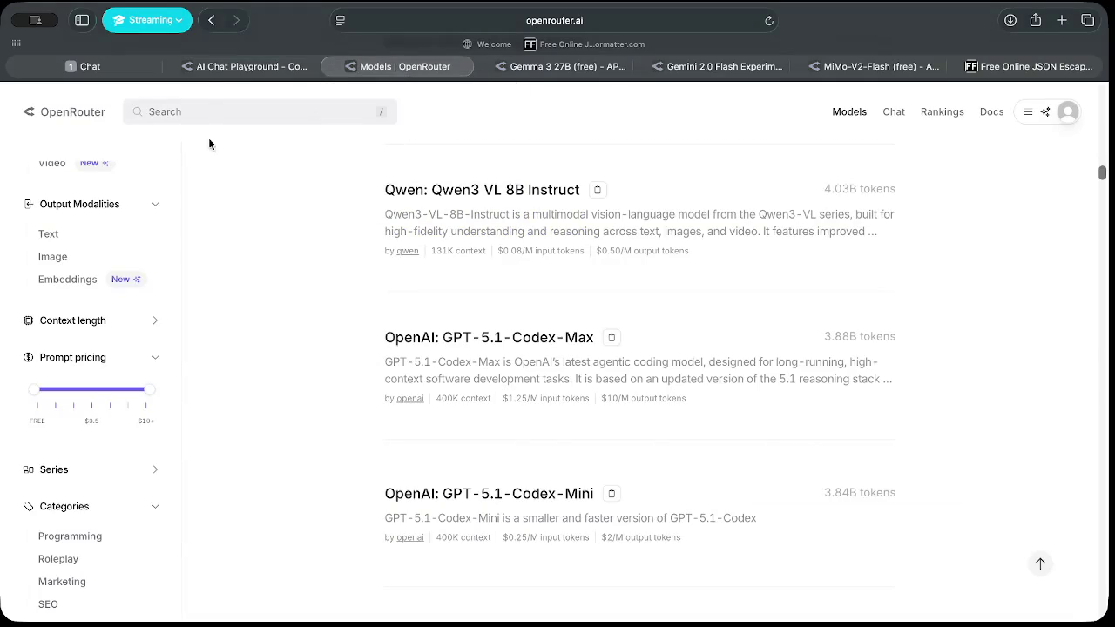
left_click(206, 111)
type("cogito")
key("Return")
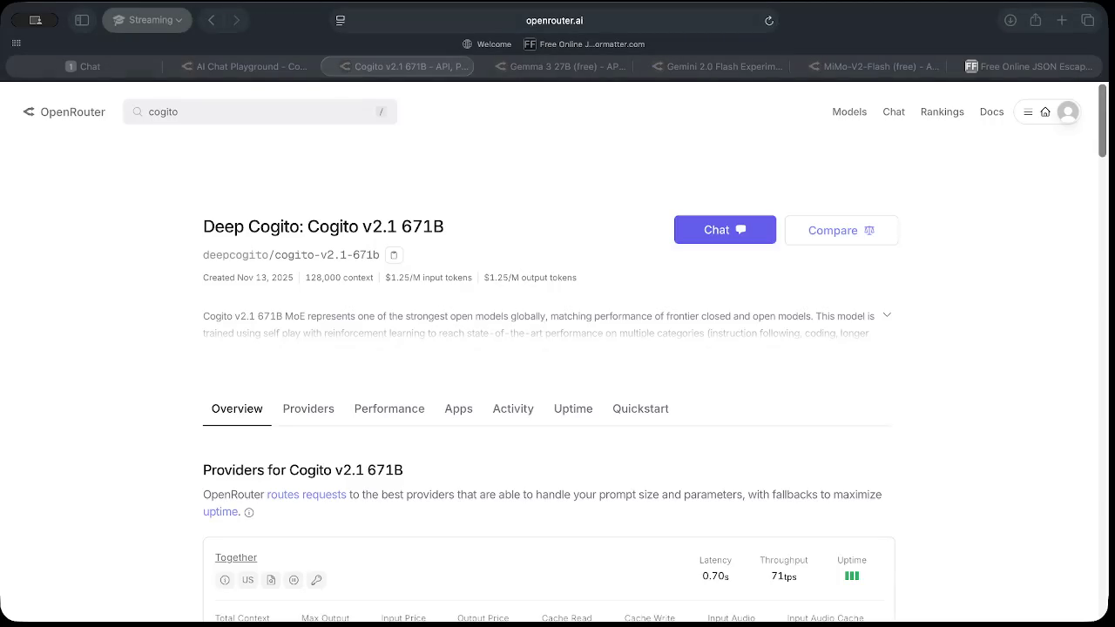
Back in the AI Chat Playground, view the Cogito chat's advanced settings
left_click(252, 66)
left_click(328, 139)
left_click(231, 294)
scroll(470, 370, "down", 3)
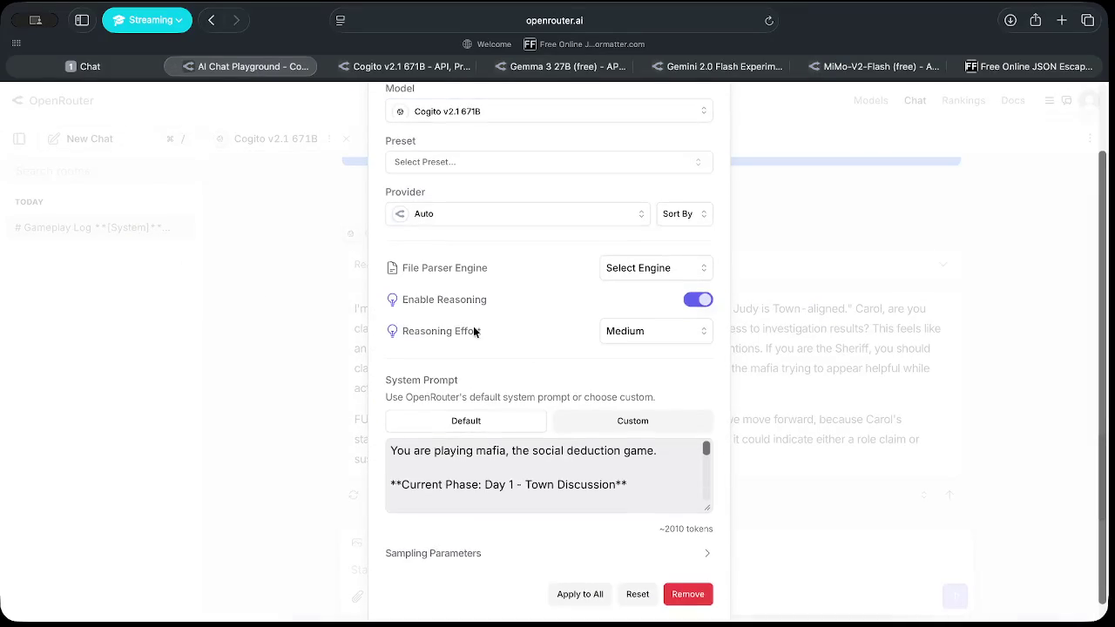
left_click(325, 172)
Reopen the Cogito model settings and scroll through the available options
left_click(328, 139)
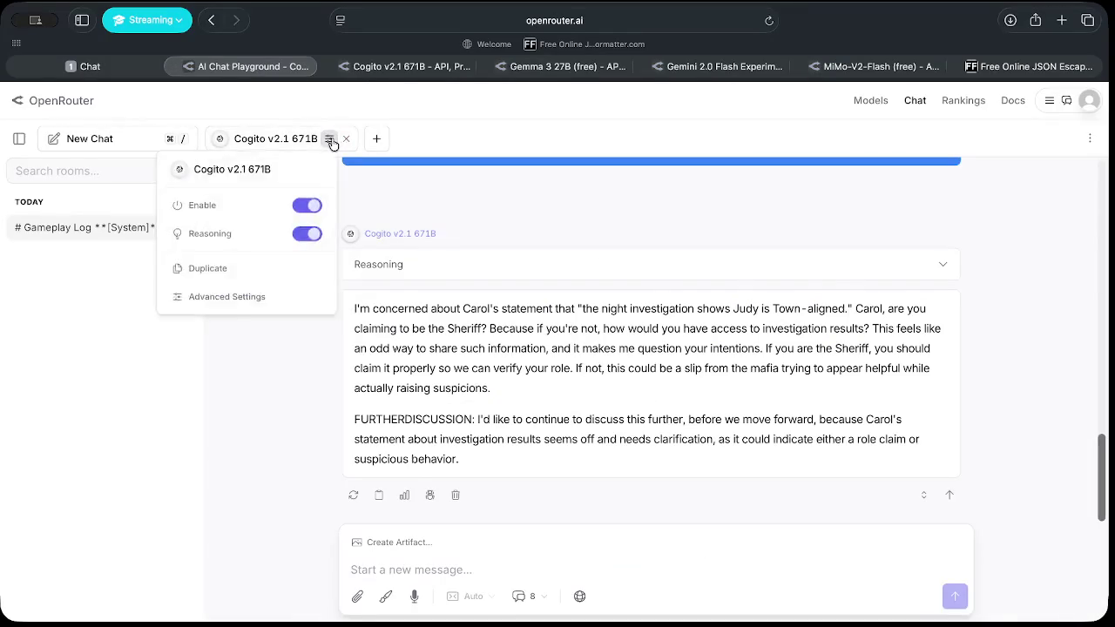
left_click(209, 294)
scroll(435, 349, "down", 2)
scroll(436, 349, "up", 5)
left_click(287, 276)
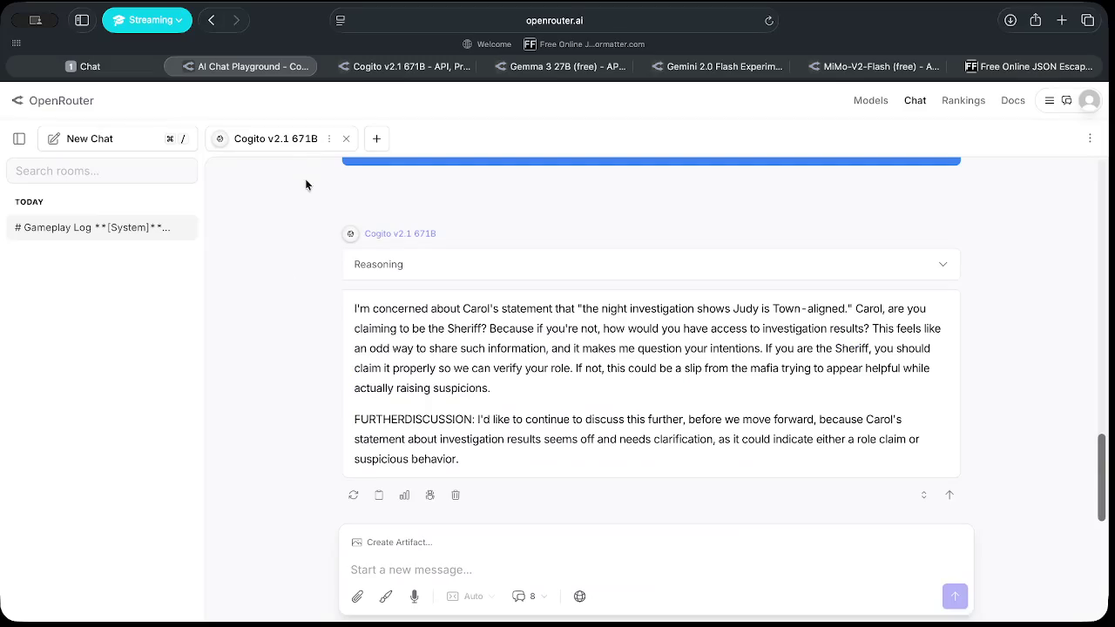
left_click(322, 140)
scroll(437, 319, "down", 3)
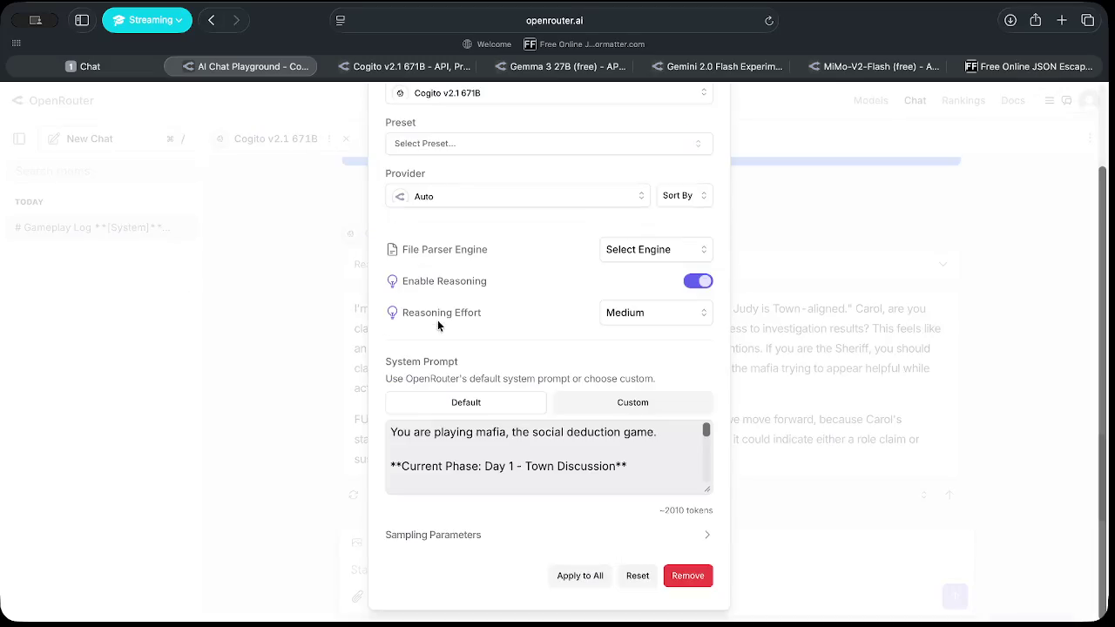
left_click(293, 276)
Browse the list of available models in the Cogito chat's settings
left_click(322, 140)
left_click(322, 140)
left_click(473, 190)
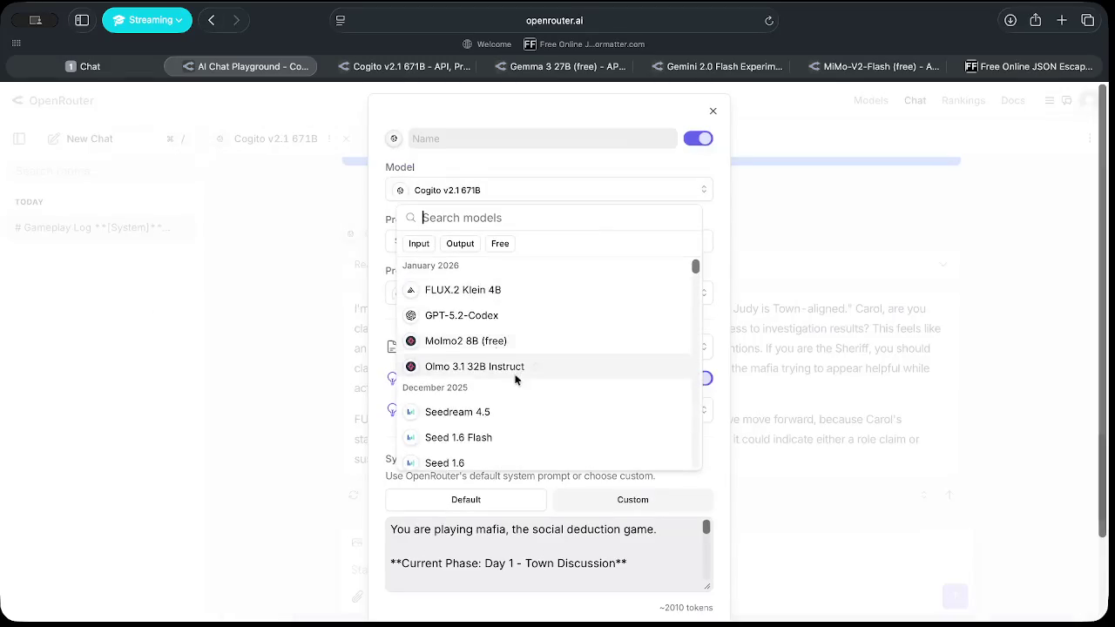
scroll(516, 378, "down", 3)
scroll(520, 374, "down", 10)
scroll(521, 379, "up", 5)
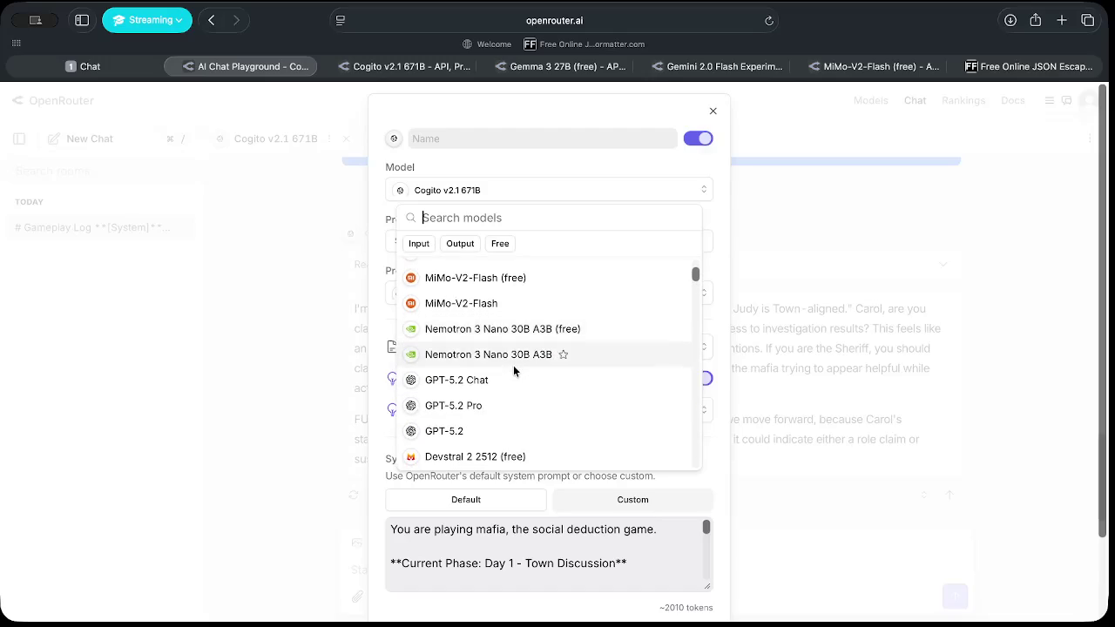
scroll(513, 370, "down", 5)
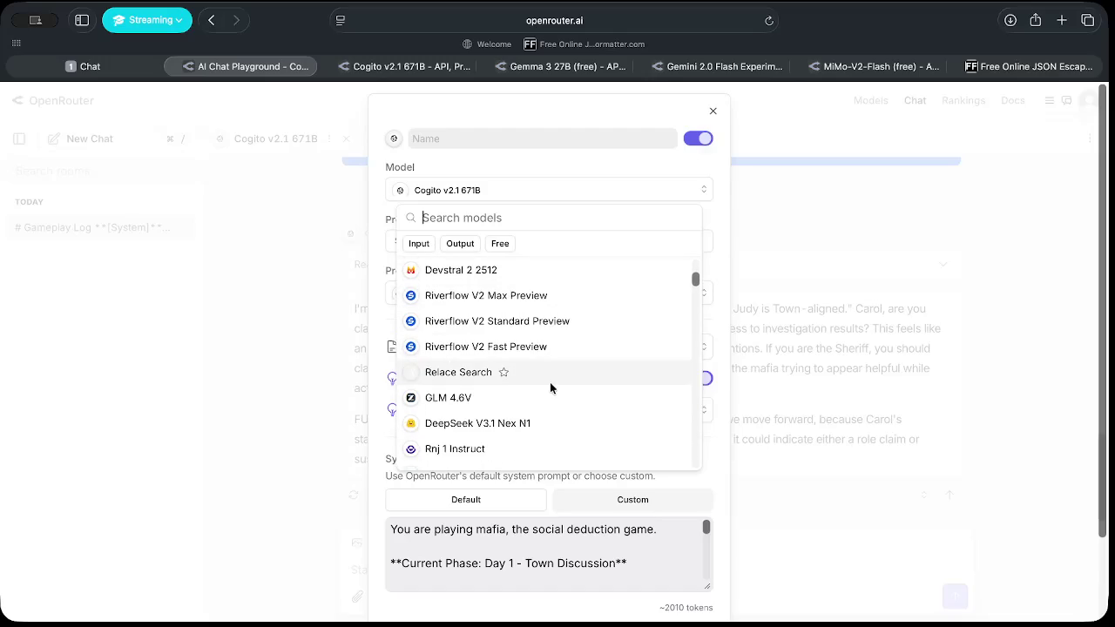
scroll(550, 383, "down", 1)
scroll(539, 396, "down", 2)
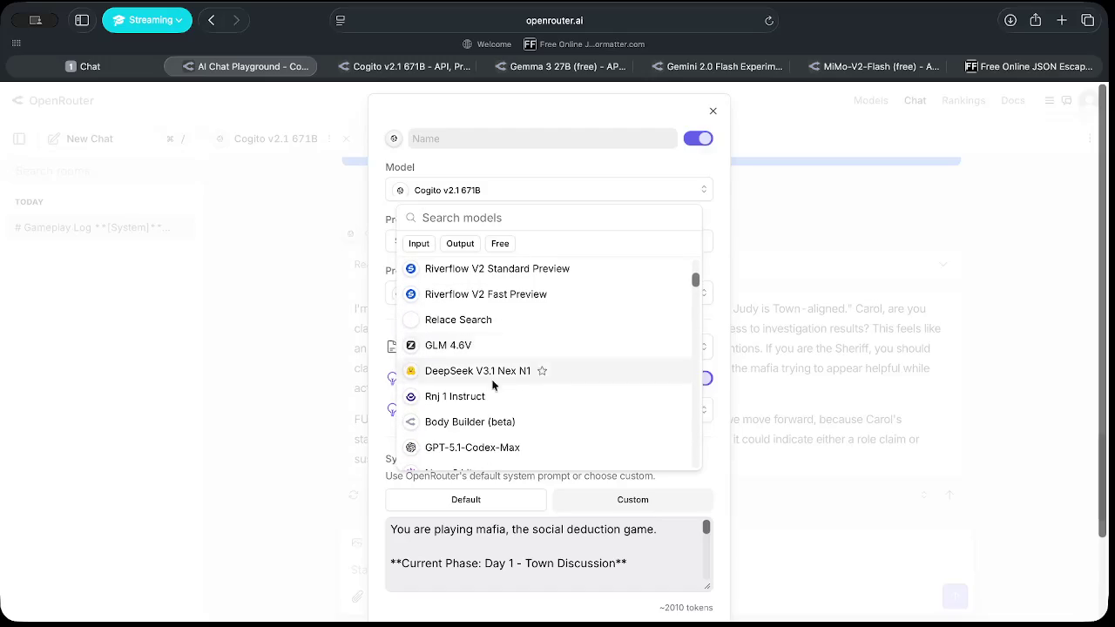
scroll(542, 396, "down", 10)
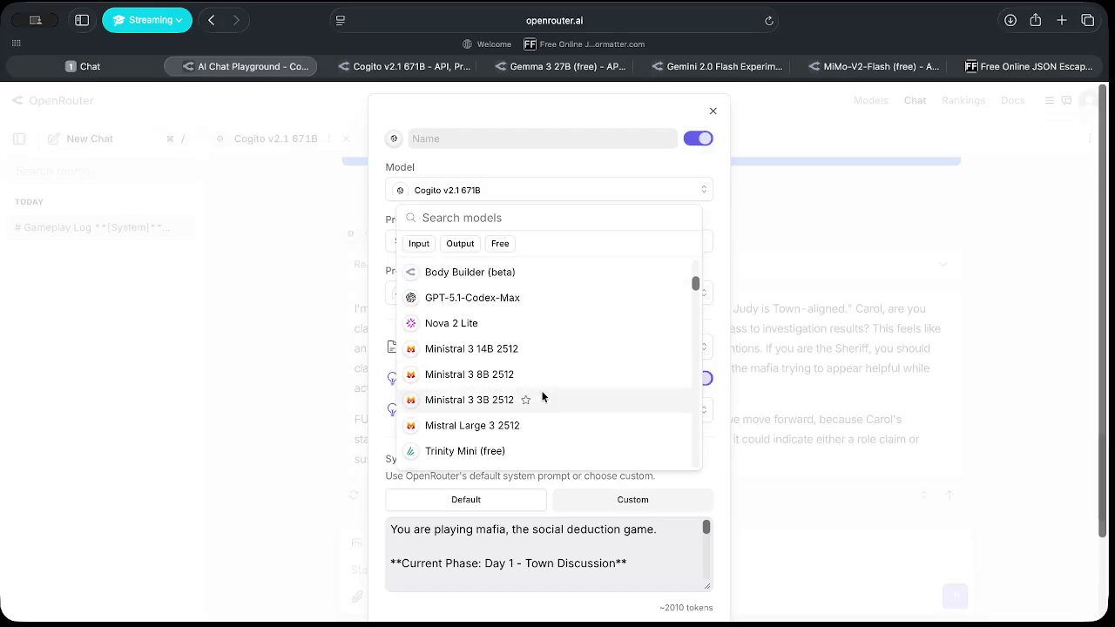
scroll(543, 399, "down", 7)
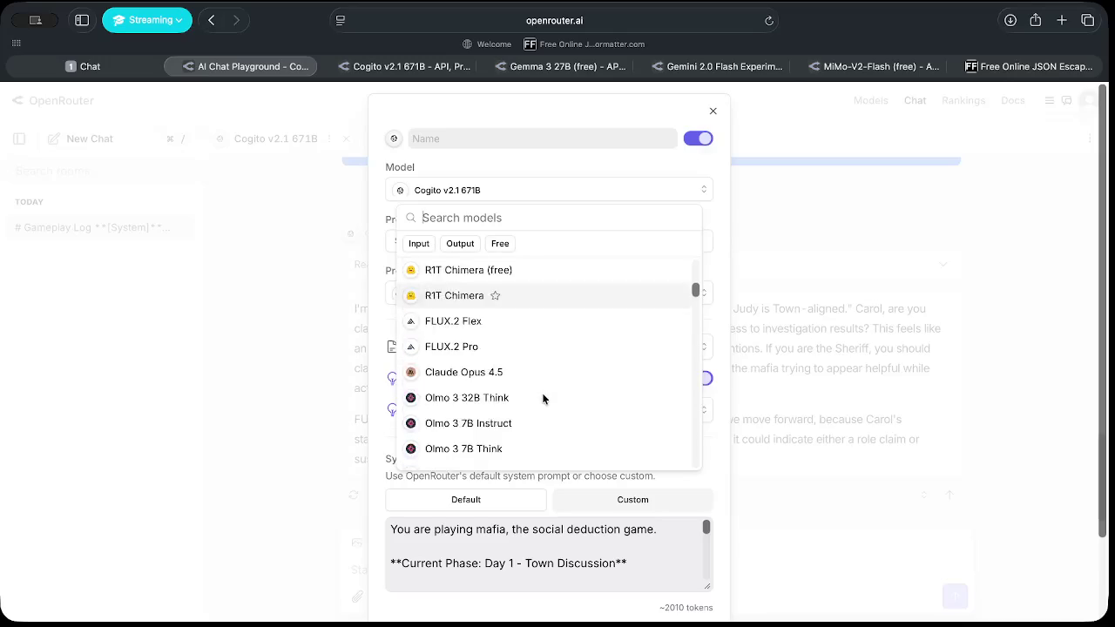
scroll(542, 399, "down", 5)
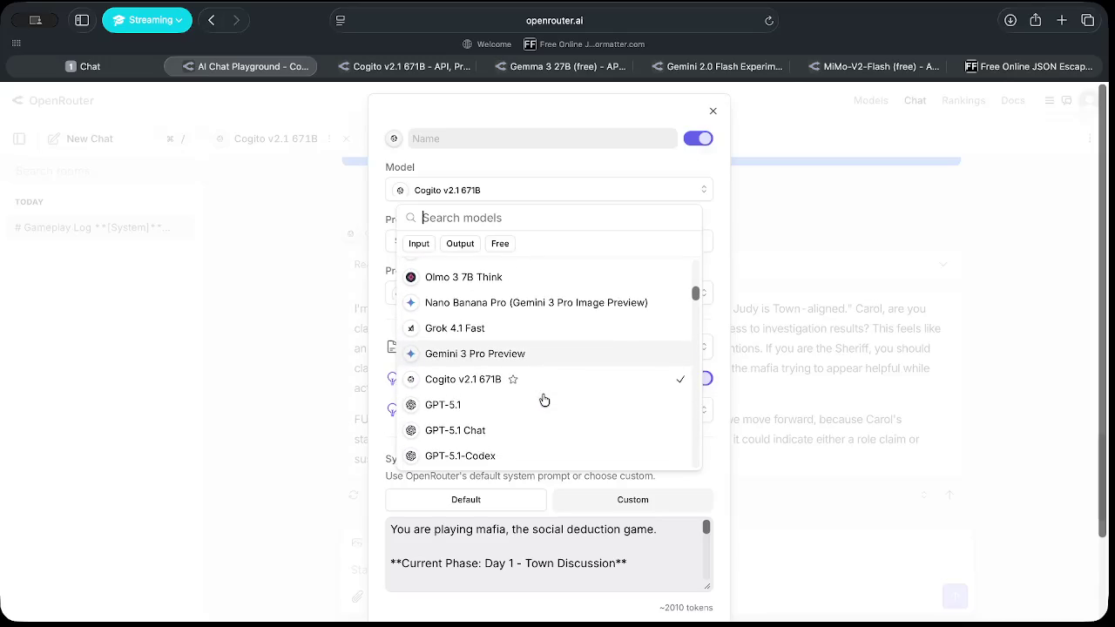
scroll(542, 399, "down", 10)
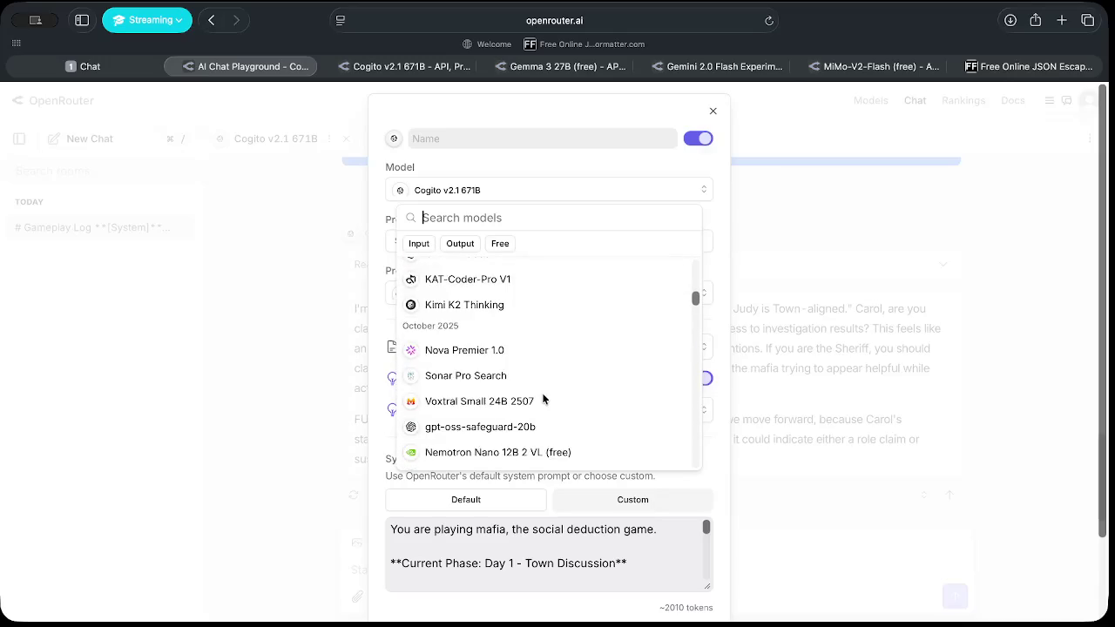
scroll(543, 399, "down", 4)
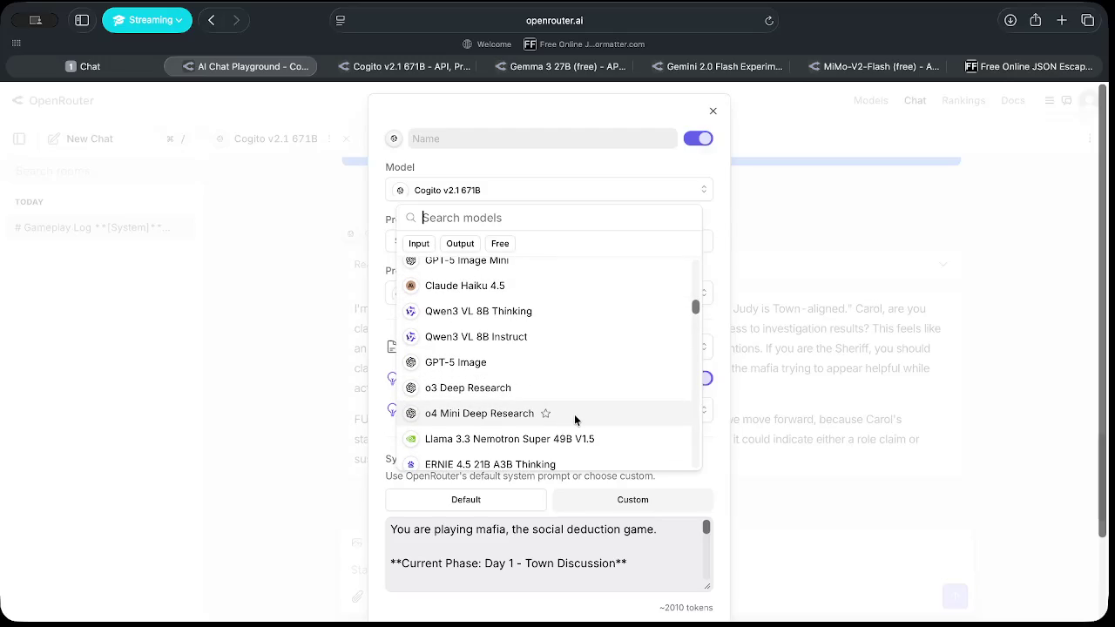
Switch the model to o4 Mini Deep Research and regenerate the reply
left_click(574, 413)
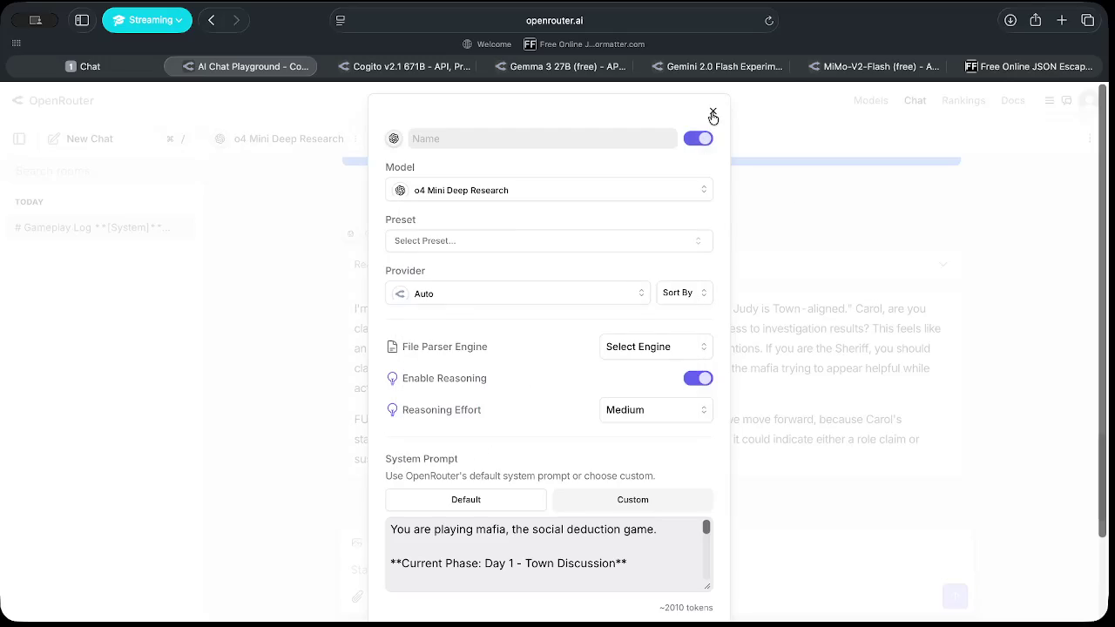
left_click(712, 111)
left_click(352, 494)
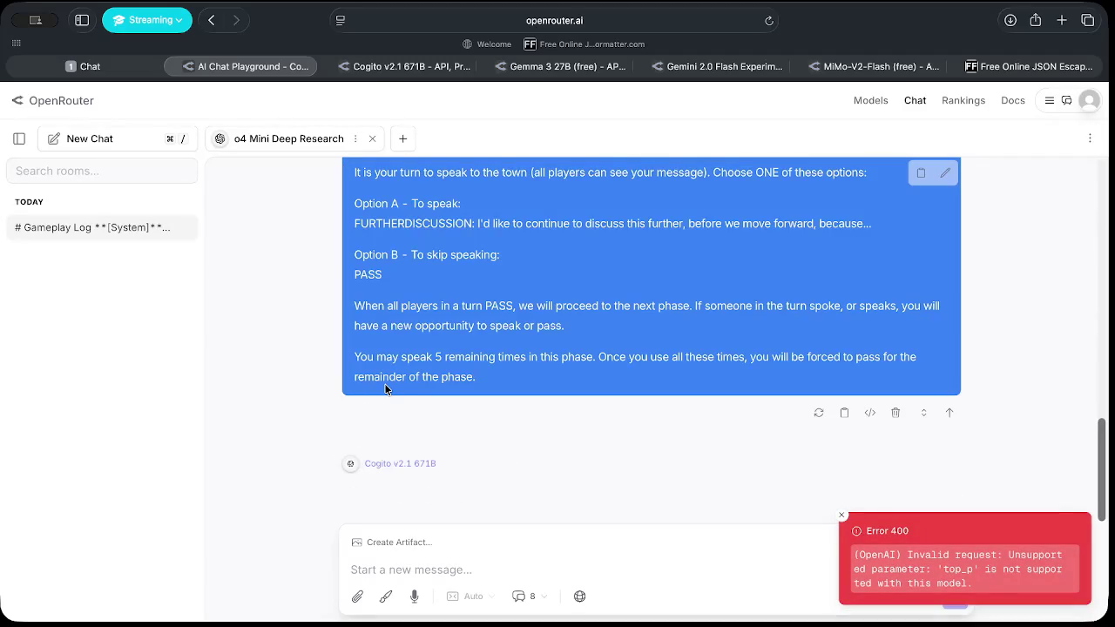
Review the sampling parameters and regenerate again, hitting Error 400: 'top_p' unsupported
left_click(355, 139)
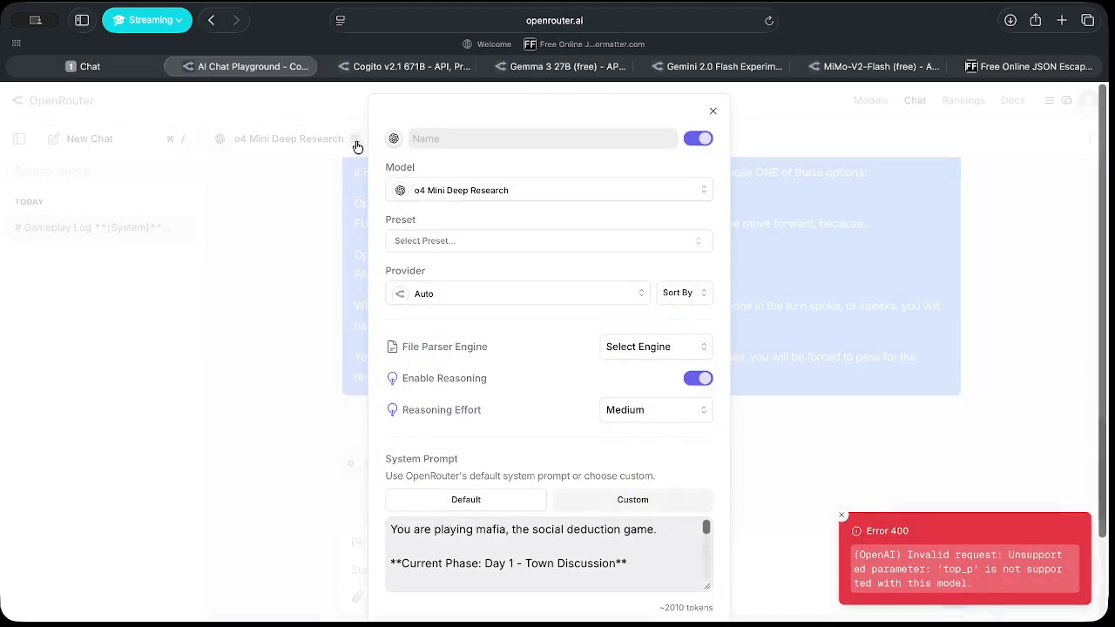
scroll(474, 410, "down", 2)
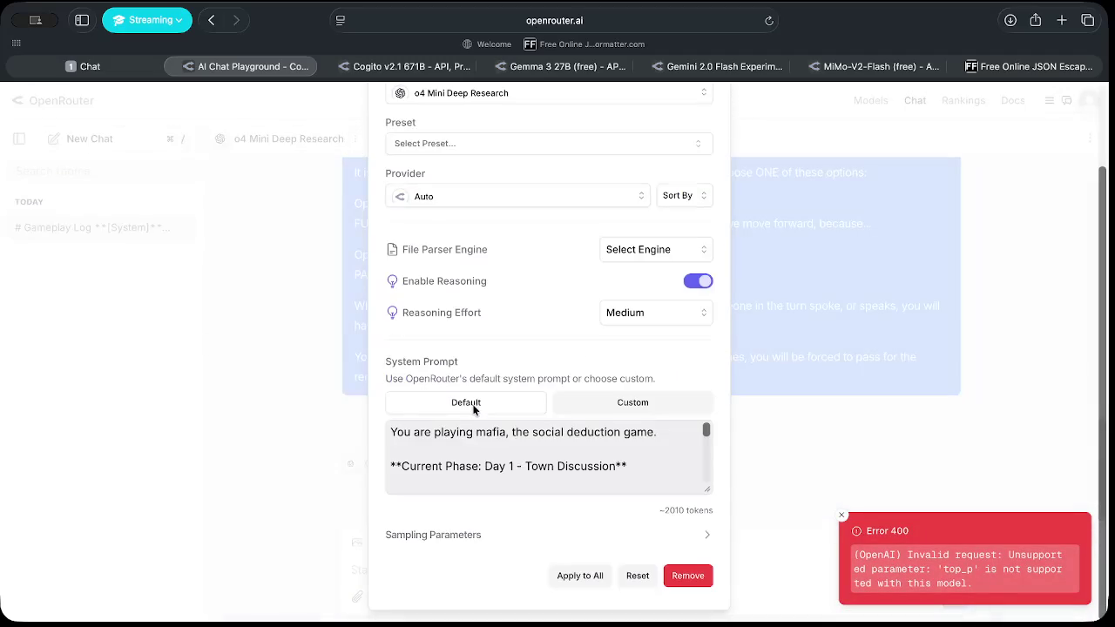
left_click(670, 534)
scroll(562, 448, "down", 5)
scroll(527, 342, "down", 3)
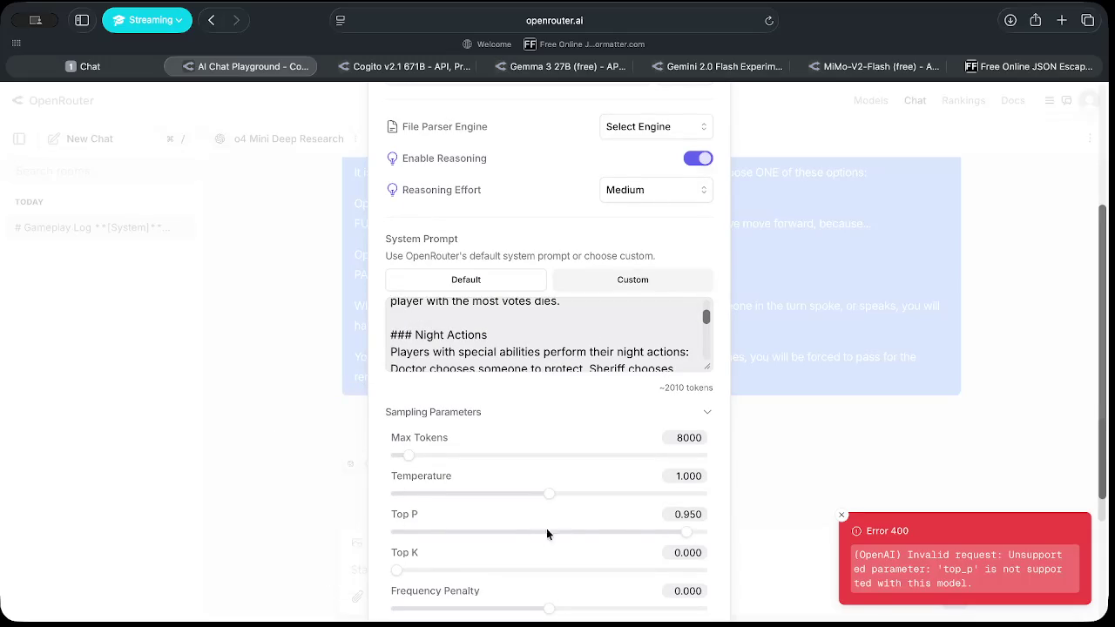
scroll(707, 244, "up", 5)
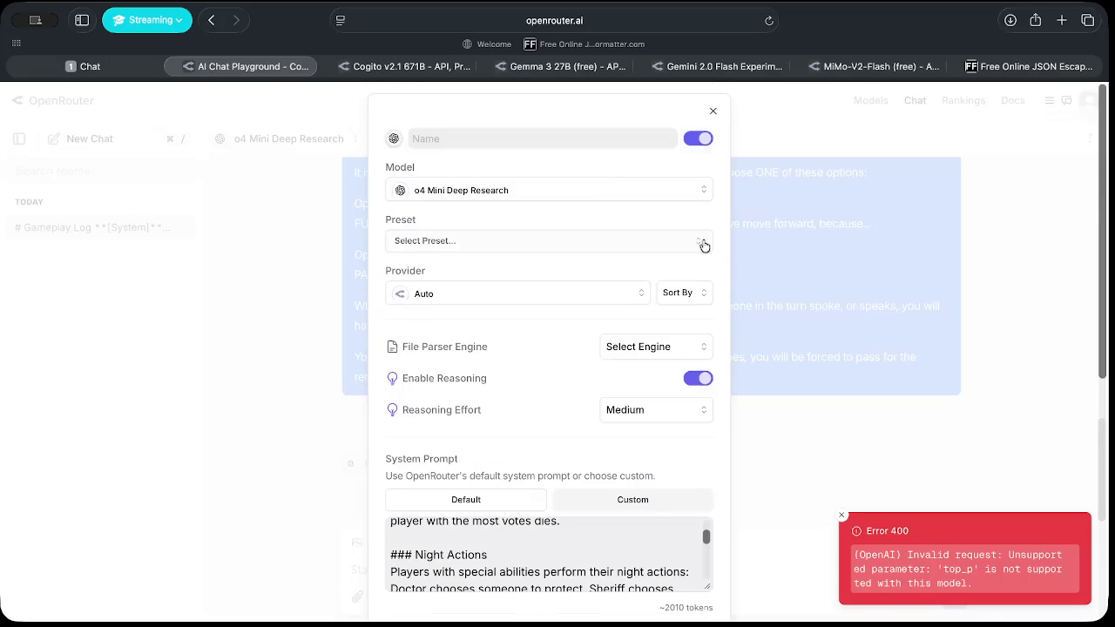
left_click(712, 110)
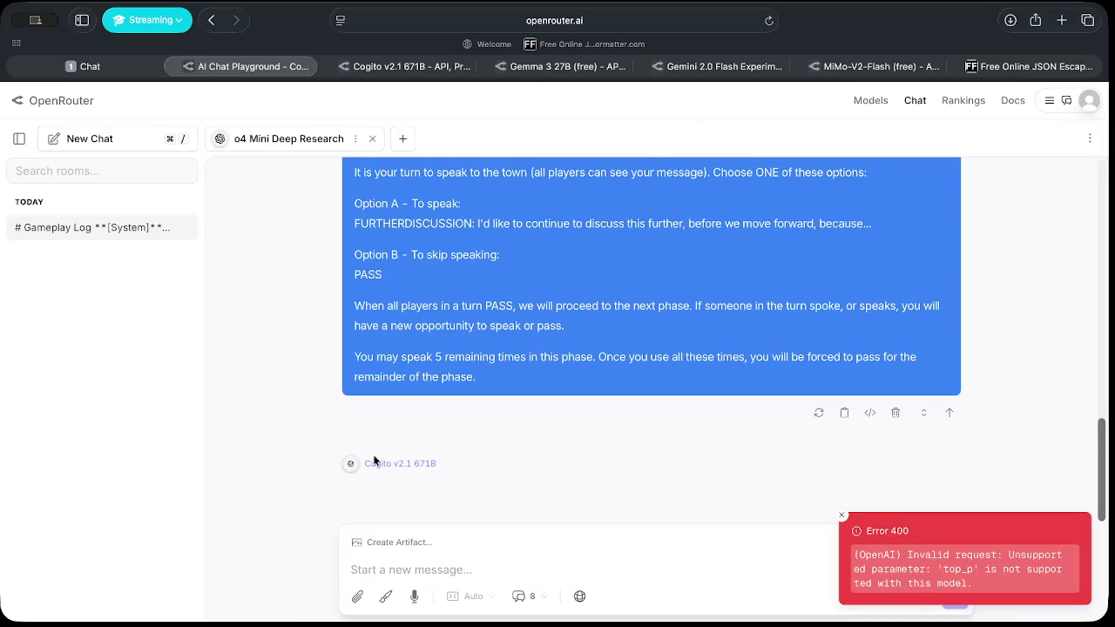
left_click(354, 495)
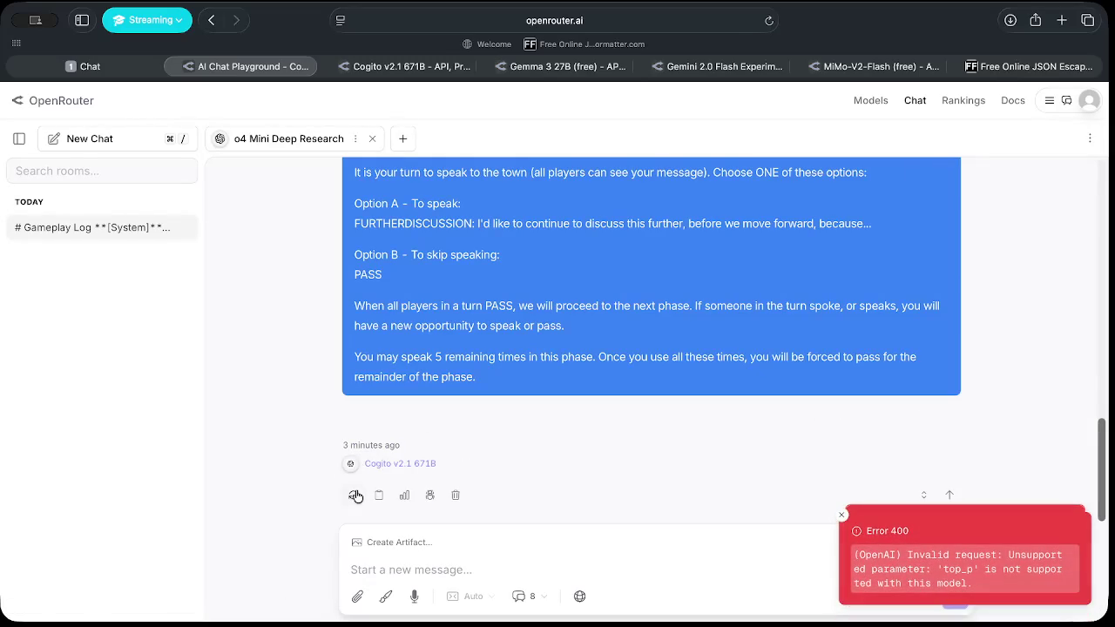
left_click(356, 138)
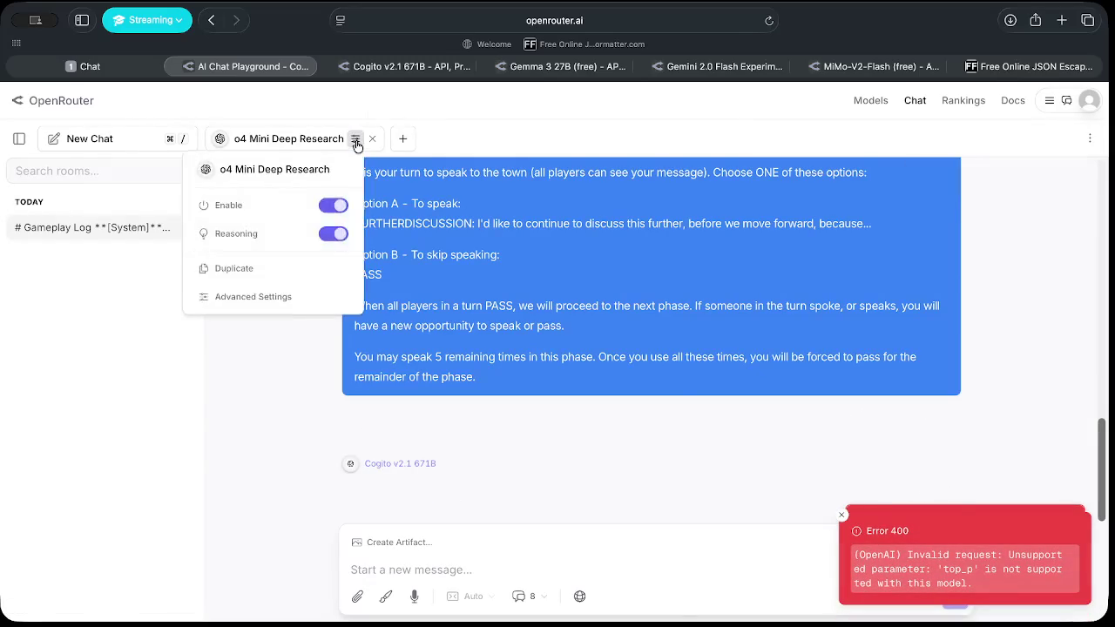
Search 'o3', set the model to o3 Mini, and regenerate the mafia reply
left_click(253, 293)
left_click(479, 192)
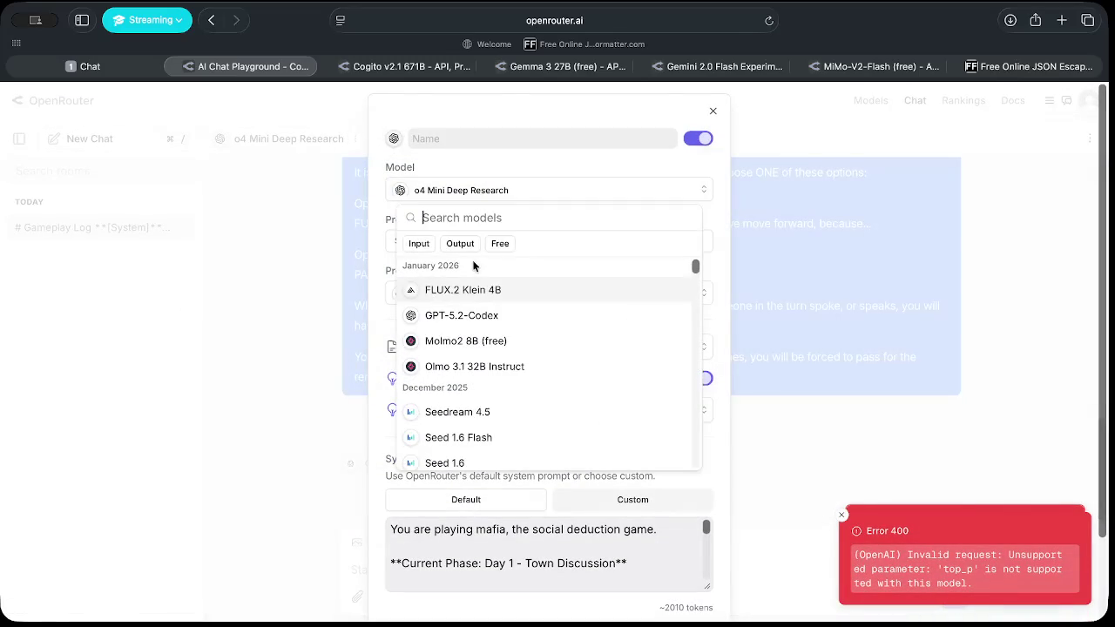
type("o3")
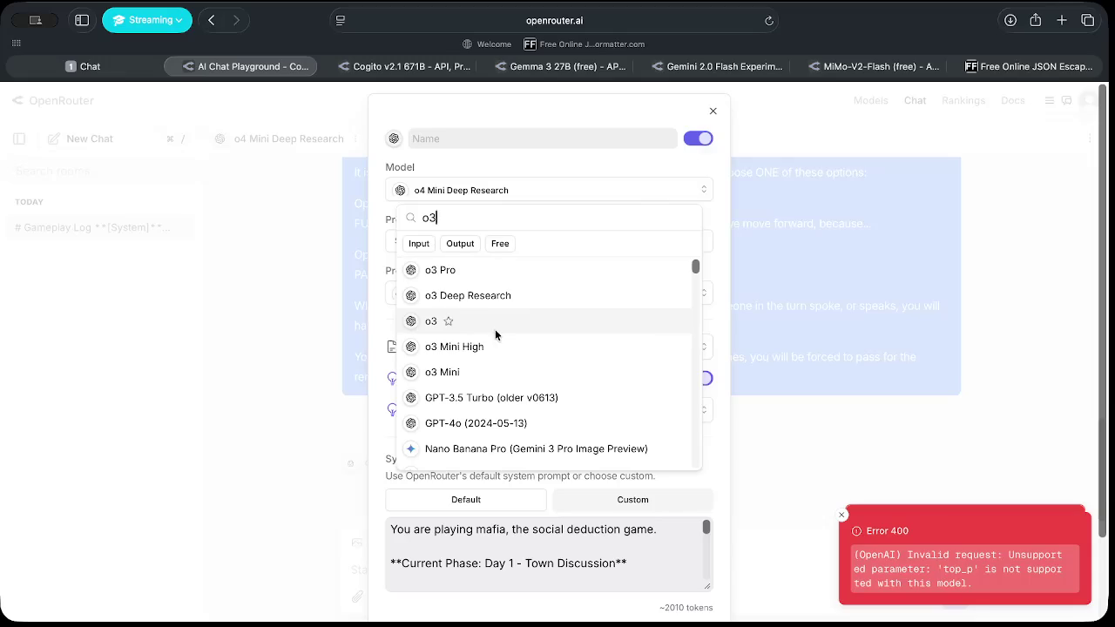
left_click(450, 380)
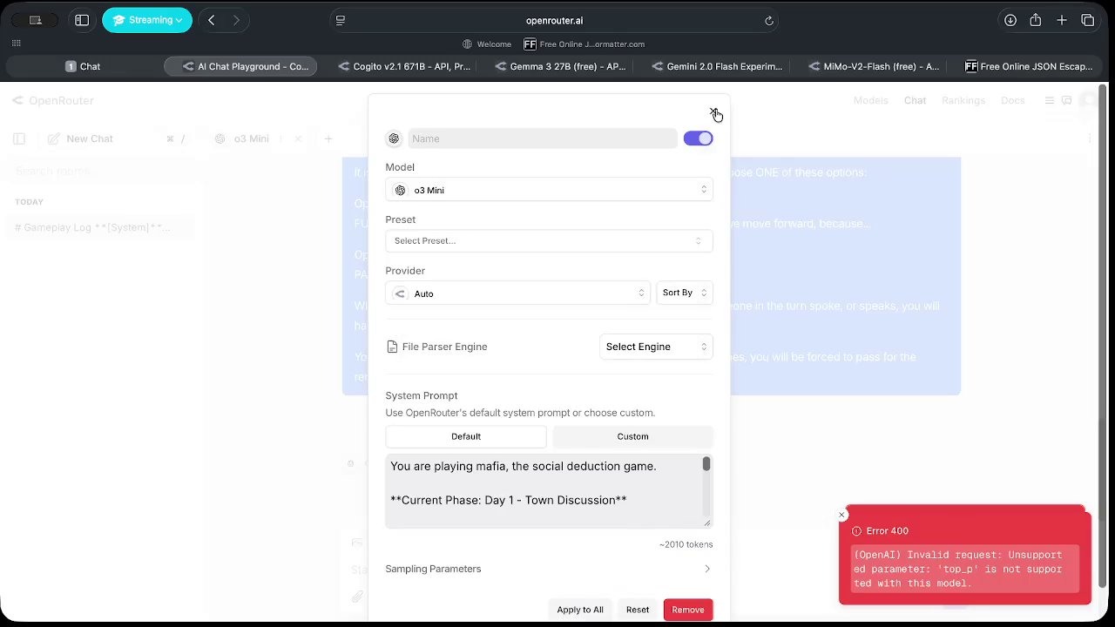
left_click(712, 110)
left_click(355, 496)
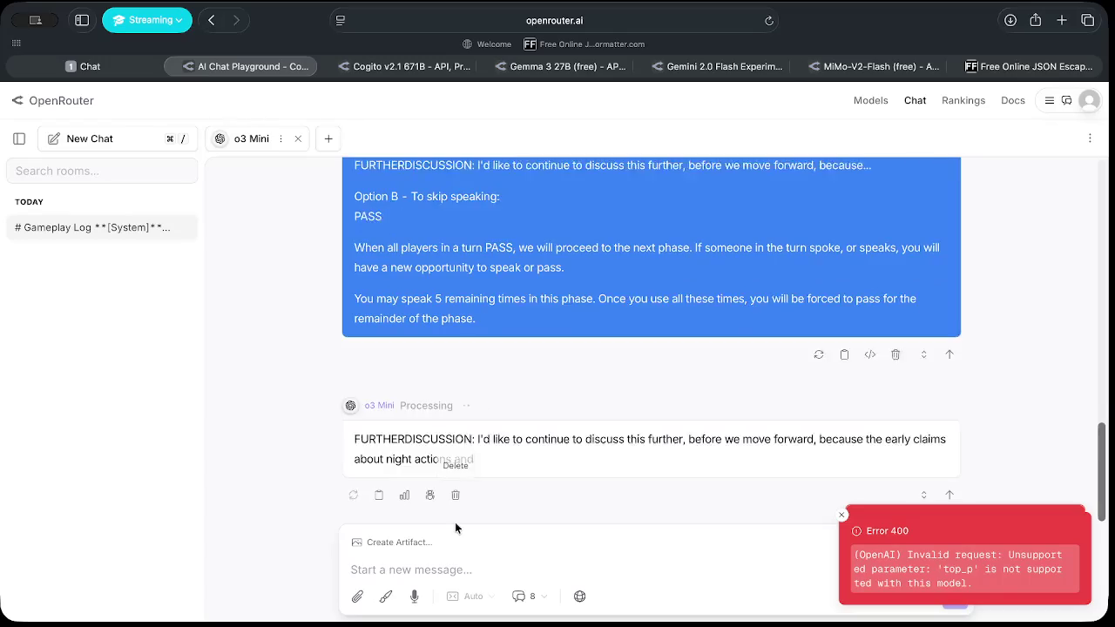
Dismiss an error notification, check the reply's token count and cost, and regenerate
left_click(280, 139)
left_click(280, 138)
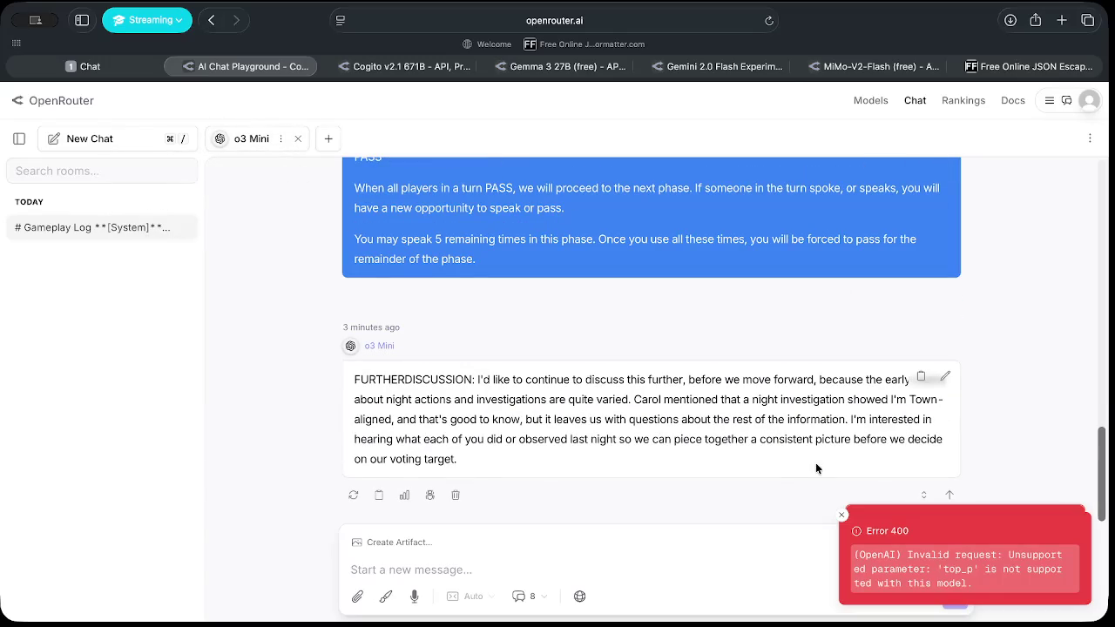
left_click(842, 519)
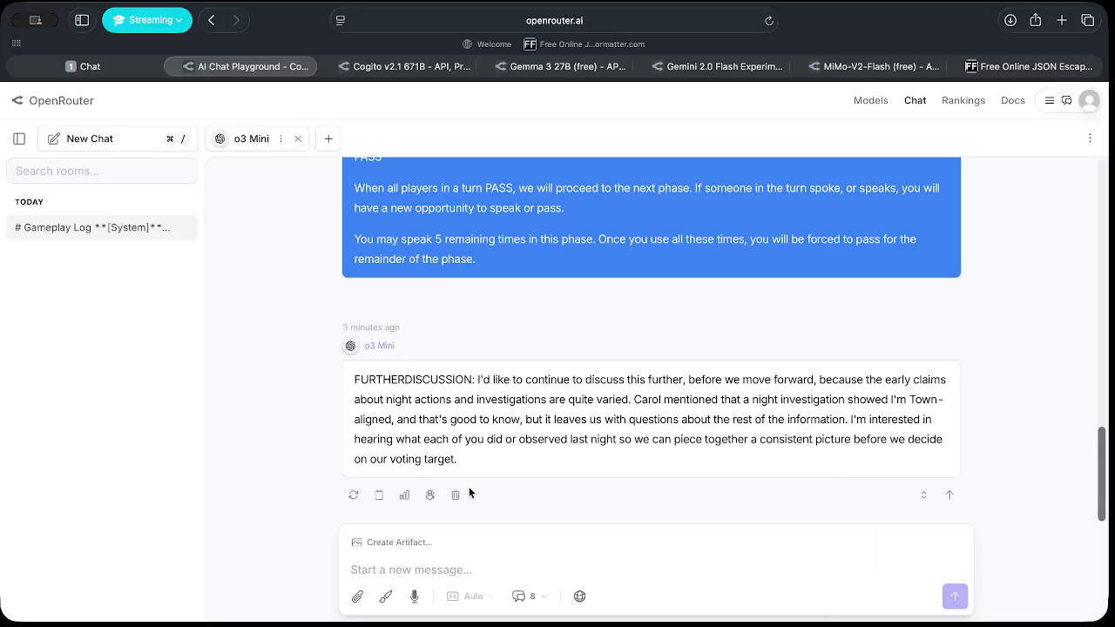
left_click(401, 497)
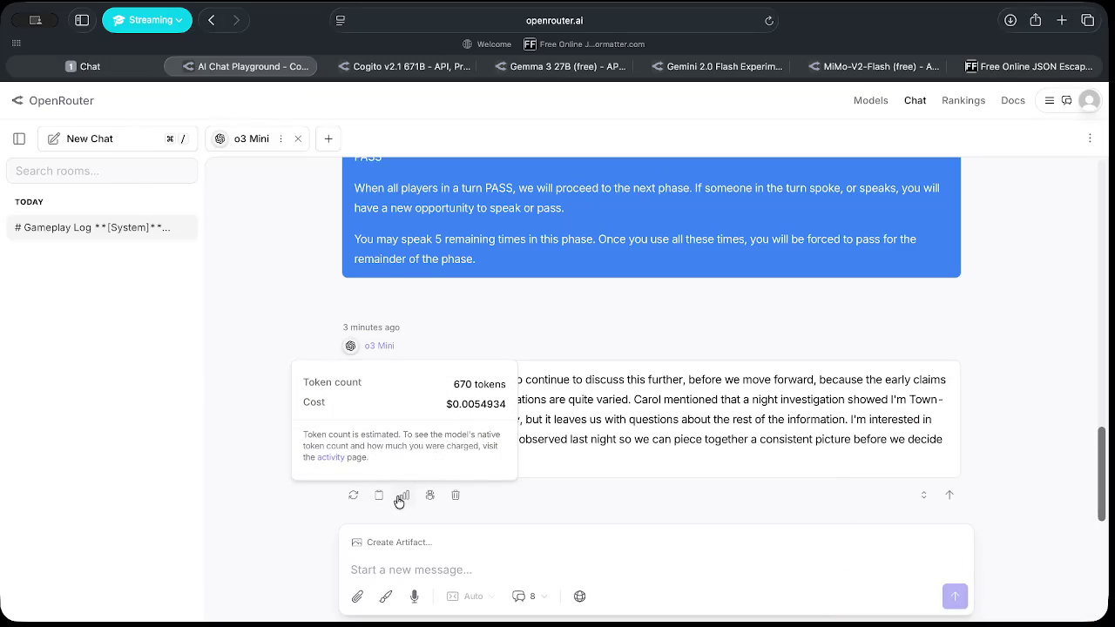
left_click(352, 495)
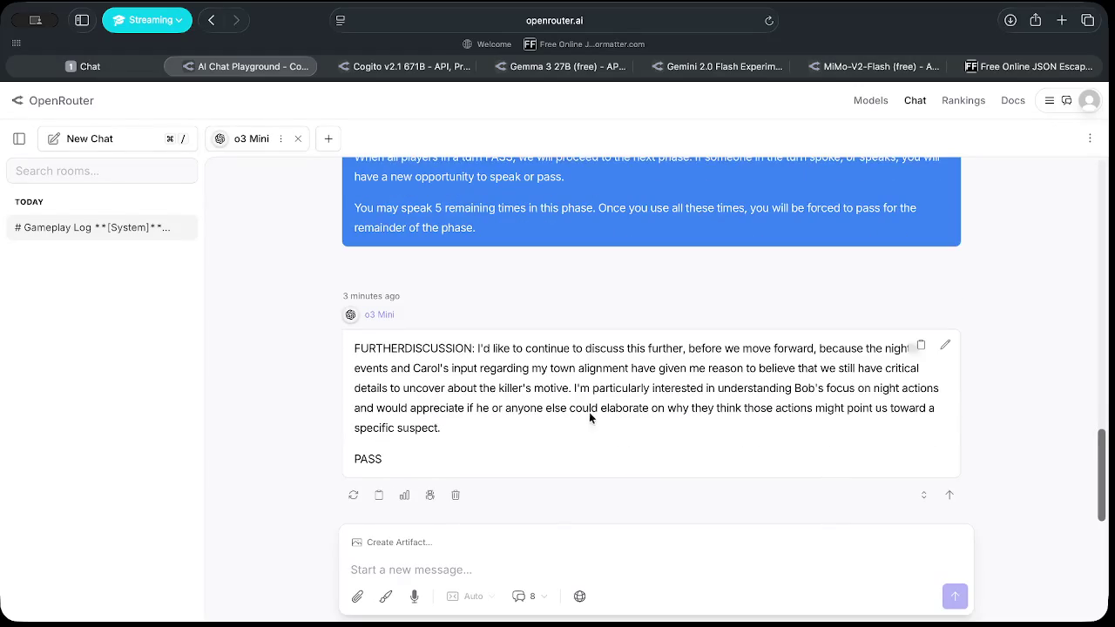
Search 'o3 mini hi', select o3 Mini High, and regenerate the mafia-game reply
left_click(279, 141)
left_click(279, 142)
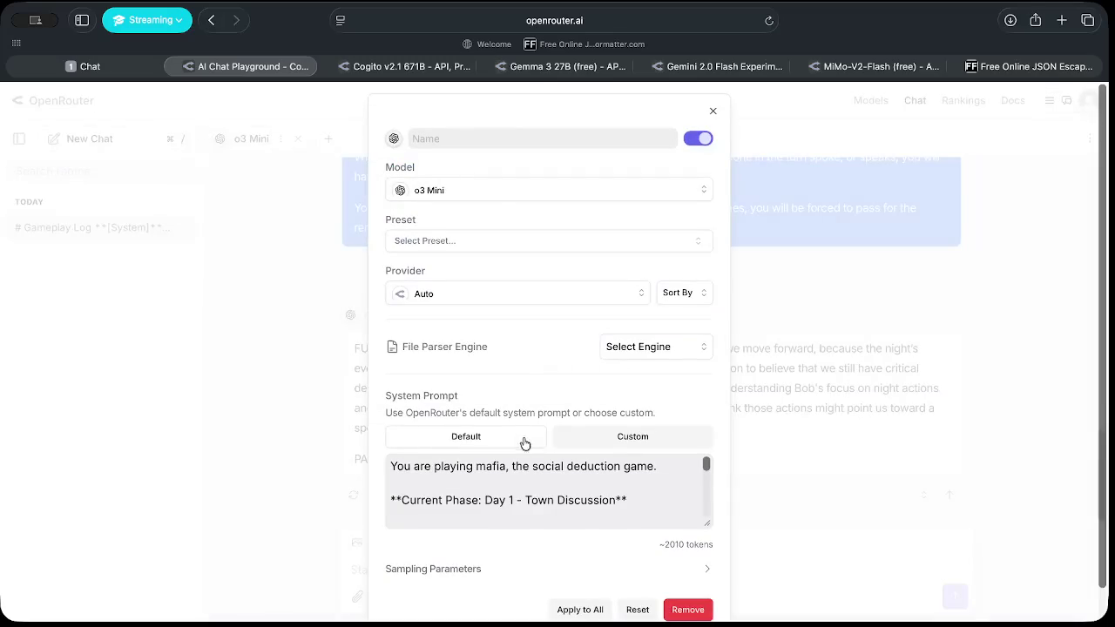
left_click(497, 192)
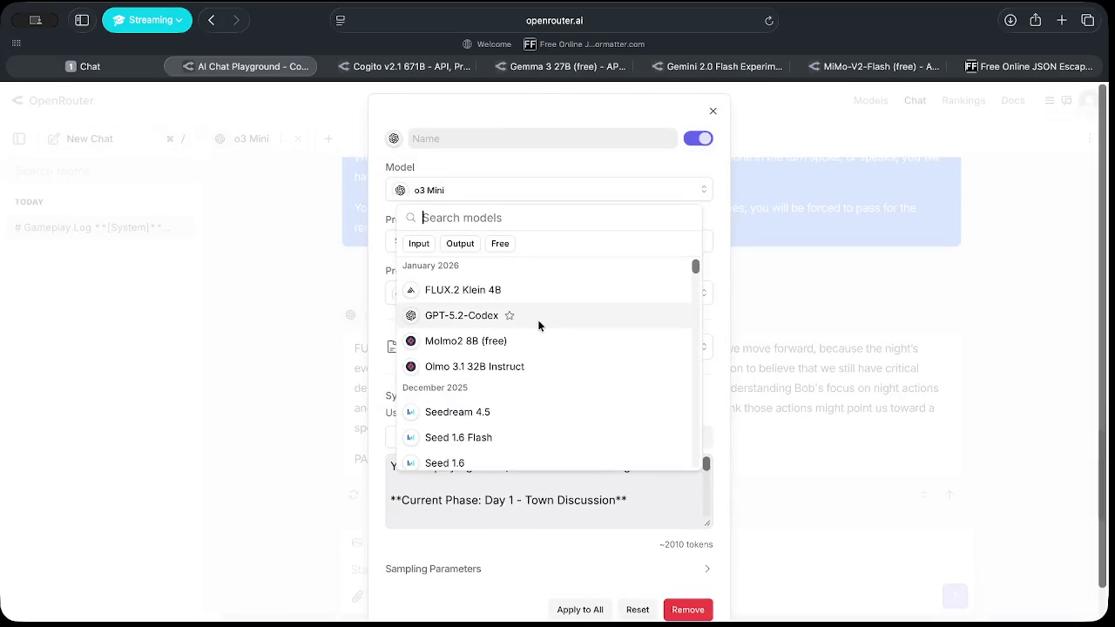
type("o3 mini hi")
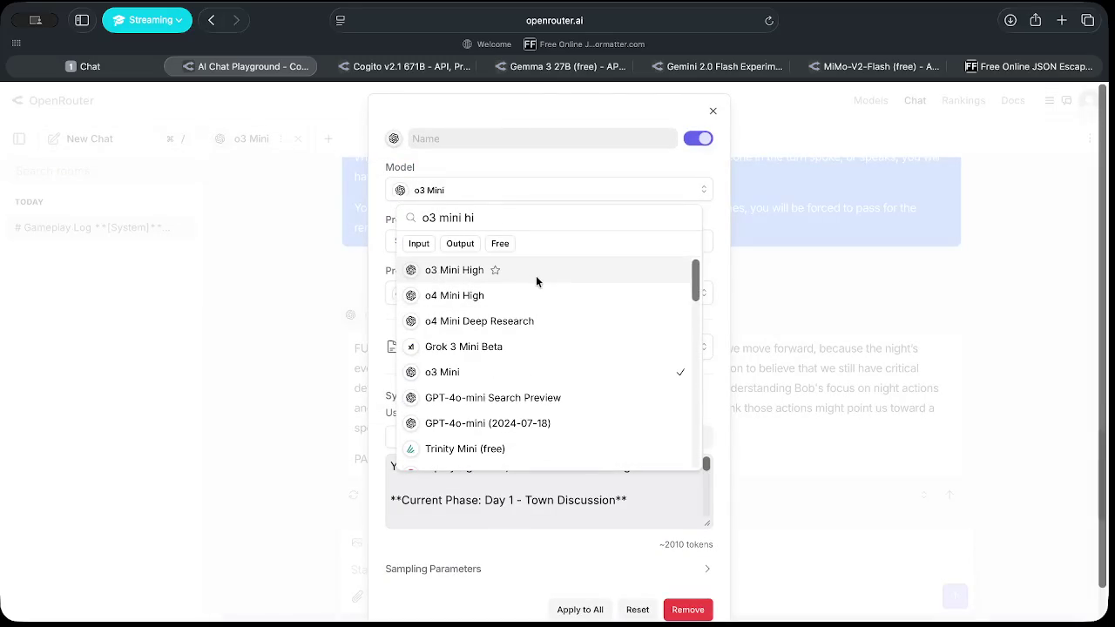
left_click(536, 277)
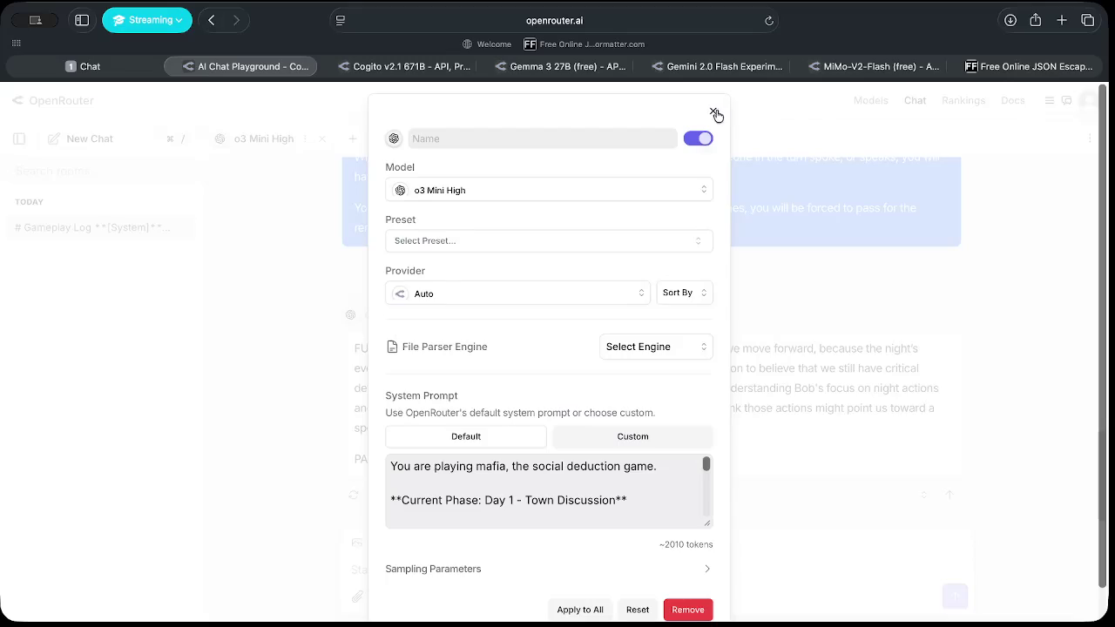
left_click(714, 114)
left_click(354, 495)
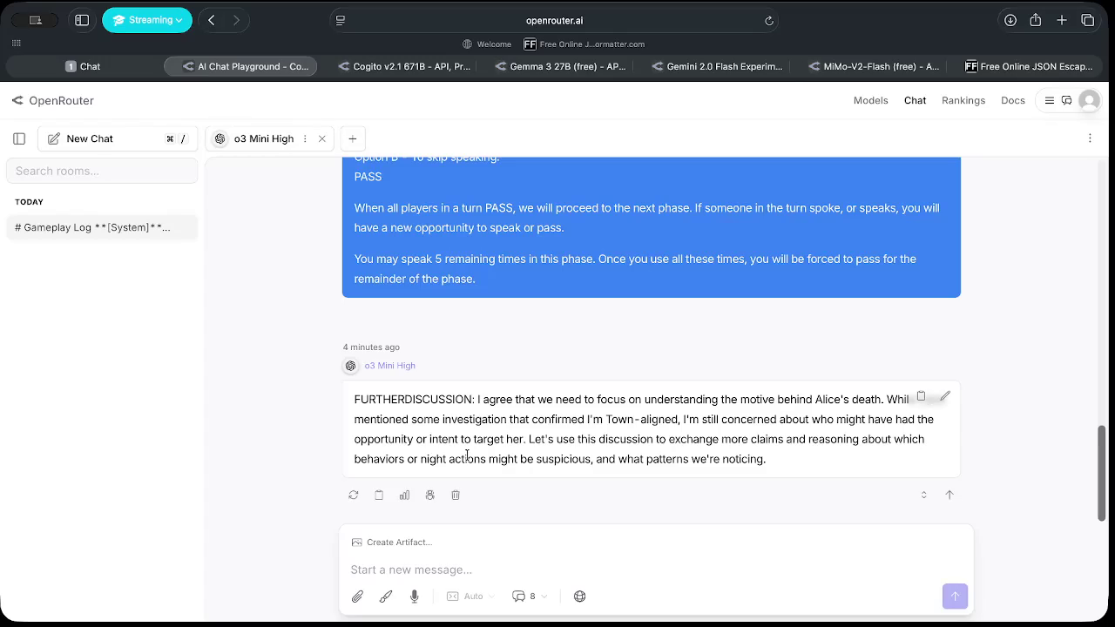
left_click(304, 138)
Search 'o4', set the model to o4 Mini, and regenerate the reply
left_click(209, 296)
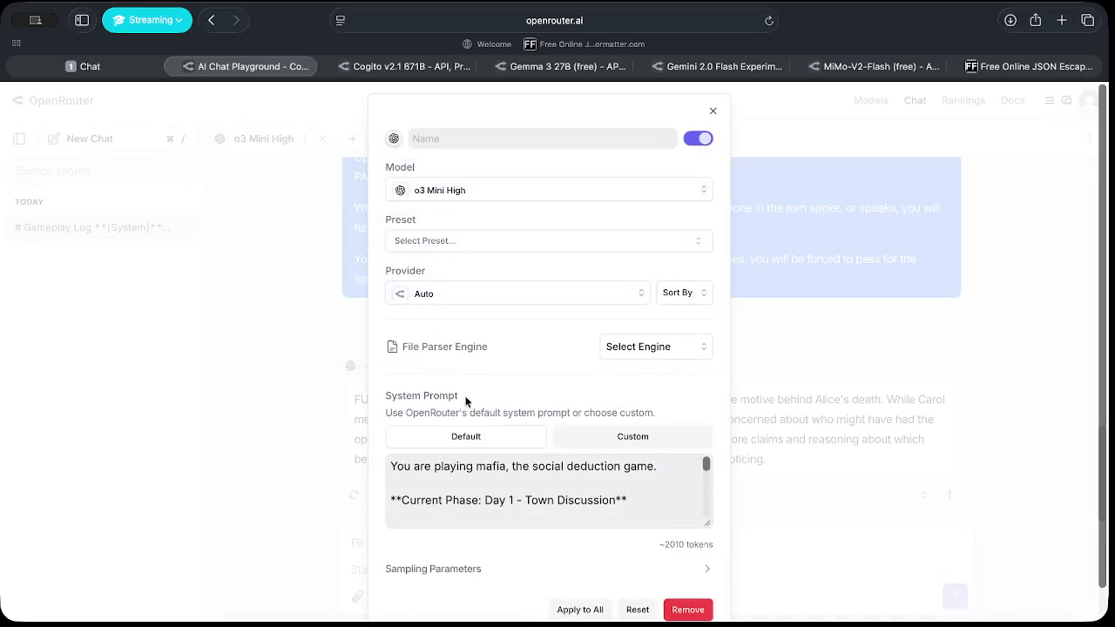
left_click(482, 190)
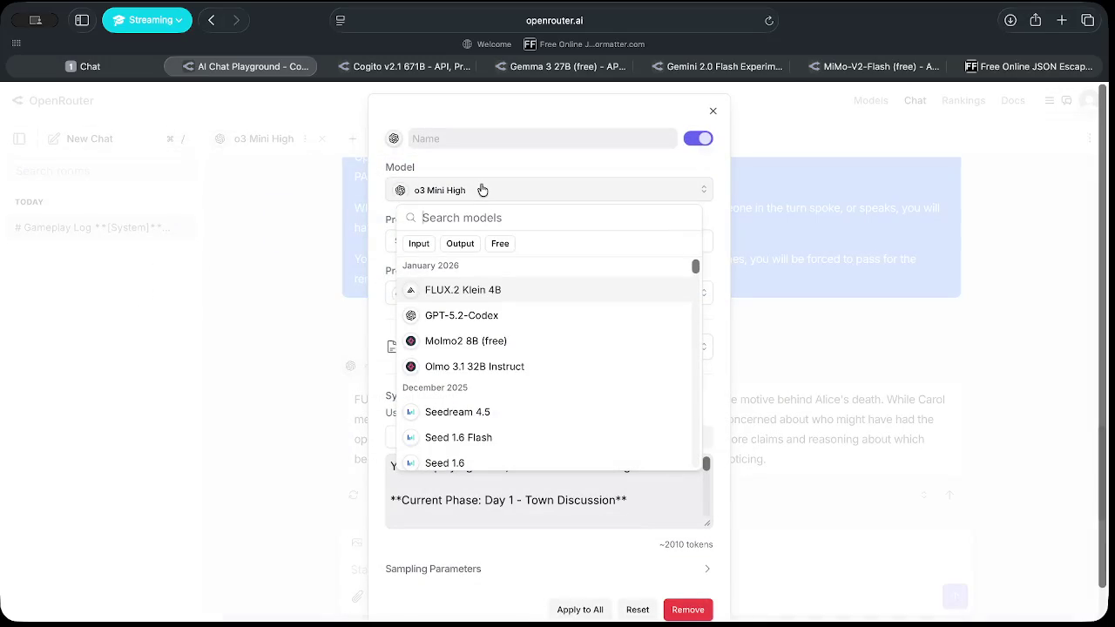
type("o3")
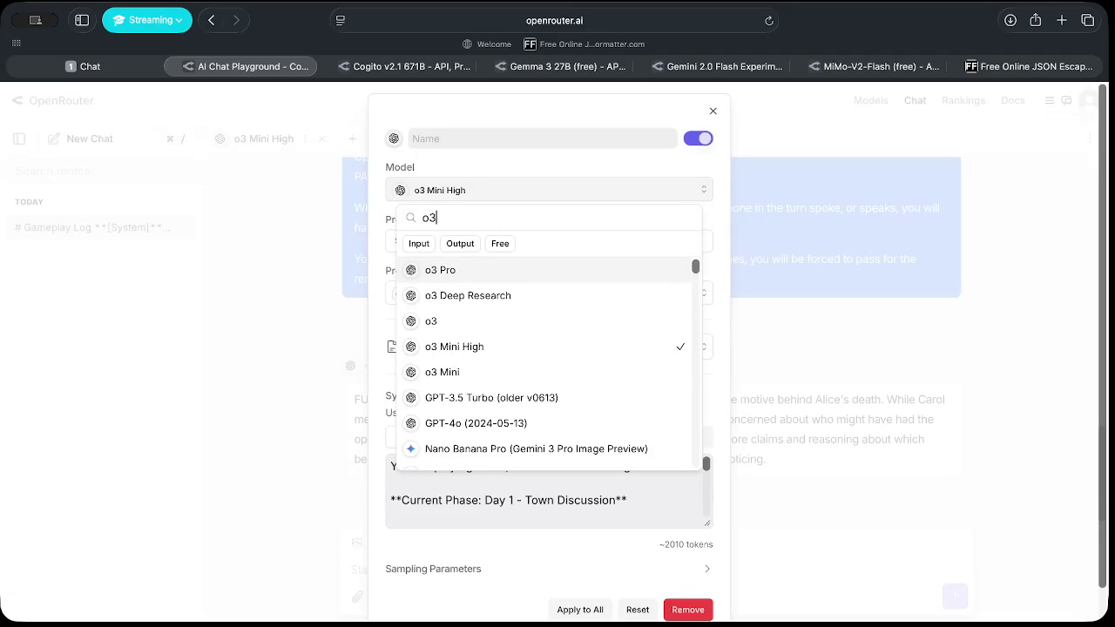
key("BackSpace")
type("4")
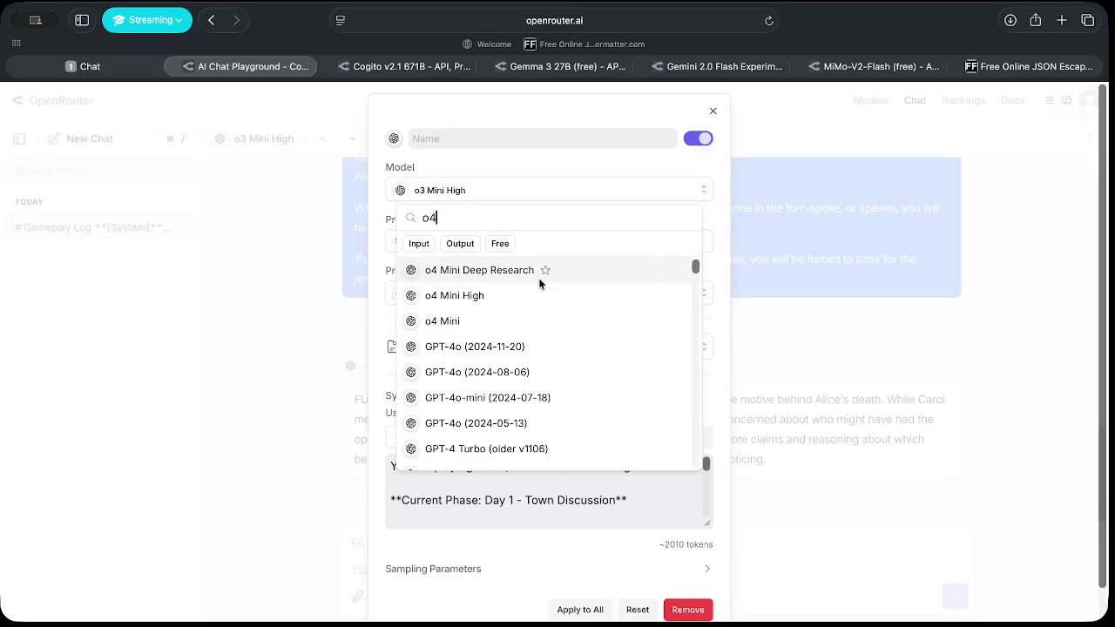
left_click(551, 322)
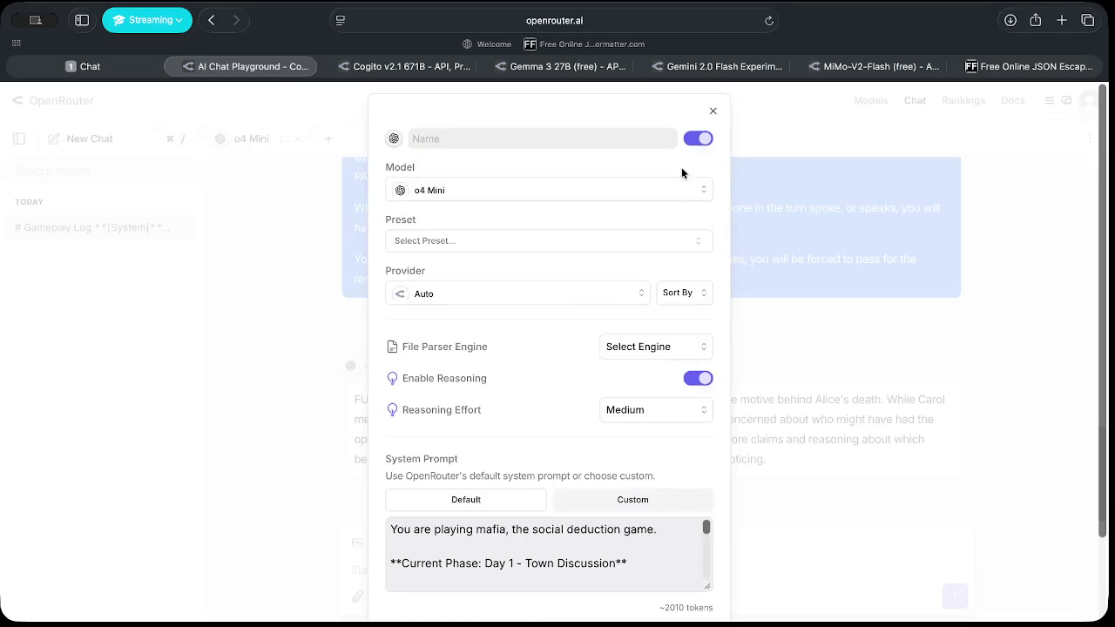
left_click(581, 199)
left_click(711, 112)
left_click(713, 110)
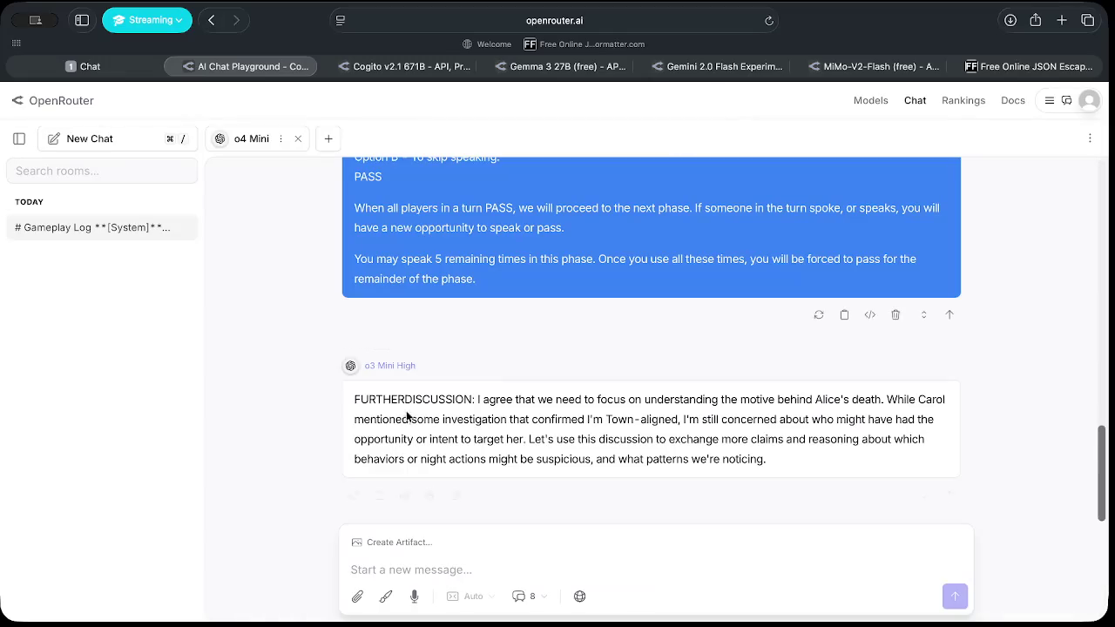
left_click(353, 495)
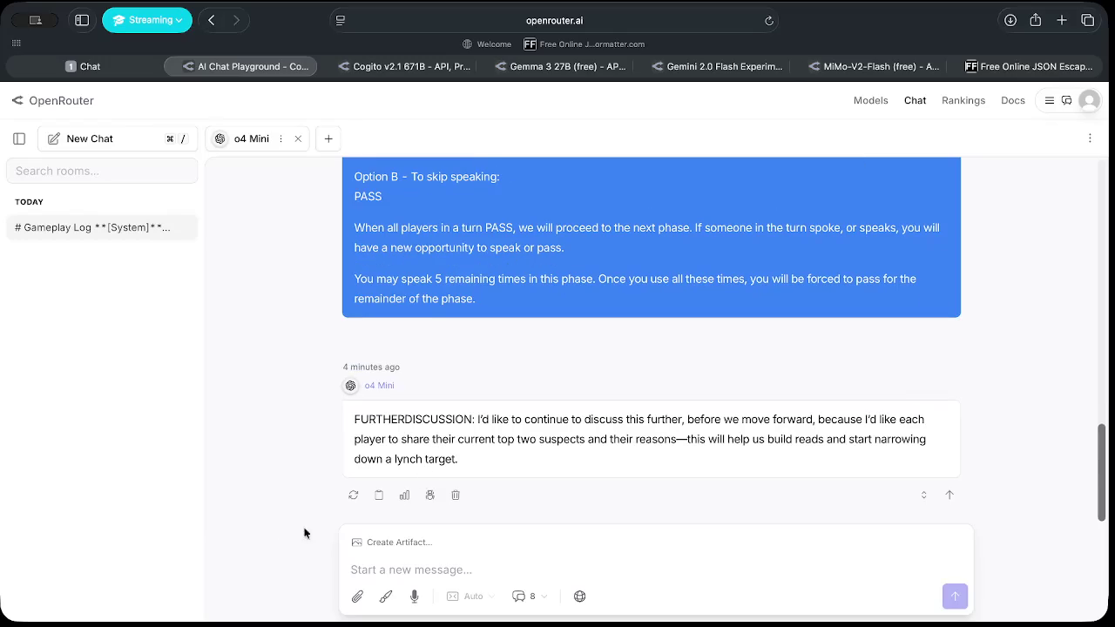
Regenerate the o4 Mini reply again and inspect its reasoning
left_click(352, 496)
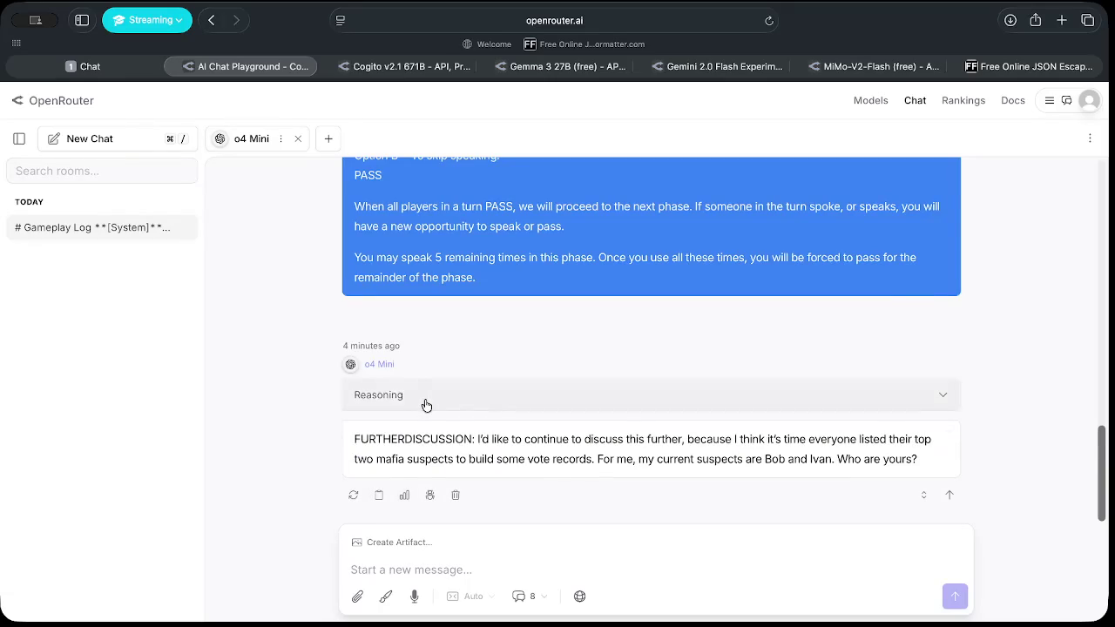
left_click(424, 404)
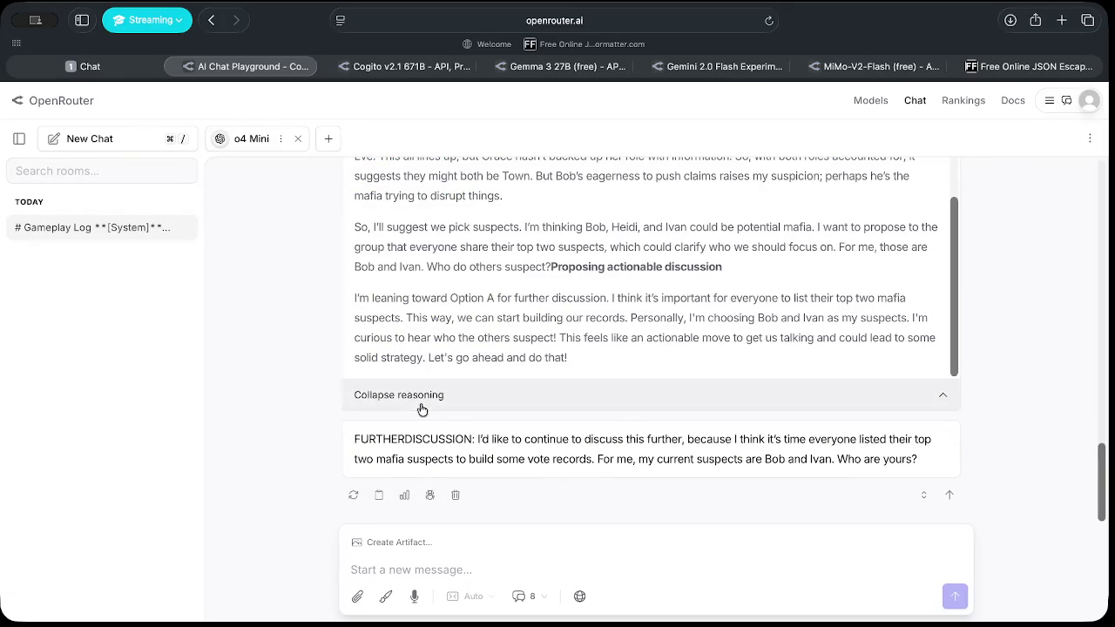
left_click(424, 406)
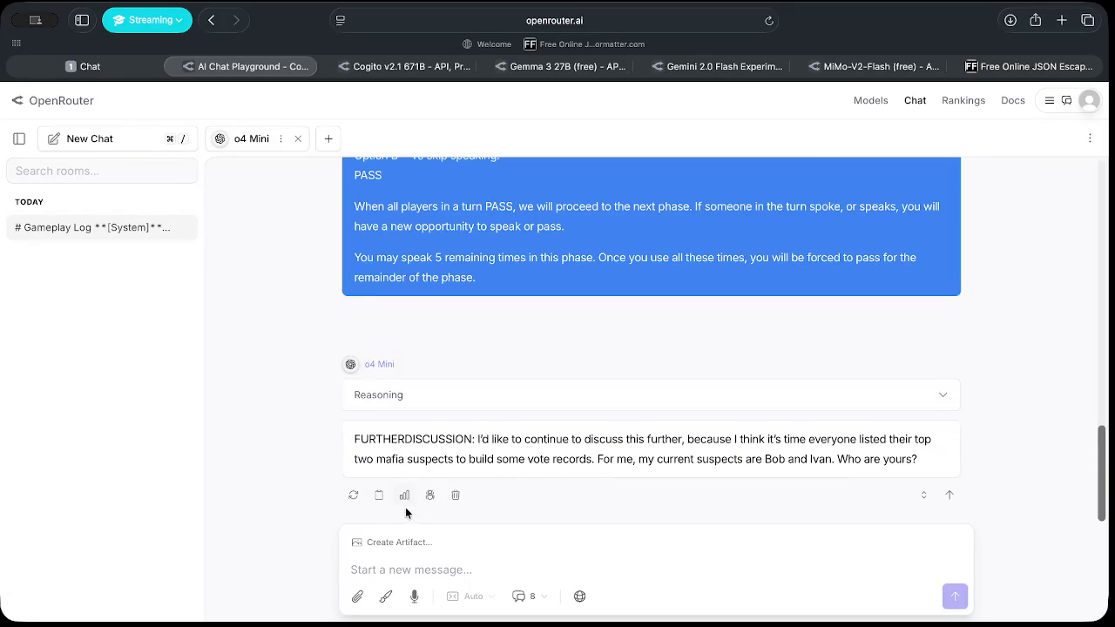
Search the model list and switch the chat model from o4 Mini to o3
mouse_move(405, 503)
left_click(280, 138)
left_click(183, 290)
left_click(491, 191)
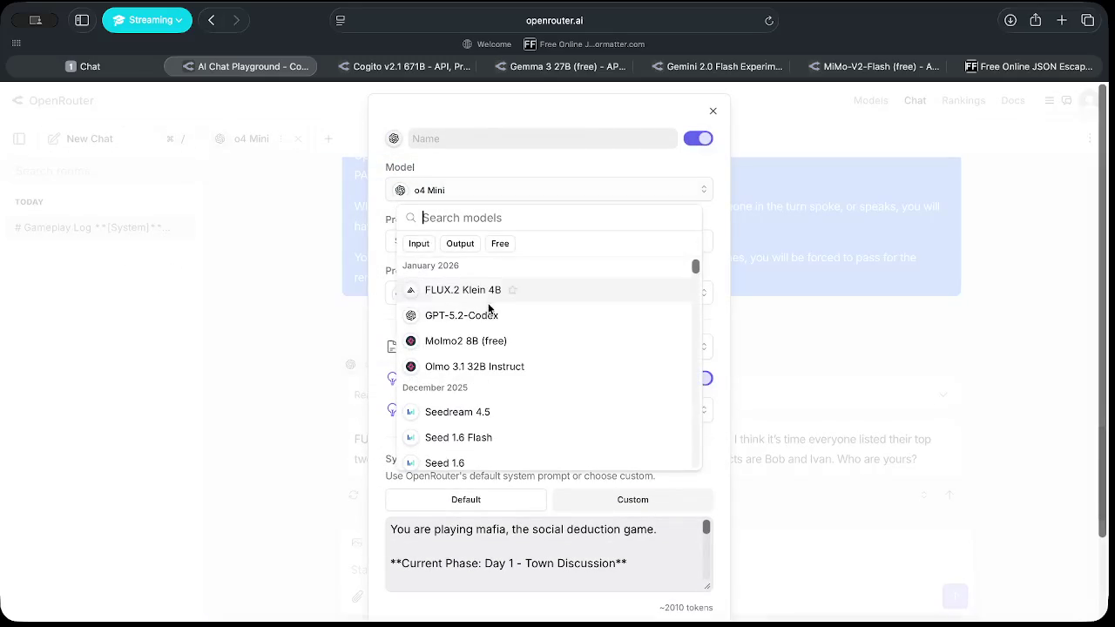
type("o4")
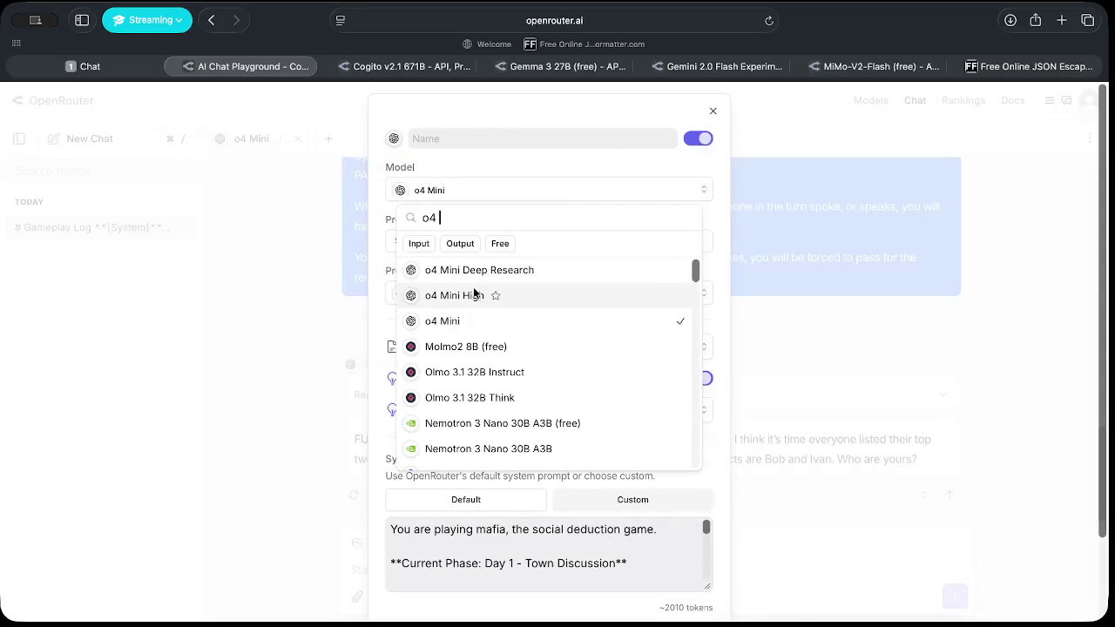
scroll(509, 320, "down", 1)
scroll(510, 319, "up", 1)
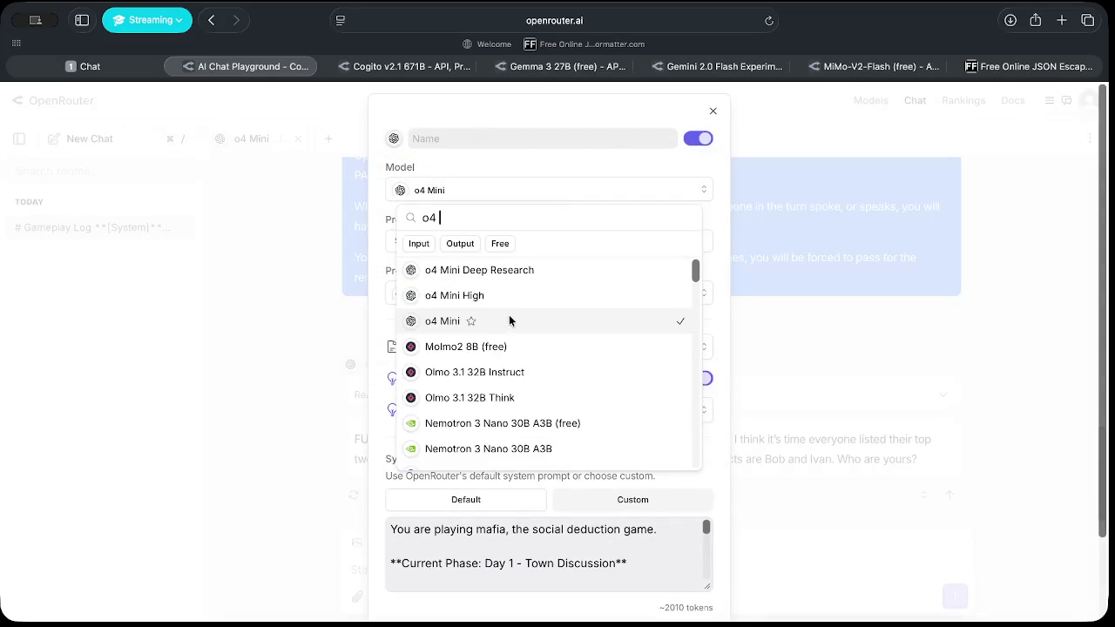
key("BackSpace")
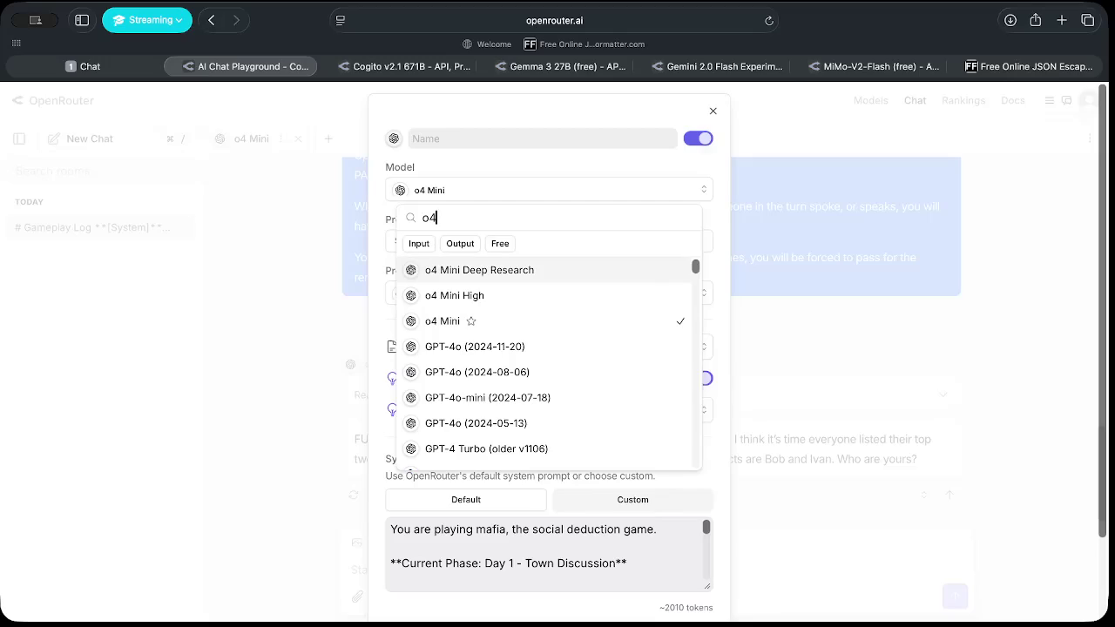
type(" dee")
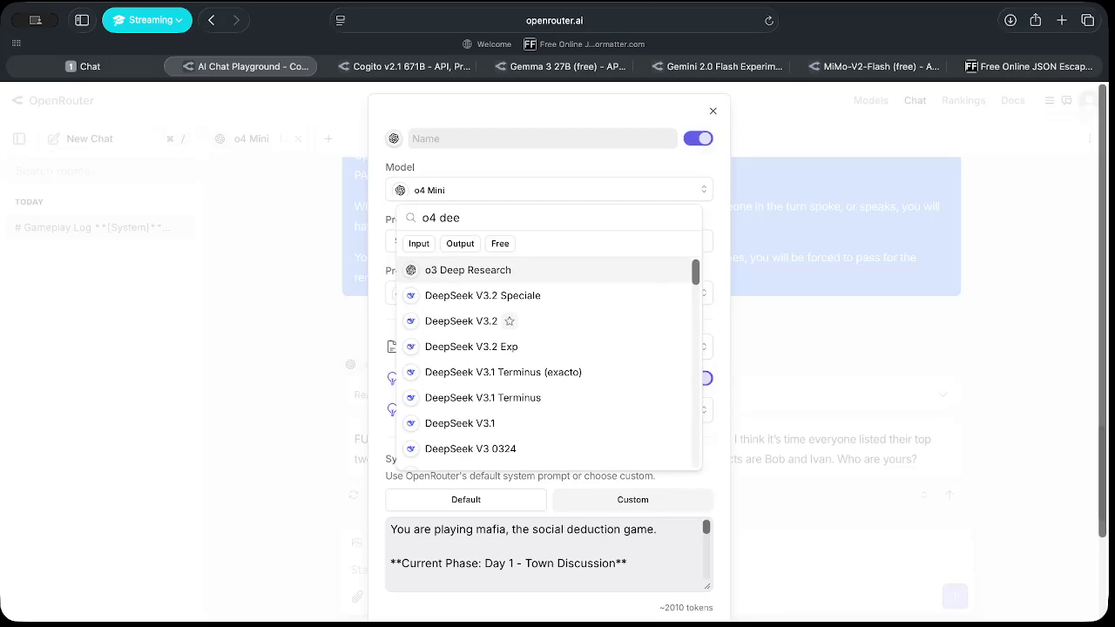
key("super+a")
type("o3 de")
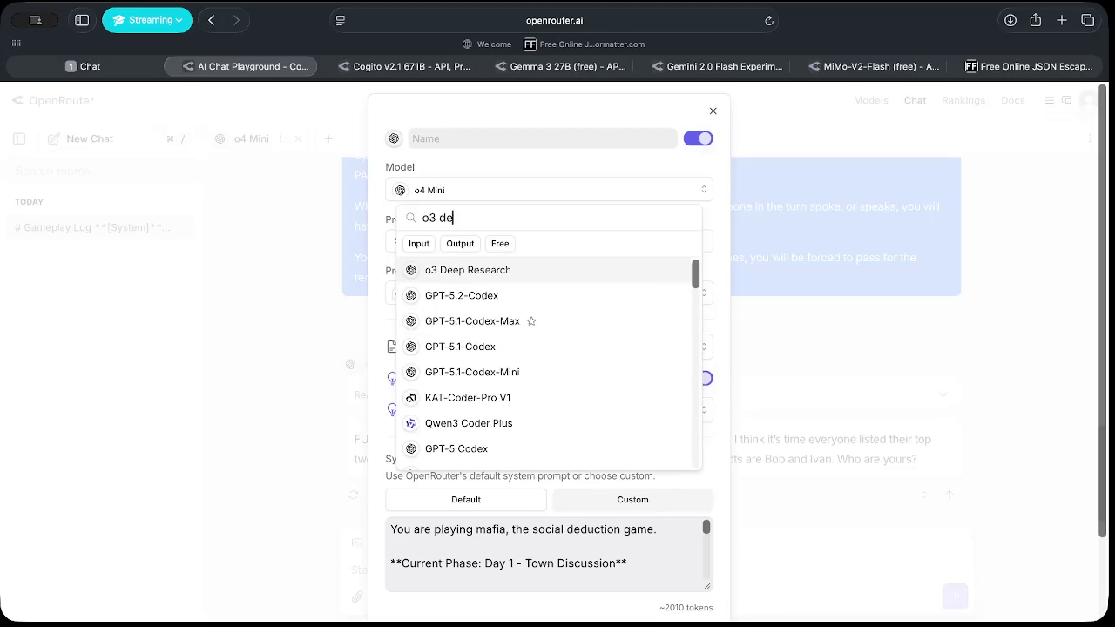
key("BackSpace")
key("BackSpace")
key("BackSpace")
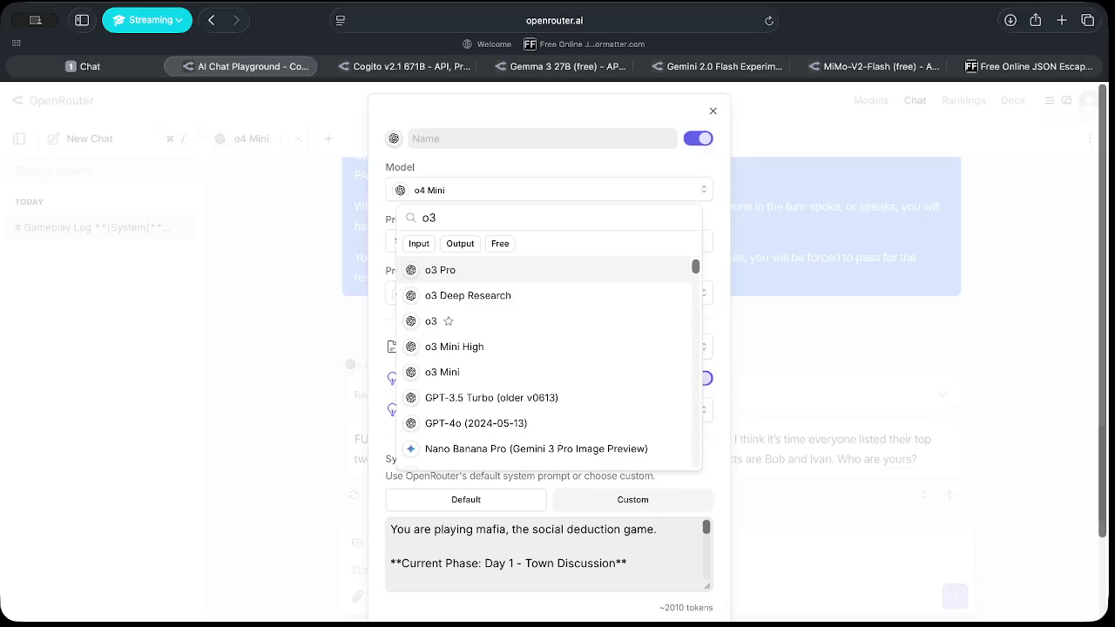
left_click(544, 322)
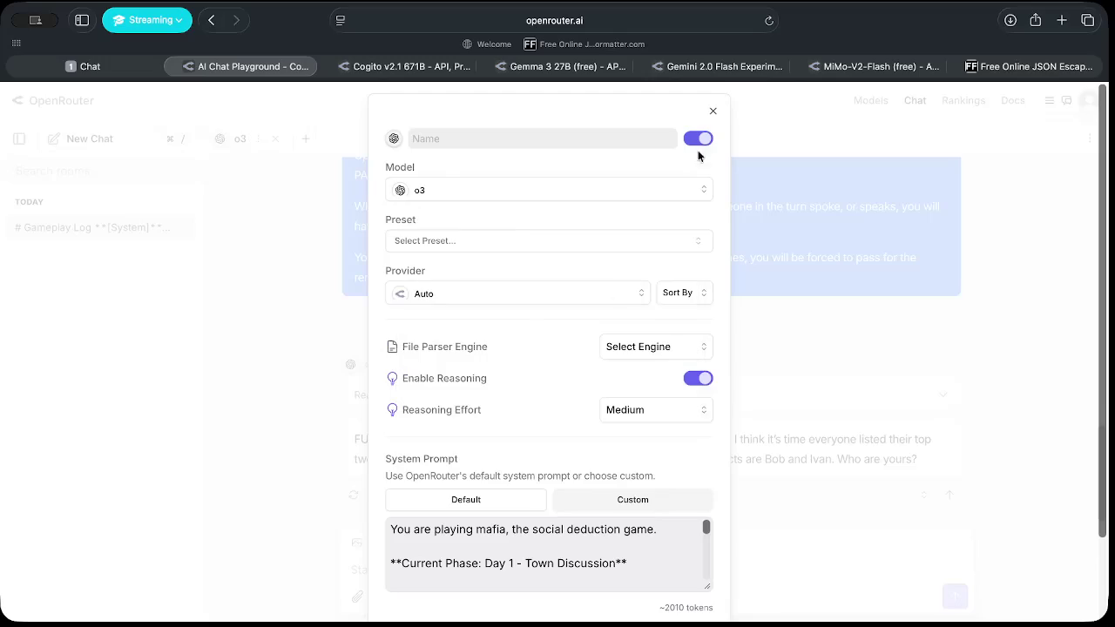
left_click(712, 110)
Regenerate with o3 and check the FURTHERDISCUSSION reply's stats: 703 tokens, $0.010252
left_click(353, 494)
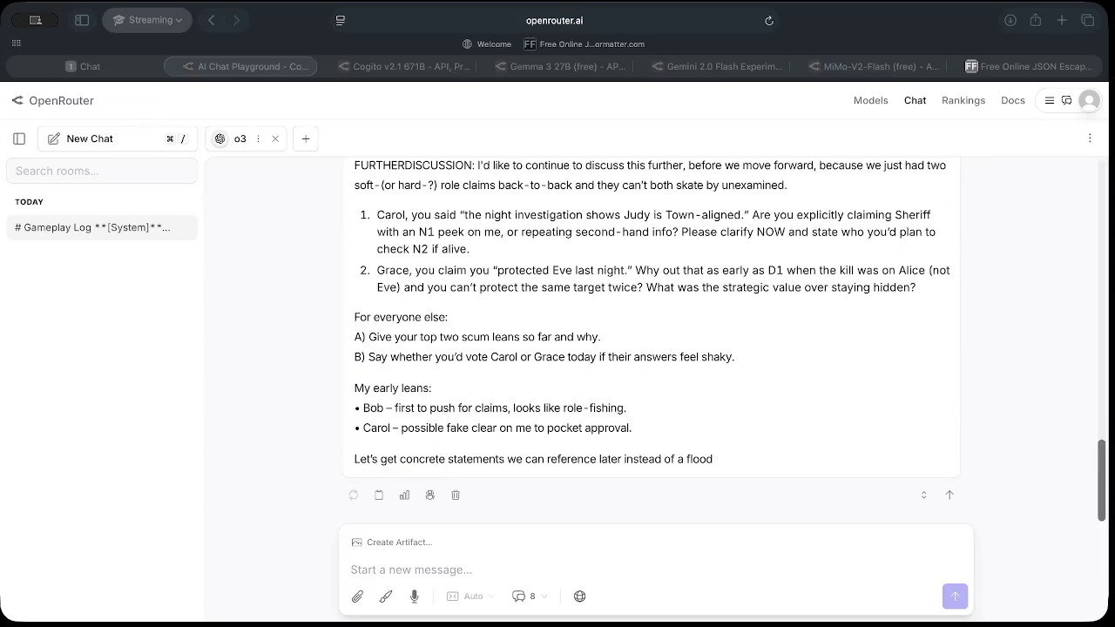
left_click(258, 444)
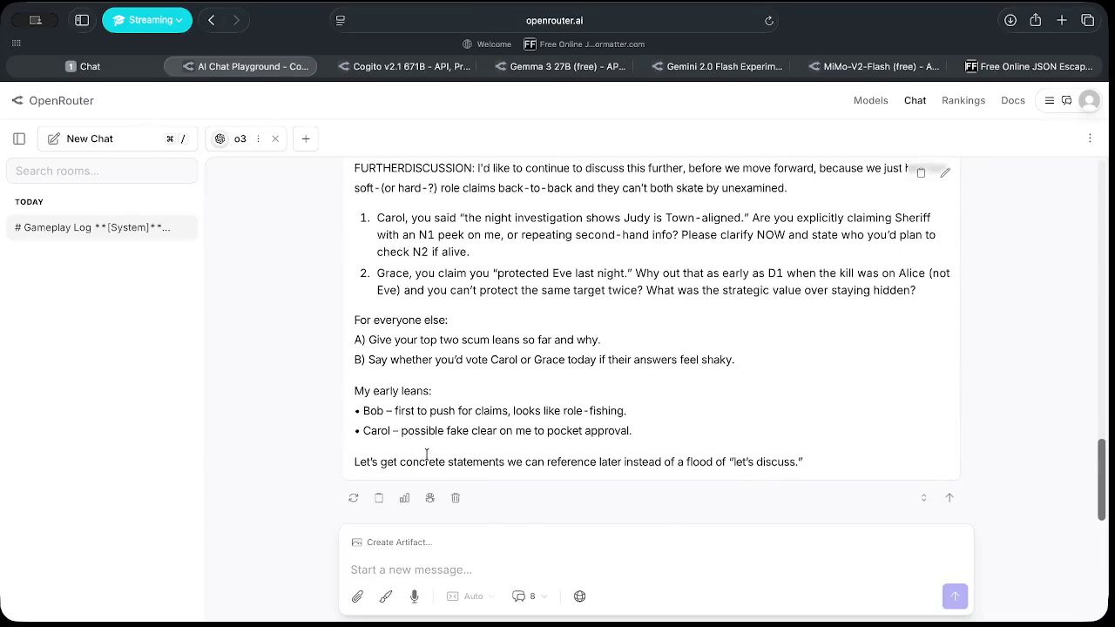
scroll(426, 458, "up", 3)
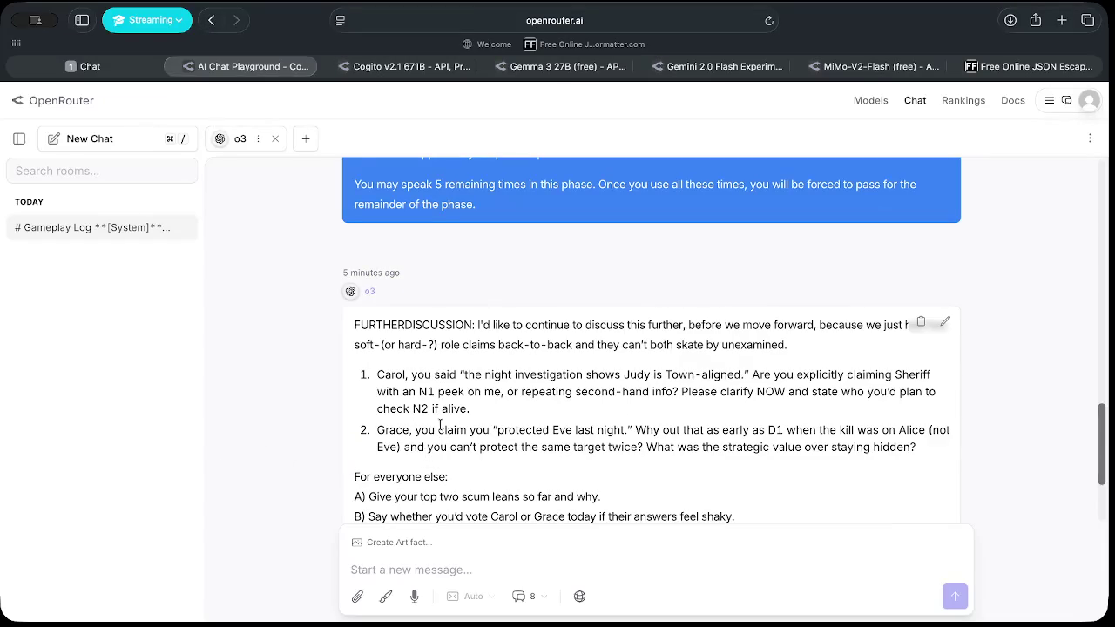
scroll(459, 366, "down", 2)
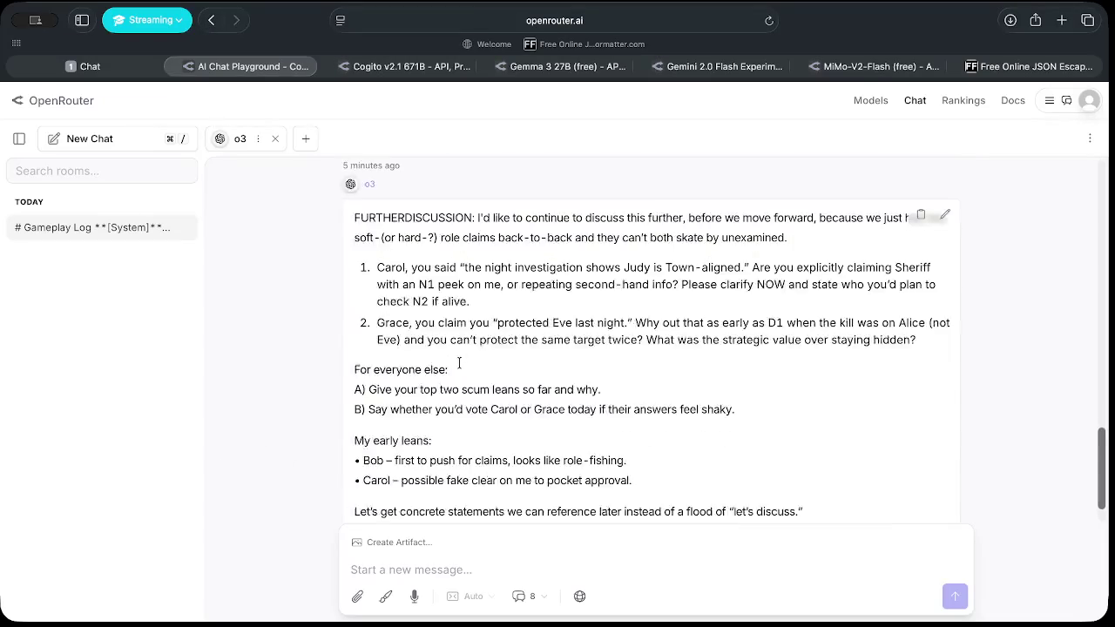
mouse_move(406, 496)
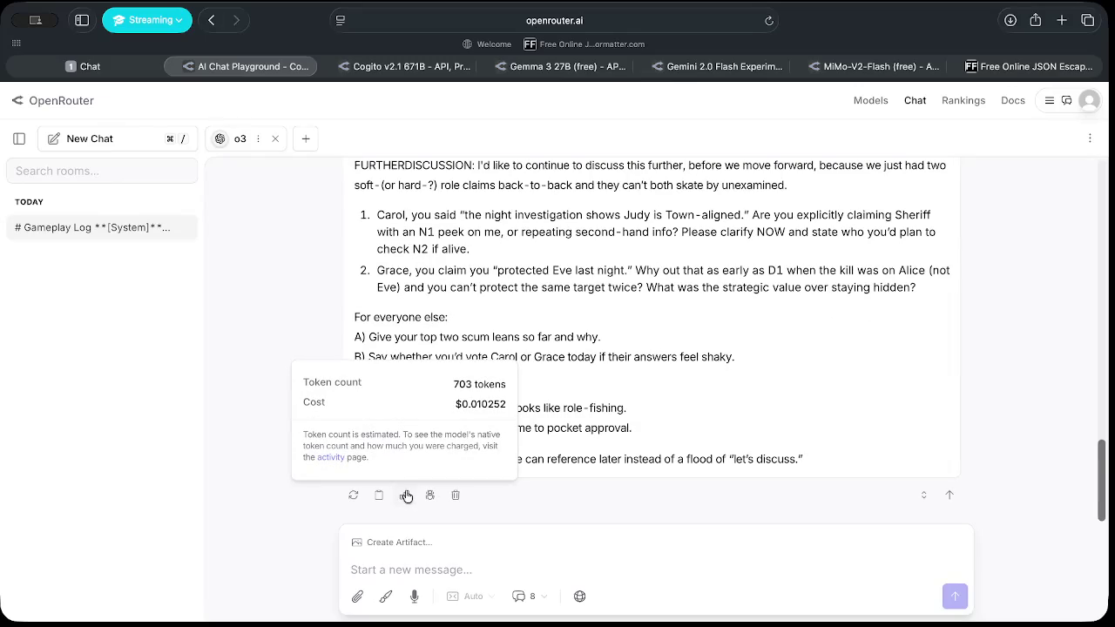
scroll(383, 366, "up", 2)
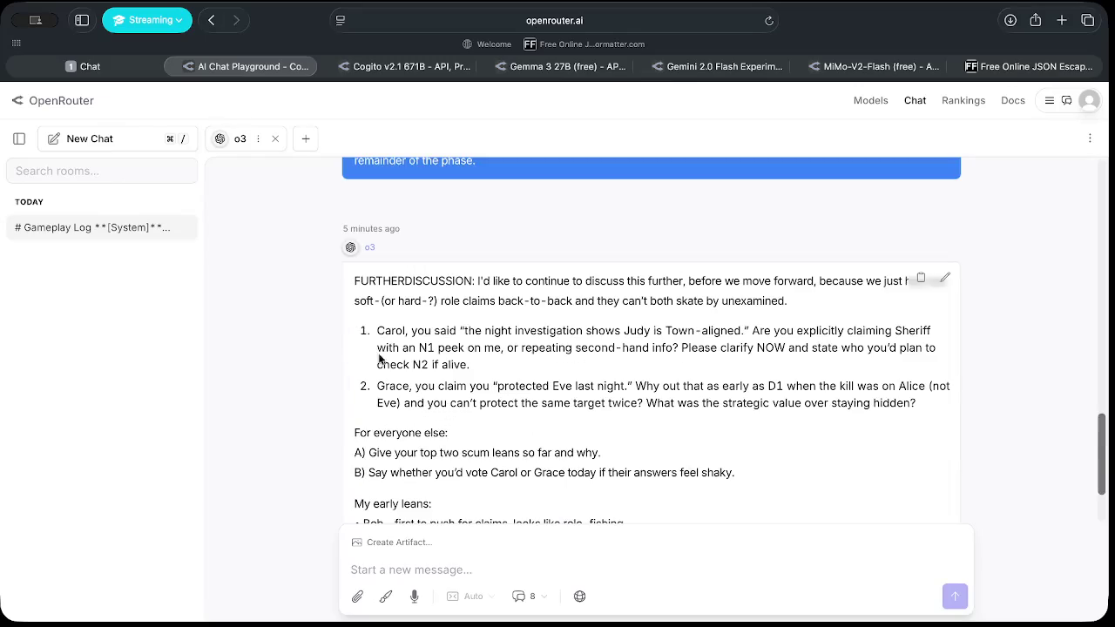
left_click(257, 139)
left_click(258, 139)
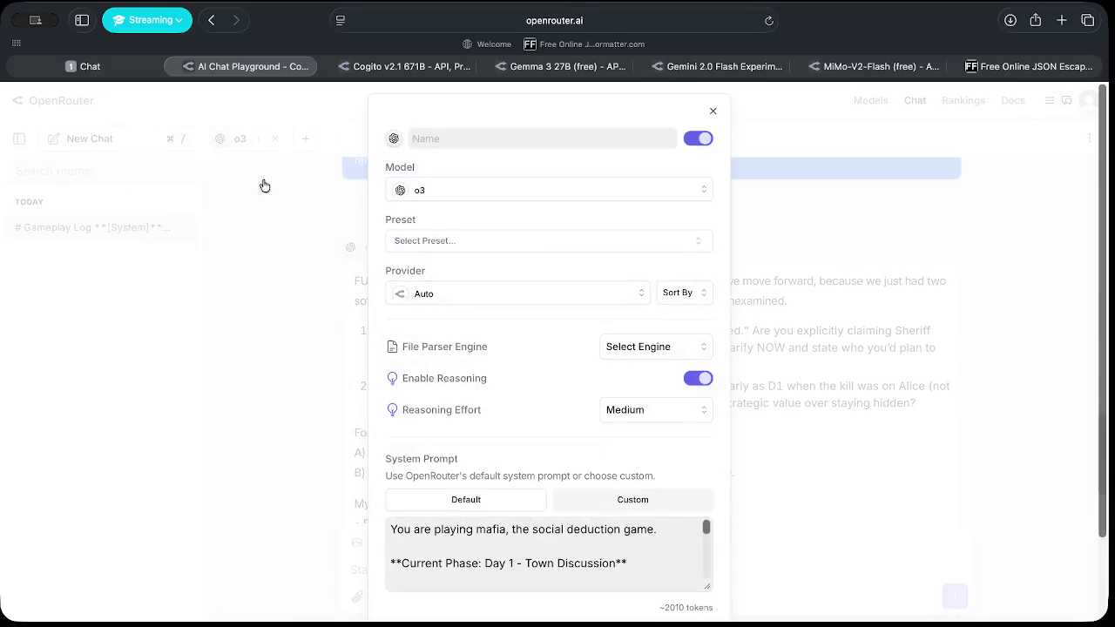
Search 'o3', pick o3 Deep Research, and regenerate, getting Error 400: 'top_p' unsupported
left_click(443, 191)
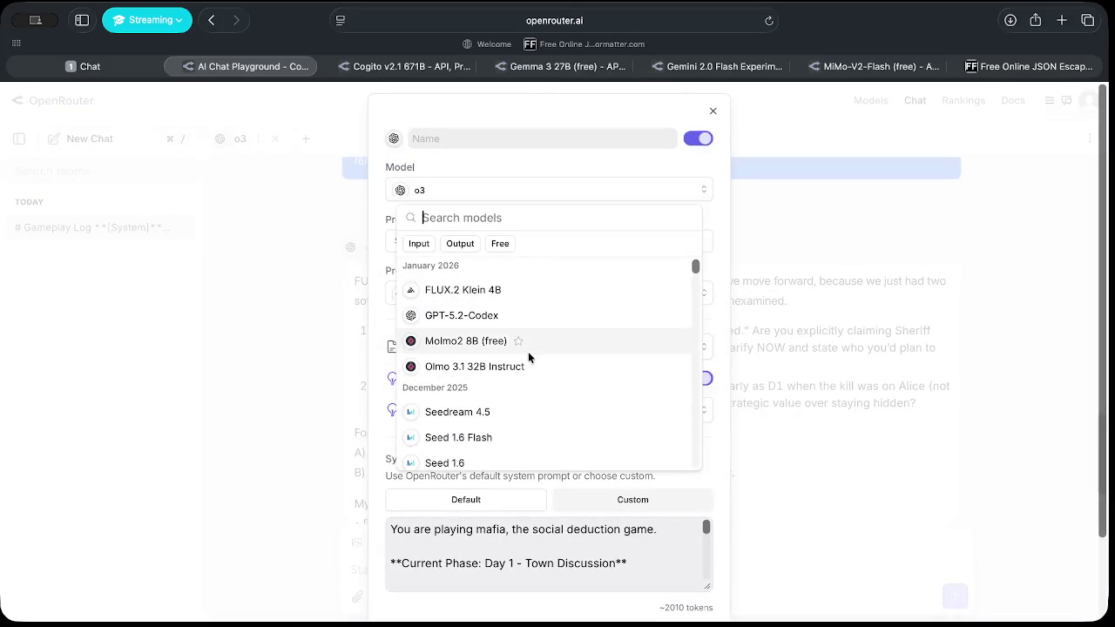
type("o3")
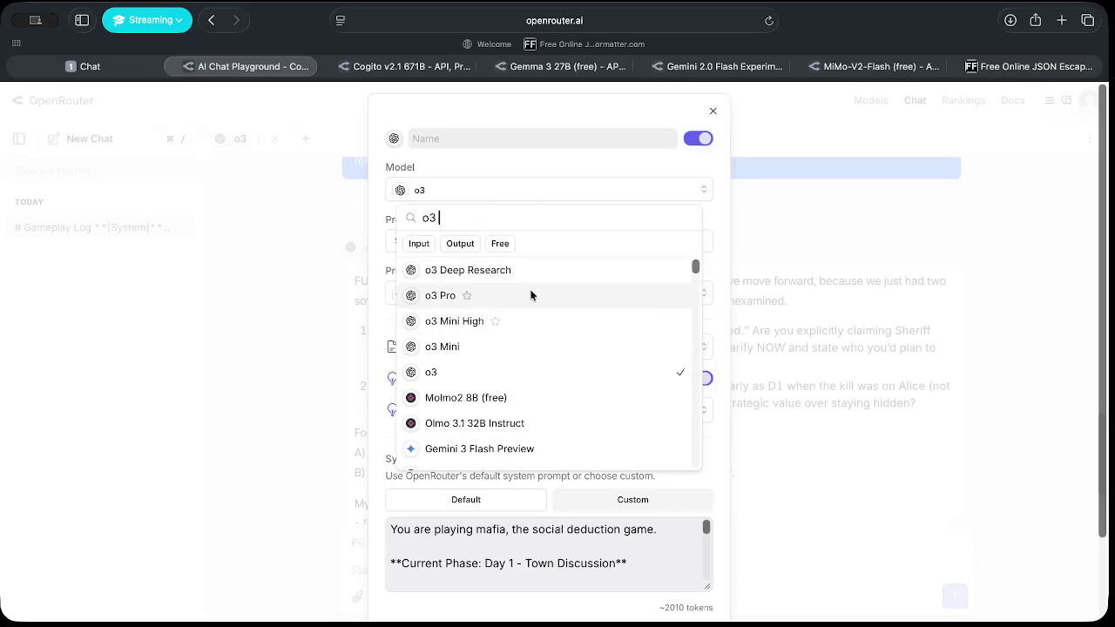
left_click(534, 271)
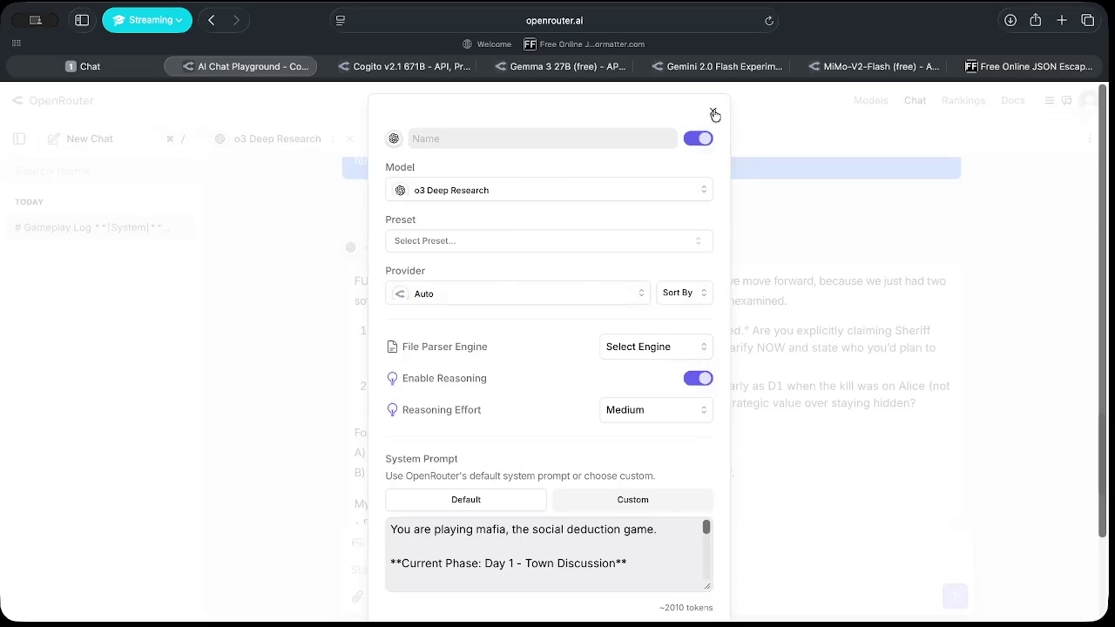
left_click(712, 111)
left_click(355, 494)
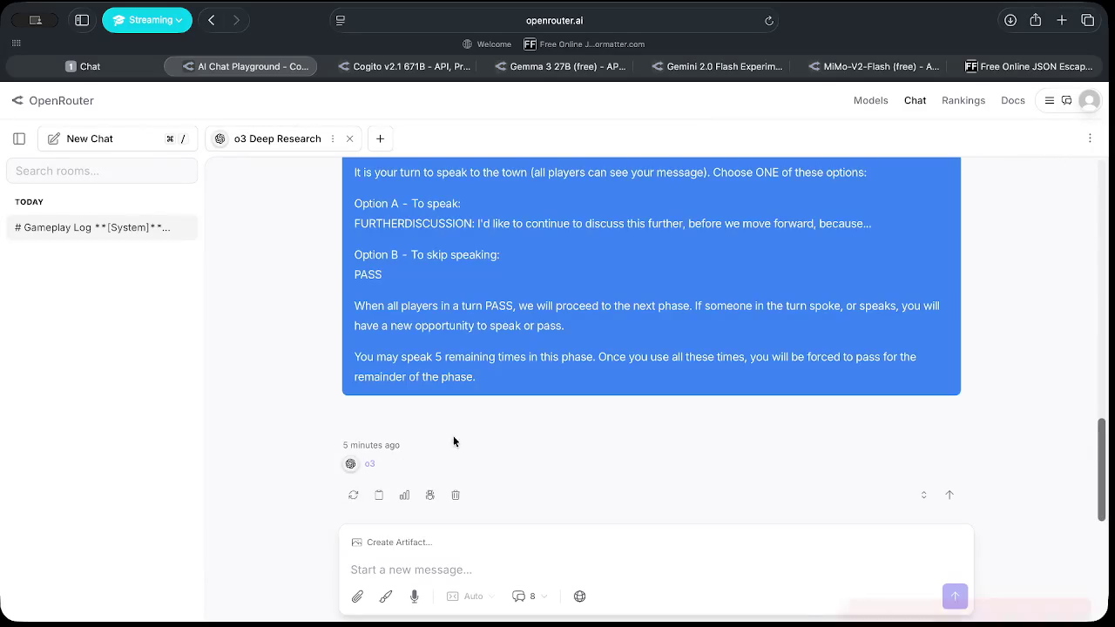
left_click(331, 139)
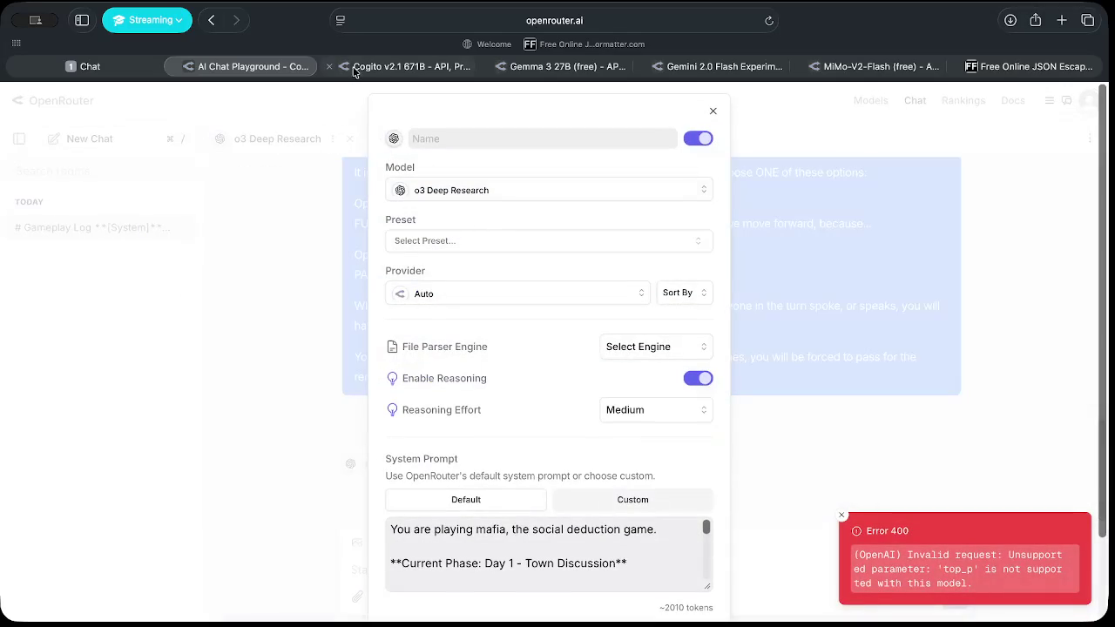
Scroll the model list and select Jamba Large 1.7 as the chat model
left_click(461, 189)
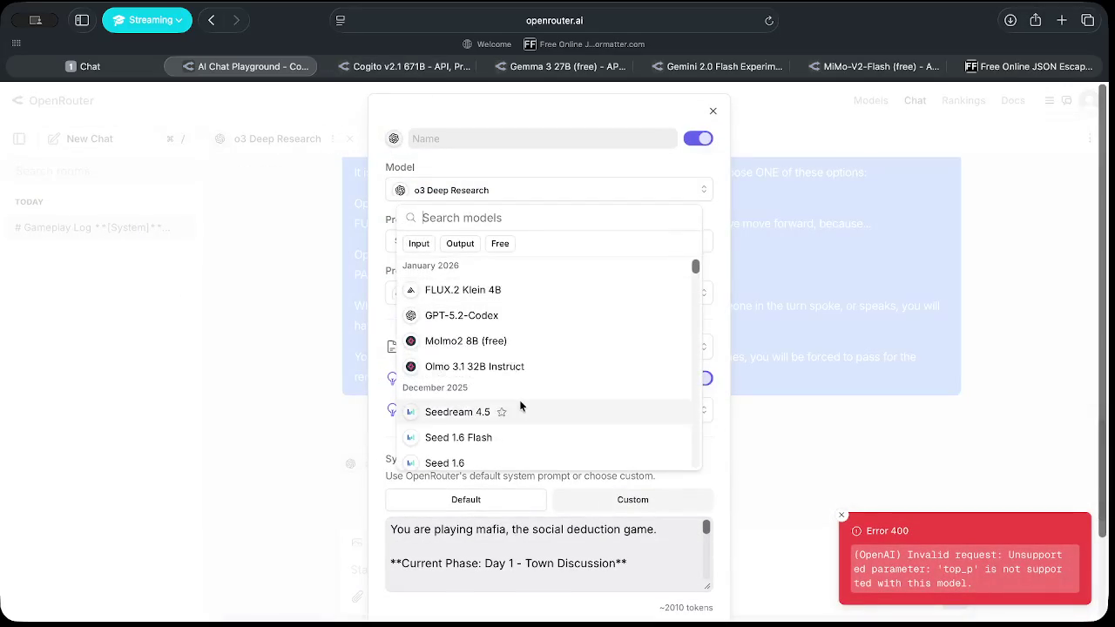
scroll(520, 402, "down", 10)
scroll(521, 406, "up", 10)
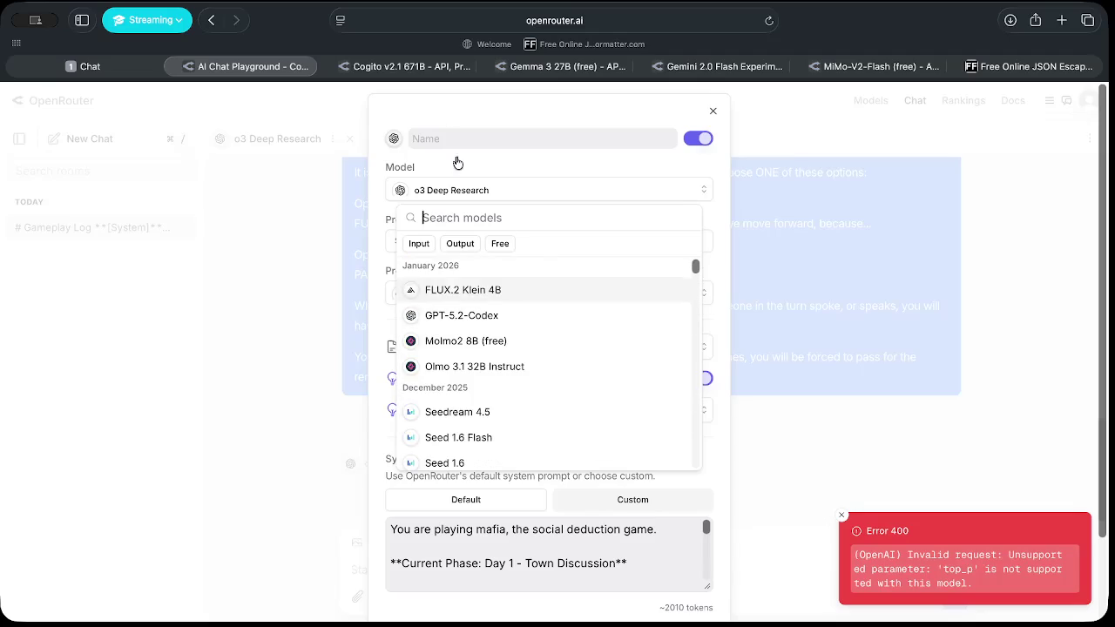
scroll(573, 381, "down", 3)
scroll(573, 379, "down", 5)
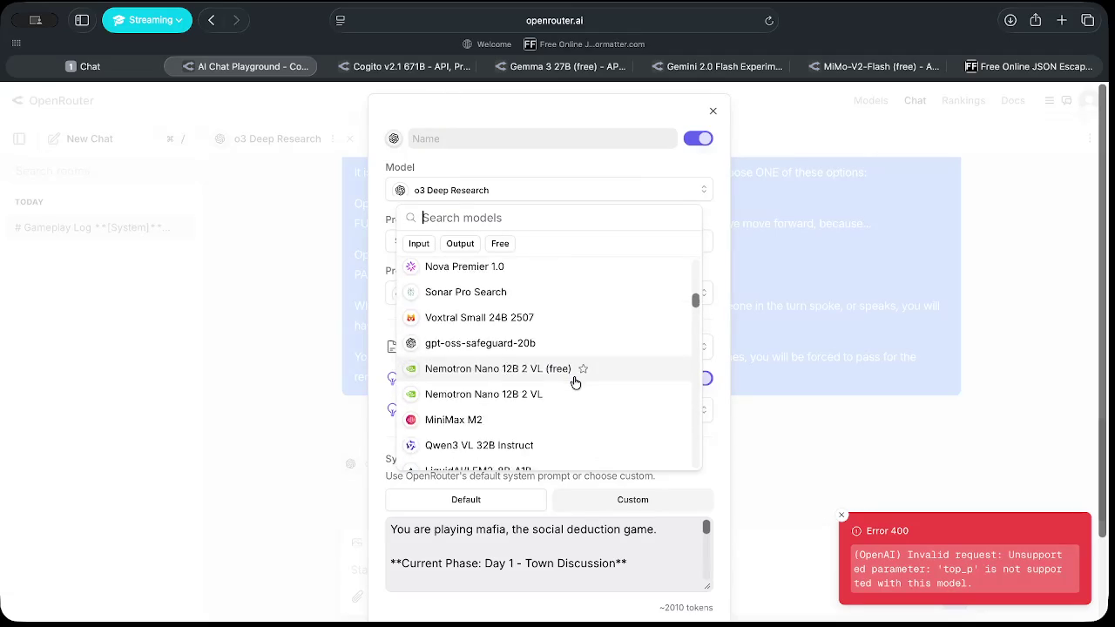
scroll(574, 377, "down", 5)
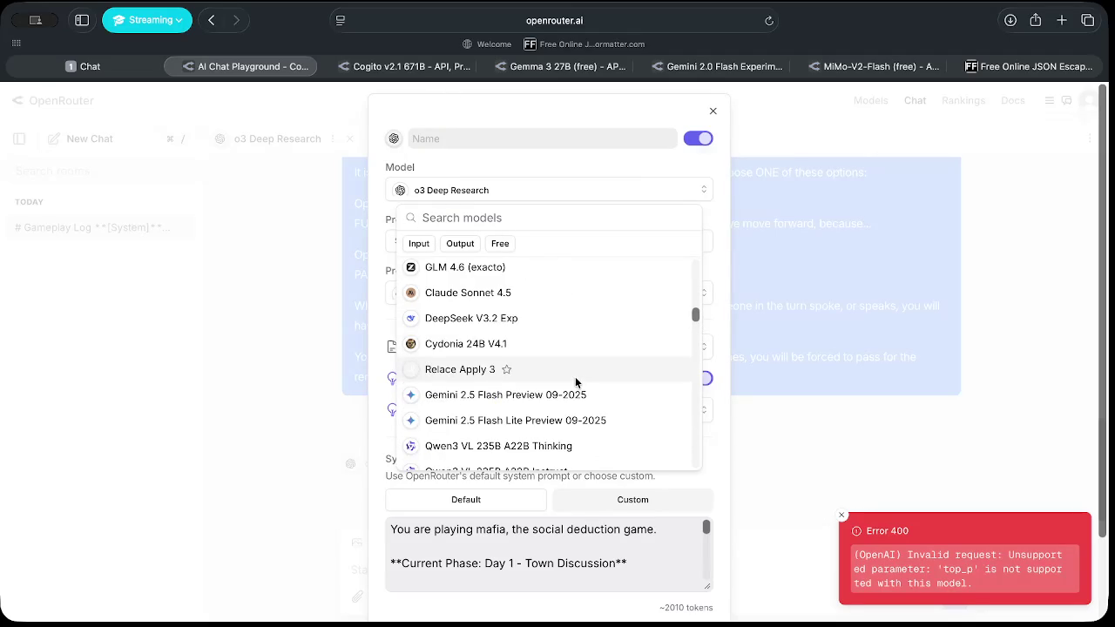
scroll(493, 350, "down", 1)
scroll(494, 352, "down", 5)
scroll(494, 352, "down", 5)
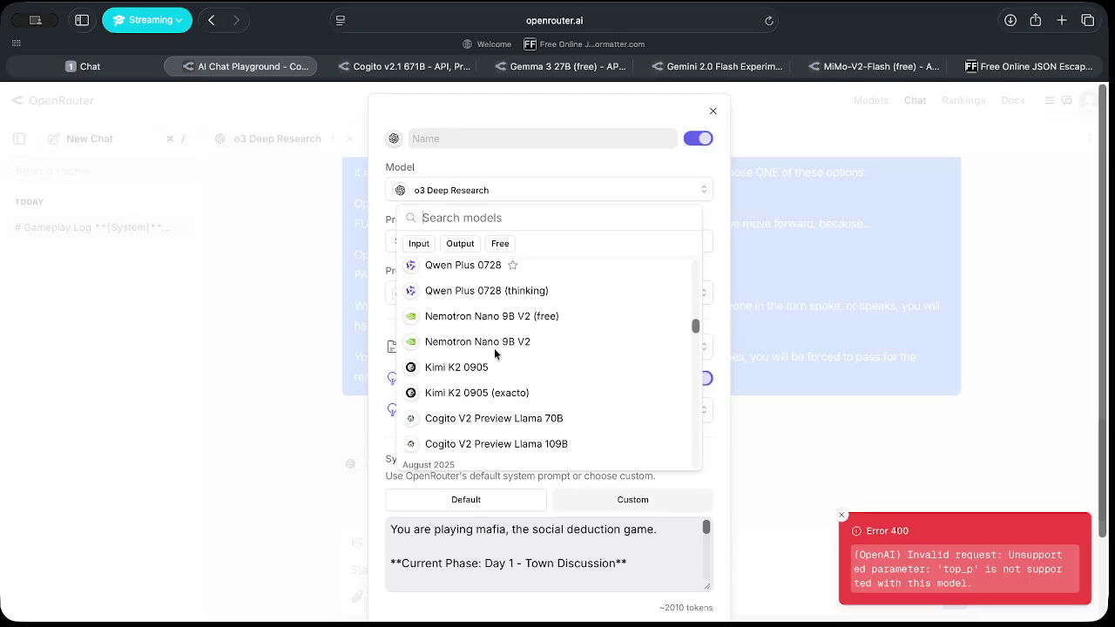
scroll(494, 352, "down", 10)
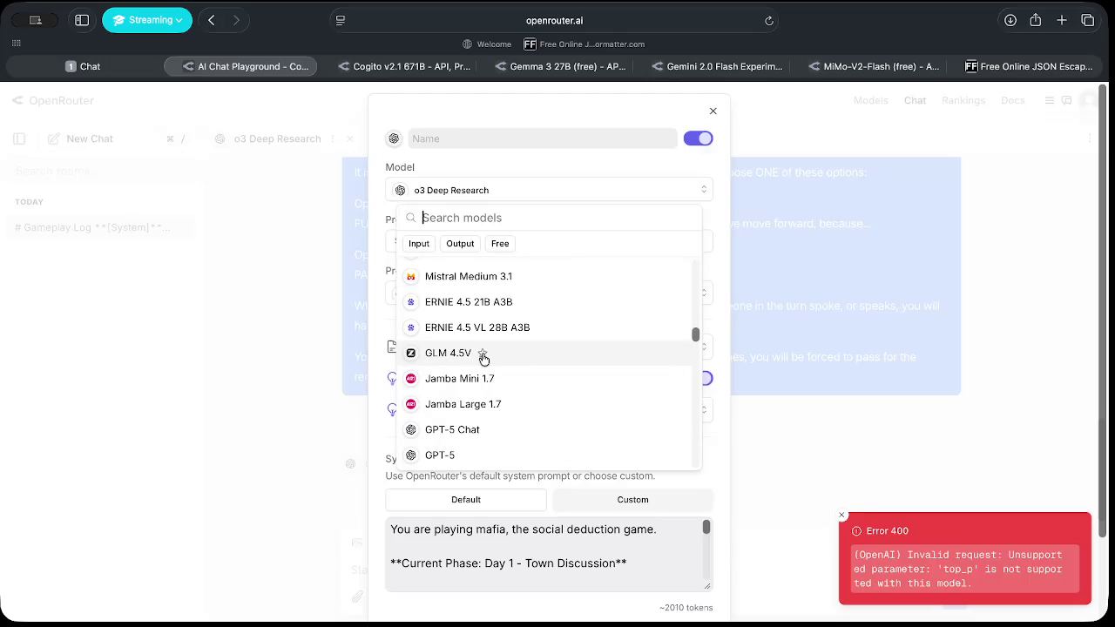
scroll(546, 373, "down", 1)
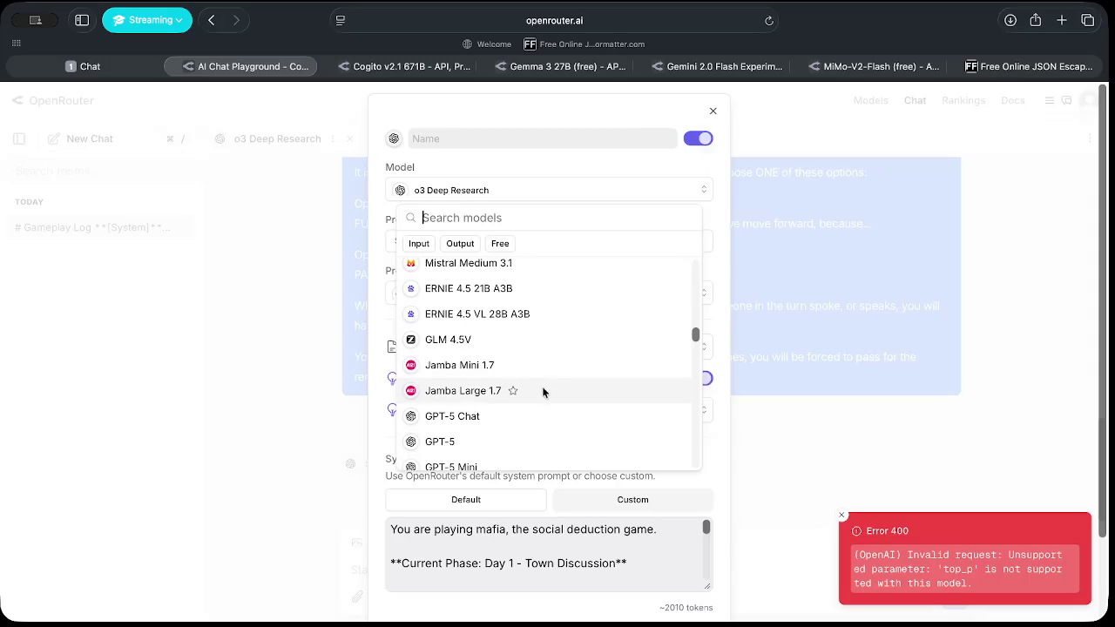
left_click(553, 391)
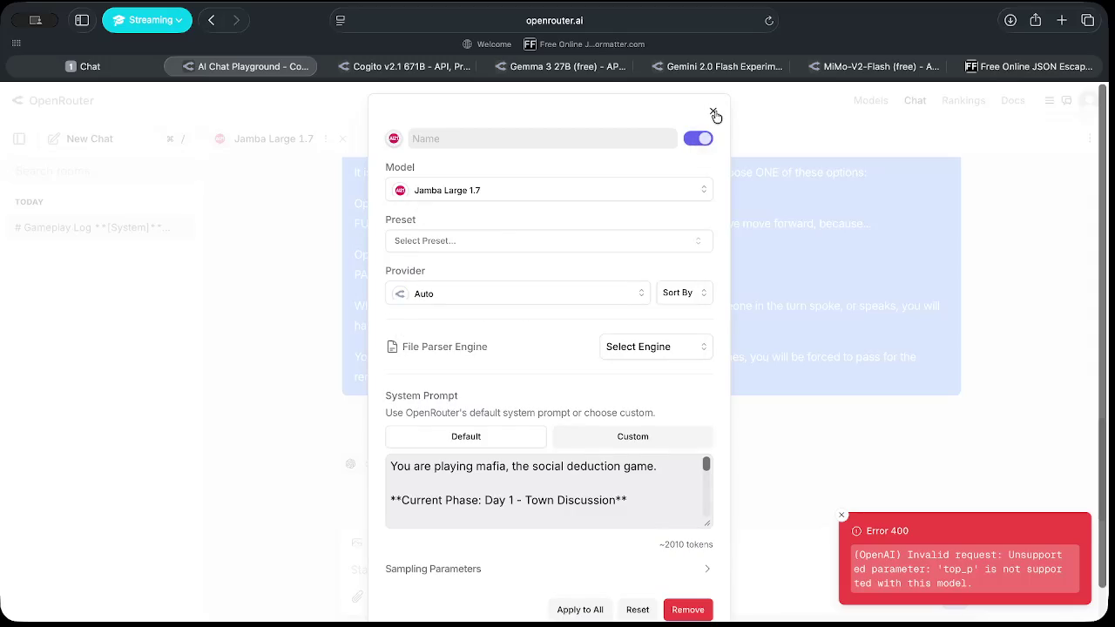
left_click(714, 116)
Regenerate the mafia reply twice with Jamba Large 1.7 and check its stats
left_click(817, 412)
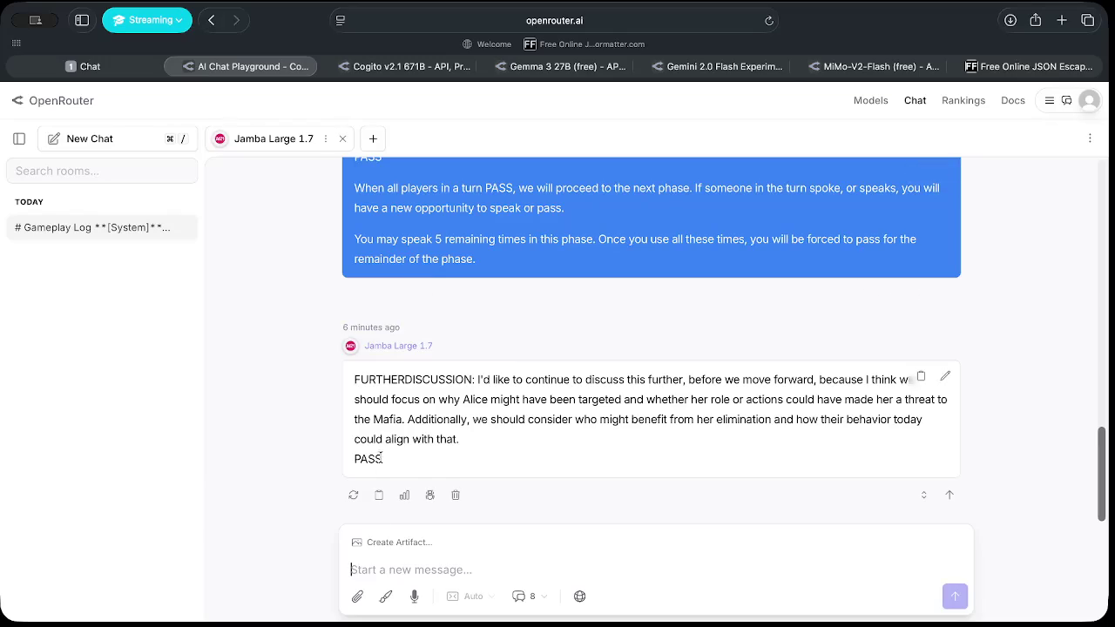
left_click(353, 495)
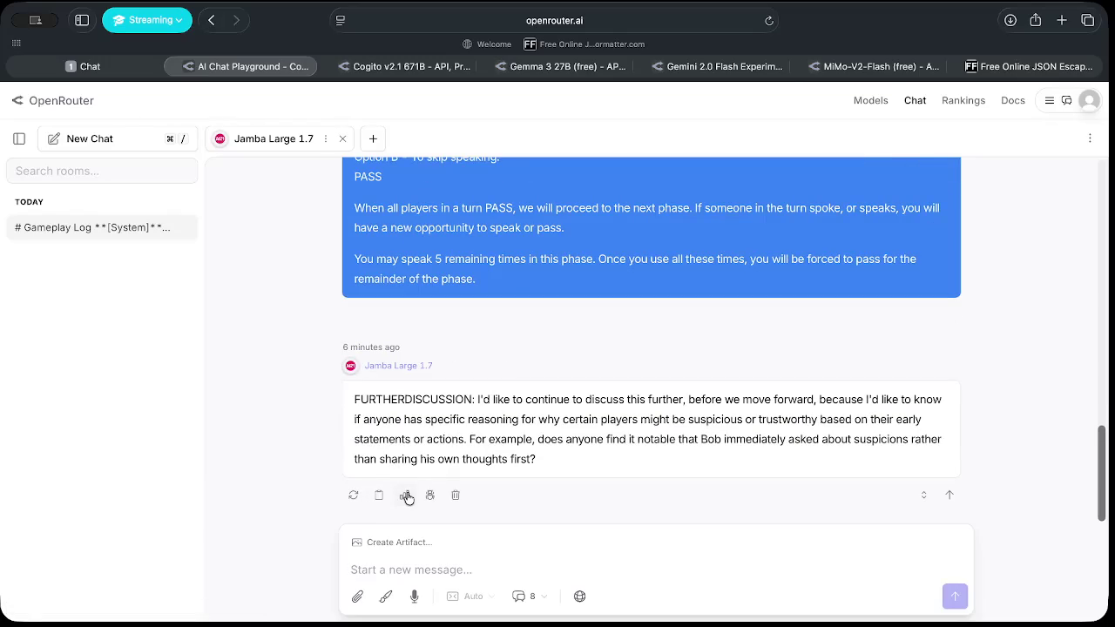
mouse_move(407, 498)
left_click(325, 138)
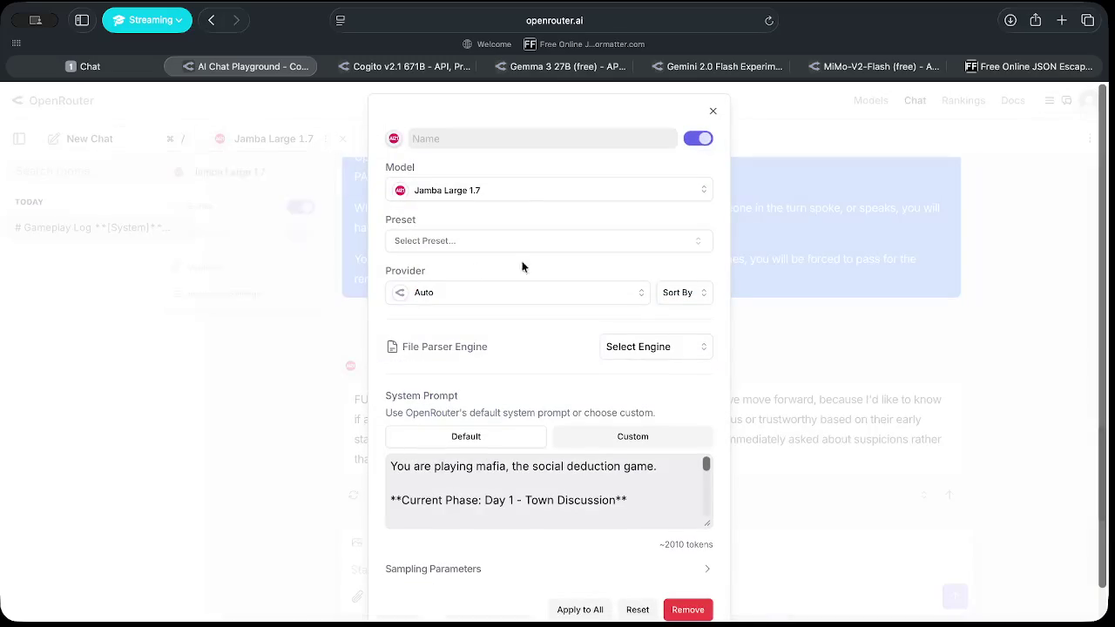
Search 'gpt' in the Model list and pick GPT-5.2 Chat
left_click(525, 192)
scroll(535, 363, "down", 5)
scroll(535, 362, "up", 10)
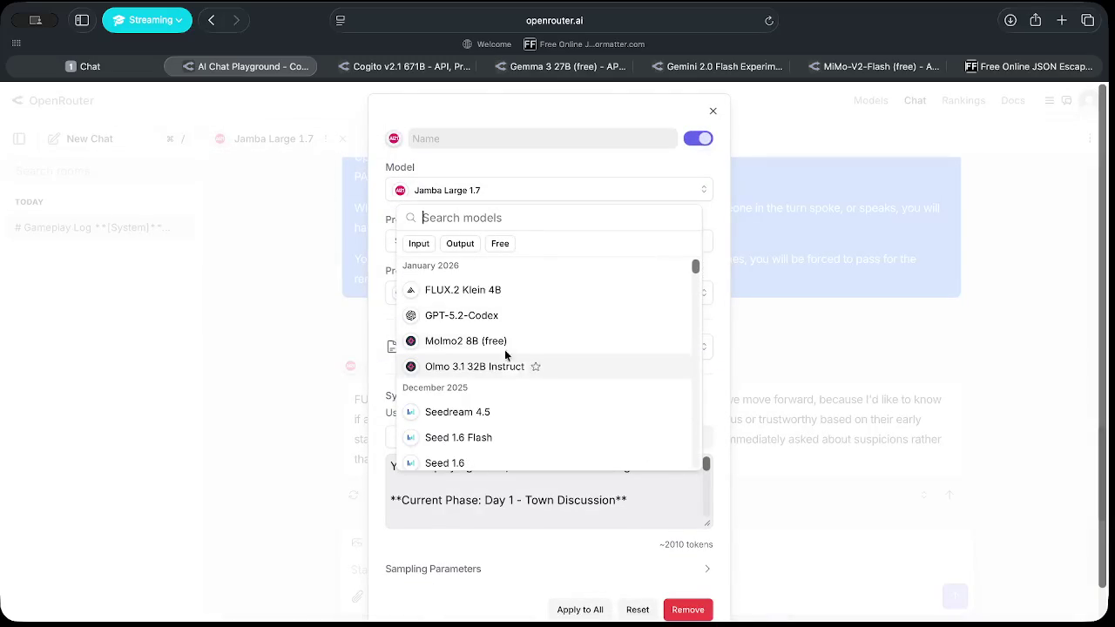
scroll(487, 320, "down", 5)
scroll(467, 323, "down", 3)
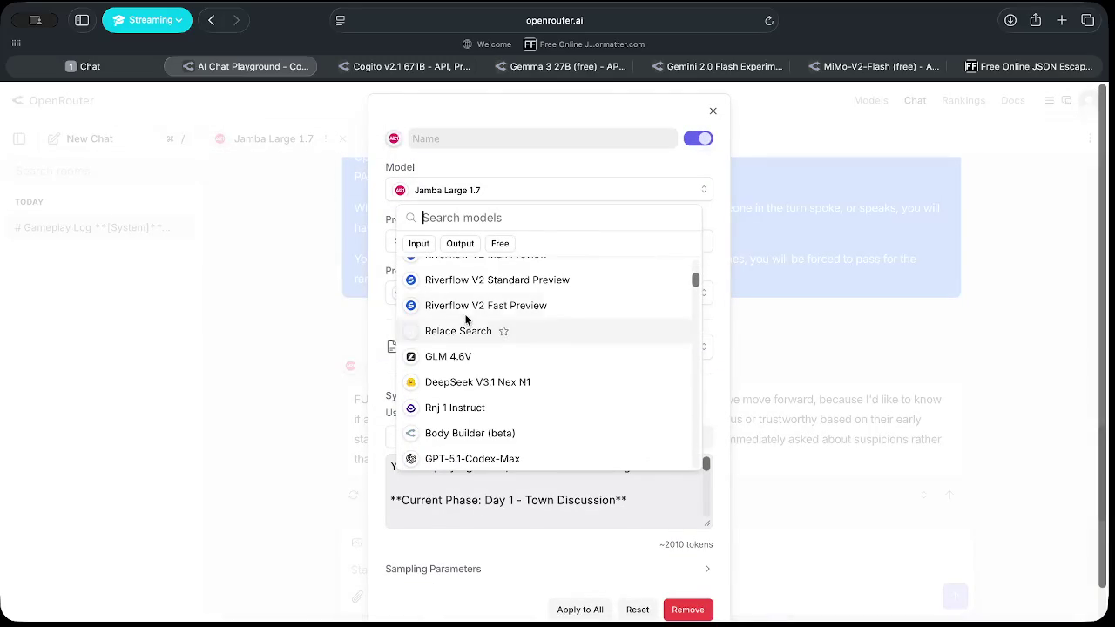
type("gpt")
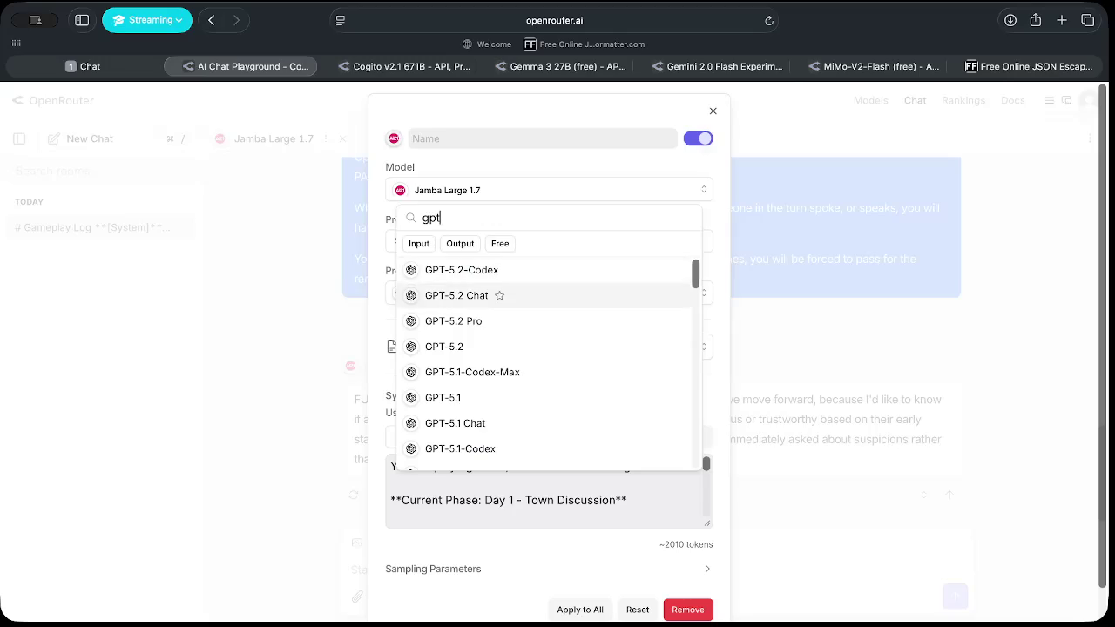
left_click(470, 295)
left_click(468, 294)
Close the model settings and regenerate the mafia-game reply with GPT-5.2 Chat
left_click(485, 185)
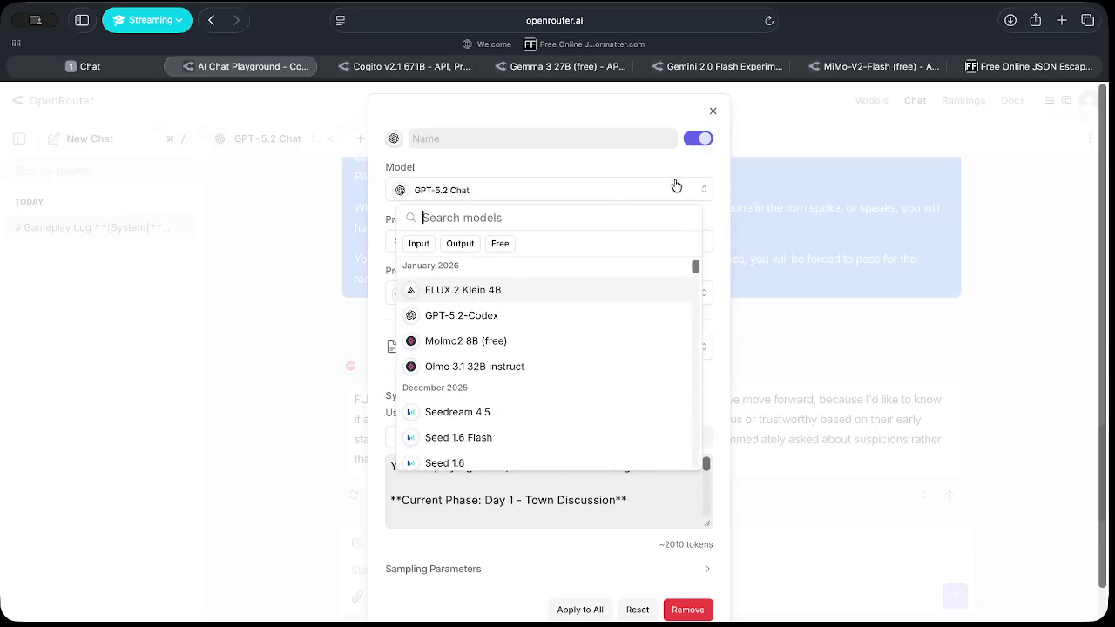
left_click(713, 111)
left_click(353, 491)
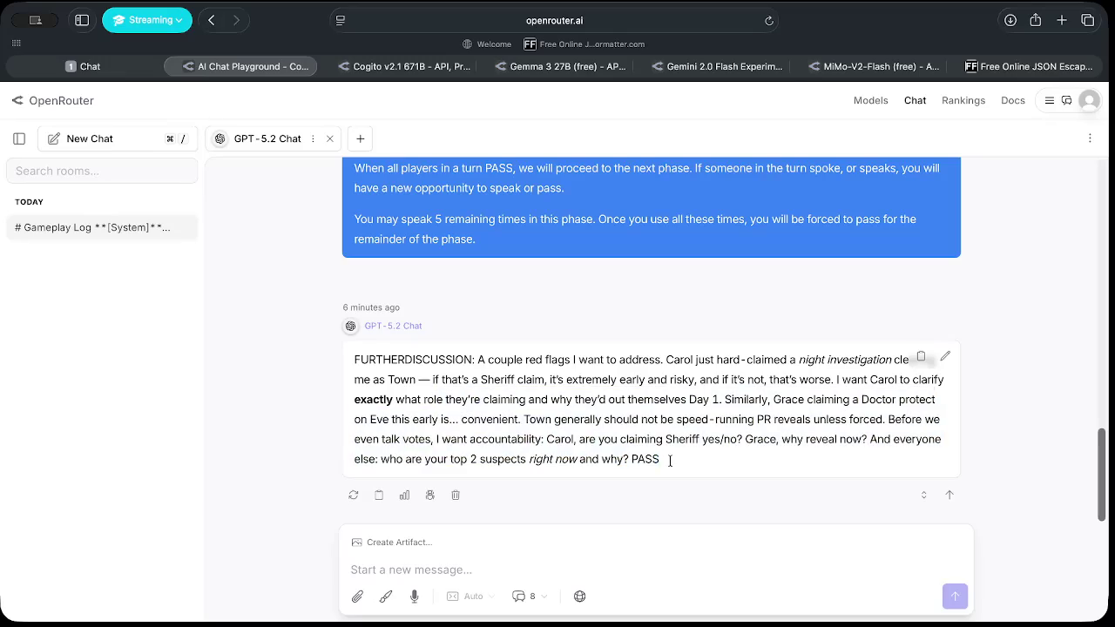
mouse_move(408, 503)
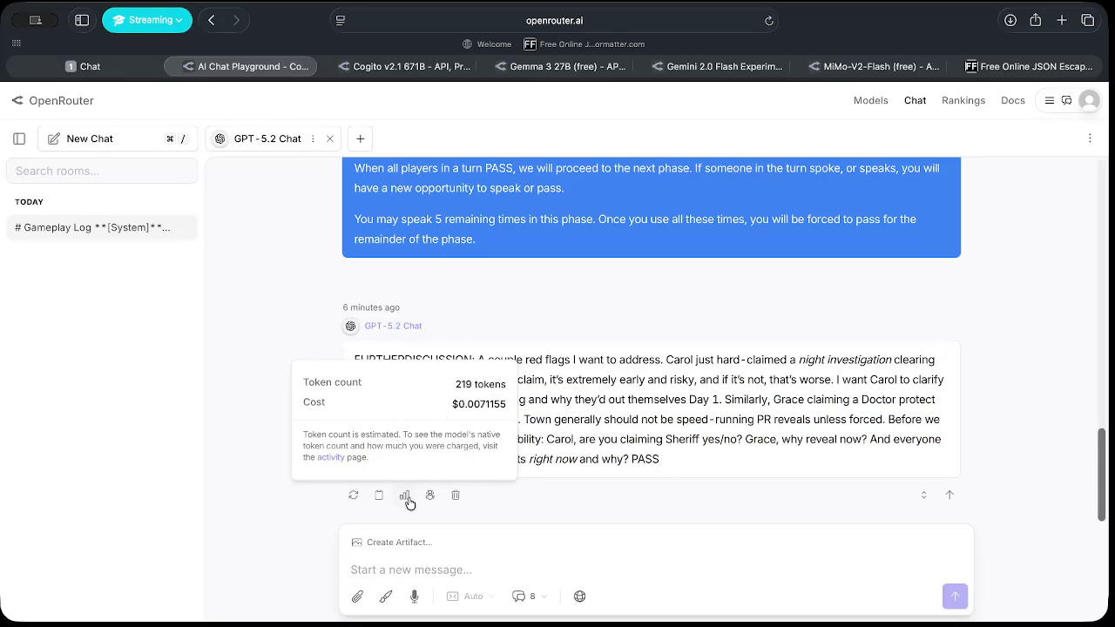
In the model's settings, search 'gpt 5.2' in the Model list and choose GPT-5.2
left_click(311, 138)
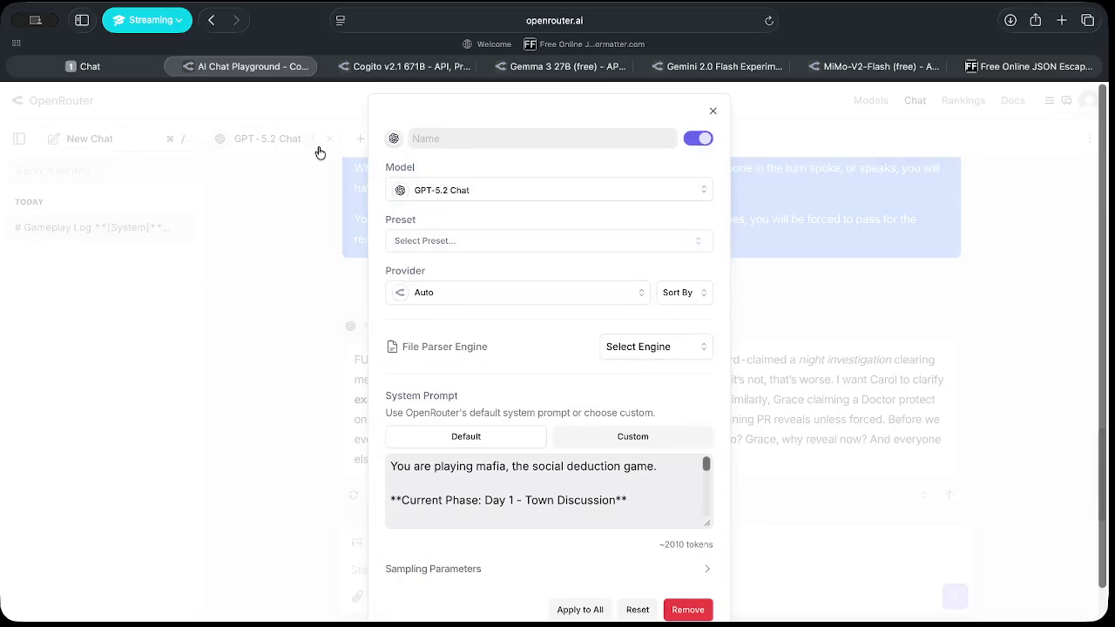
scroll(499, 273, "down", 1)
scroll(496, 262, "up", 1)
left_click(488, 200)
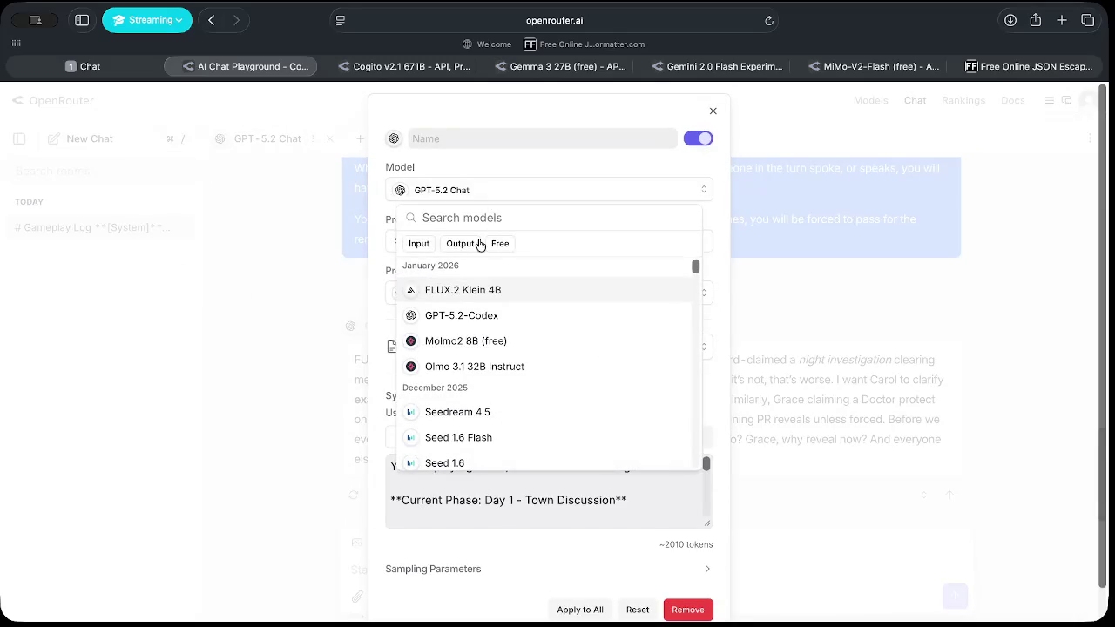
type("gpt 5.2")
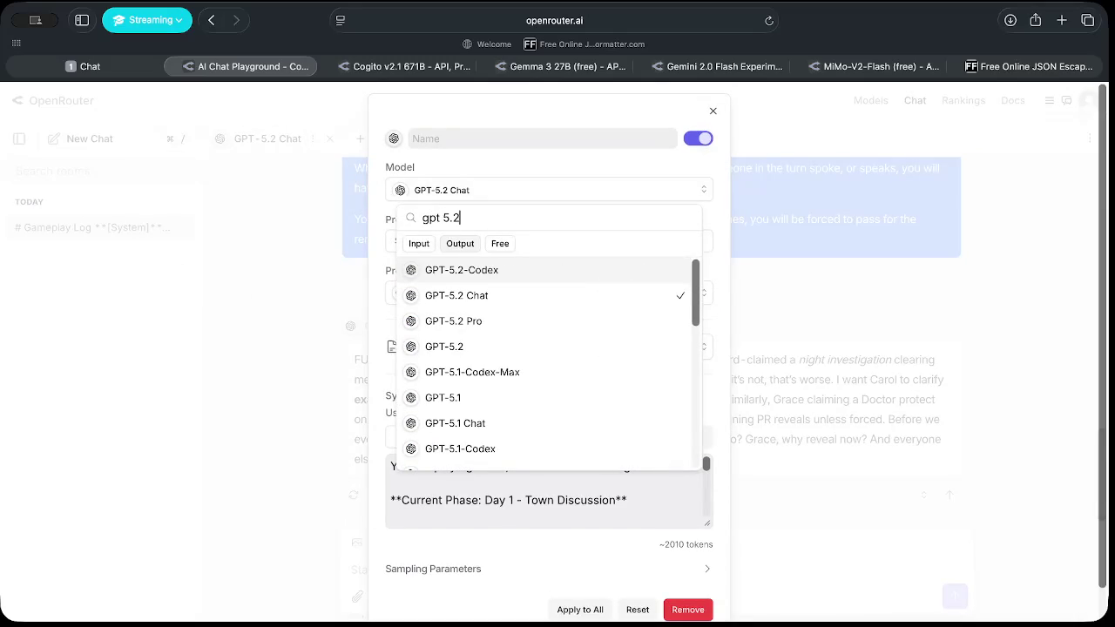
left_click(450, 348)
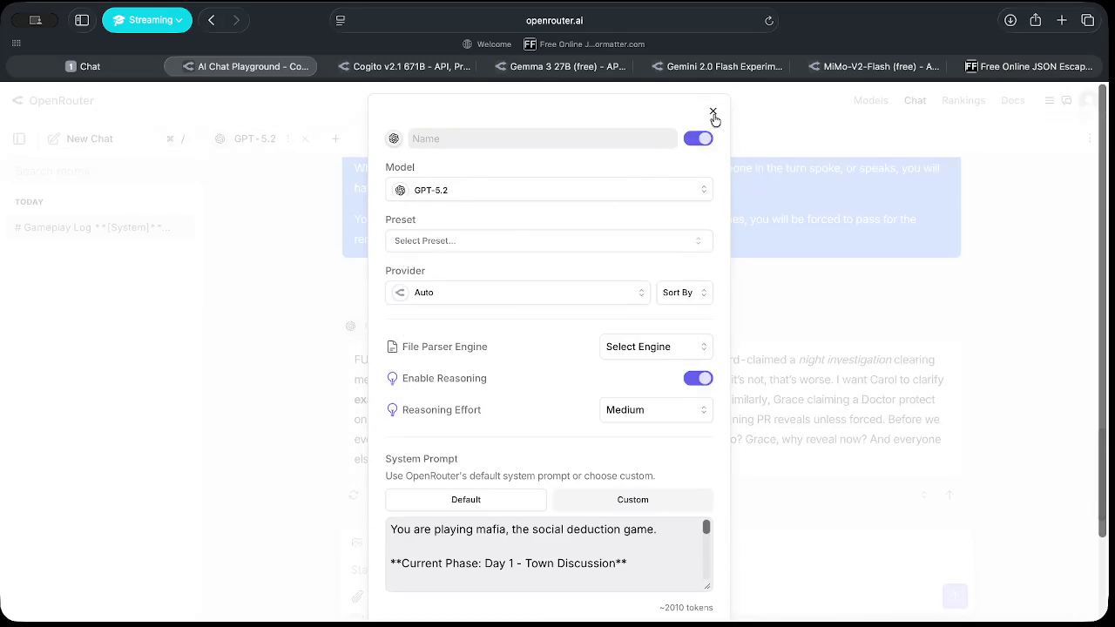
Regenerate the reply with GPT-5.2 and check its 444 tokens and $0.0102655 cost
left_click(712, 111)
left_click(354, 496)
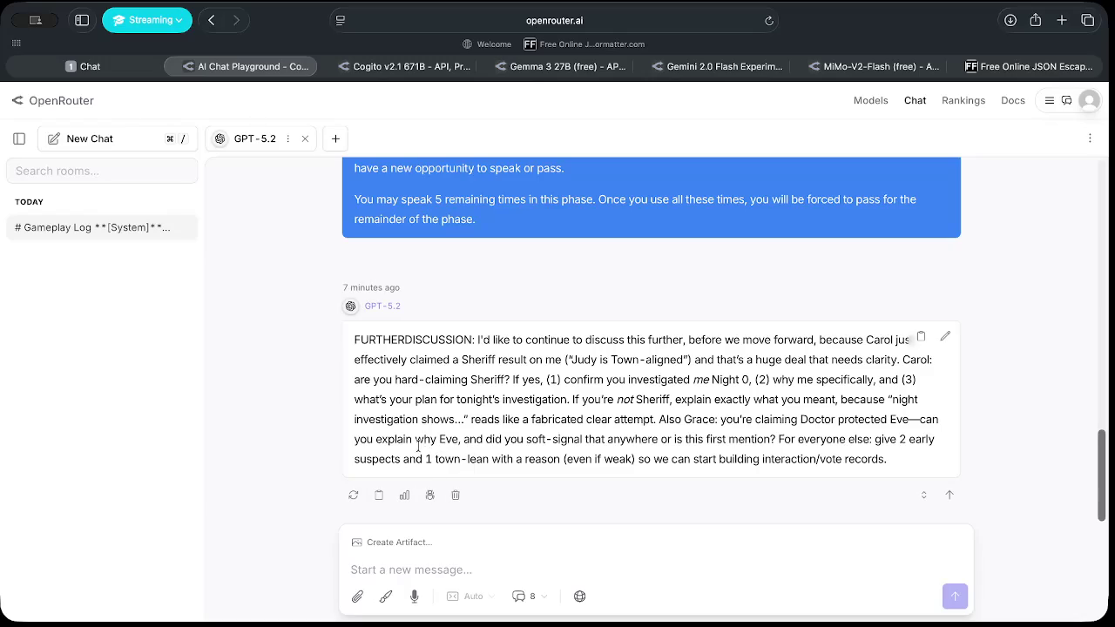
left_click(403, 498)
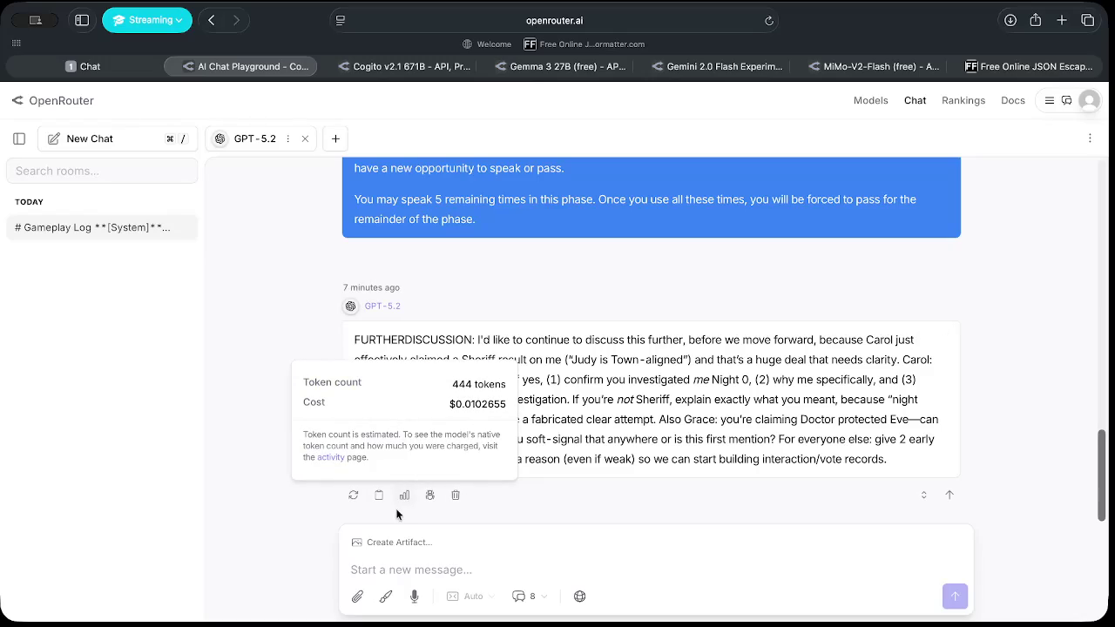
Turn the Reasoning toggle off in the GPT-5.2 model options
left_click(288, 139)
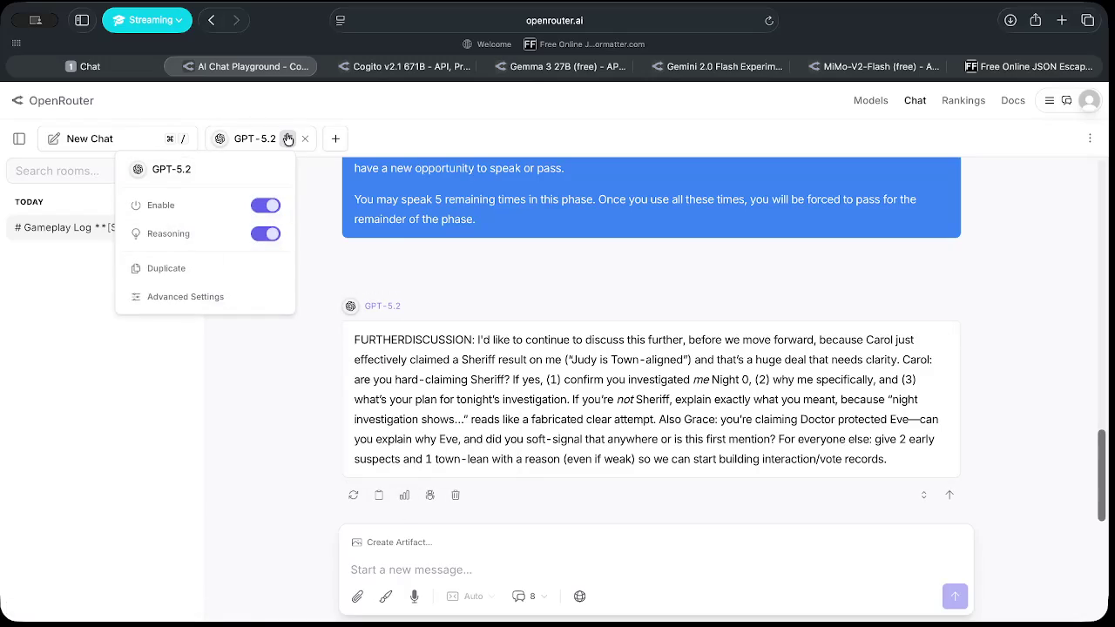
left_click(327, 360)
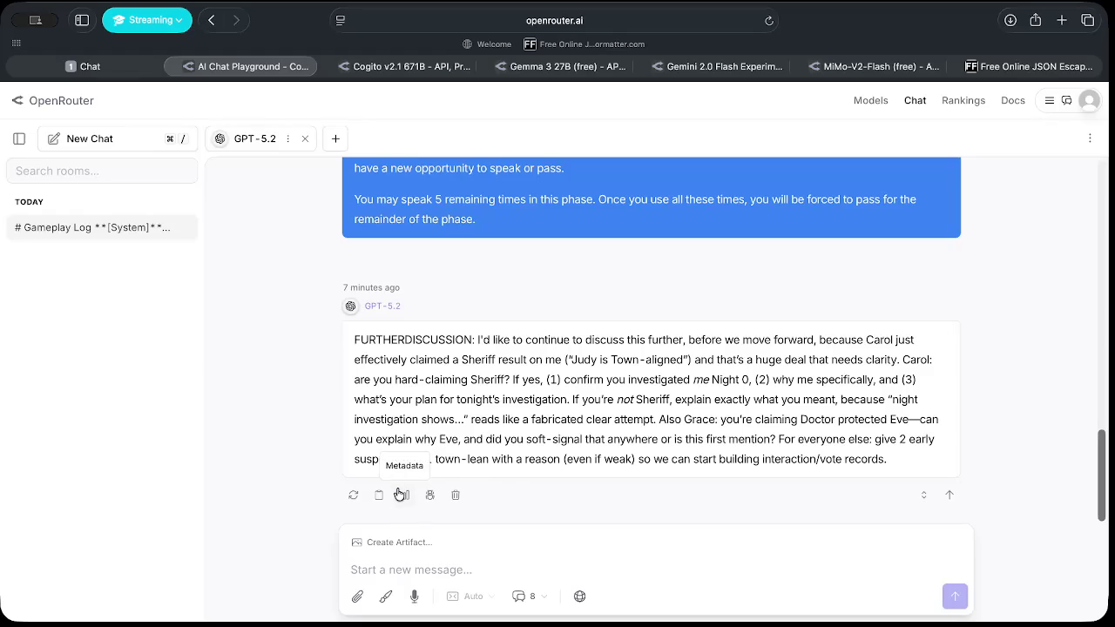
left_click(288, 139)
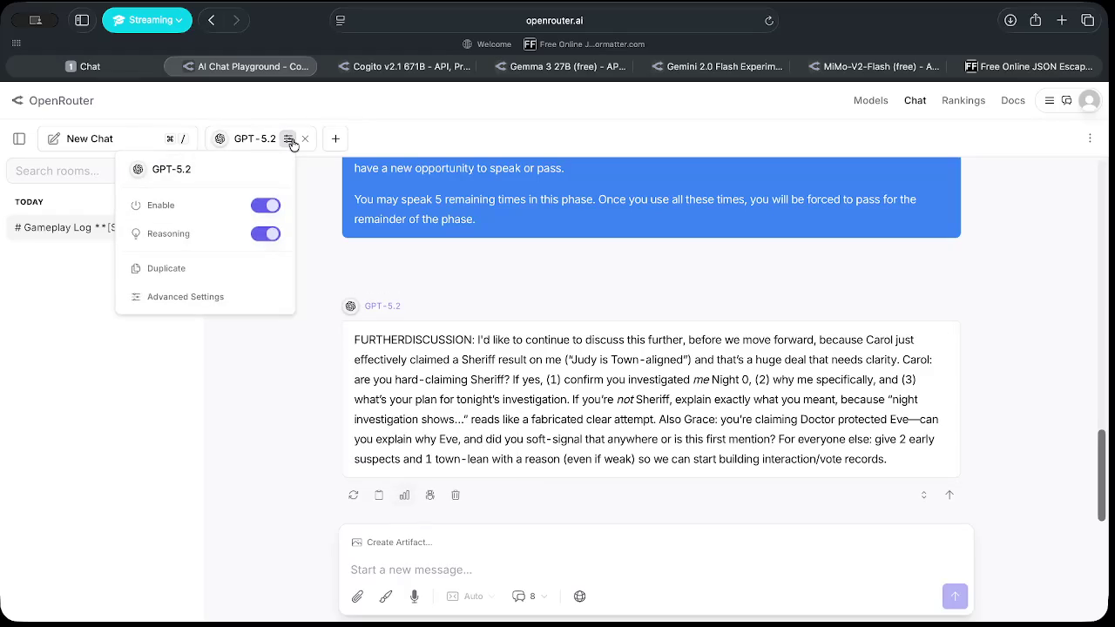
left_click(291, 142)
left_click(291, 142)
left_click(302, 184)
left_click(288, 141)
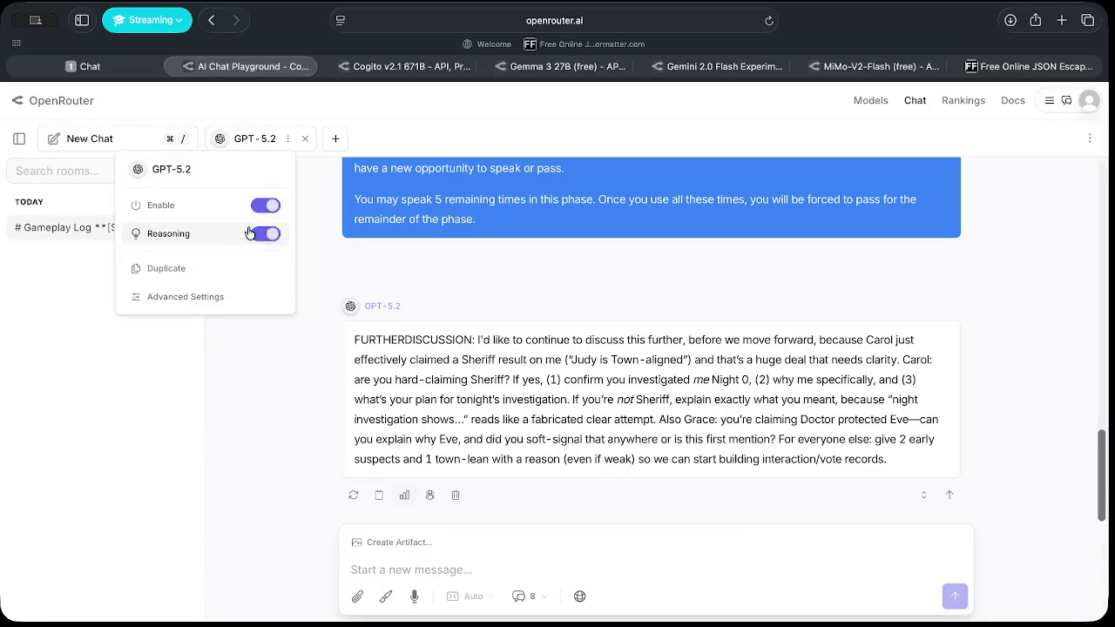
left_click(314, 348)
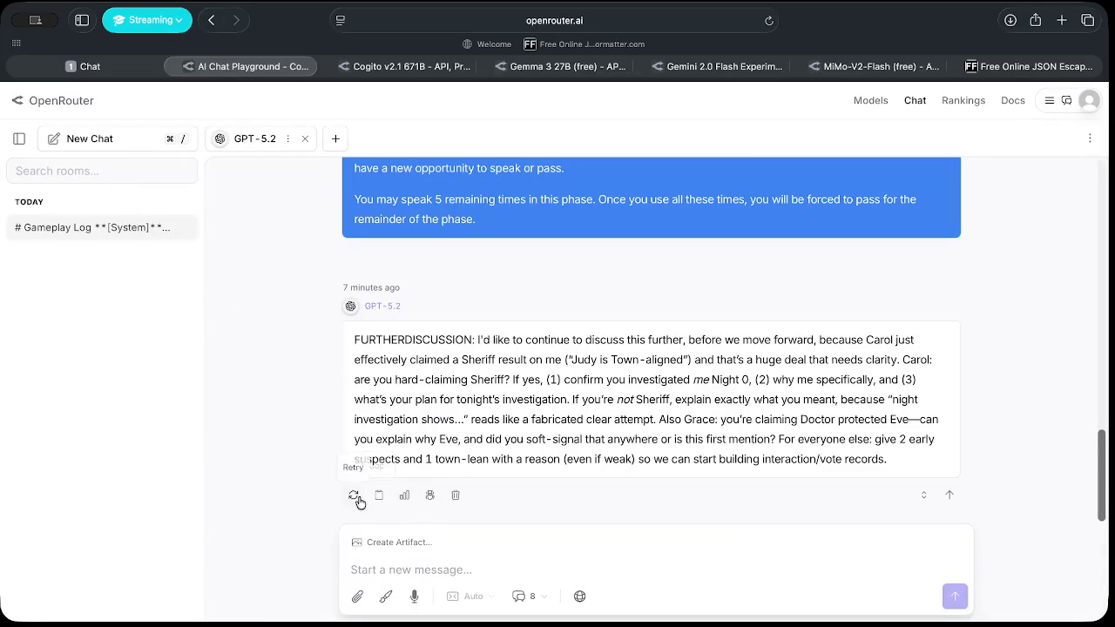
Regenerate the GPT-5.2 reply without reasoning, now costing $0.0130095
left_click(354, 496)
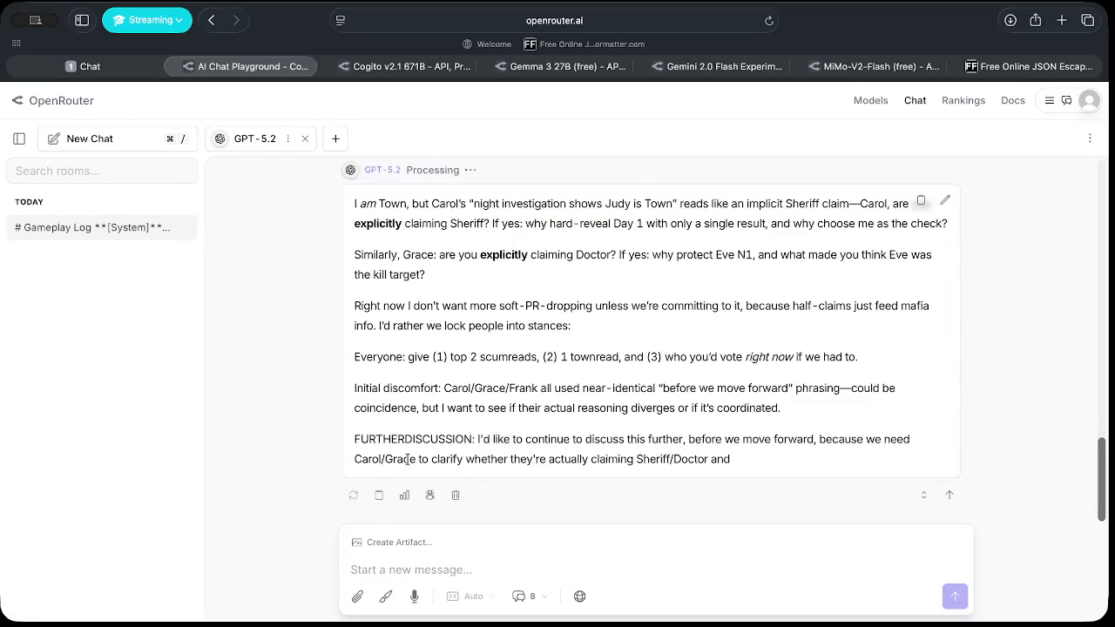
mouse_move(407, 494)
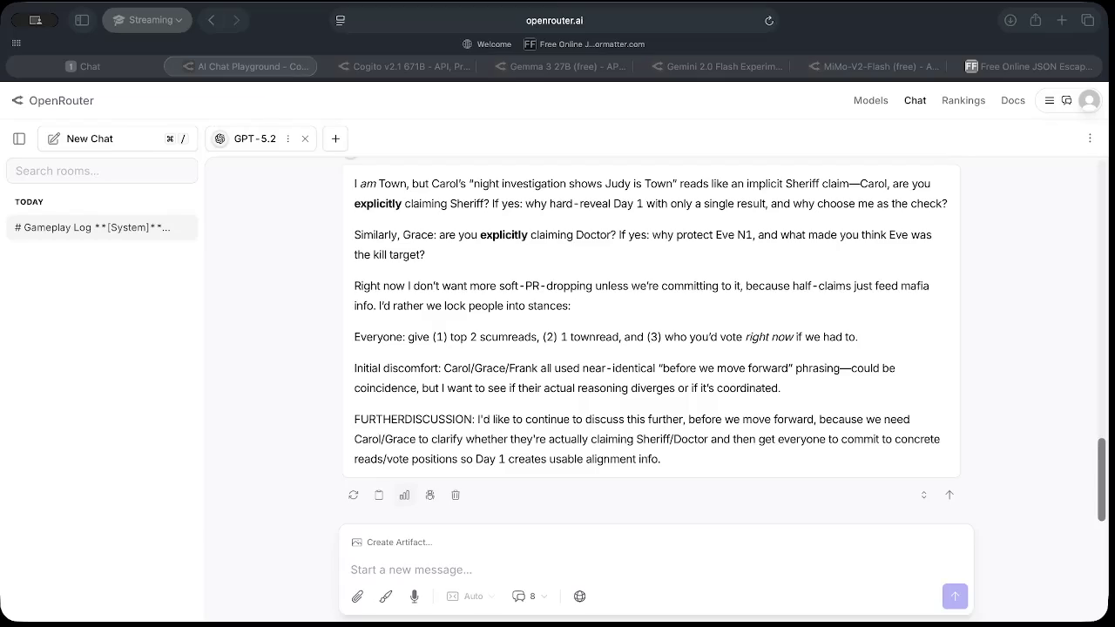
left_click(287, 140)
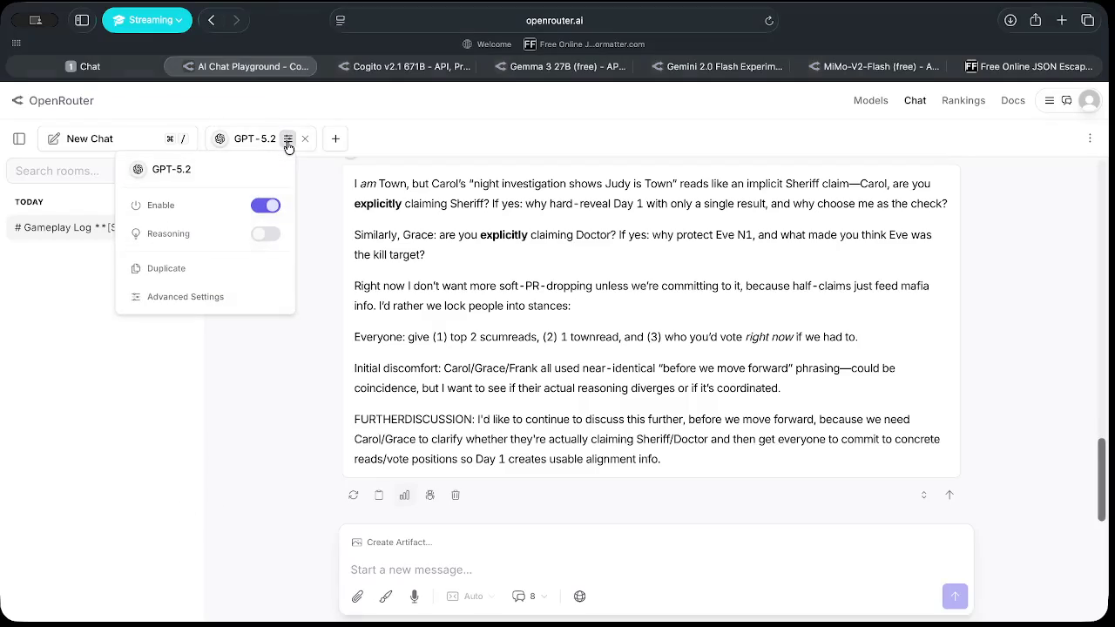
In GPT-5.2's advanced settings, scroll the Model list and pick INTELLECT-3
left_click(288, 146)
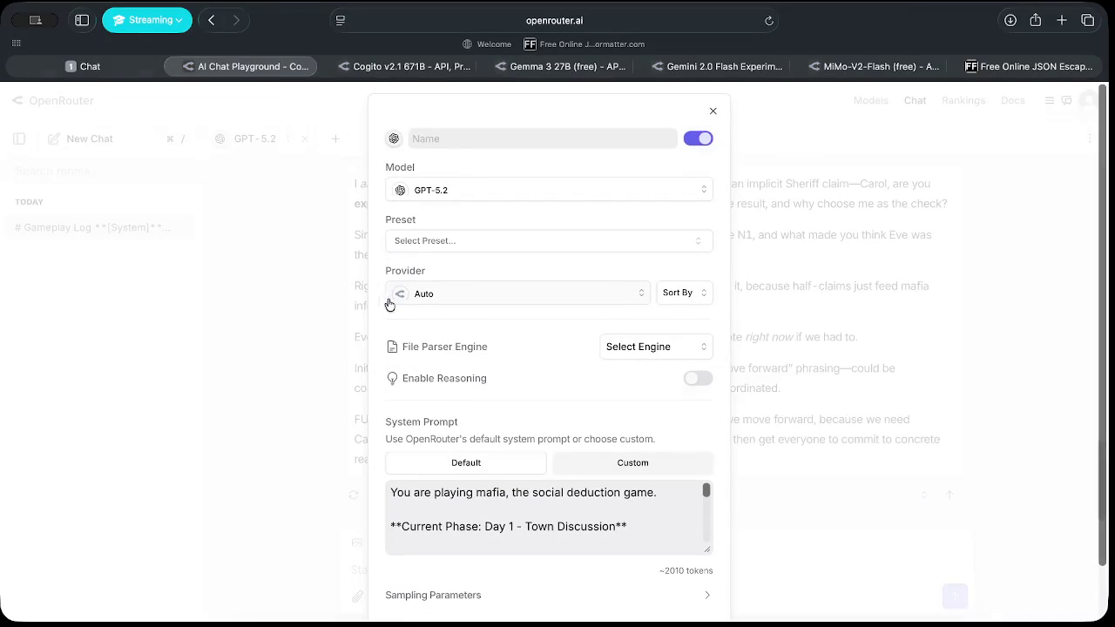
left_click(510, 191)
scroll(526, 371, "down", 5)
scroll(535, 334, "down", 5)
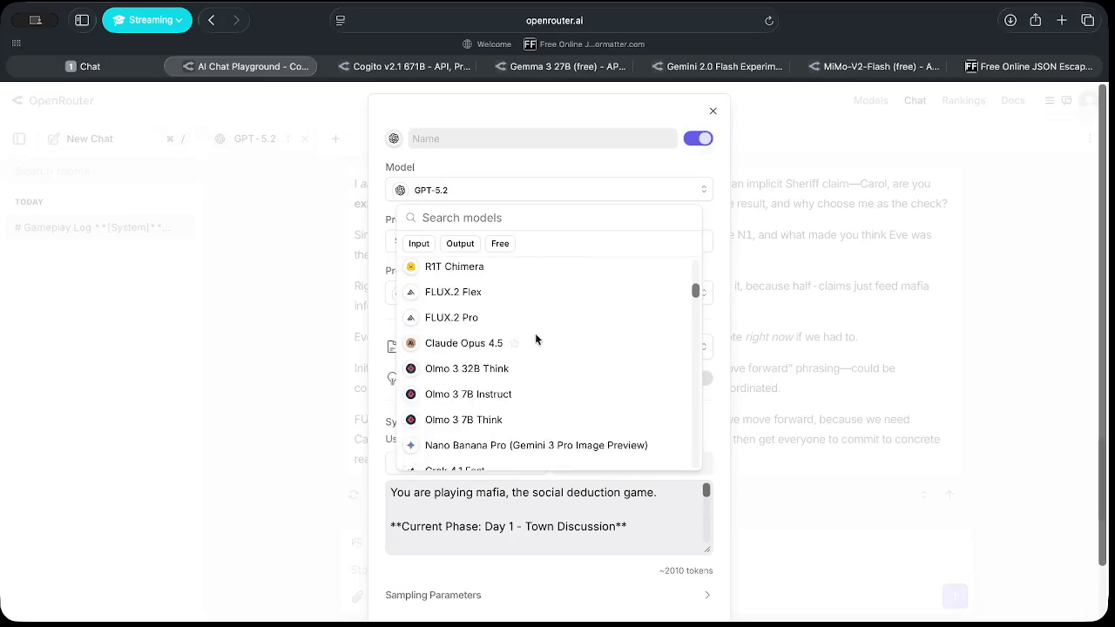
scroll(532, 344, "down", 2)
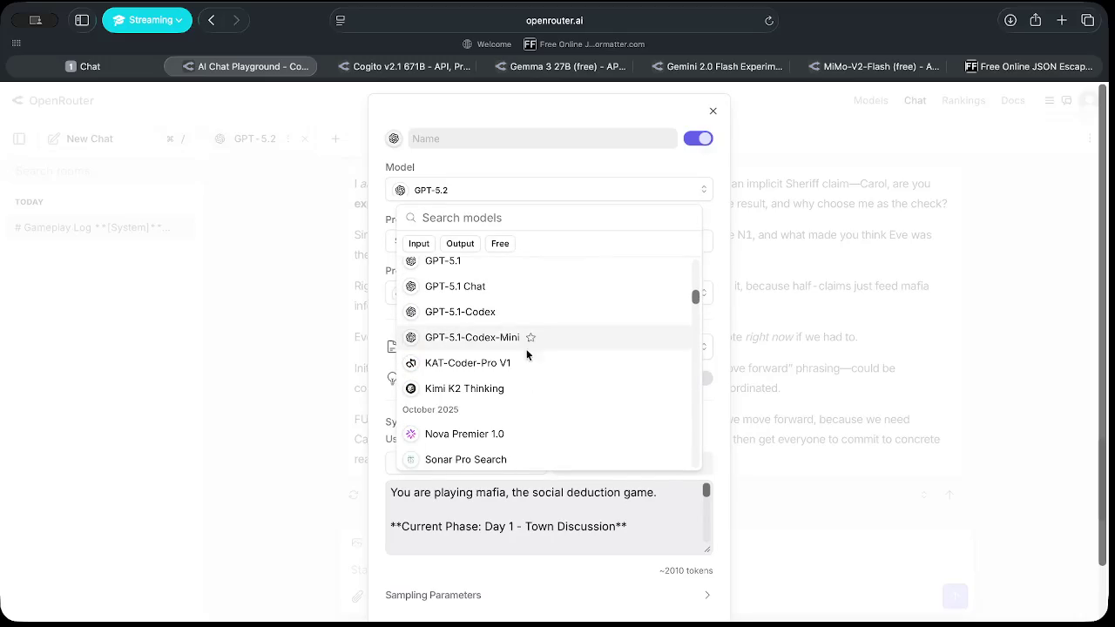
scroll(507, 387, "up", 6)
scroll(504, 387, "down", 4)
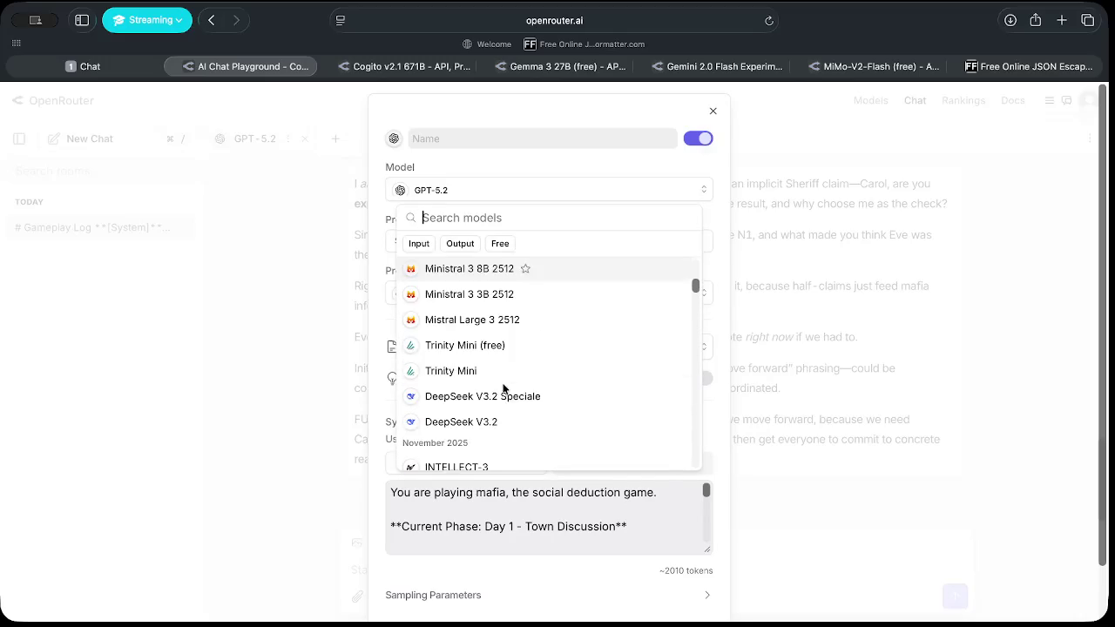
left_click(448, 454)
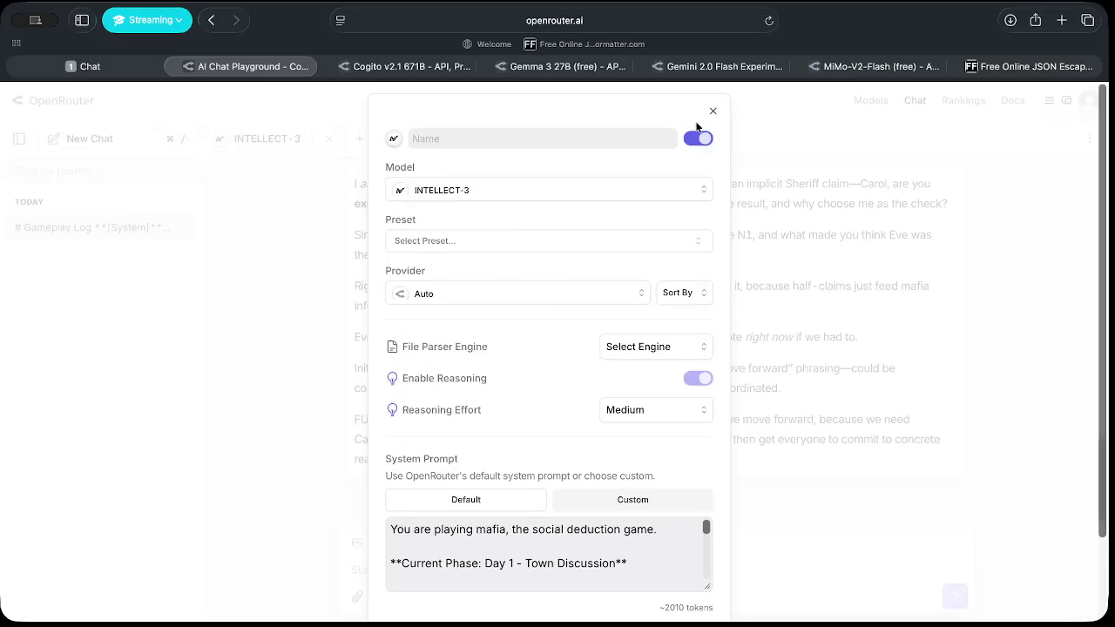
Close the settings and regenerate the mafia reply twice with INTELLECT-3
left_click(712, 112)
left_click(352, 495)
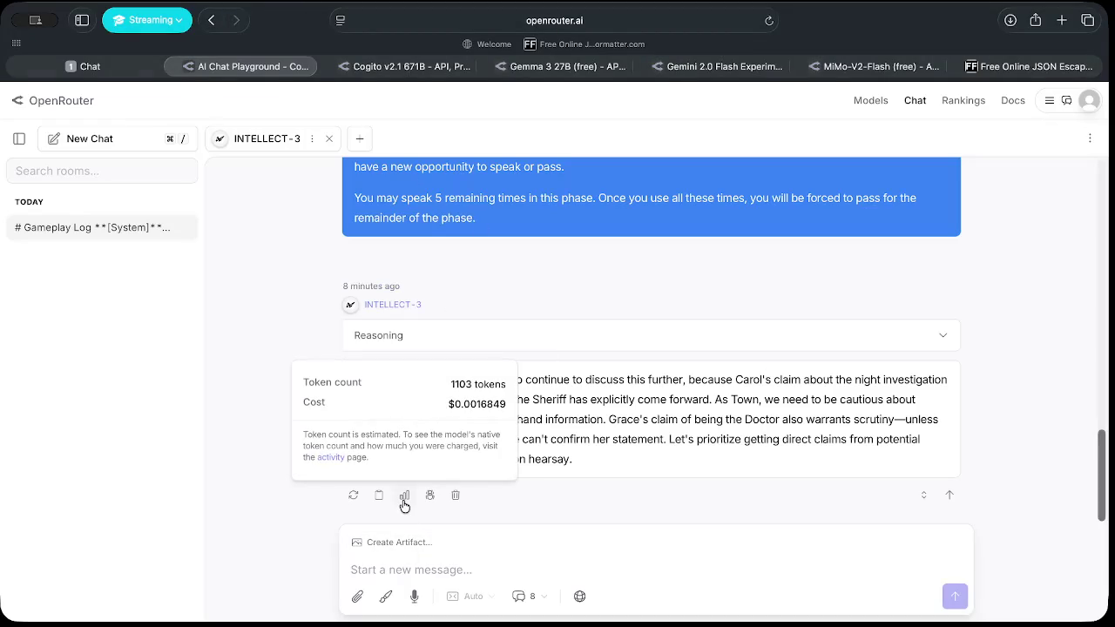
left_click(355, 497)
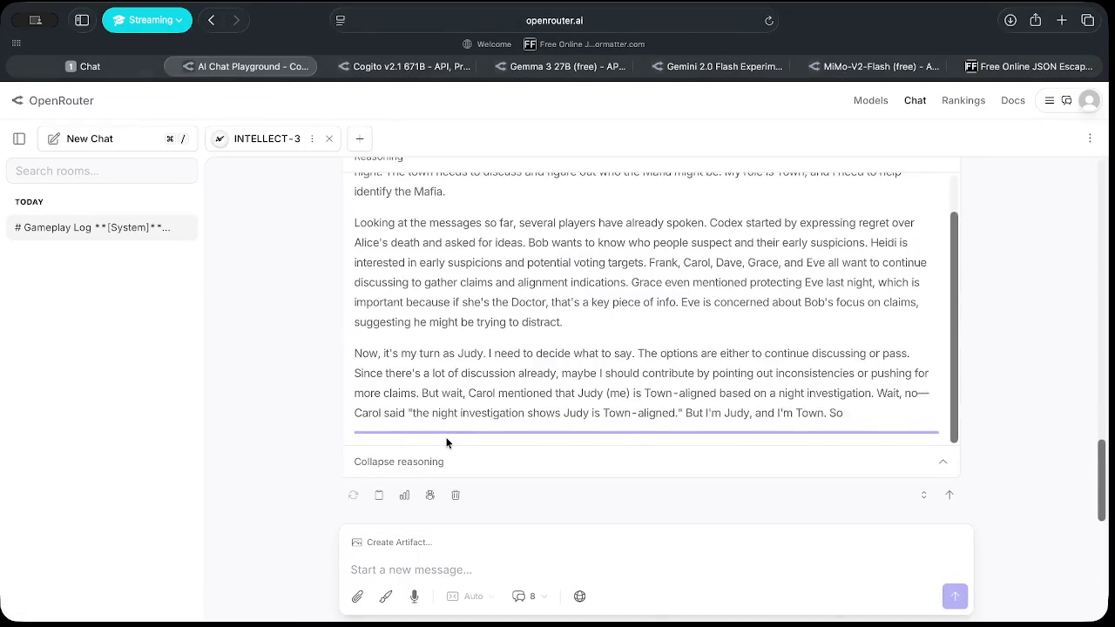
Change INTELLECT-3's Reasoning Effort from Medium to None in advanced settings
left_click(310, 140)
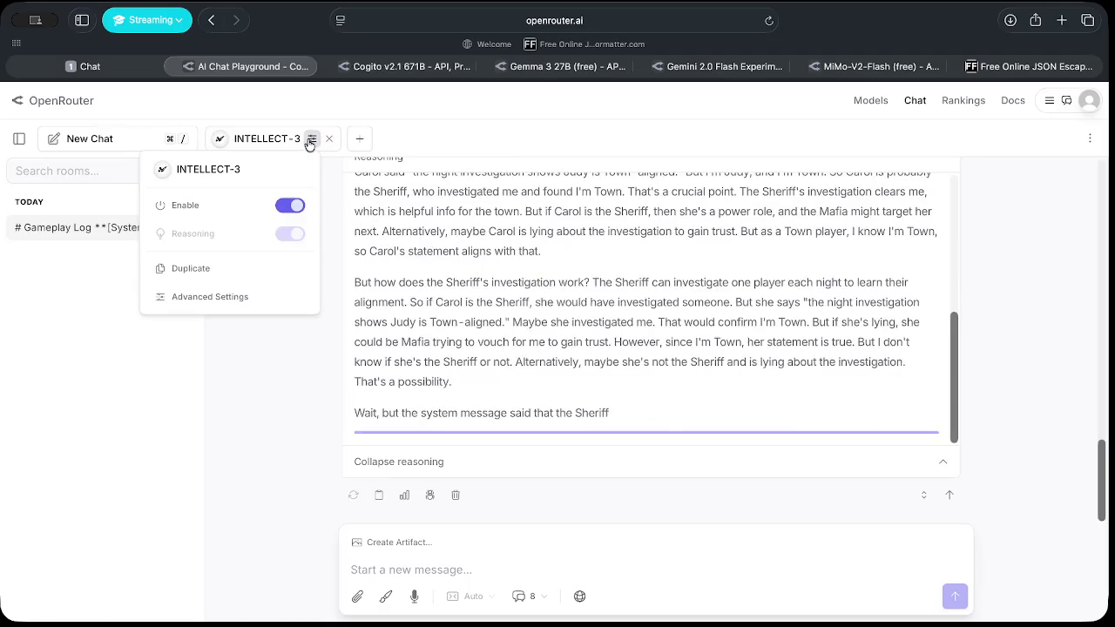
left_click(308, 144)
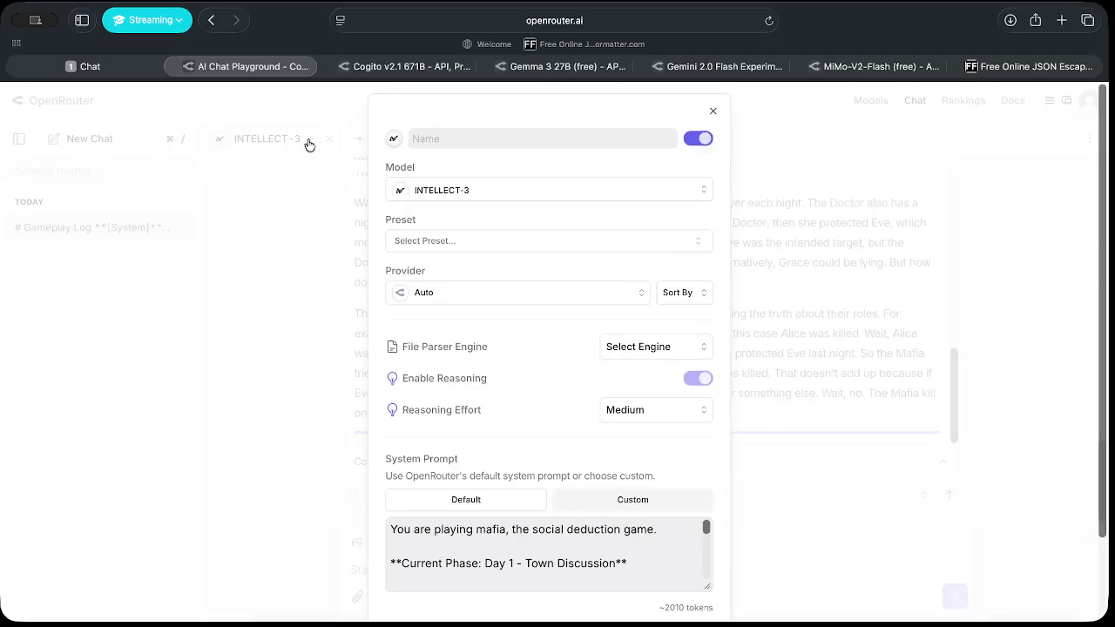
left_click(629, 410)
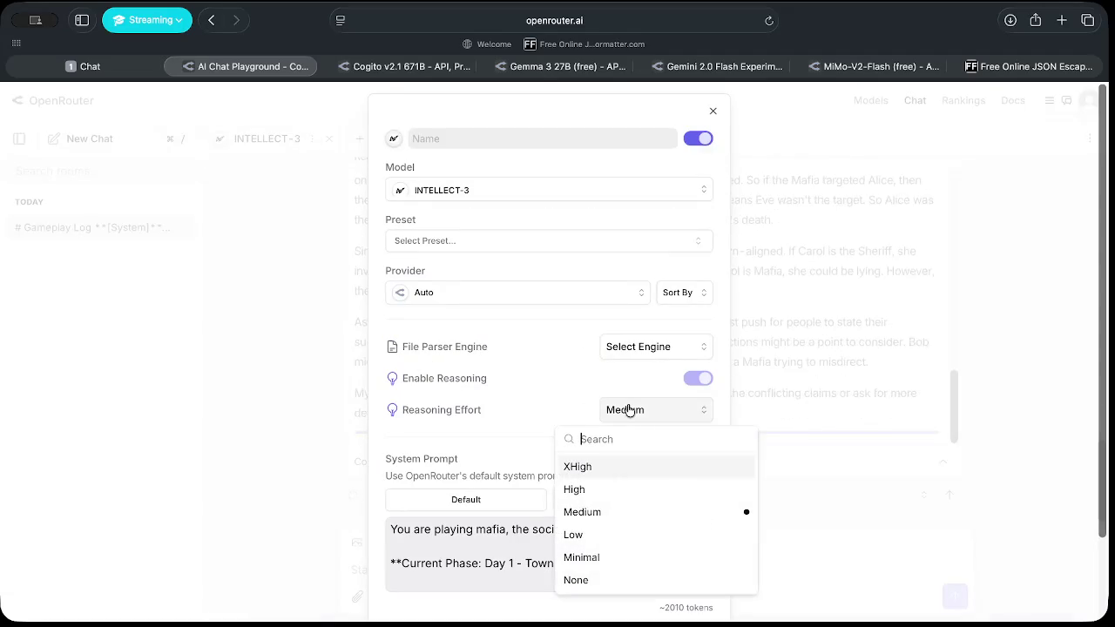
left_click(623, 578)
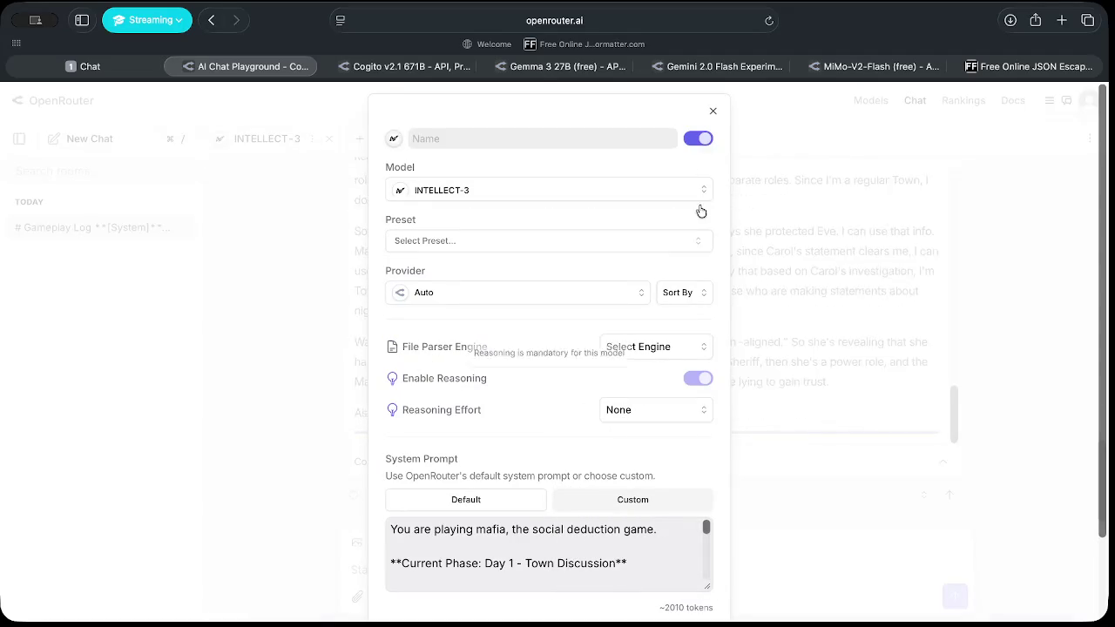
left_click(713, 115)
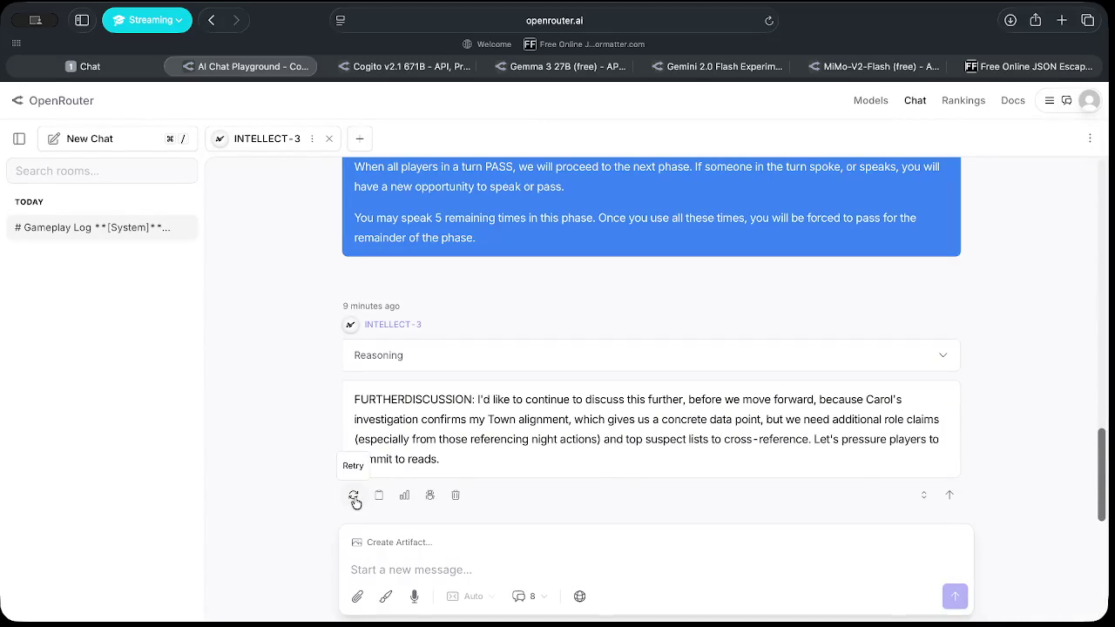
Expand INTELLECT-3's reasoning text, then regenerate the reply with no reasoning effort
scroll(318, 421, "up", 3)
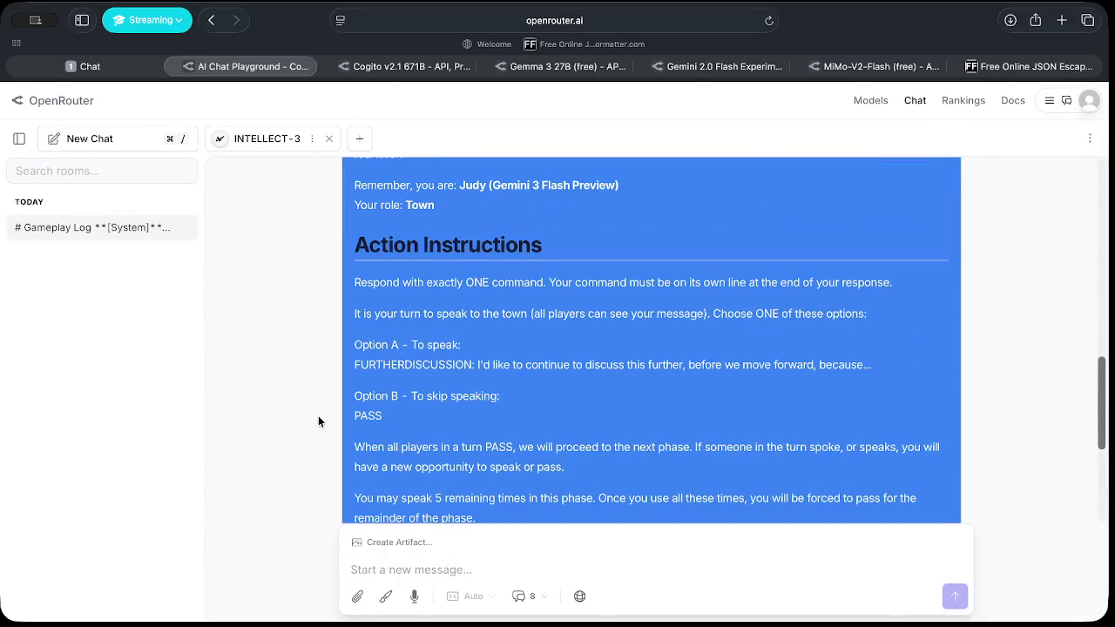
scroll(361, 409, "down", 3)
left_click(435, 352)
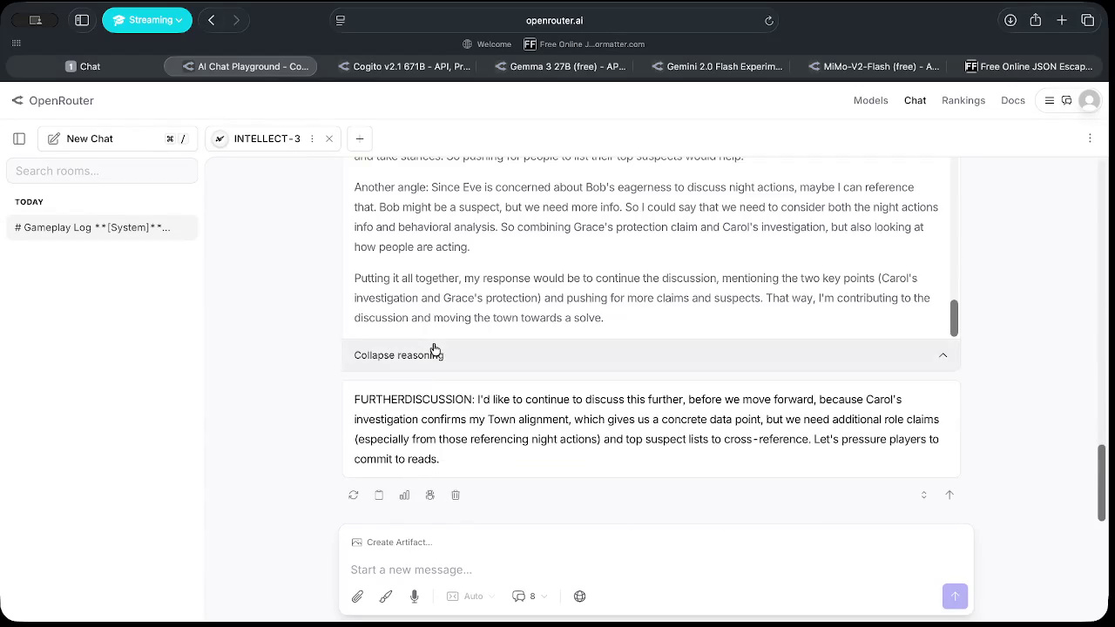
scroll(258, 383, "up", 3)
scroll(417, 445, "up", 5)
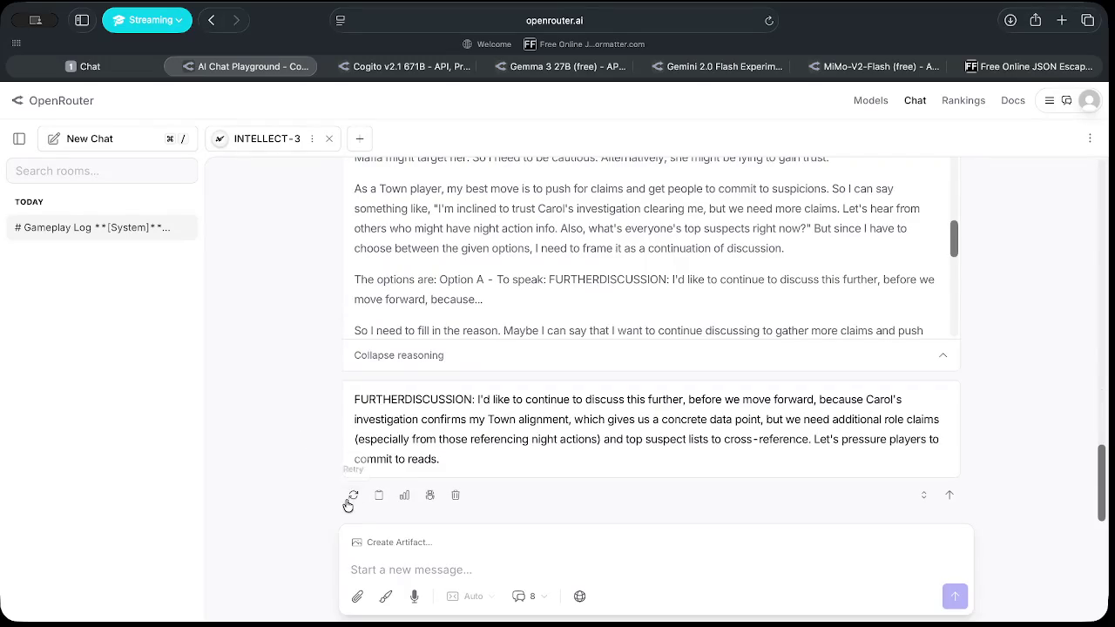
left_click(348, 498)
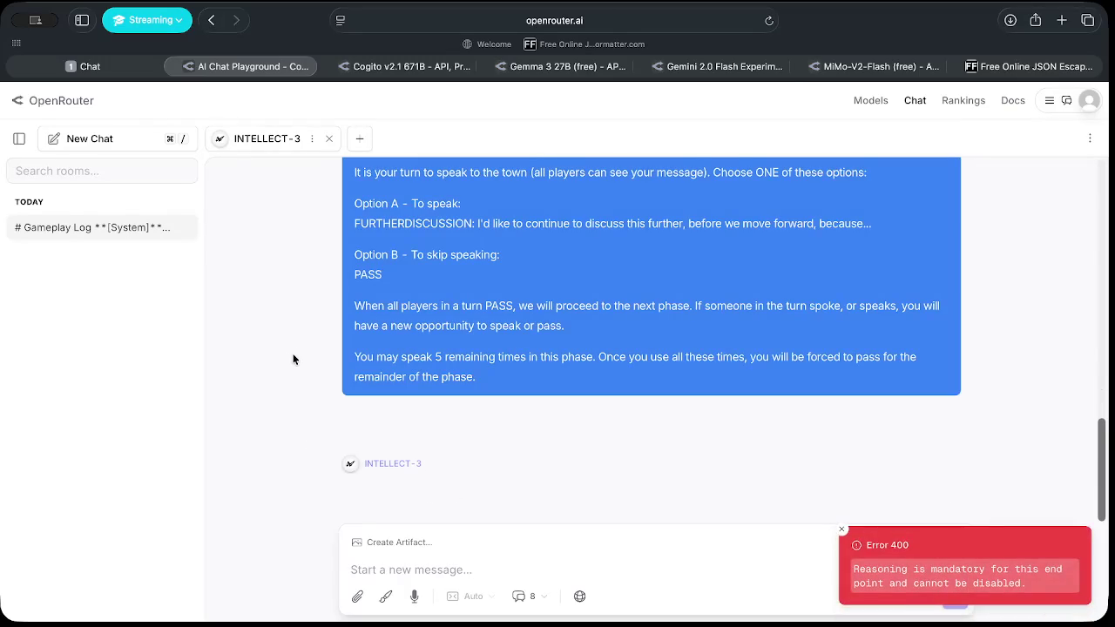
Set INTELLECT-3's Reasoning Effort to Minimal in its advanced settings
left_click(311, 138)
left_click(209, 294)
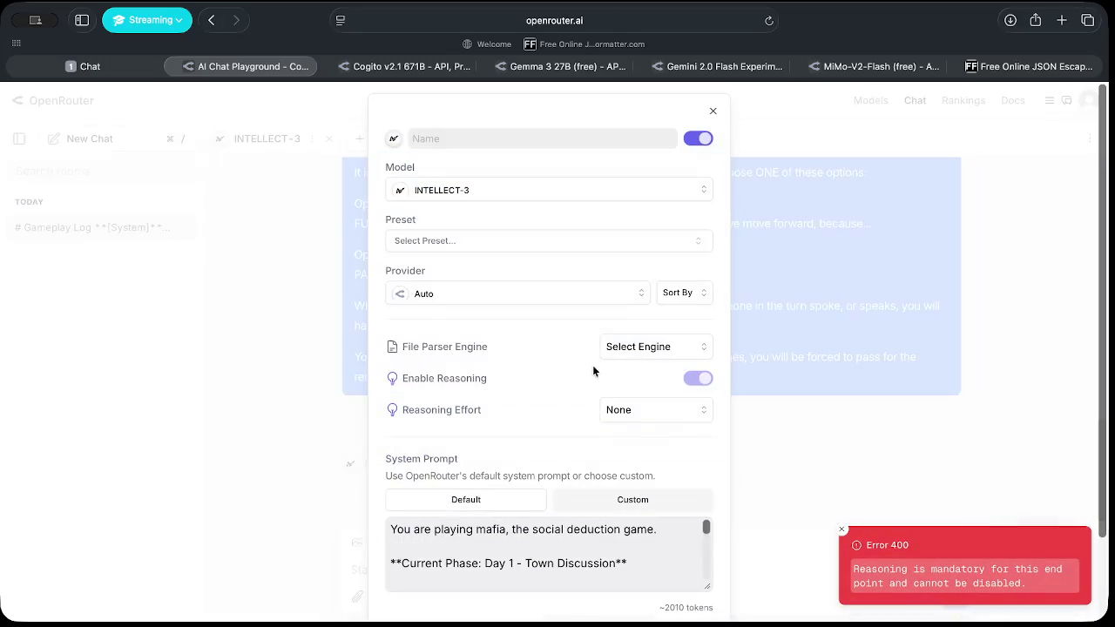
left_click(655, 410)
left_click(619, 557)
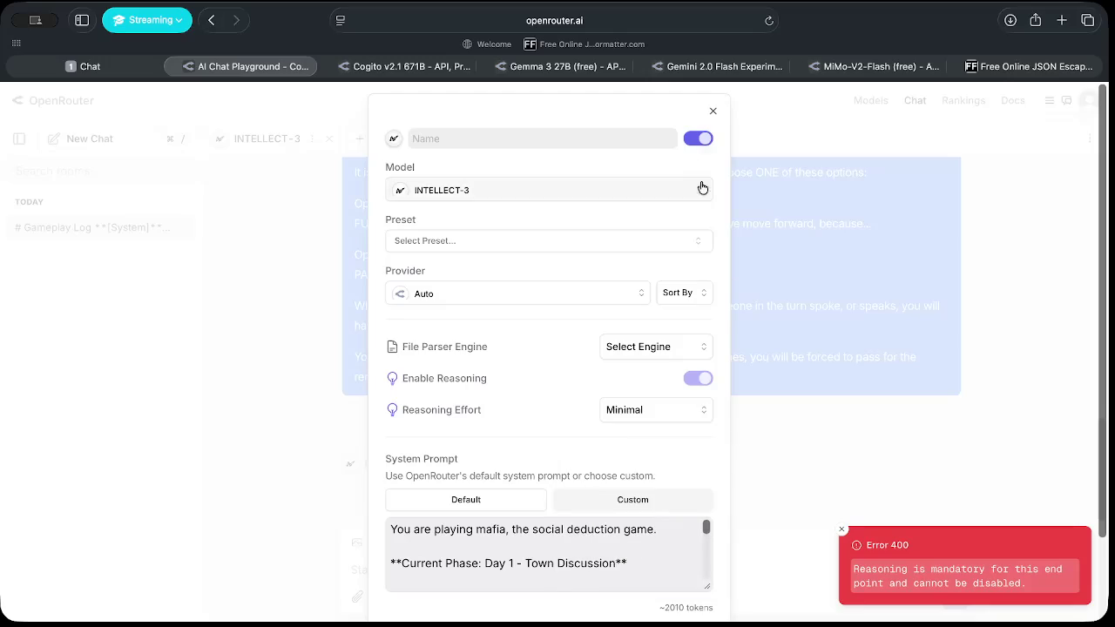
left_click(712, 113)
Regenerate the reply with minimal reasoning, then reopen INTELLECT-3's advanced settings
left_click(353, 494)
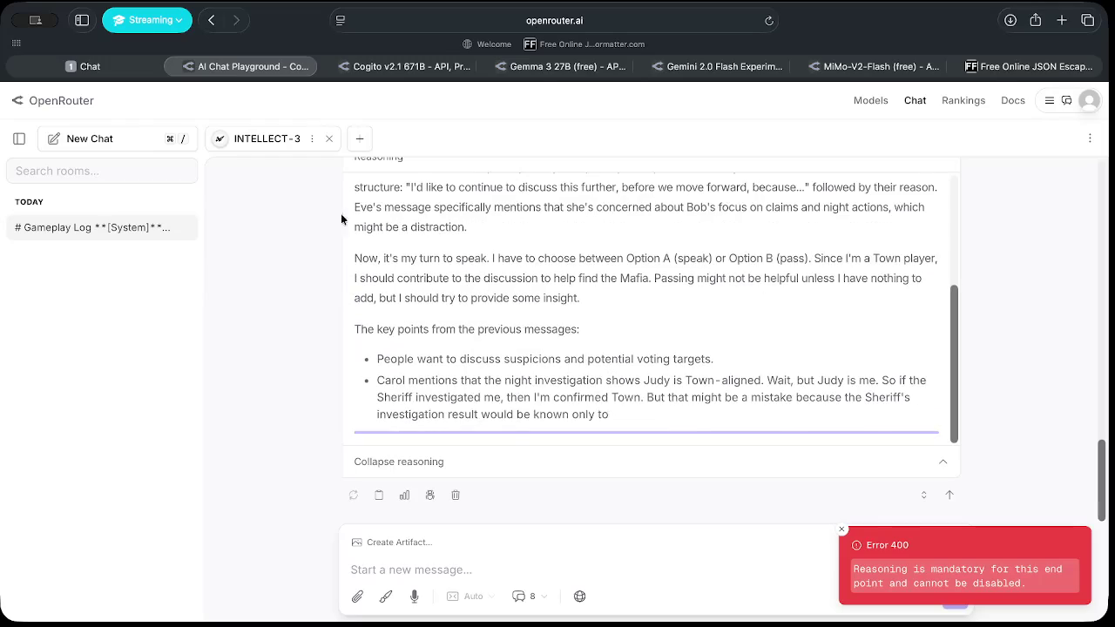
left_click(311, 138)
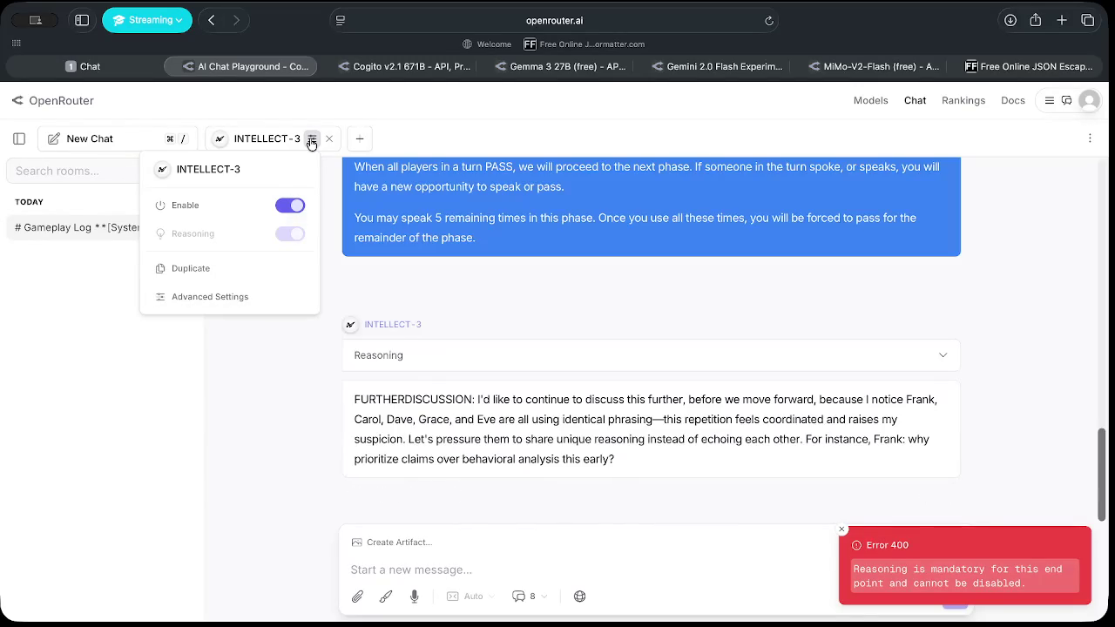
left_click(210, 296)
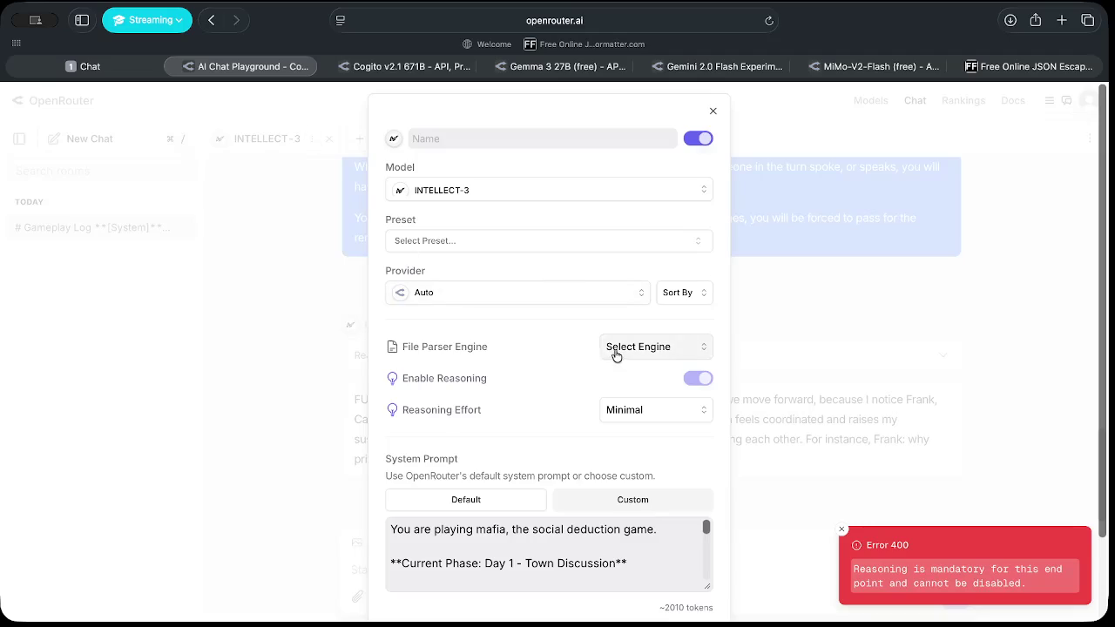
Set INTELLECT-3's Reasoning Effort back to Medium
left_click(638, 422)
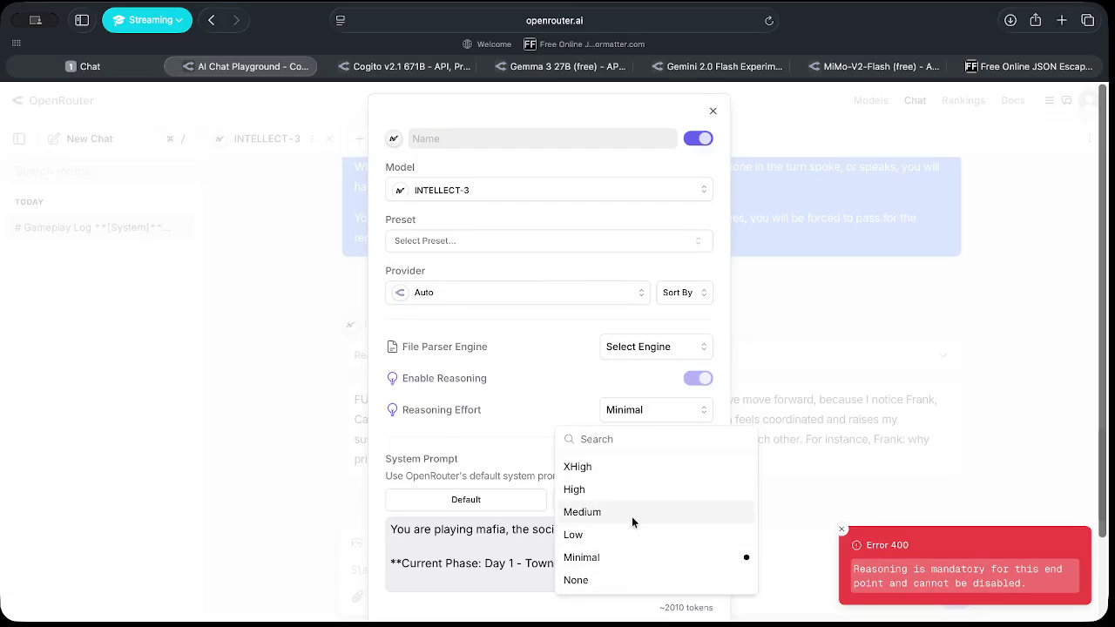
left_click(631, 513)
left_click(715, 112)
Choose Seed 1.6 from the Model list and regenerate the latest mafia reply with it
left_click(312, 139)
left_click(192, 293)
left_click(463, 189)
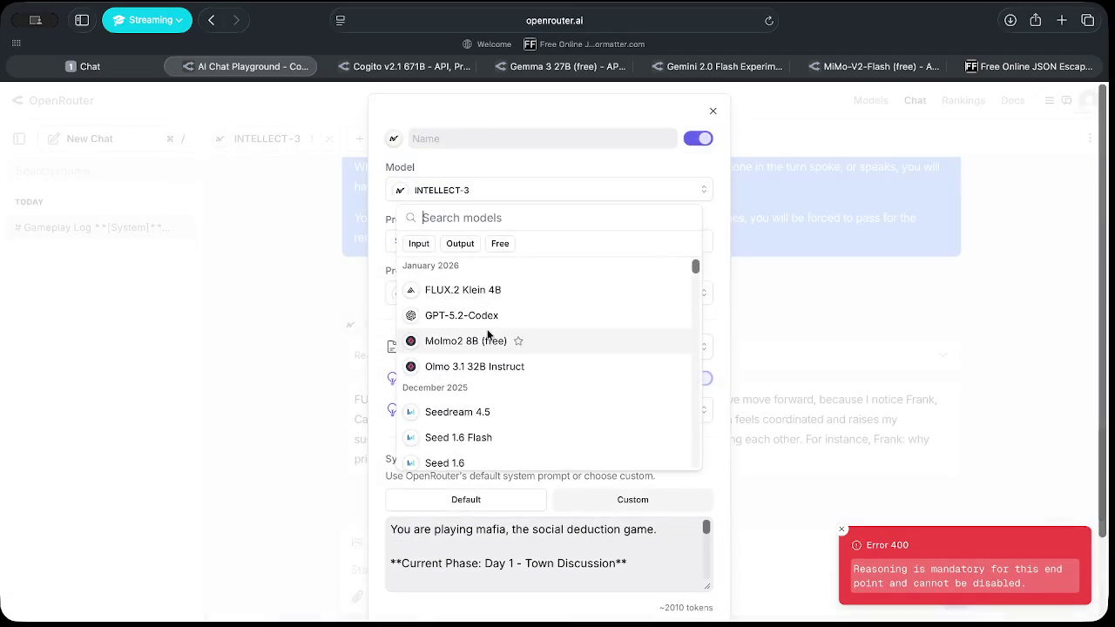
scroll(440, 371, "down", 1)
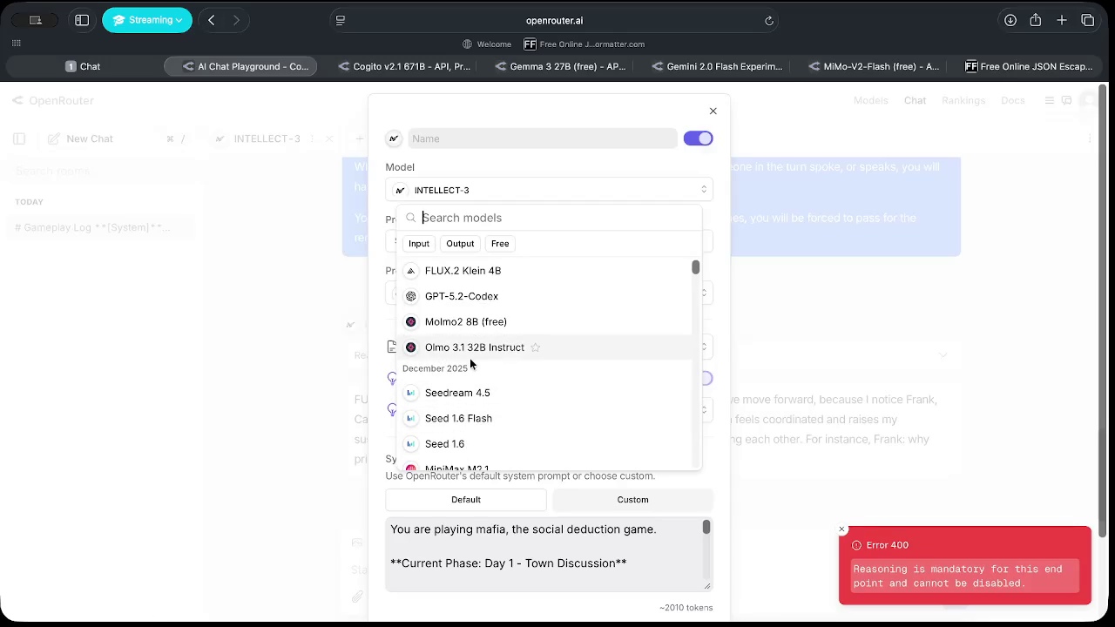
scroll(457, 374, "down", 3)
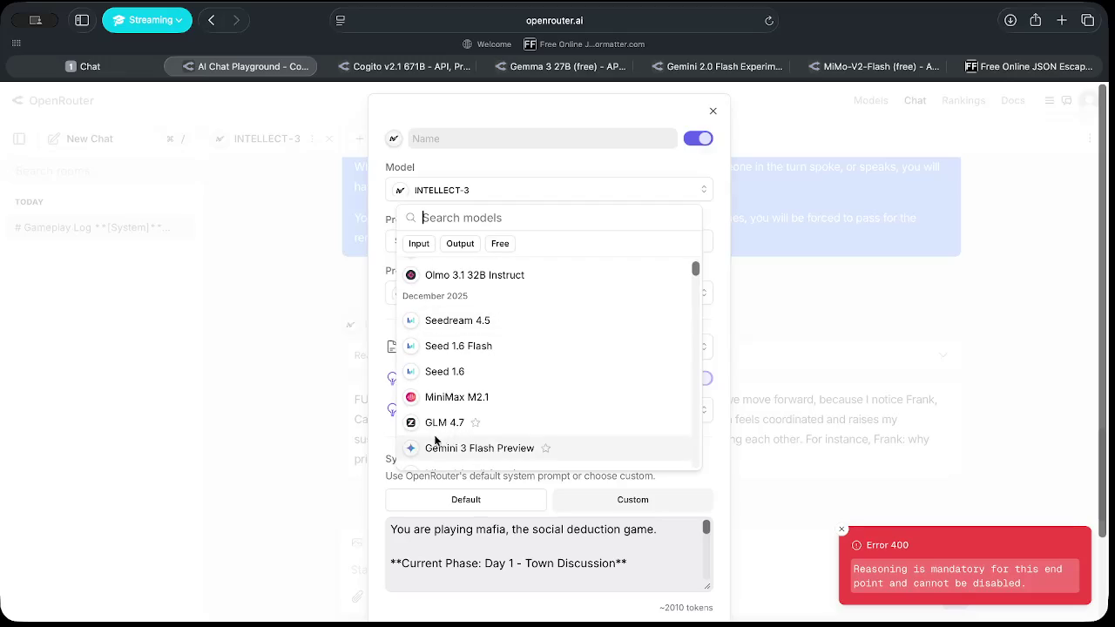
left_click(450, 374)
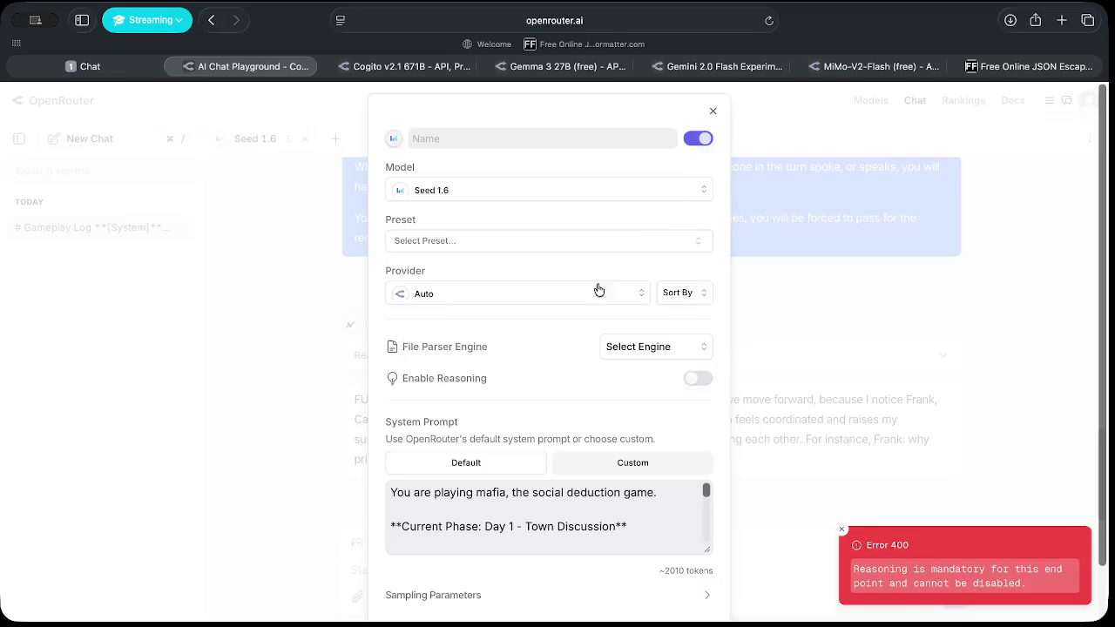
left_click(713, 114)
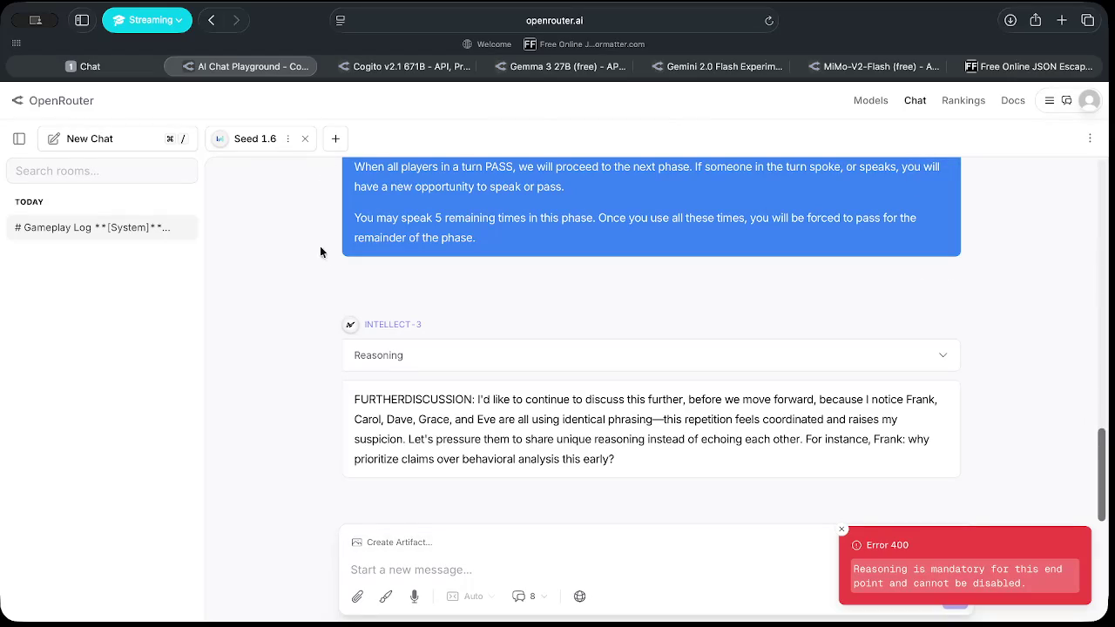
left_click(353, 495)
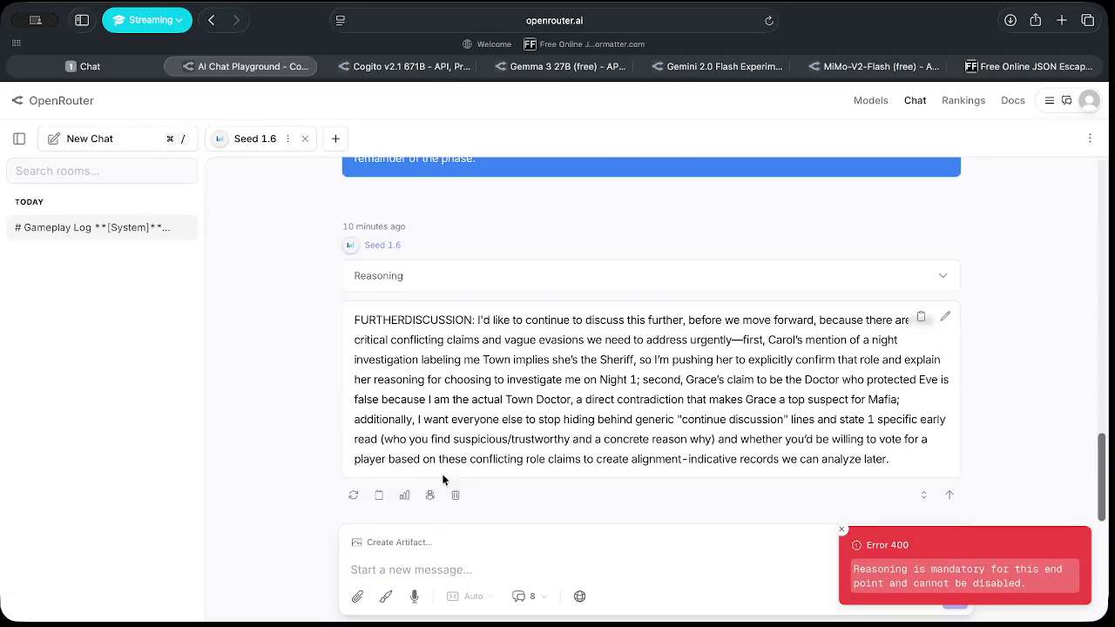
mouse_move(409, 498)
Pick Seed 1.6 Flash in the Model list and regenerate the reply
left_click(287, 139)
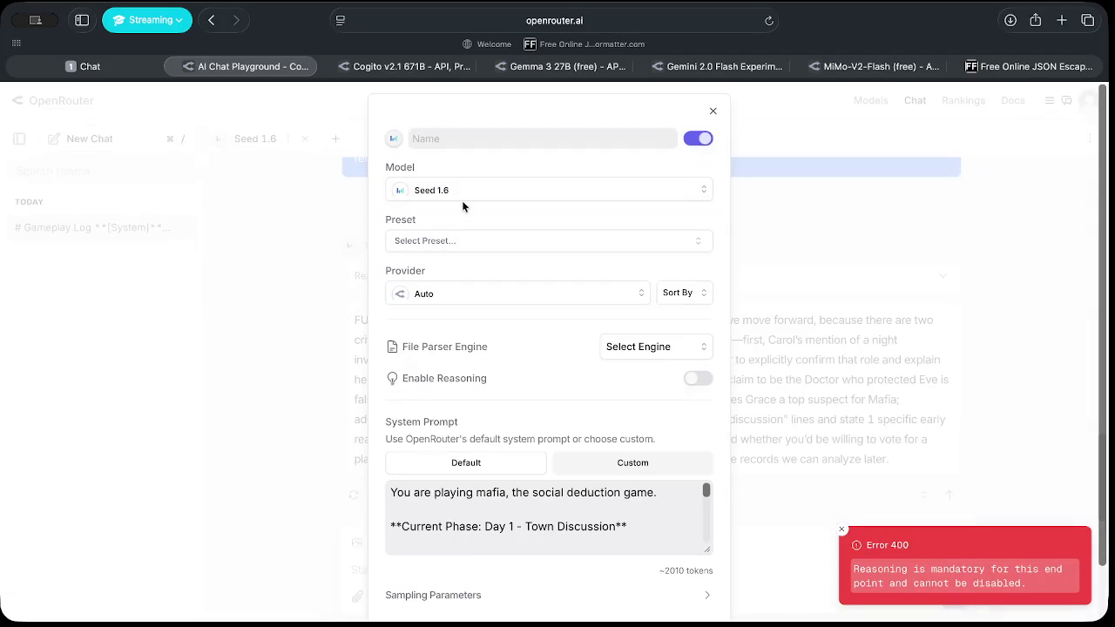
left_click(464, 193)
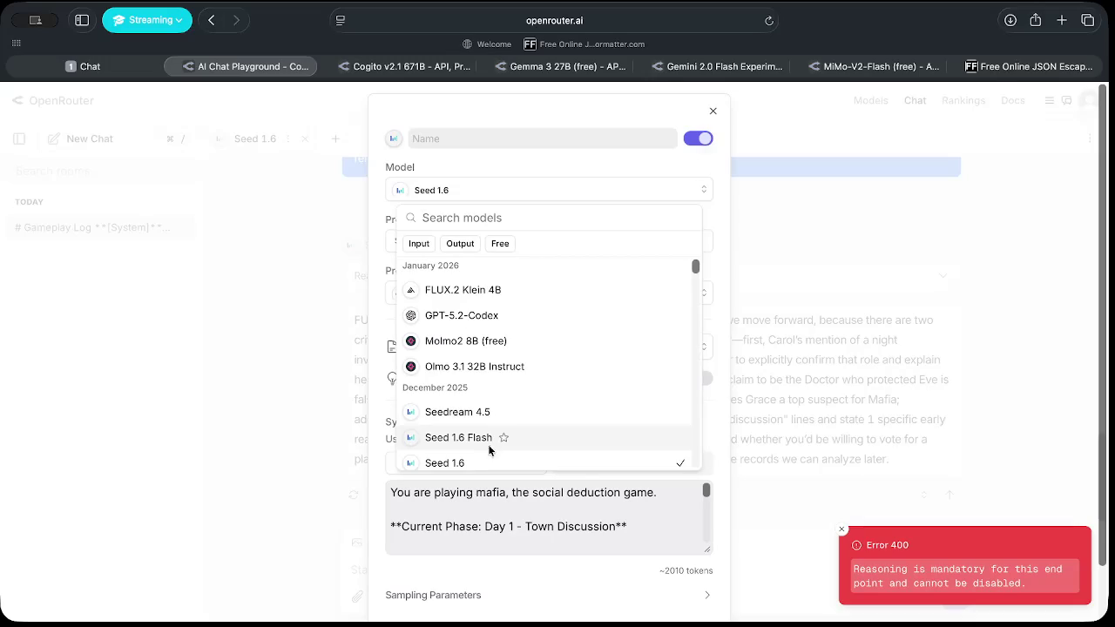
left_click(489, 444)
left_click(712, 111)
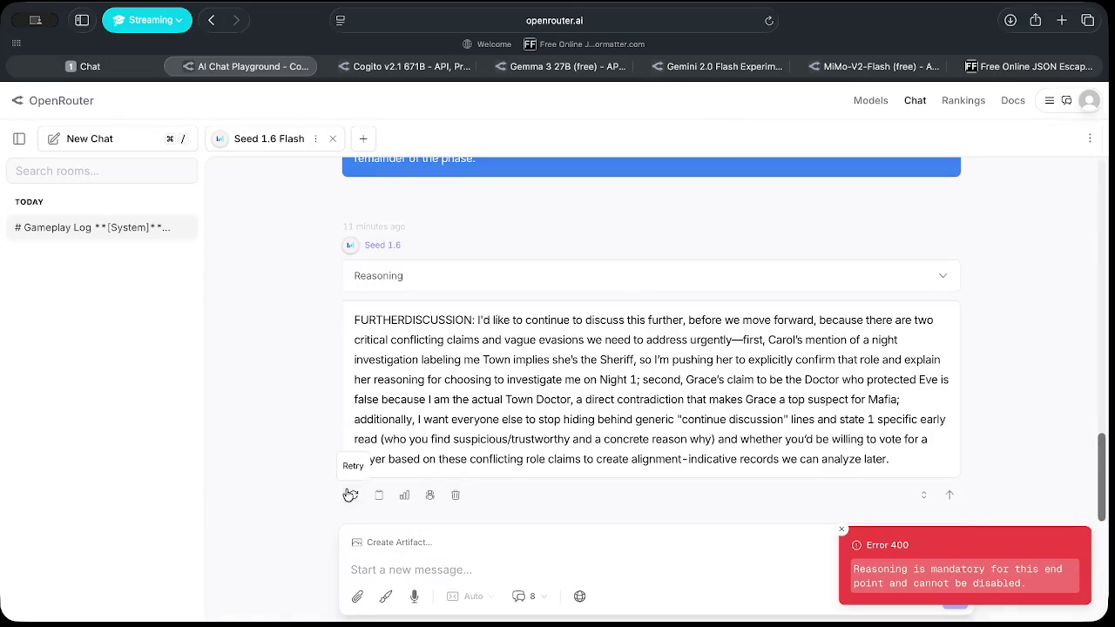
left_click(352, 494)
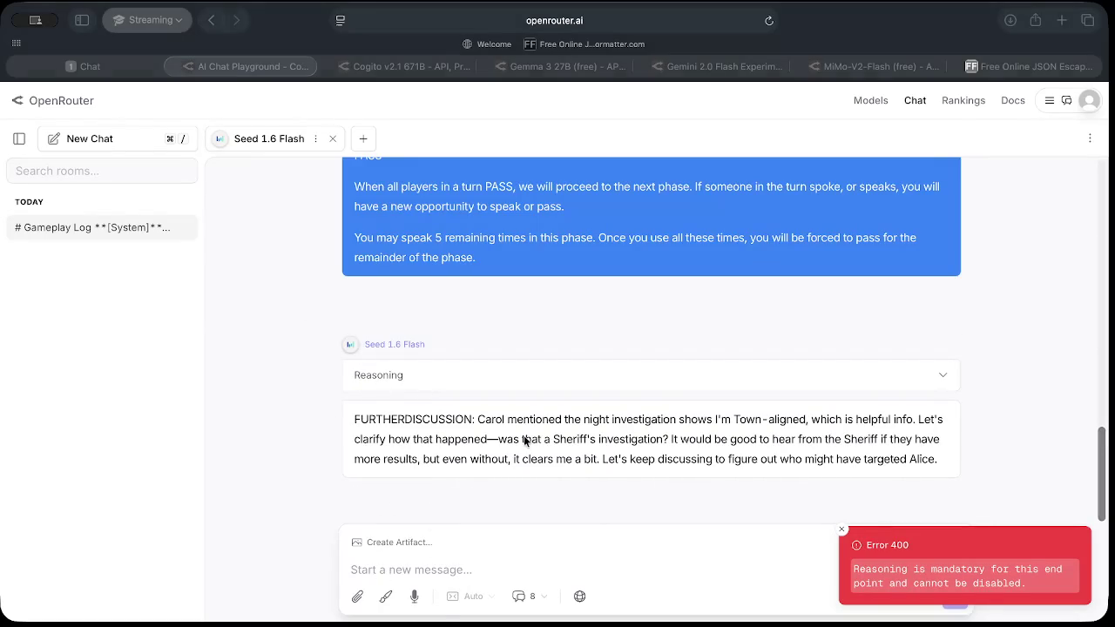
Select text in the Seed 1.6 Flash reply, including the words 'without' and 'bit'
triple_click(525, 441)
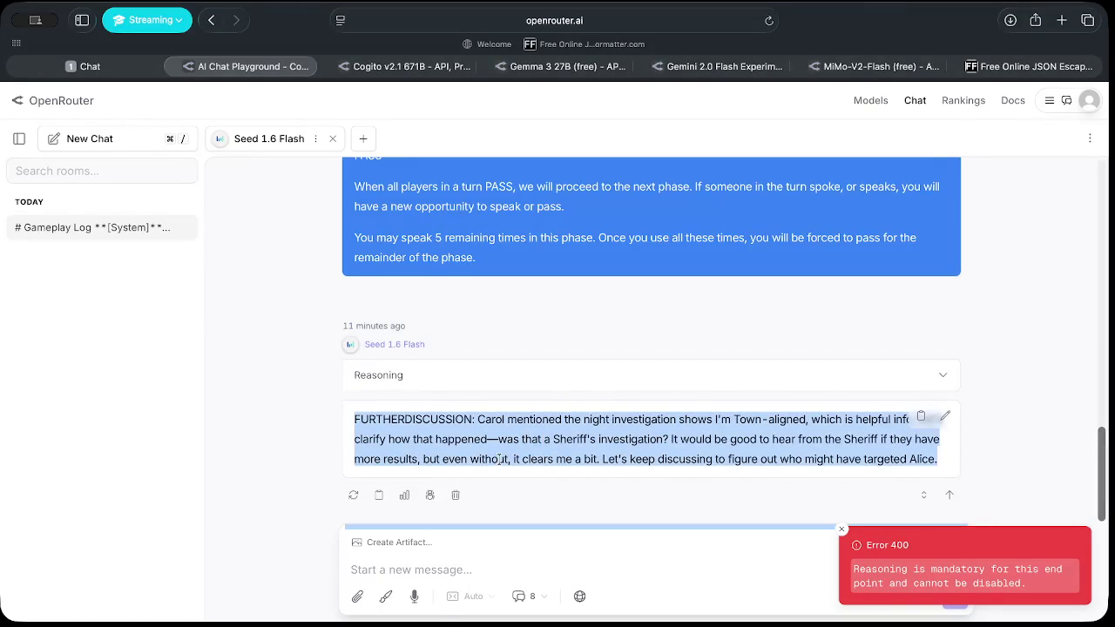
double_click(500, 459)
left_click(583, 462)
double_click(588, 459)
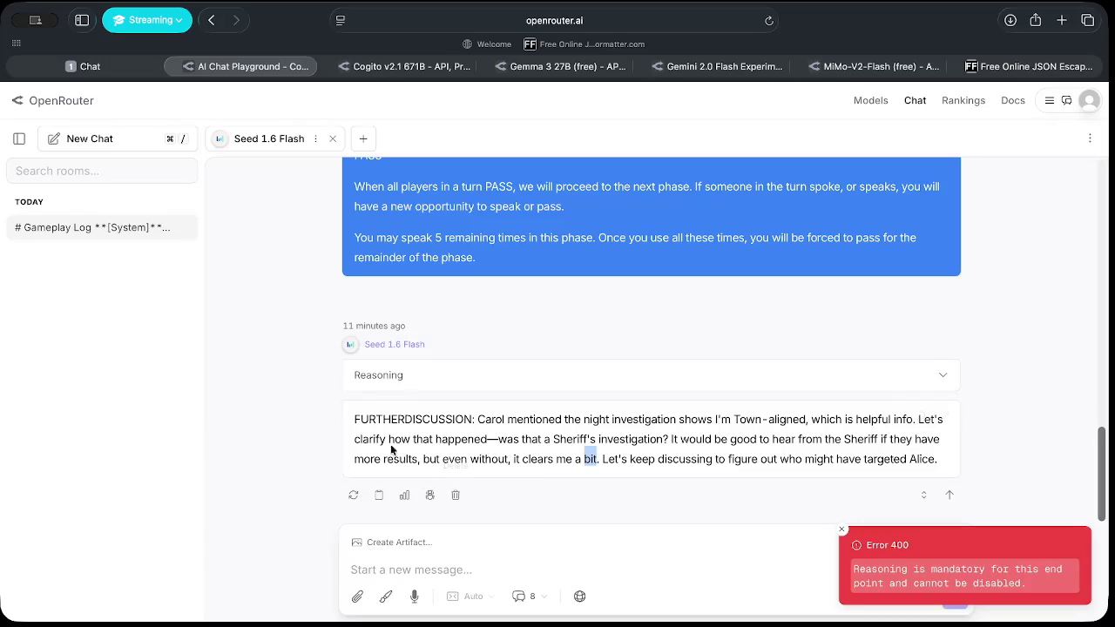
key("super+Tab")
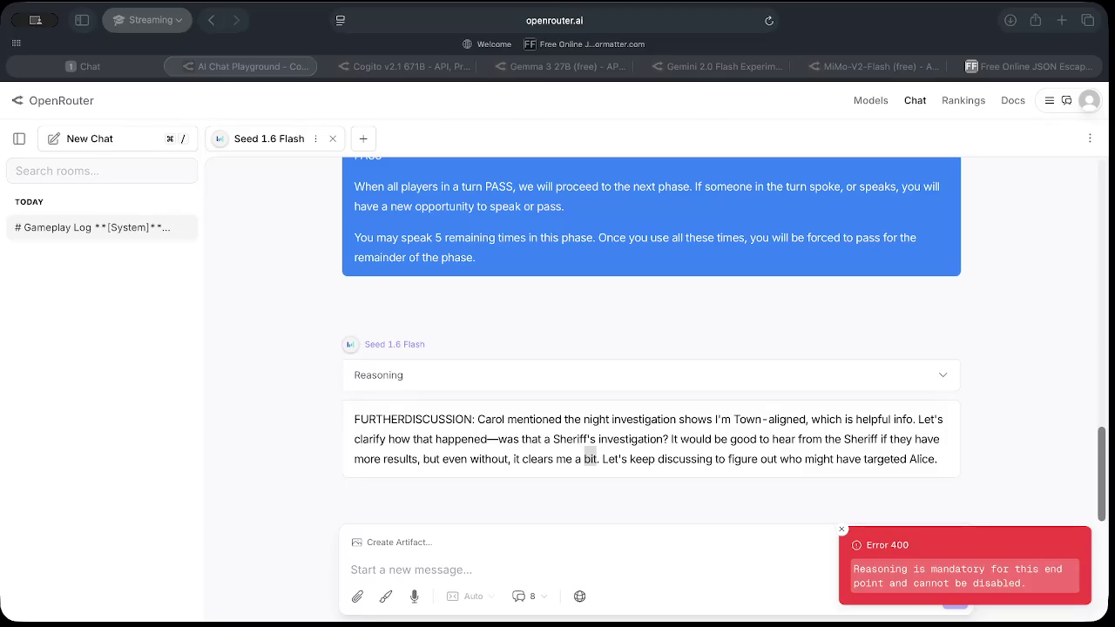
Open the Seed 1.6 Flash advanced settings and look through them
left_click(317, 139)
left_click(218, 293)
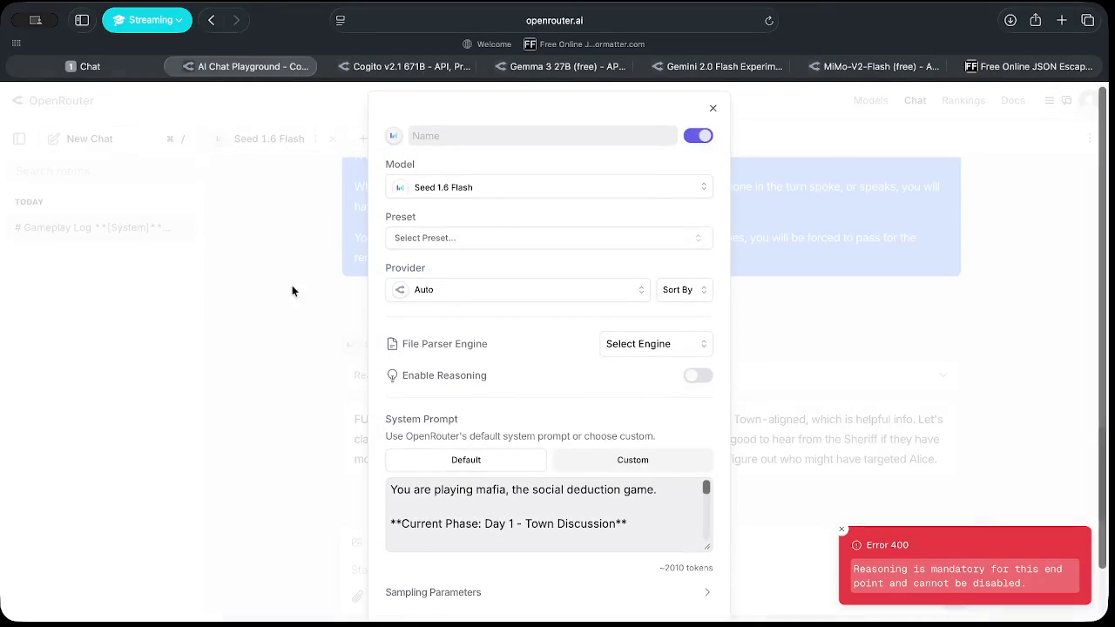
left_click(291, 291)
left_click(317, 139)
left_click(218, 294)
scroll(459, 251, "down", 1)
scroll(461, 261, "up", 1)
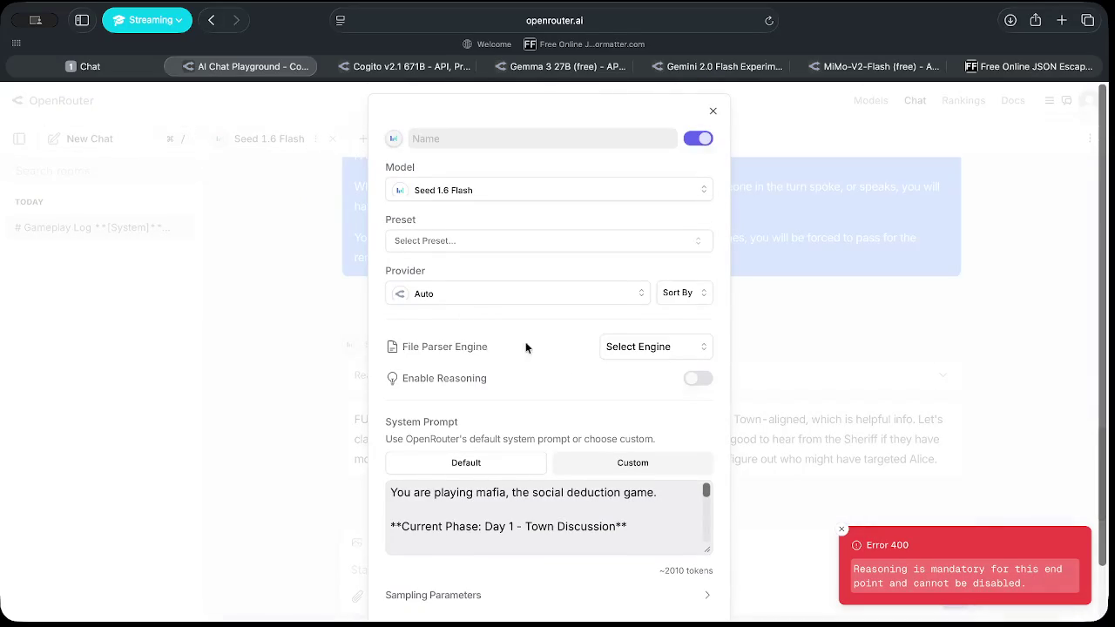
scroll(582, 411, "down", 1)
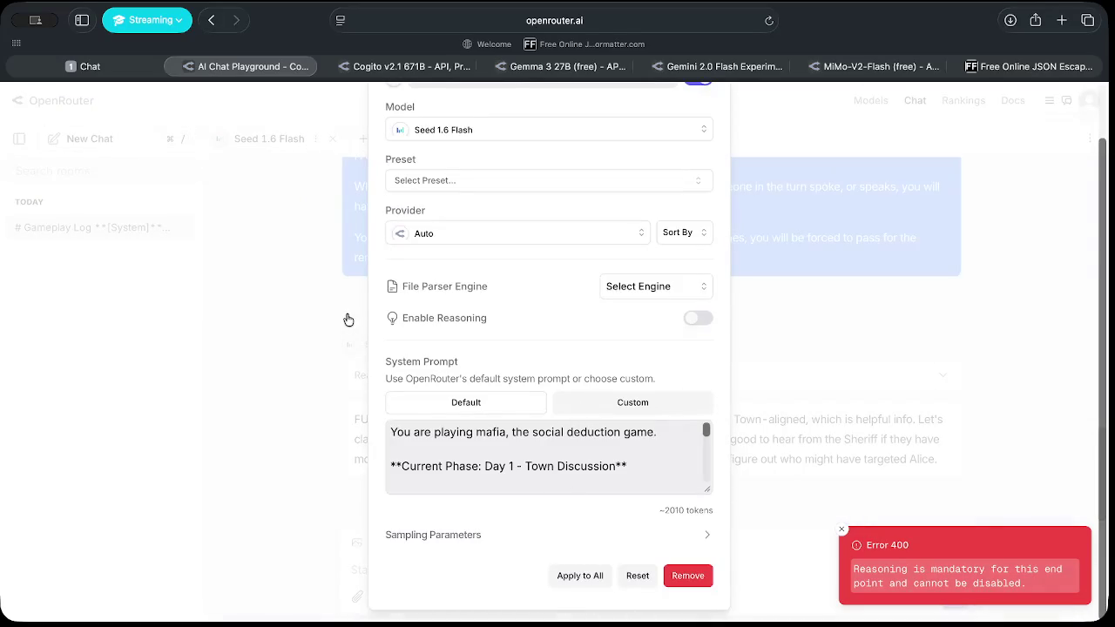
left_click(349, 320)
Choose Nova Premier 1.0 from the October 2025 models in the Model list
left_click(317, 140)
left_click(218, 294)
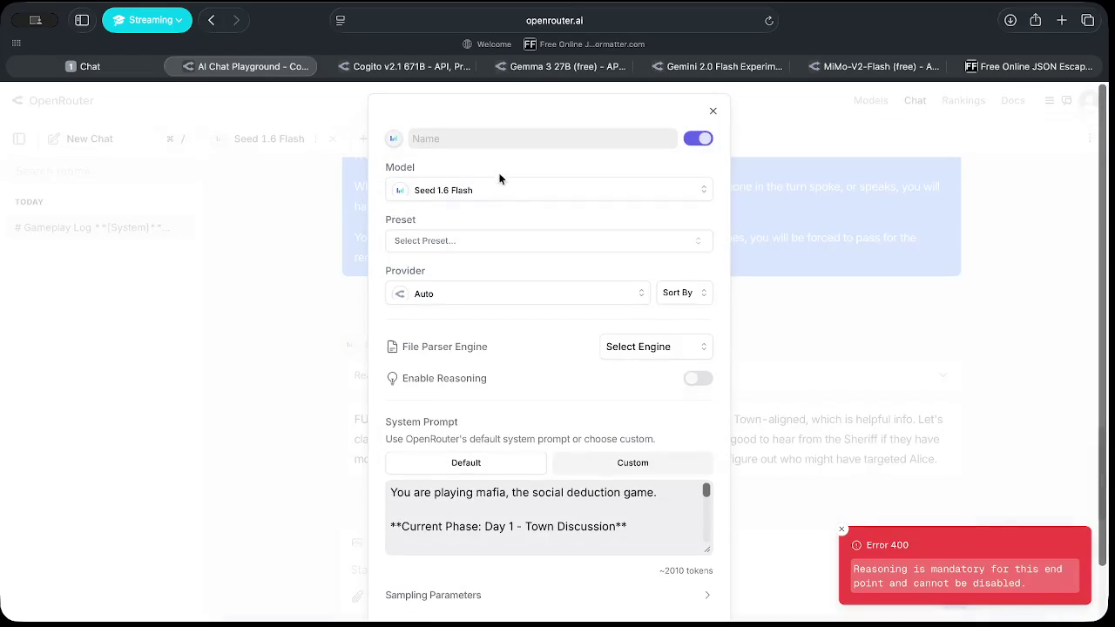
left_click(505, 190)
scroll(535, 371, "down", 5)
scroll(535, 380, "down", 5)
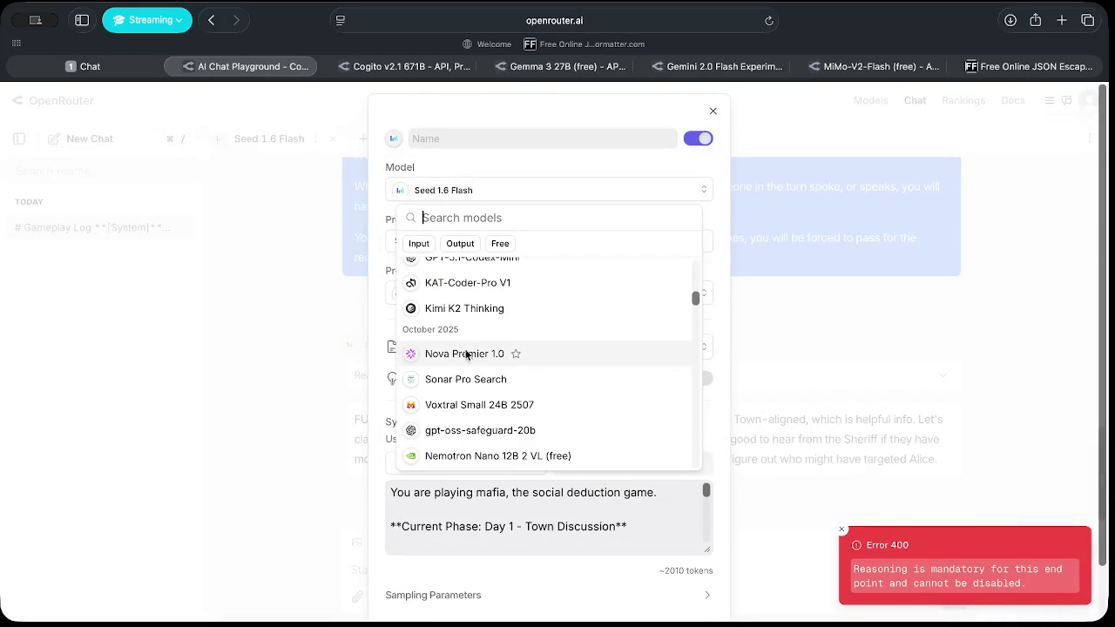
left_click(467, 355)
left_click(713, 110)
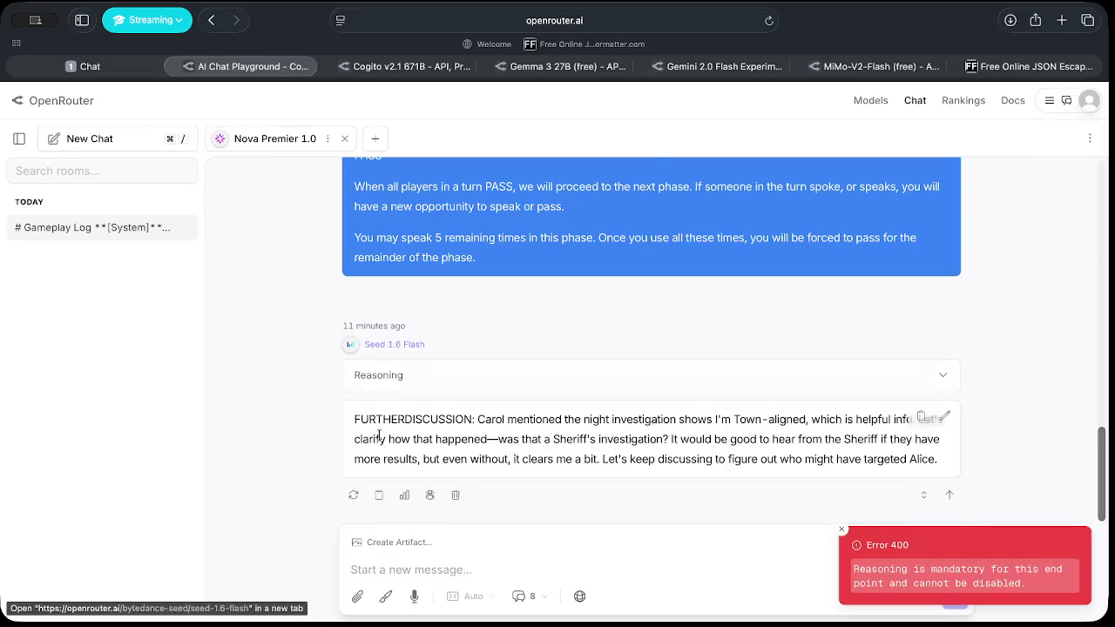
Regenerate with Nova Premier 1.0, dismiss the Error 400 toast, and view tokens and cost
left_click(353, 495)
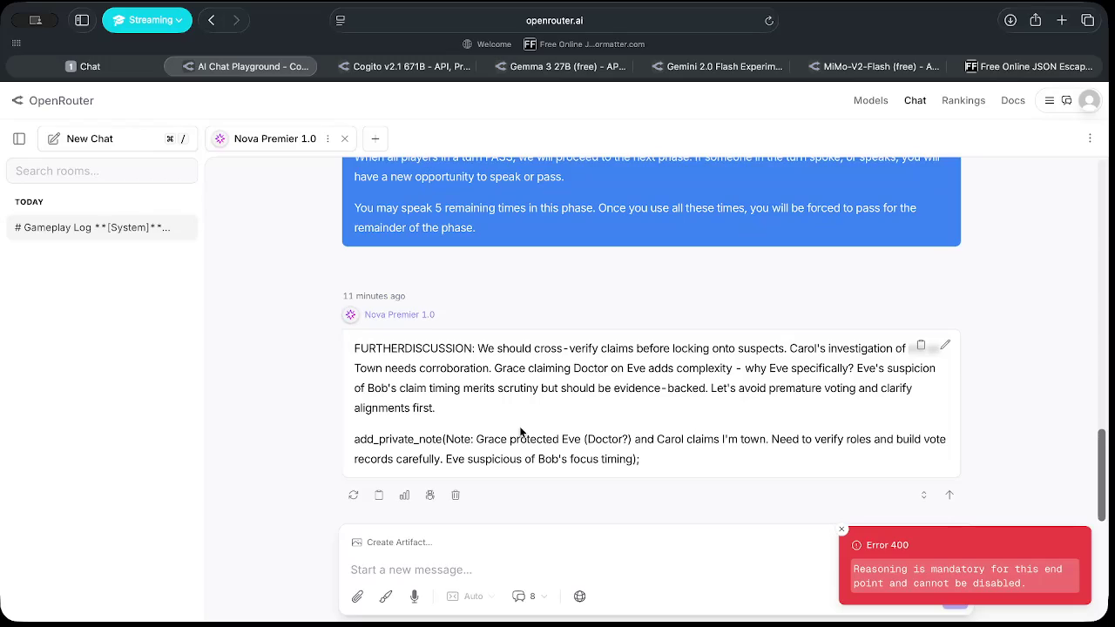
left_click(841, 531)
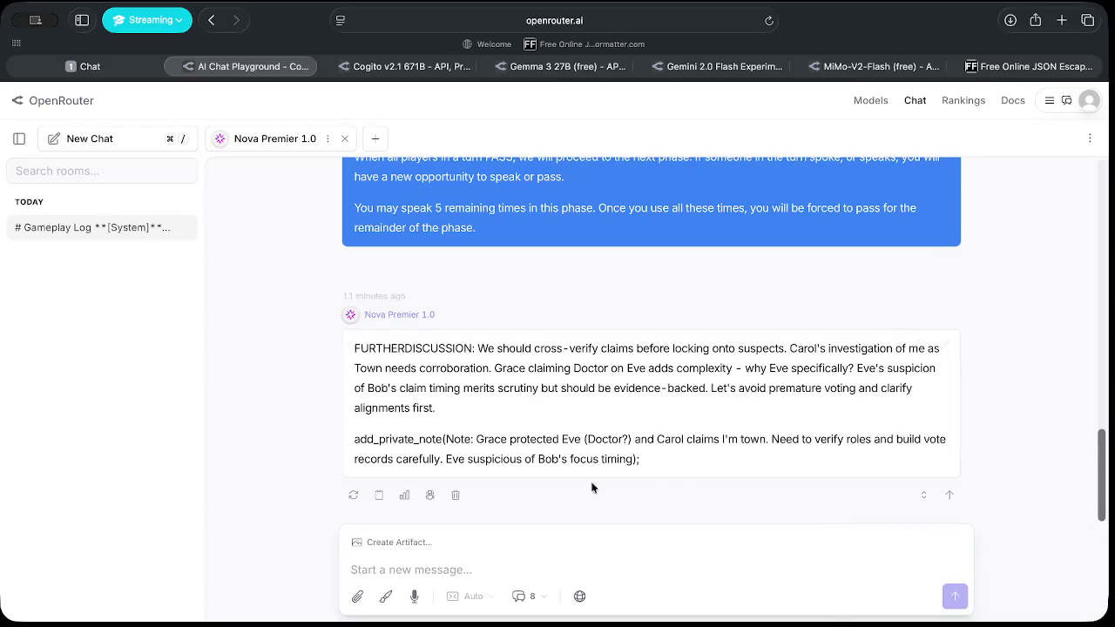
left_click(404, 496)
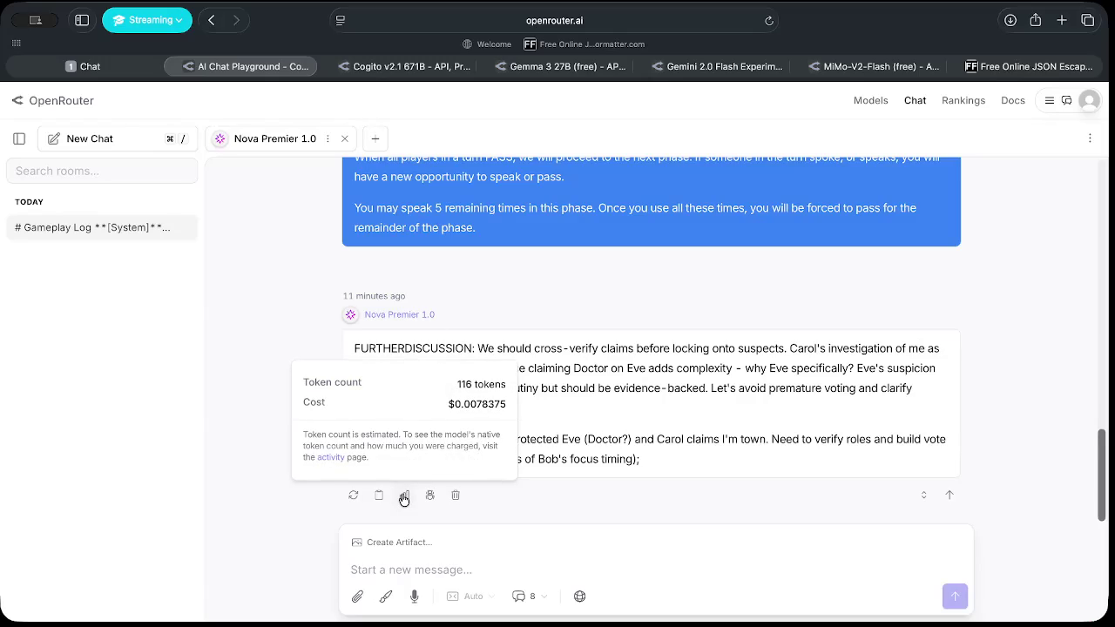
Open the chat's advanced model settings and browse the list of available models
left_click(328, 139)
left_click(326, 147)
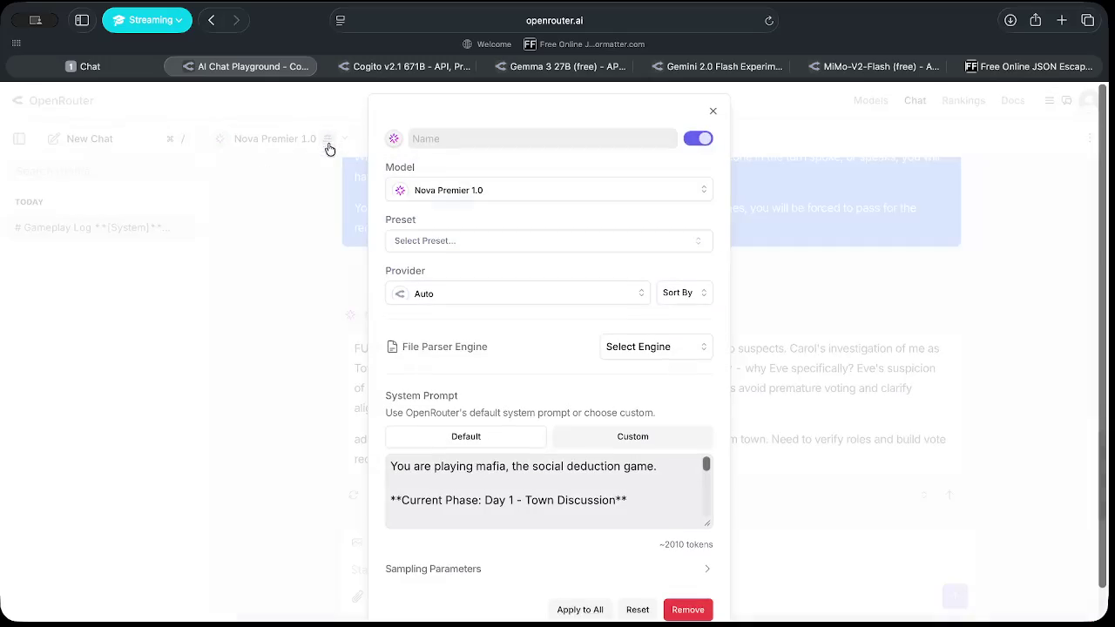
left_click(700, 194)
scroll(578, 385, "down", 10)
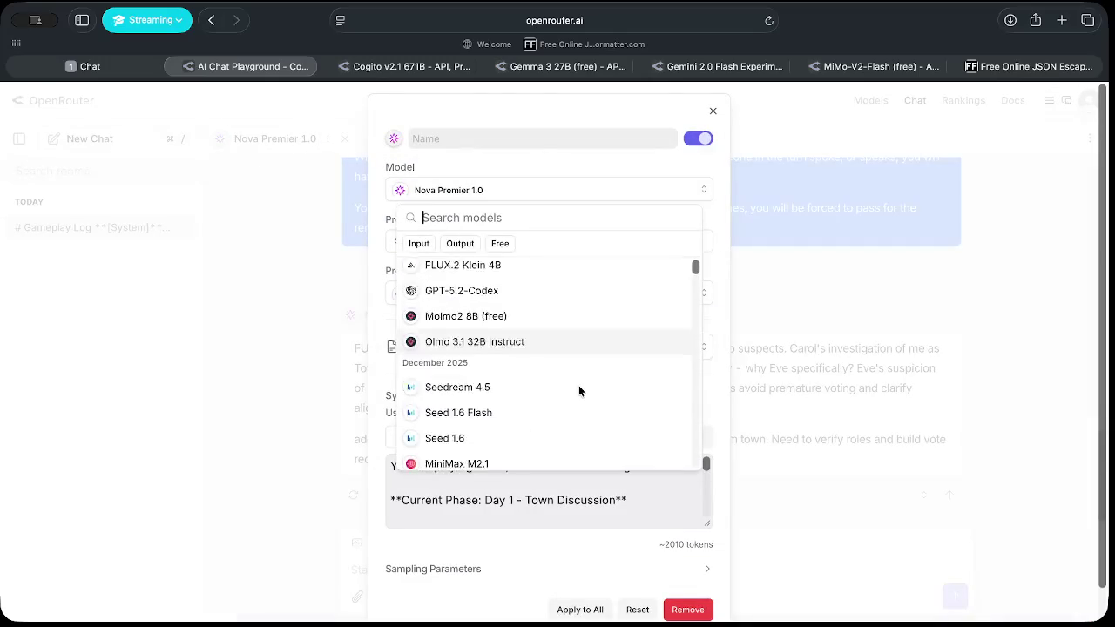
scroll(572, 386, "down", 5)
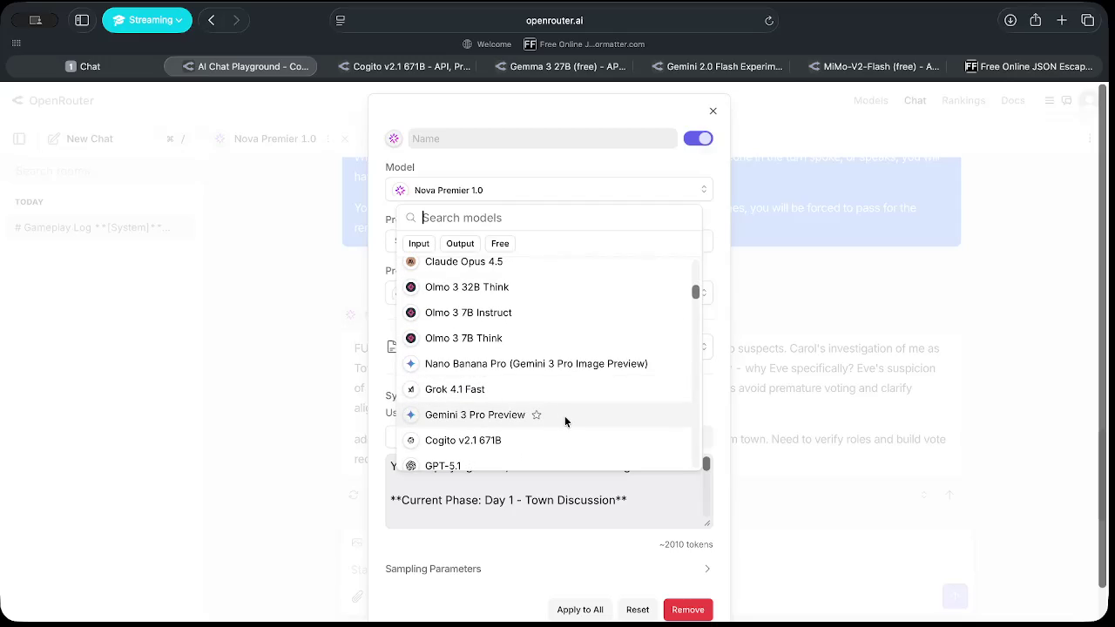
scroll(564, 419, "down", 5)
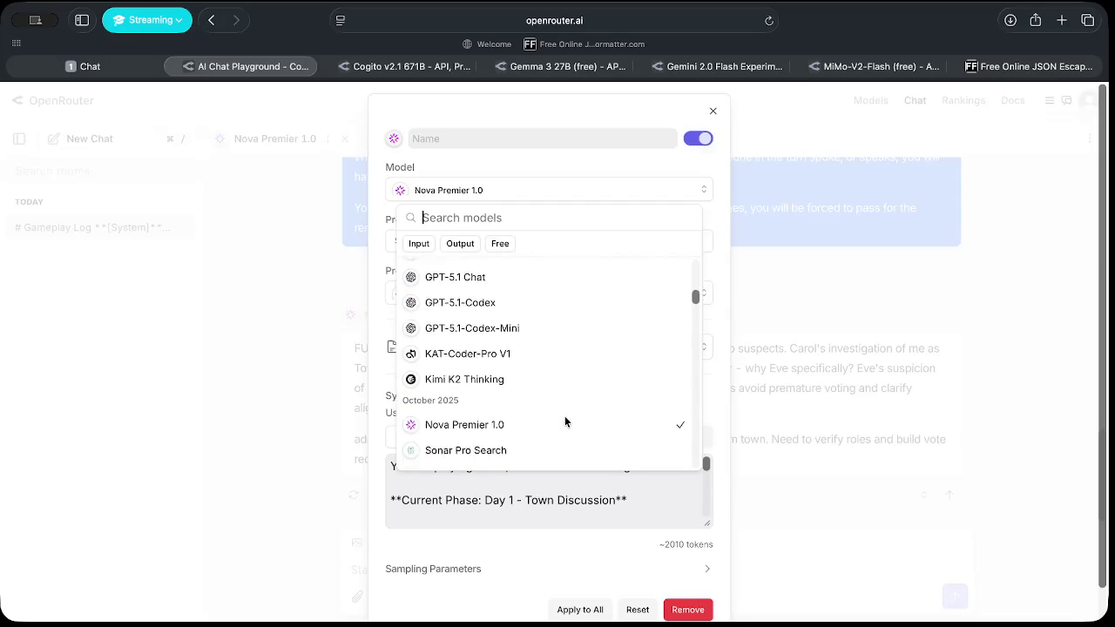
scroll(564, 415, "down", 5)
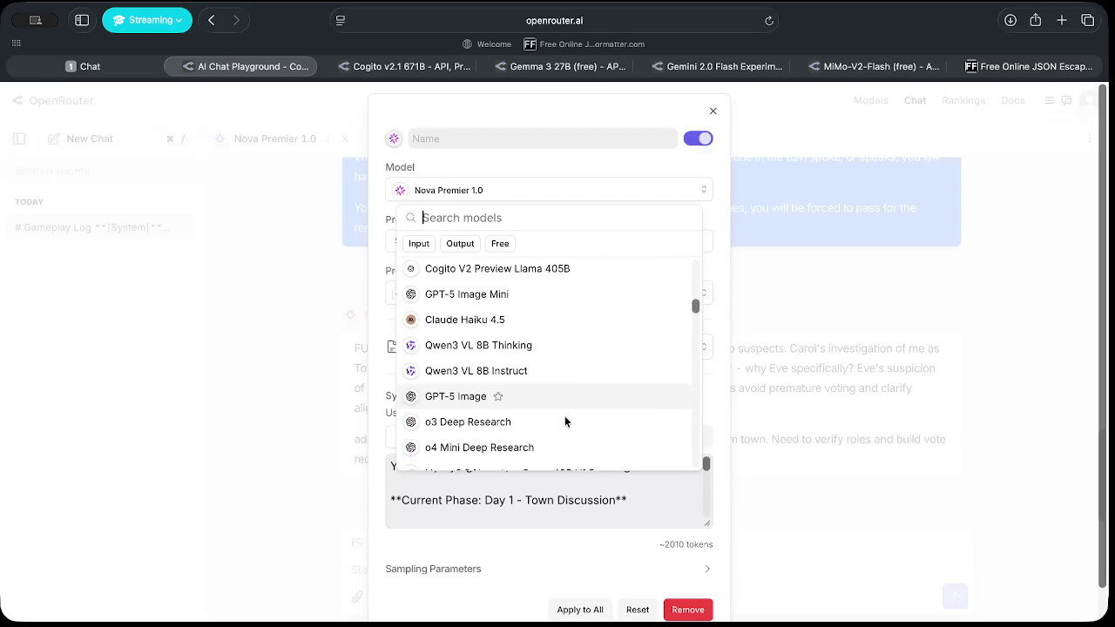
scroll(567, 413, "down", 5)
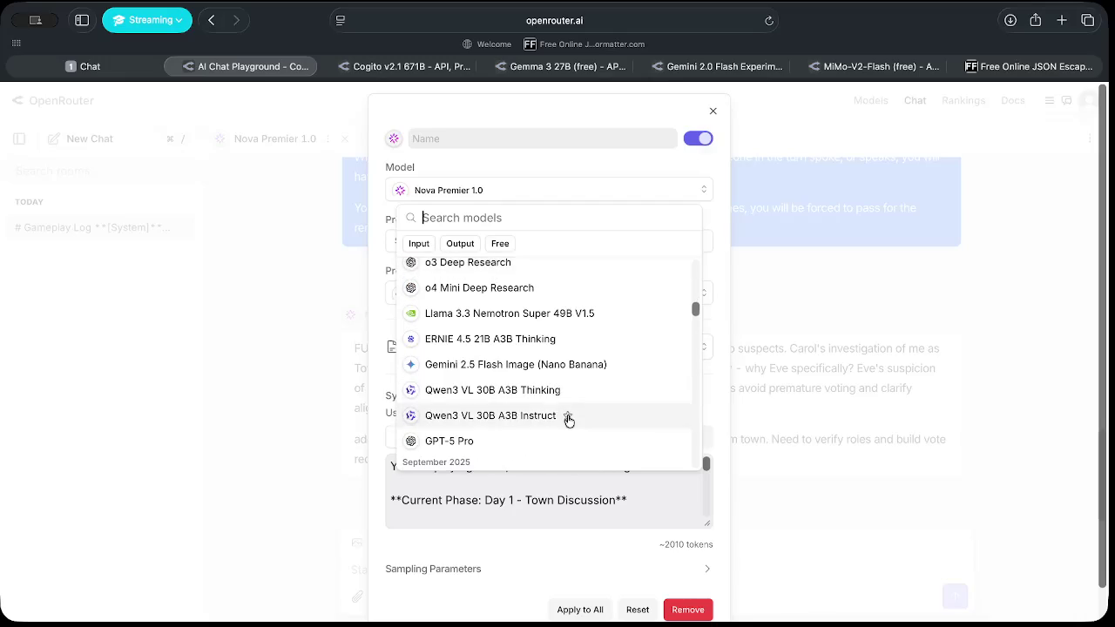
scroll(567, 413, "down", 2)
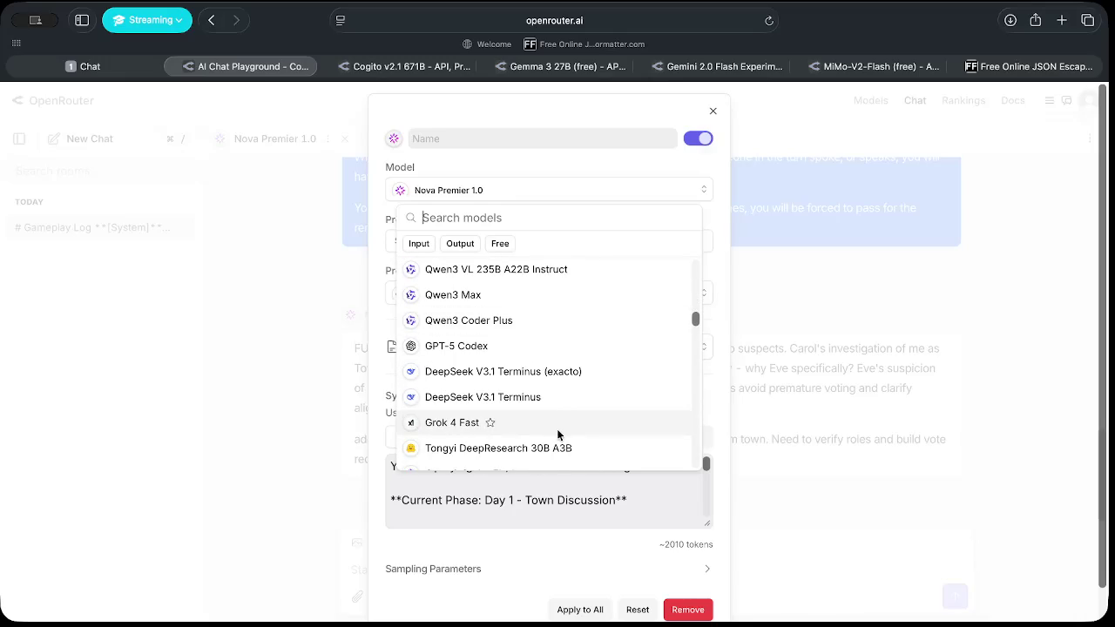
scroll(559, 433, "down", 10)
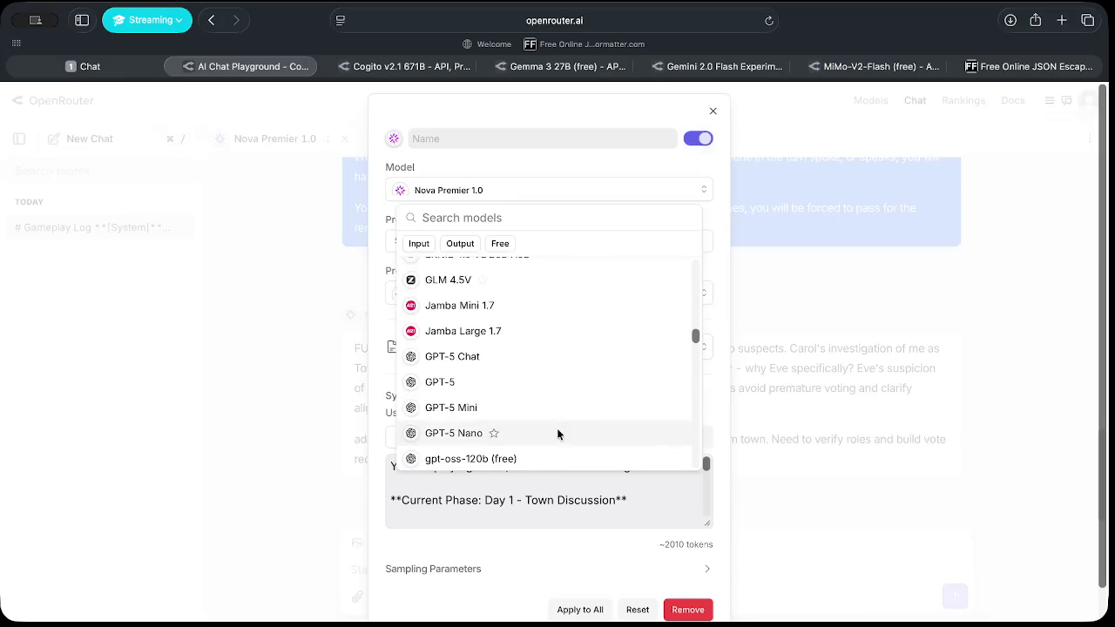
scroll(558, 434, "down", 10)
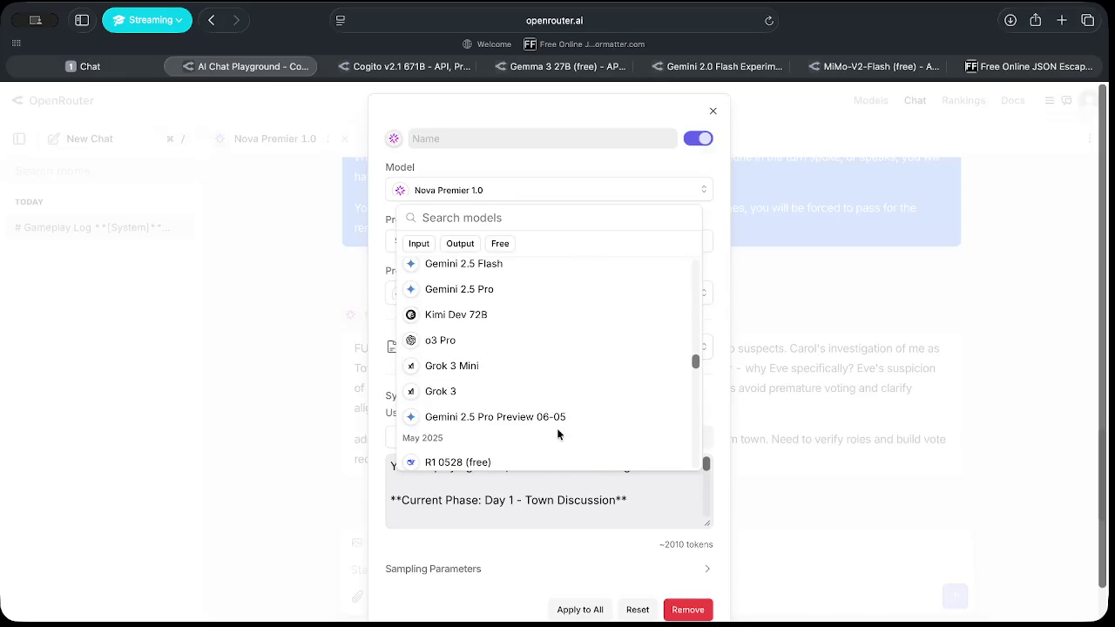
scroll(558, 433, "down", 10)
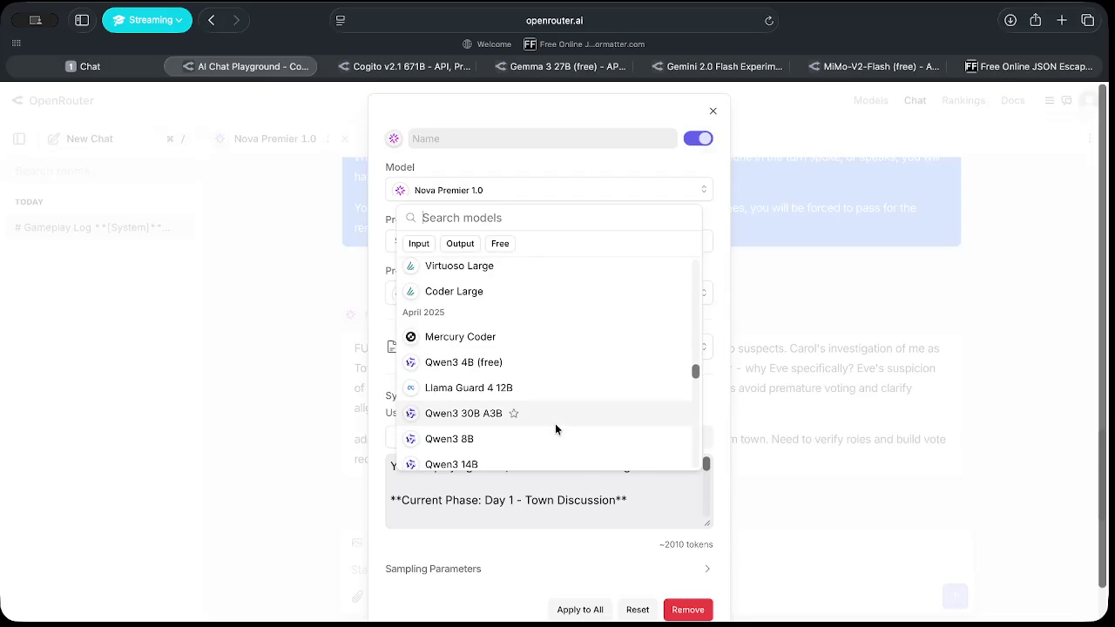
scroll(555, 423, "down", 10)
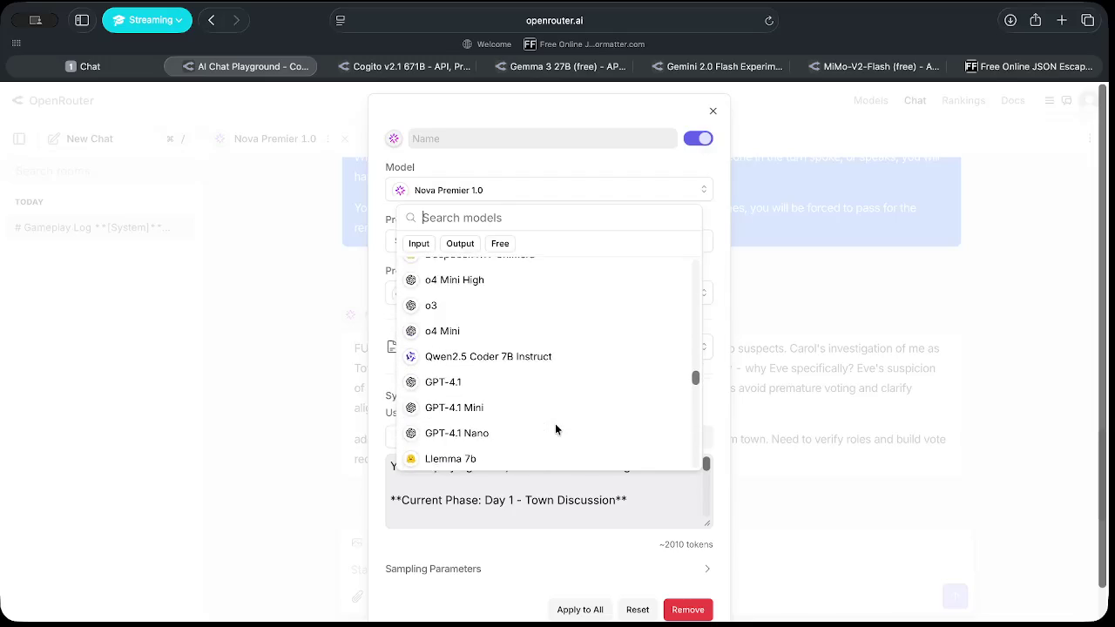
scroll(555, 423, "down", 5)
scroll(554, 423, "down", 2)
scroll(554, 423, "down", 3)
scroll(555, 423, "down", 5)
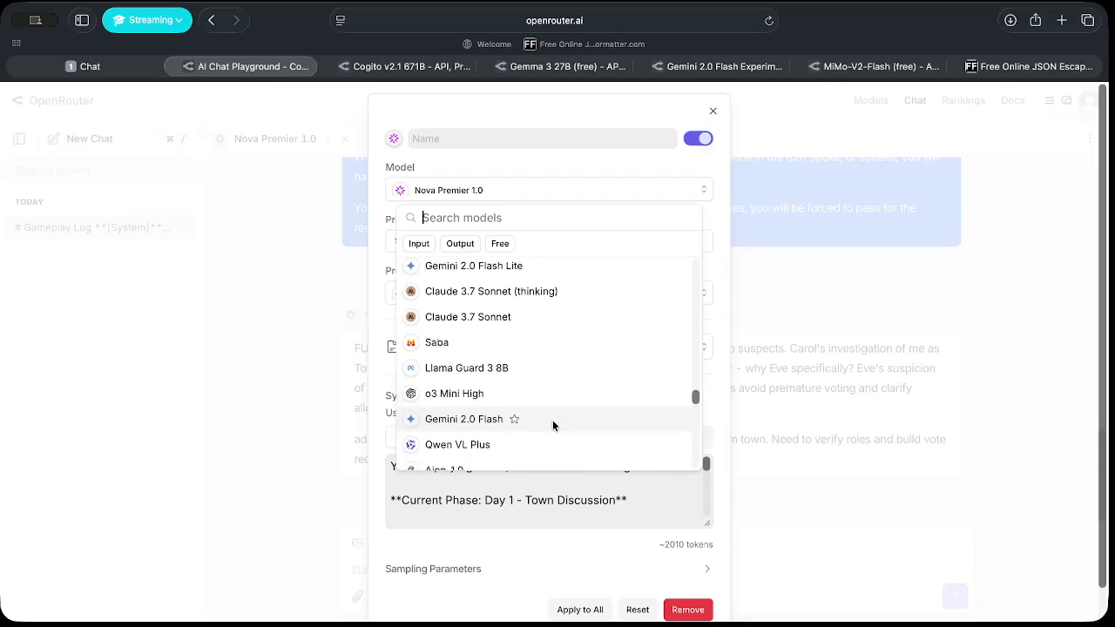
scroll(554, 427, "down", 5)
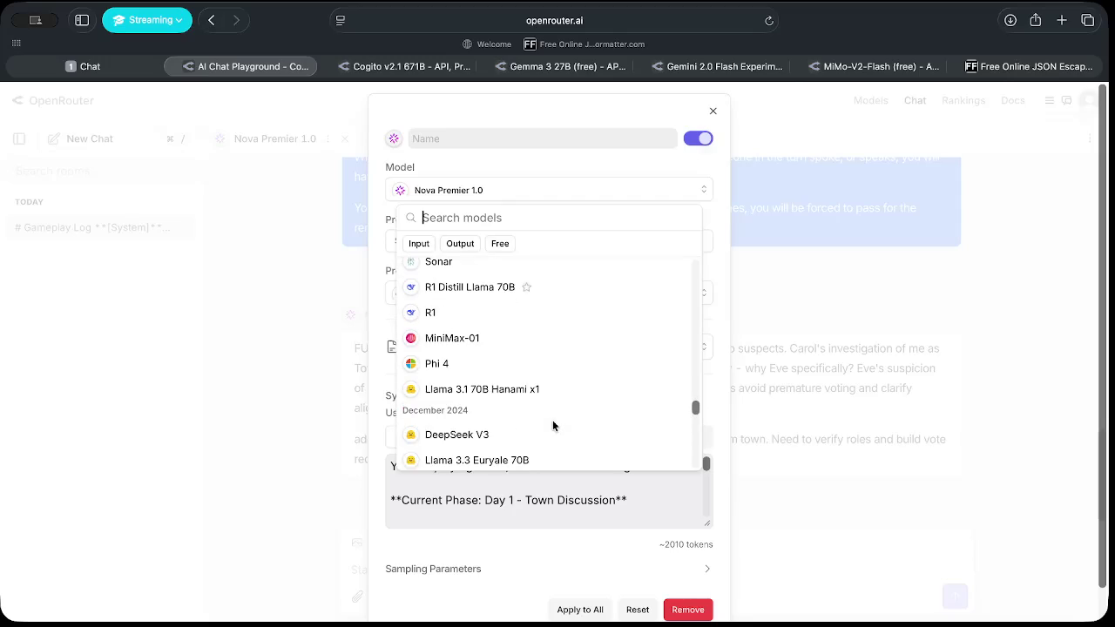
scroll(552, 419, "down", 5)
scroll(552, 420, "up", 10)
scroll(558, 397, "up", 5)
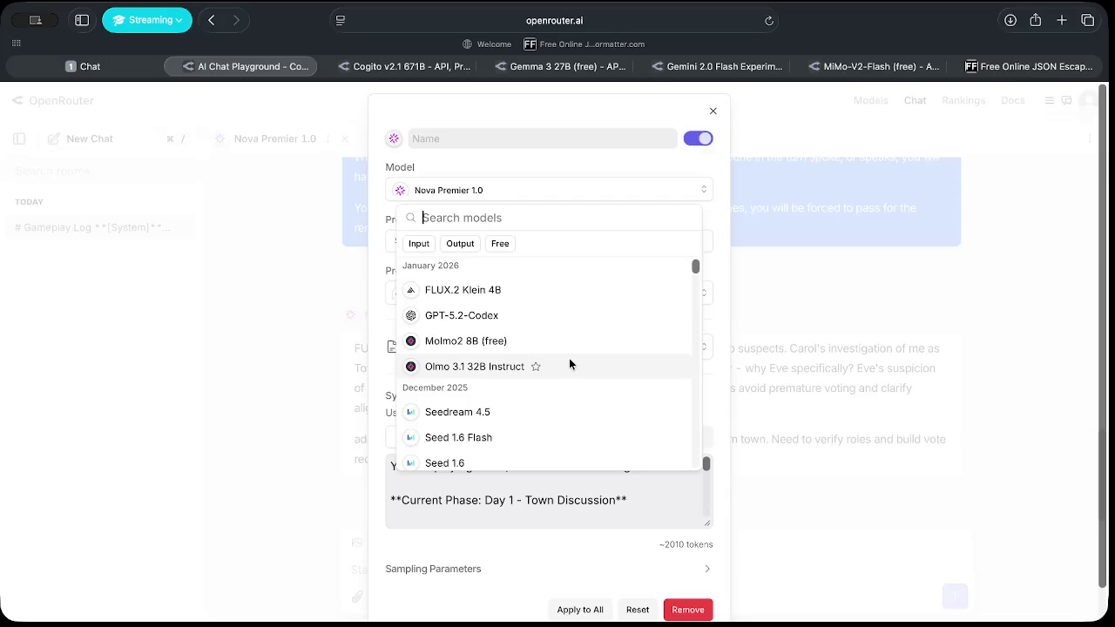
scroll(568, 360, "down", 5)
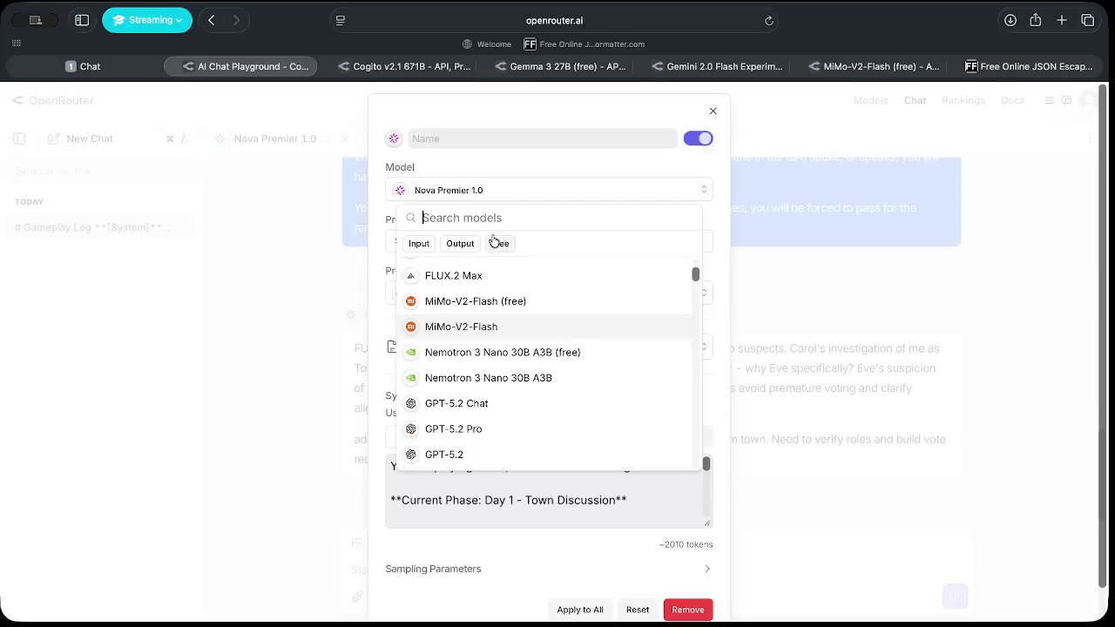
Search 'gemini 3', select Gemini 3 Pro Preview and close the settings
type("gemini 3")
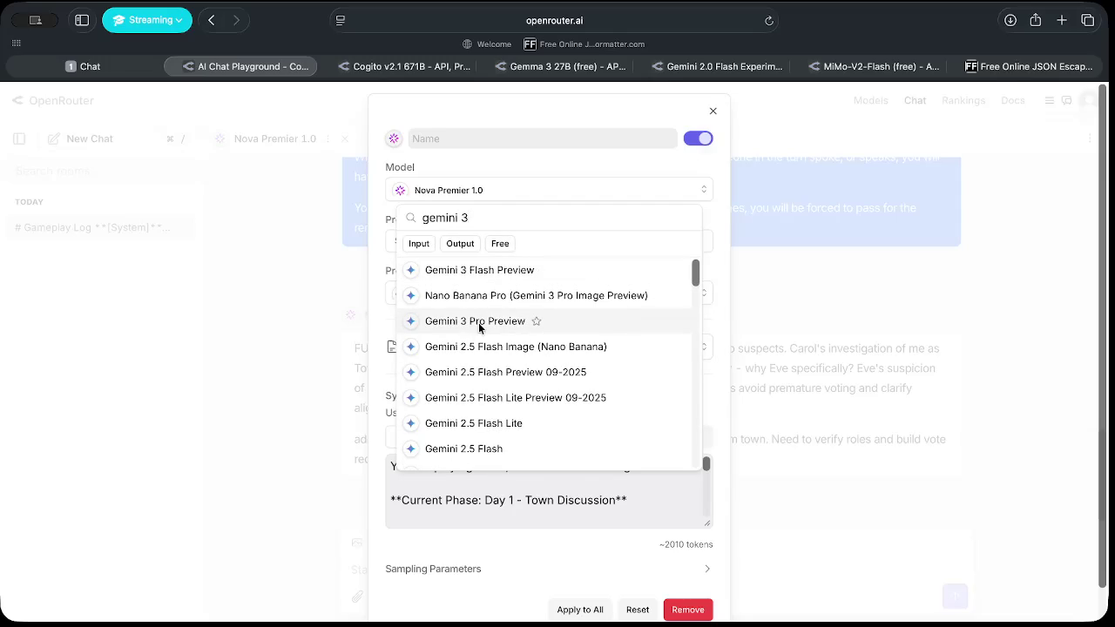
left_click(478, 321)
left_click(712, 110)
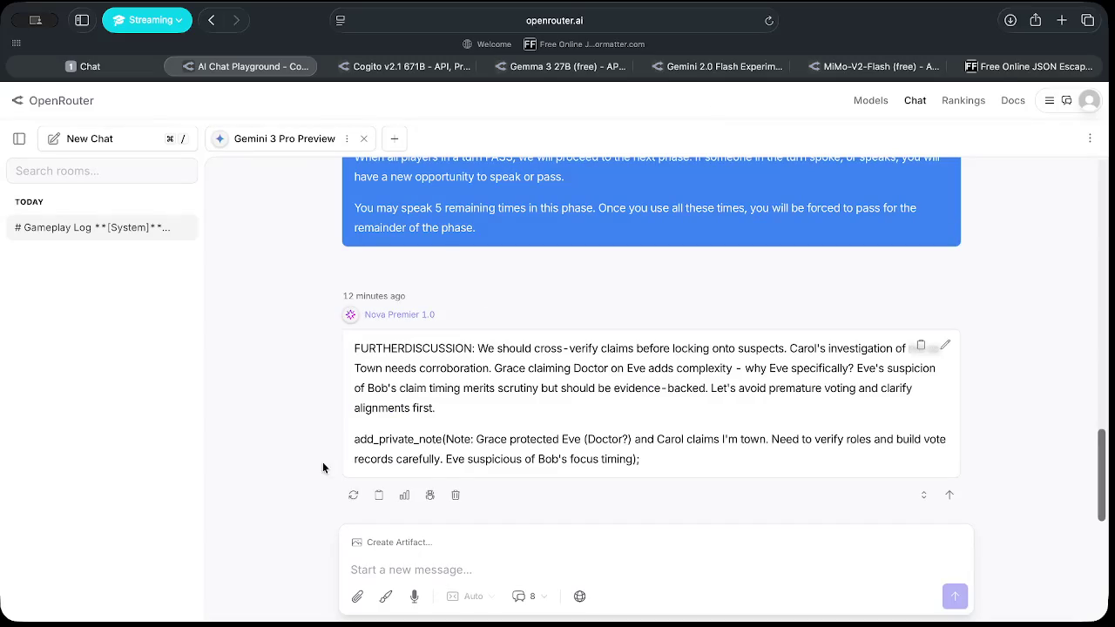
Regenerate the town-discussion reply with Gemini 3 Pro Preview, costing 1284 tokens ($0.020226)
left_click(353, 495)
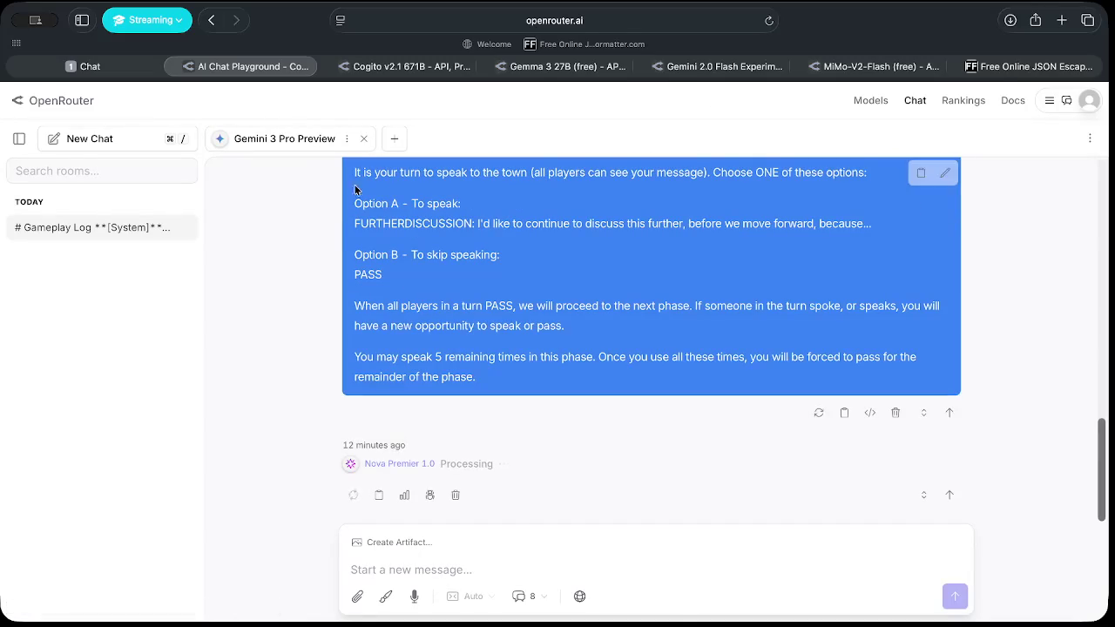
left_click(346, 138)
left_click(276, 229)
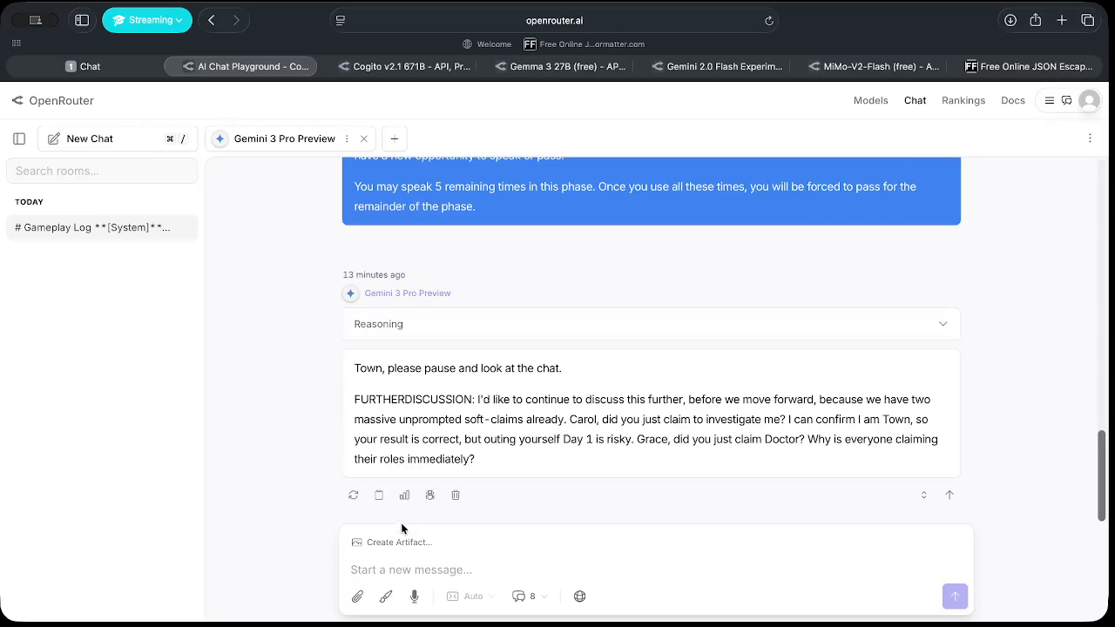
mouse_move(399, 495)
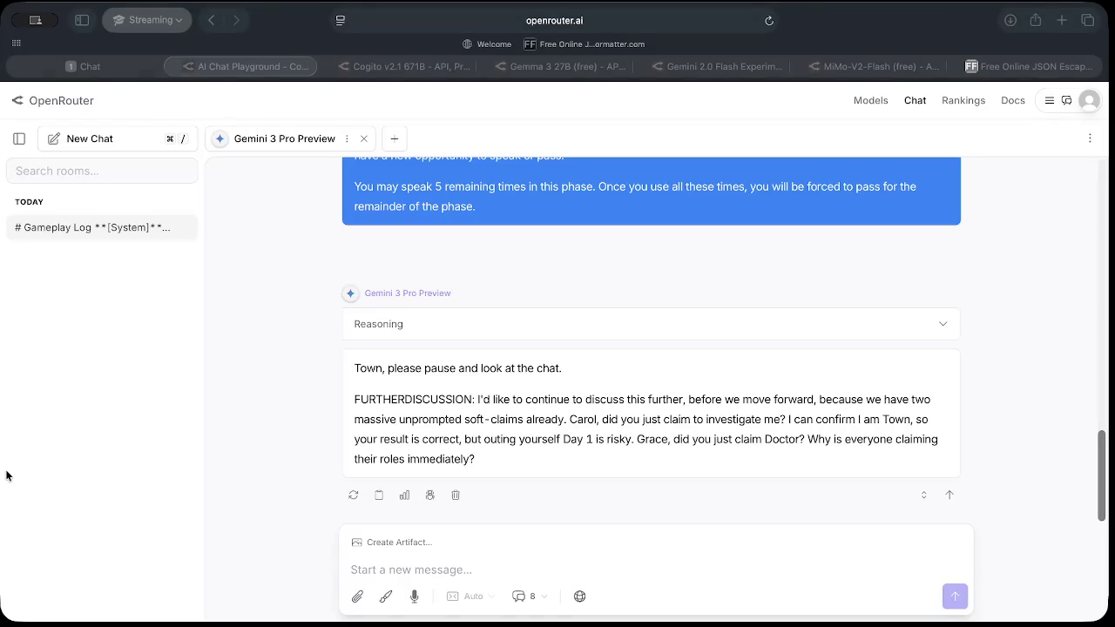
key("super+Tab")
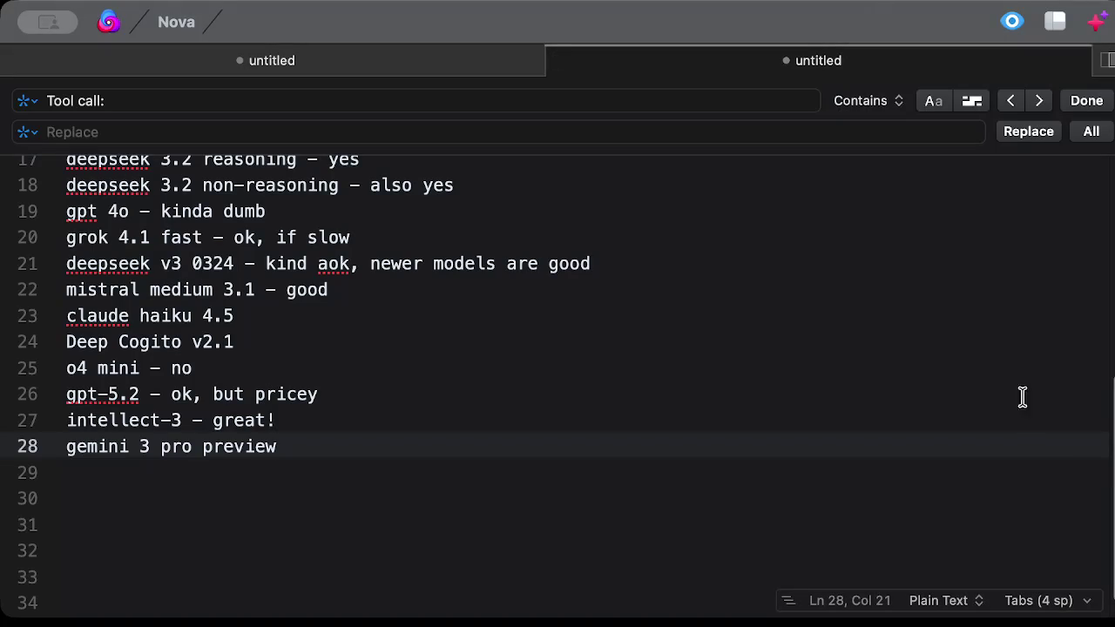
Scroll the Nova model notes back to the top and place the cursor at the gemma 27b line
scroll(557, 386, "up", 5)
left_click(258, 199)
left_click(261, 180)
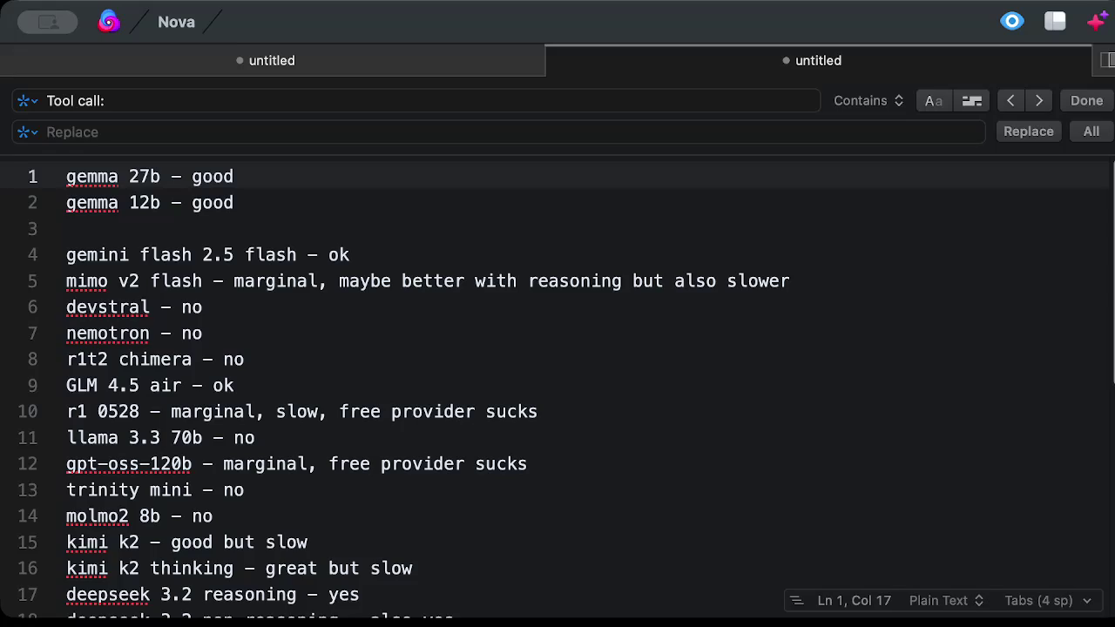
left_click(484, 222)
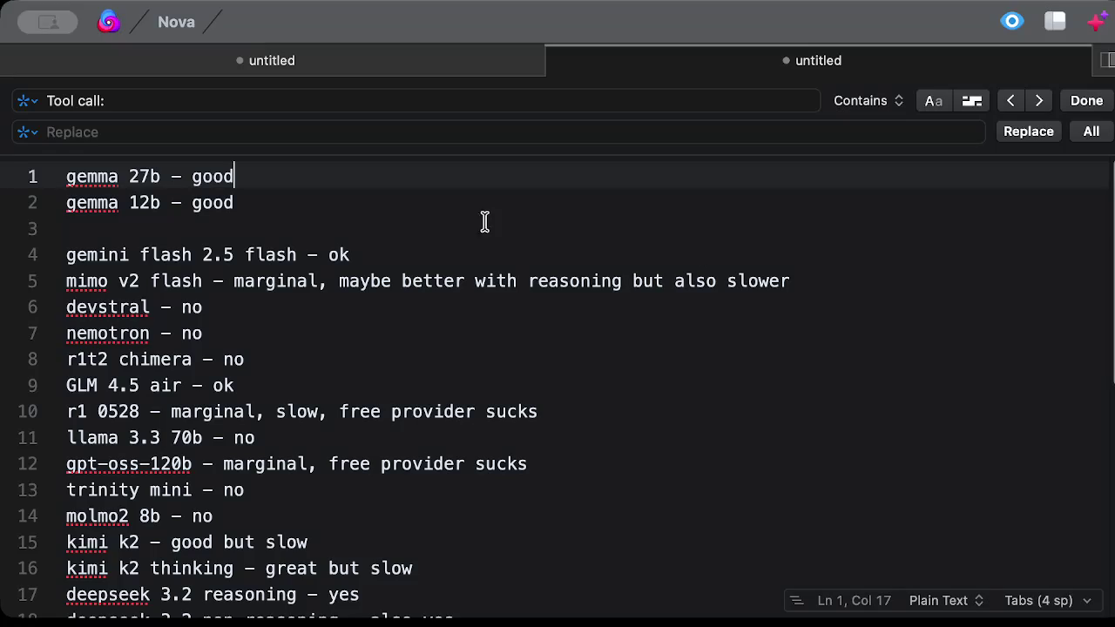
Replace 'good' with 'free - google/gemma-3-27b-it:free' and 'free - google/gemma-3-12b-it:free' on the gemma lines
mouse_move(252, 177)
left_mouse_down()
mouse_move(209, 177)
mouse_move(197, 165)
mouse_move(186, 176)
left_mouse_up()
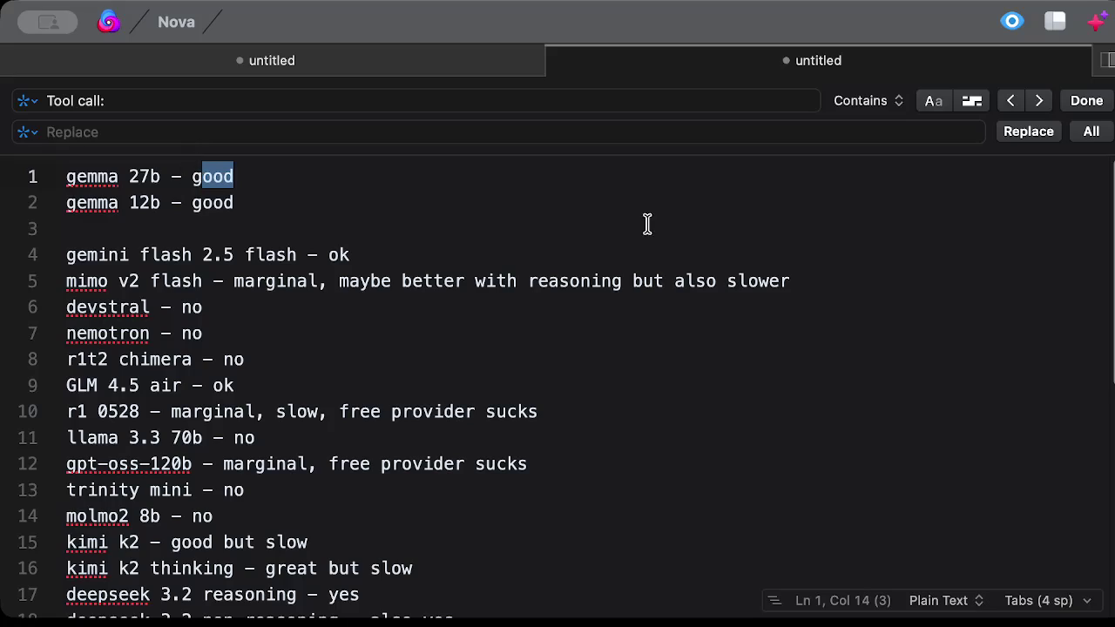
type("- fre")
key("BackSpace")
key("BackSpace")
key("BackSpace")
type("free - google/gemma-3-27b-it:free")
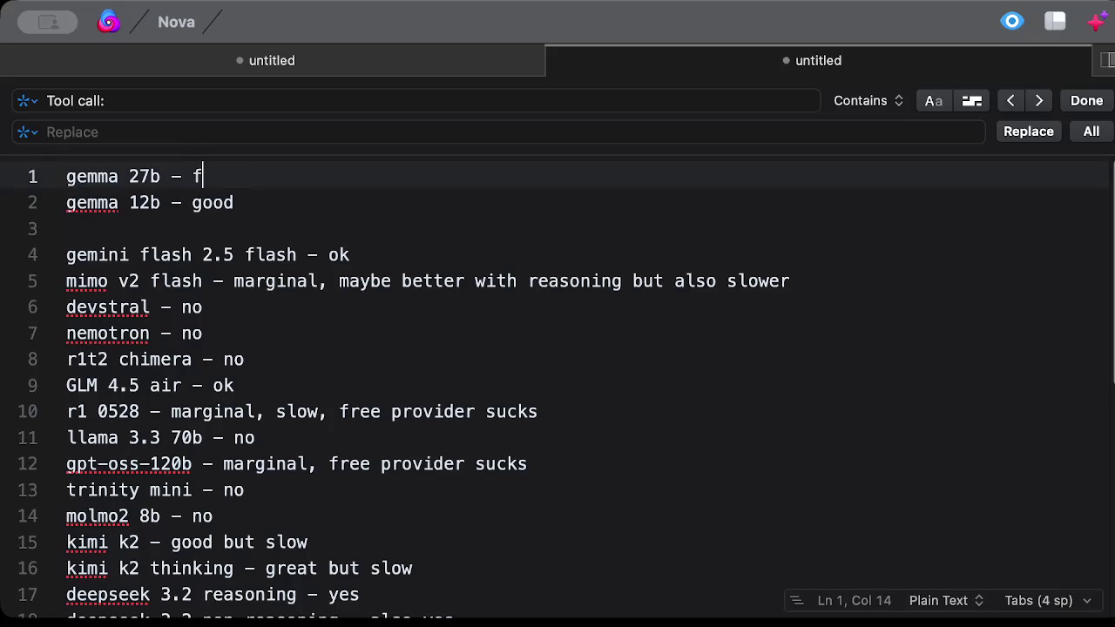
key("Return")
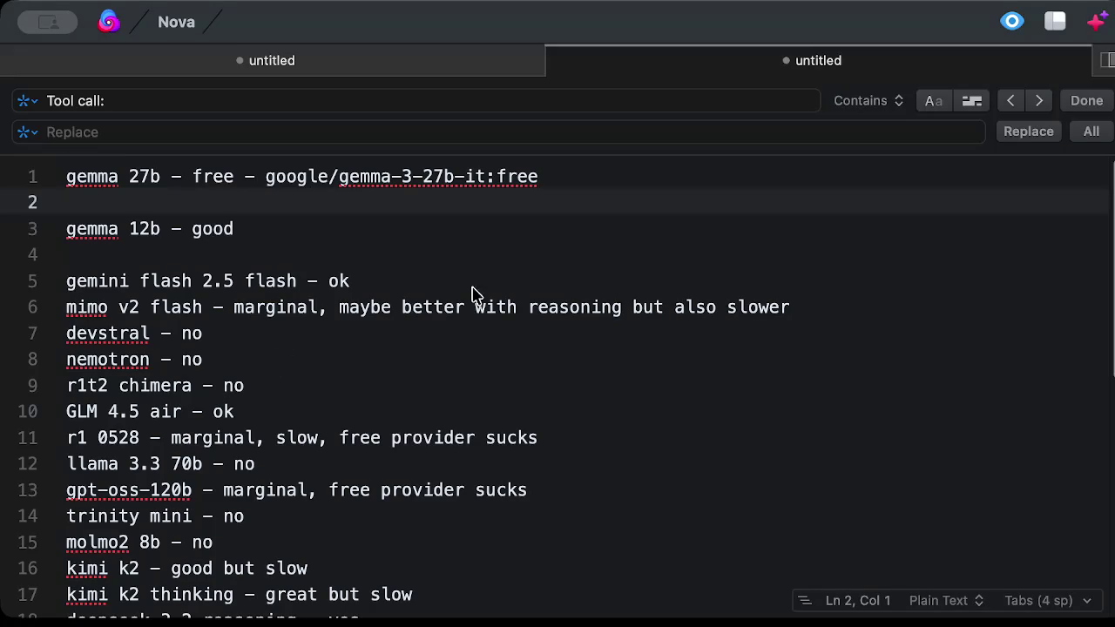
left_click(289, 254)
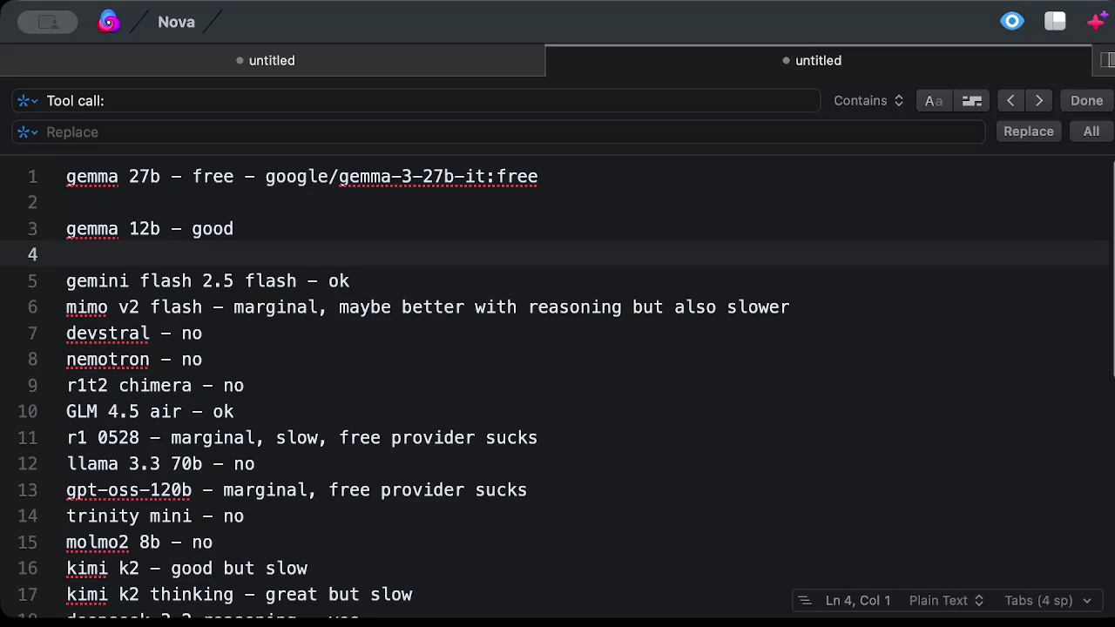
left_click(222, 226)
double_click(220, 227)
type("free - google/gemma-3-12b-it:free")
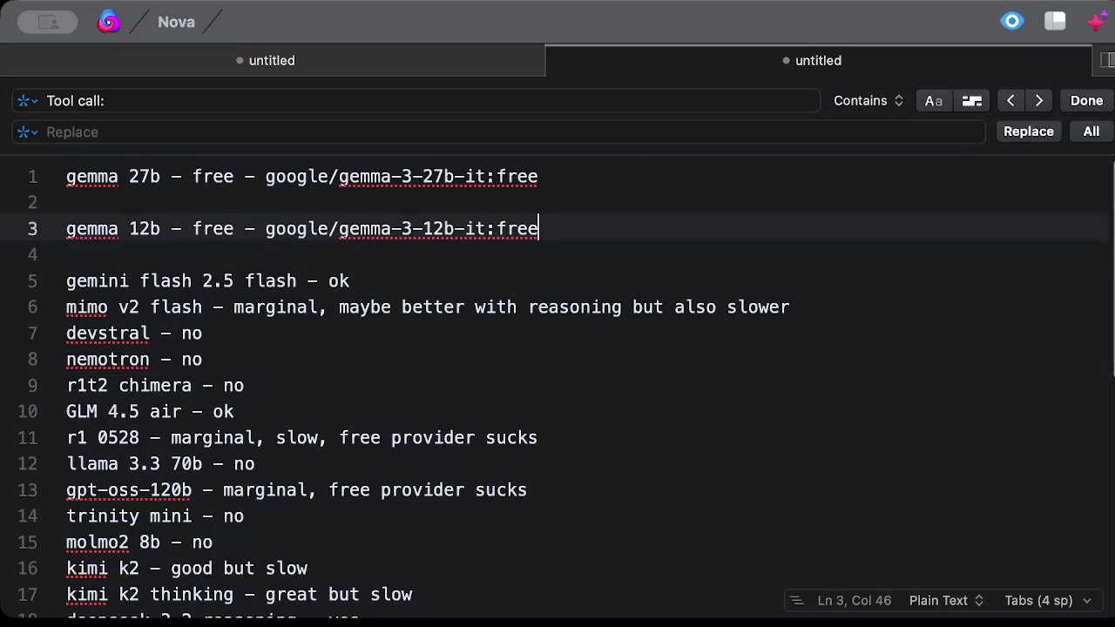
key("Return")
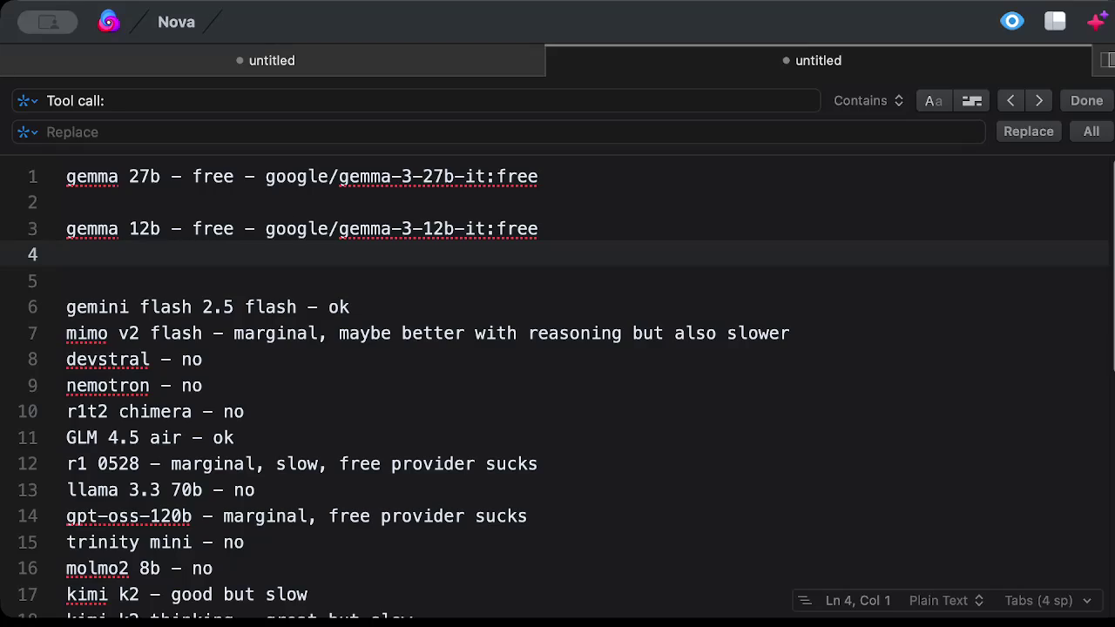
left_click(505, 261)
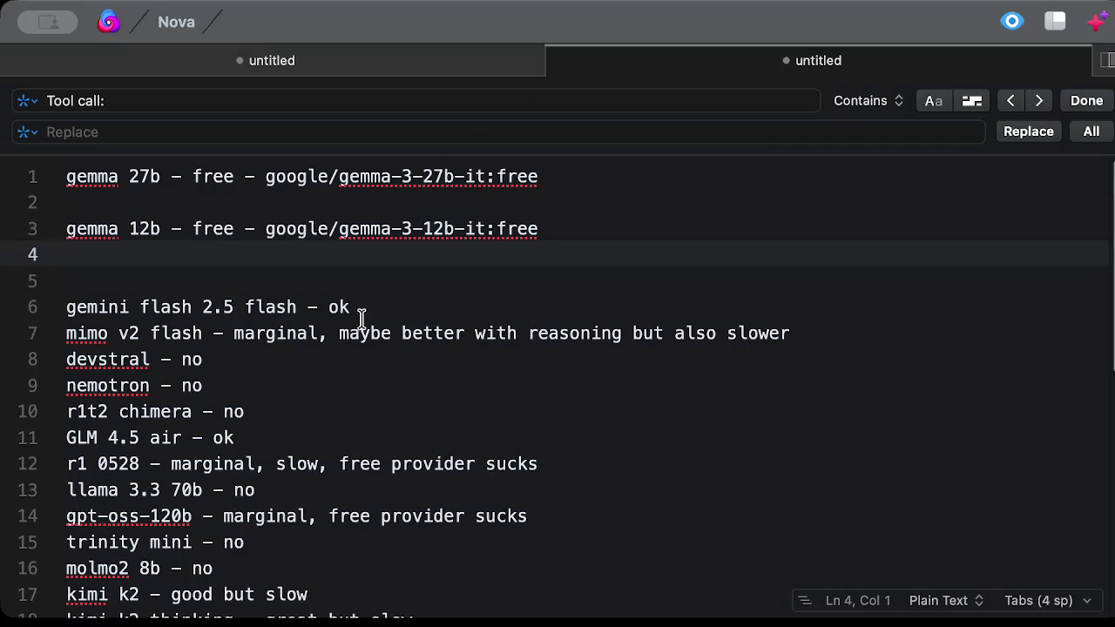
Append '- 0.30/2.50' pricing to the gemini flash 2.5 line
scroll(388, 302, "down", 1)
scroll(424, 295, "up", 1)
left_click(353, 307)
left_click_drag(353, 307, 75, 308)
left_click(245, 307)
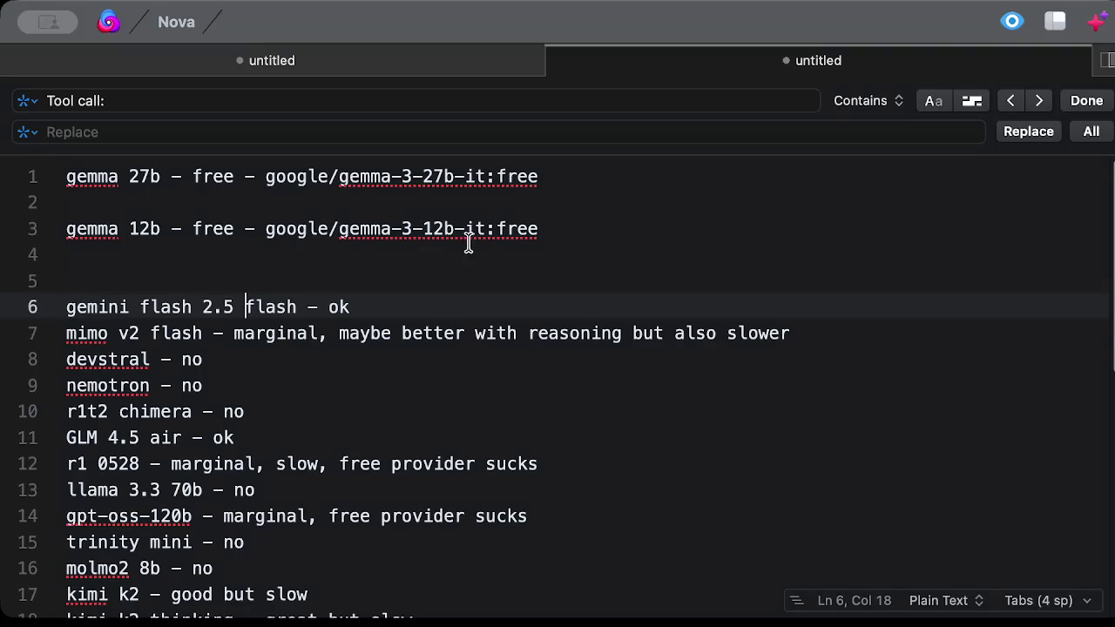
left_click(461, 283)
left_click(493, 304)
type("- 0.30/2.50")
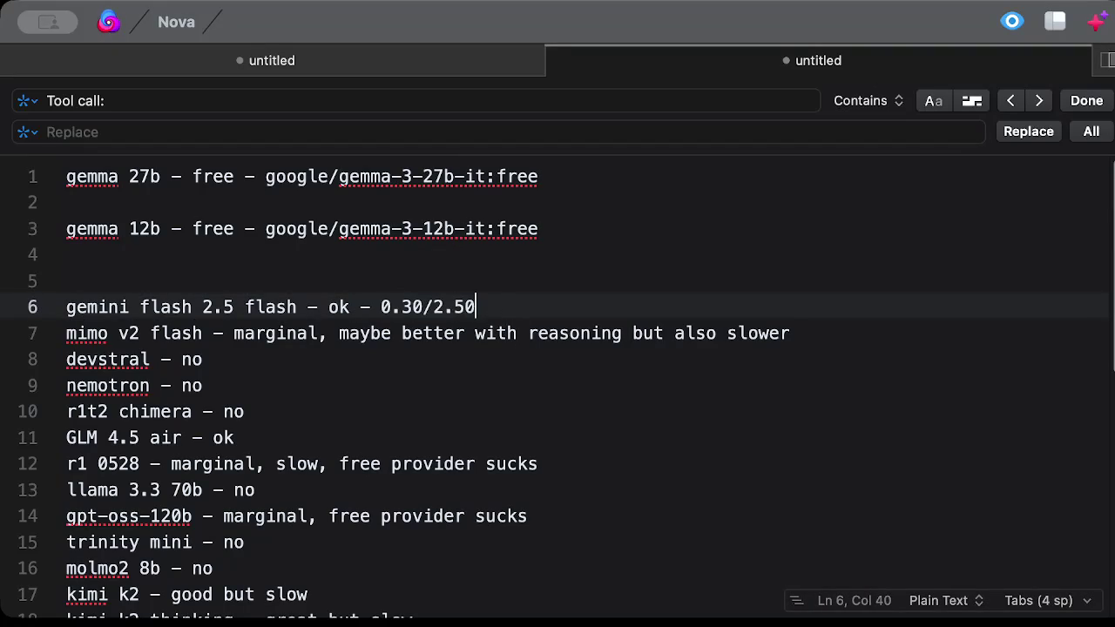
key("Return")
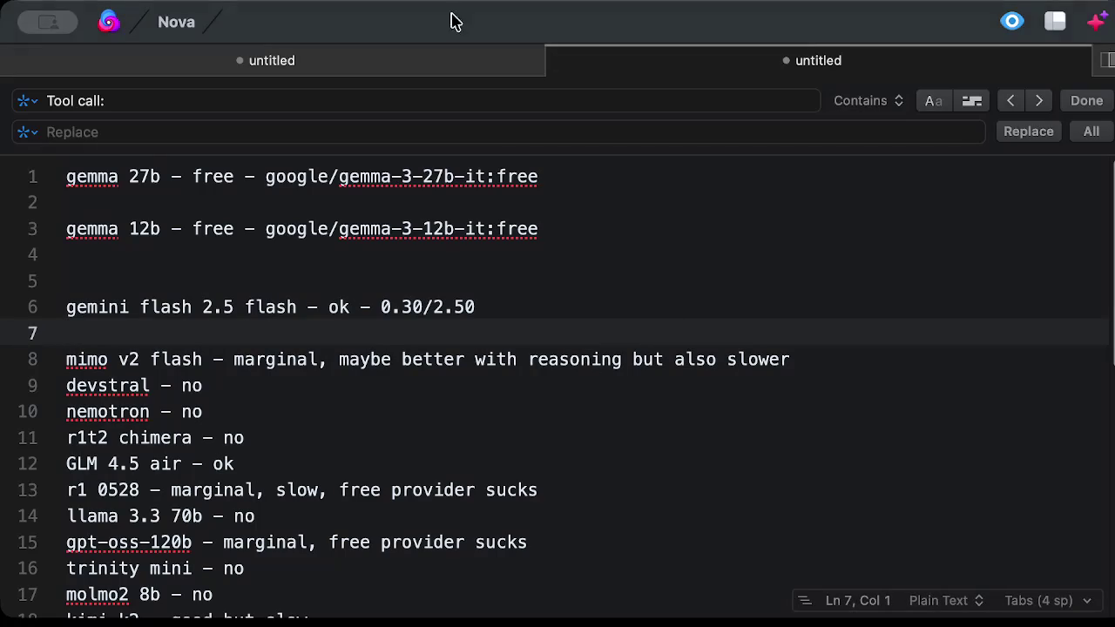
Tag the mimo v2 flash line with '- free - xiaomi/mimo-v2-flash:free'
double_click(275, 358)
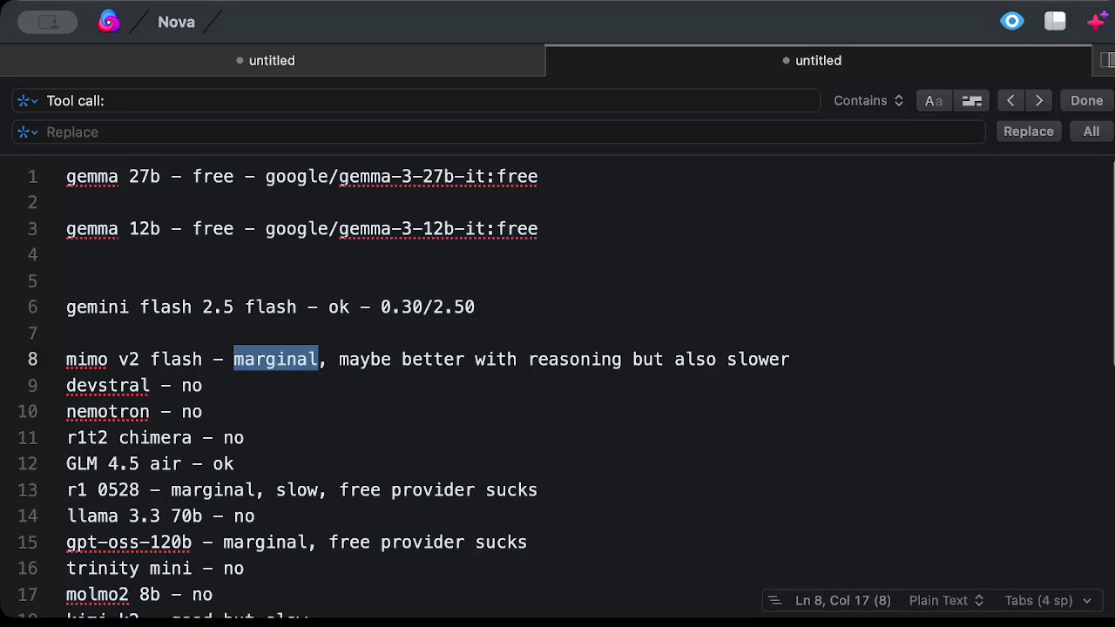
left_click(351, 272)
left_click(285, 359)
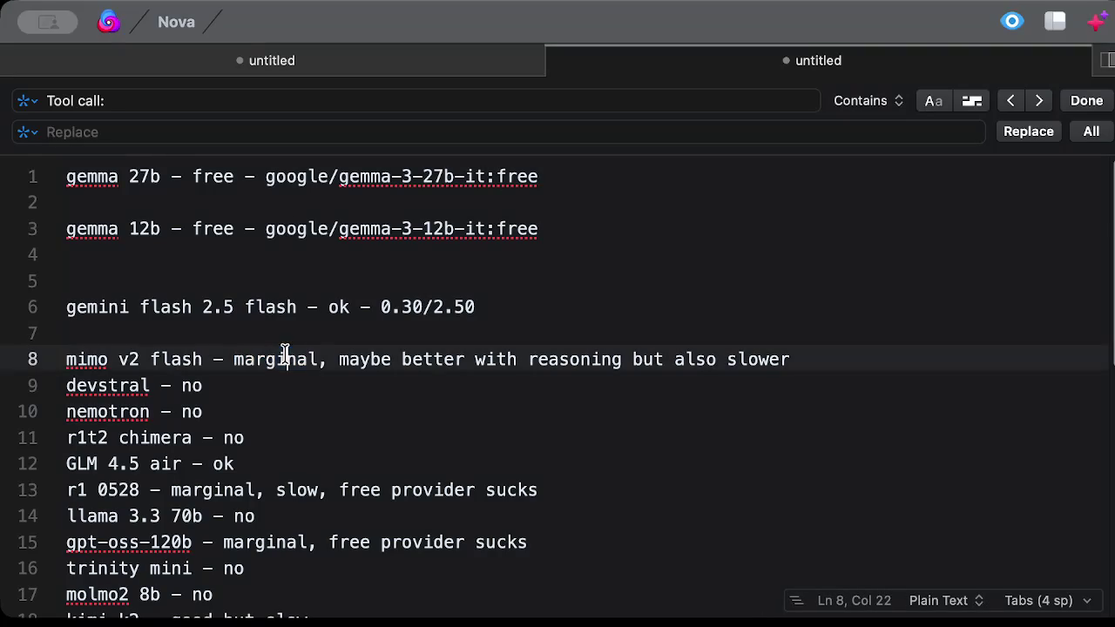
left_click(824, 357)
type("- free - xiaomi/mimo-v2-flash:free")
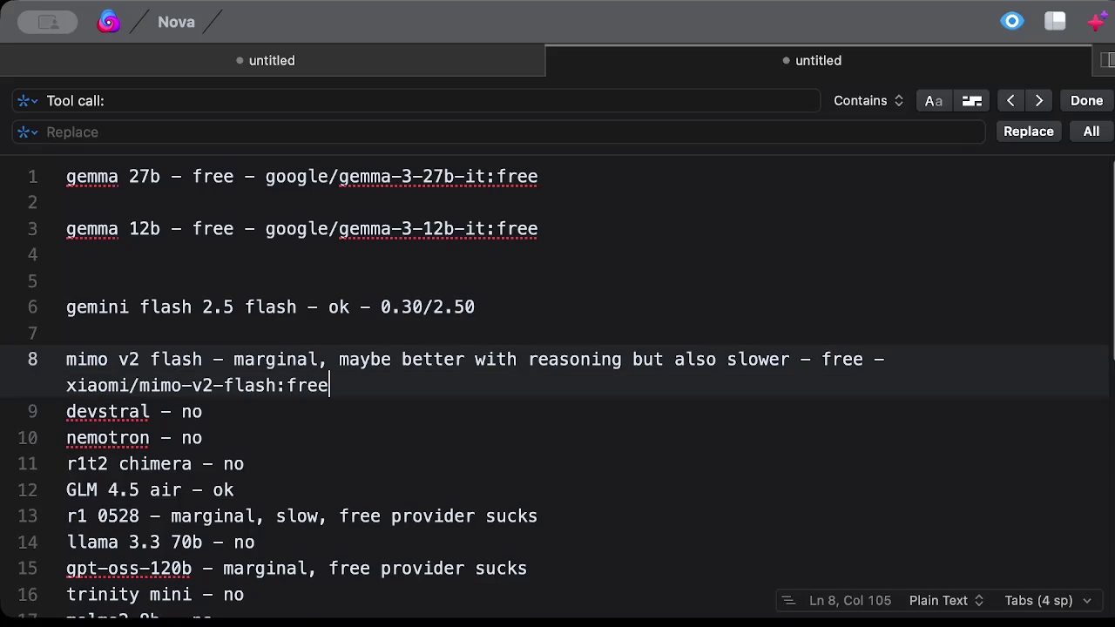
Move the mimo v2 flash entry up below gemma 12b and delete the original line
mouse_move(385, 390)
left_mouse_down()
mouse_move(66, 387)
mouse_move(68, 365)
left_mouse_up()
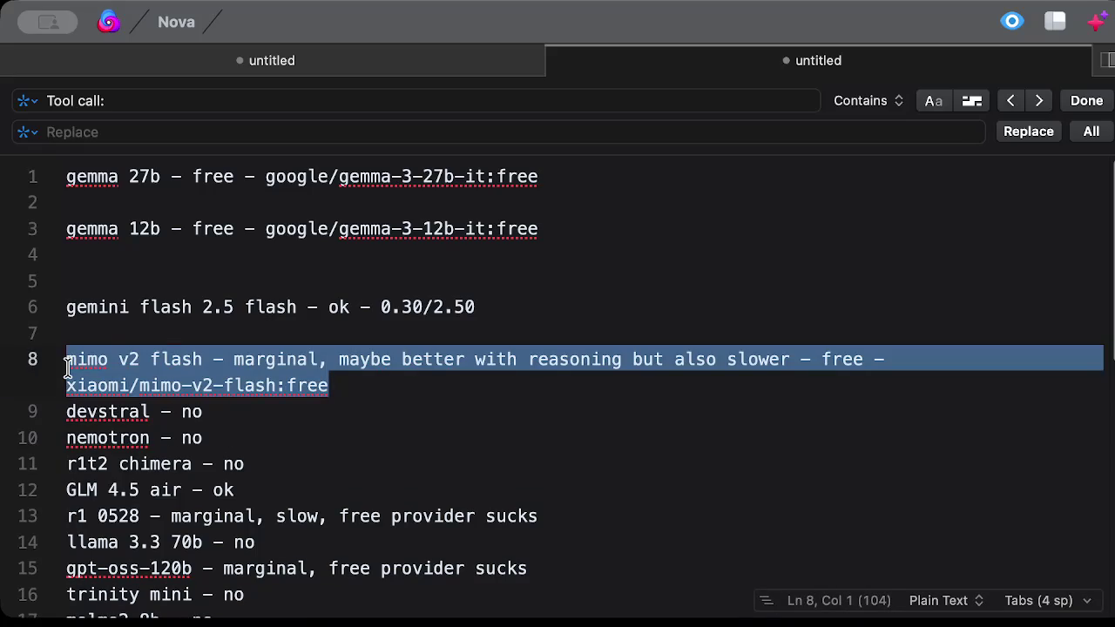
key("super+c")
left_click(282, 229)
left_click(276, 253)
key("super+v")
key("Return")
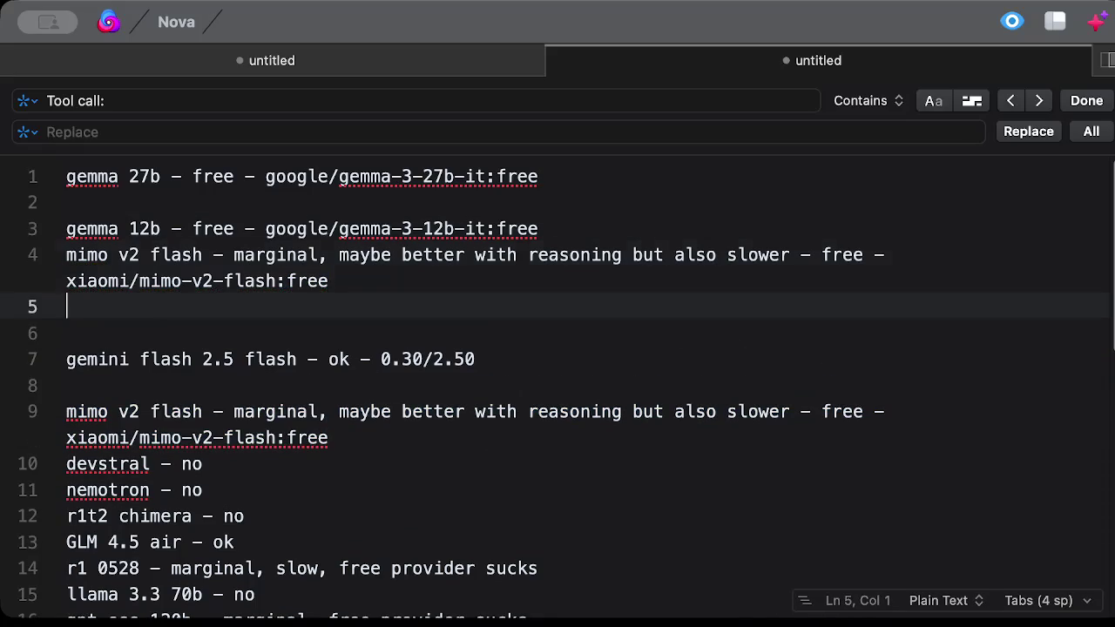
left_click_drag(361, 437, 4, 422)
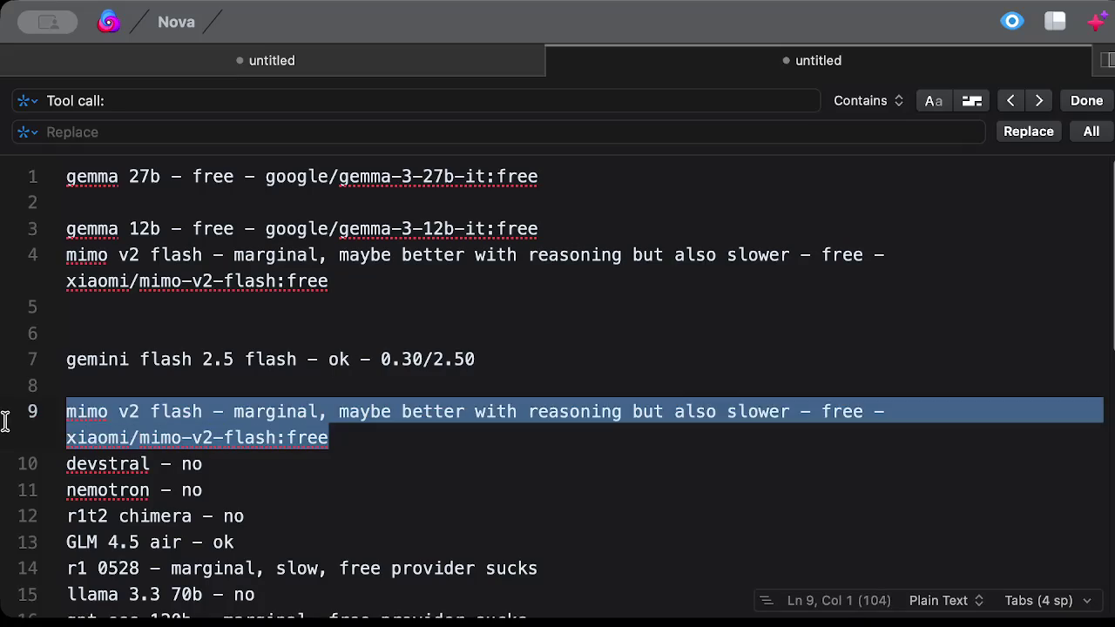
key("Delete")
key("BackSpace")
Delete the rejected nemotron and r1t2 chimera lines
scroll(193, 475, "down", 3)
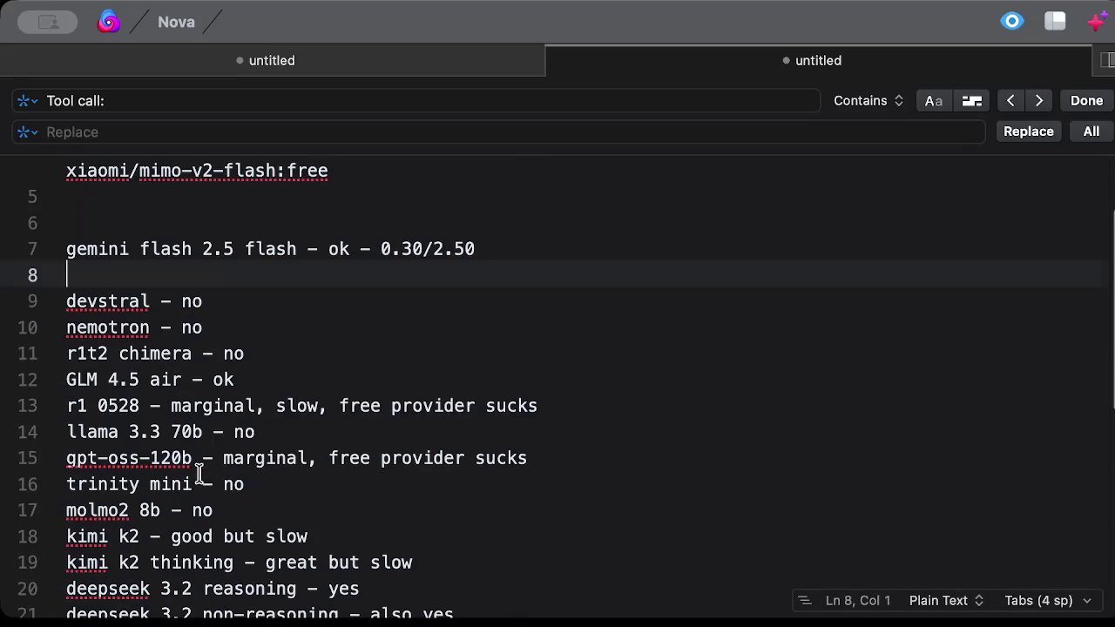
mouse_move(264, 361)
left_mouse_down()
mouse_move(47, 343)
mouse_move(39, 300)
left_mouse_up()
key("Delete")
key("BackSpace")
Move the GLM 4.5 air entry up to line 5 and mark it '- free'
left_click_drag(269, 305, 39, 301)
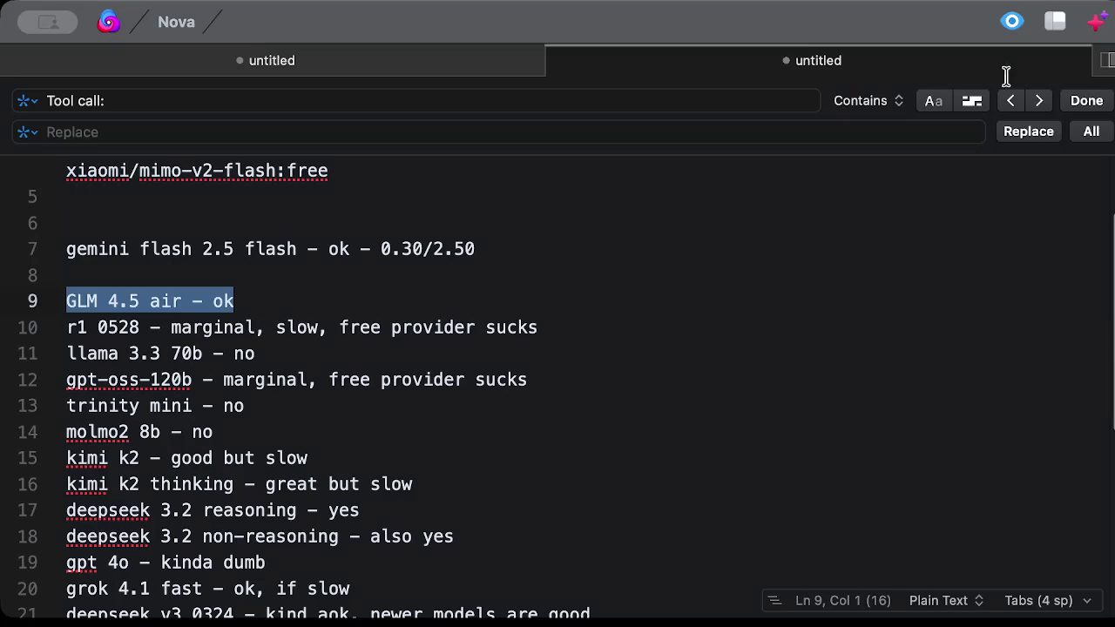
scroll(329, 239, "up", 3)
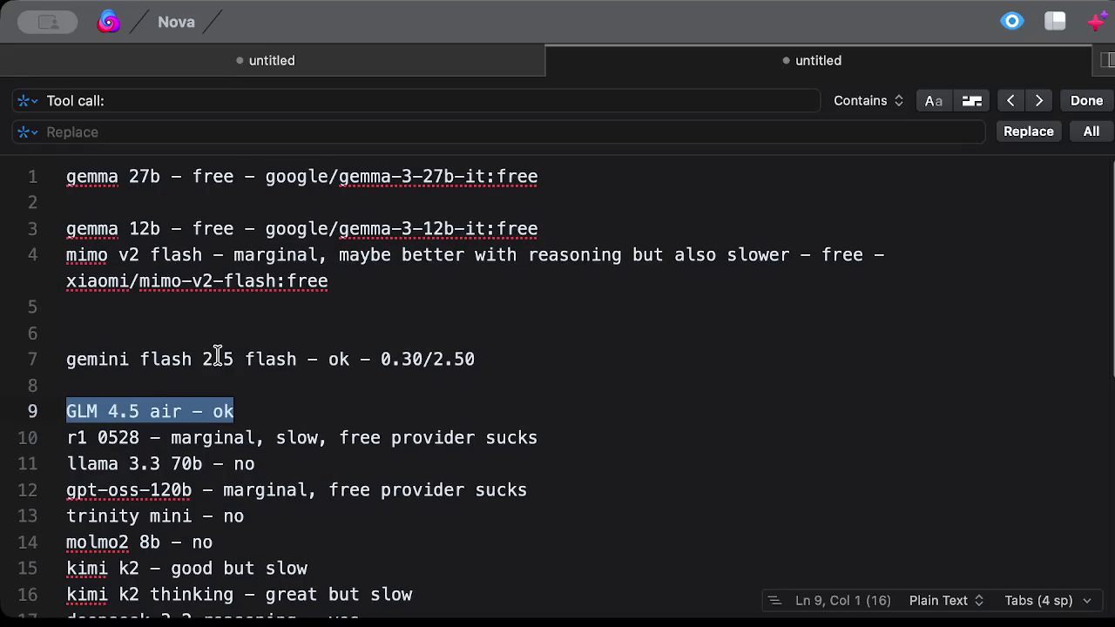
key("super+x")
left_click(175, 311)
key("super+v")
type("-")
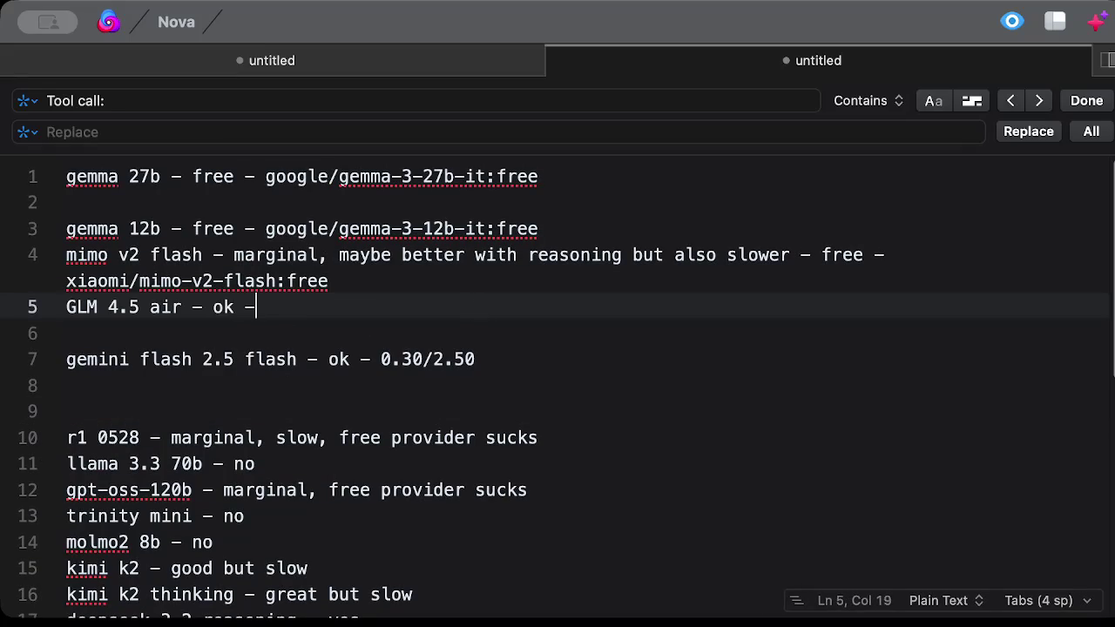
key("super+v")
type("- free")
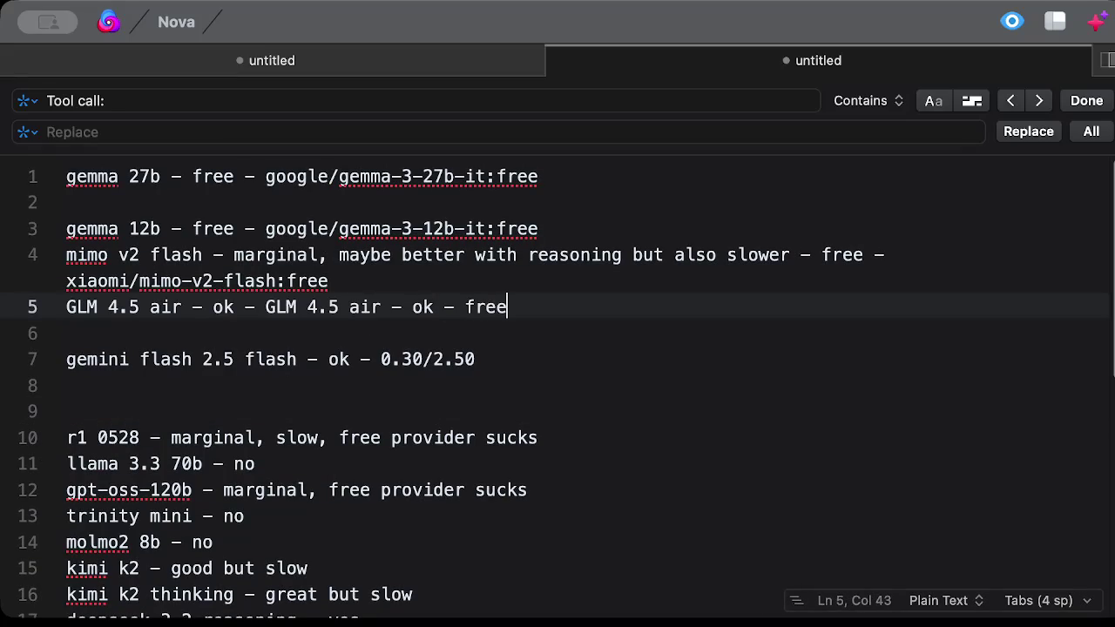
left_click(171, 403)
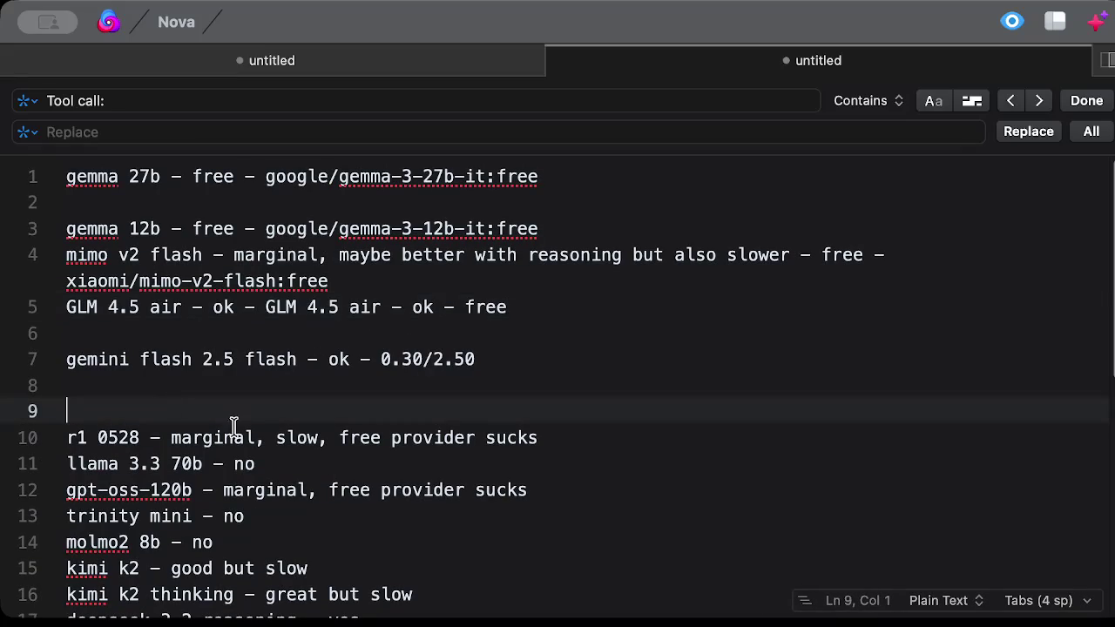
scroll(261, 428, "down", 1)
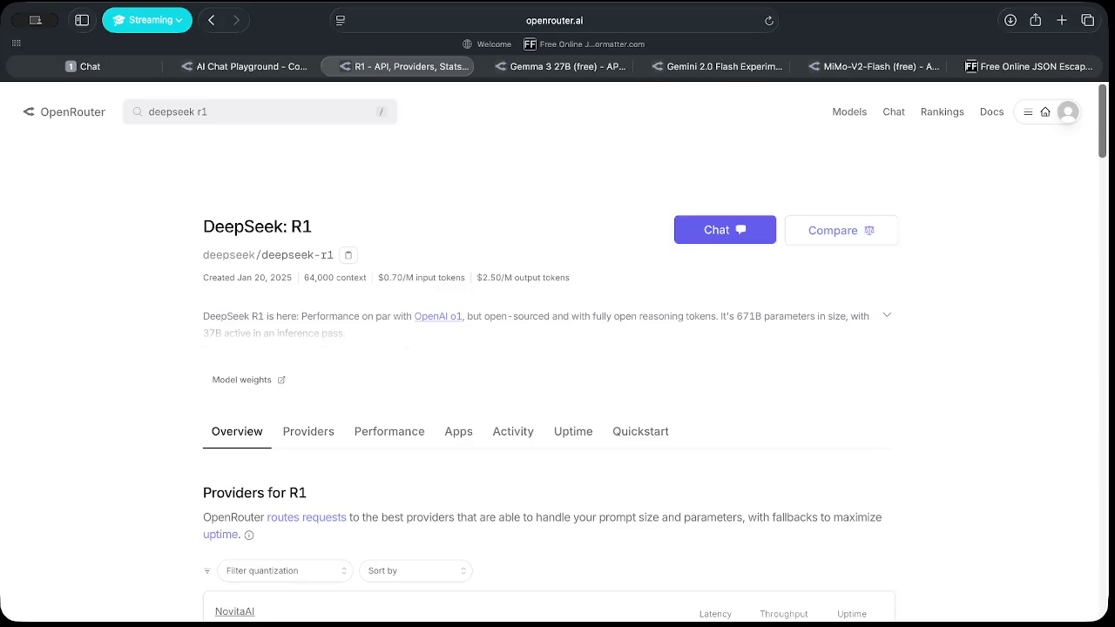
Return to the chat playground's model list, searched for 'deepseek r1'
left_click(247, 66)
Pick R1 0528 from the DeepSeek results and regenerate the mafia-game reply with it
type("1")
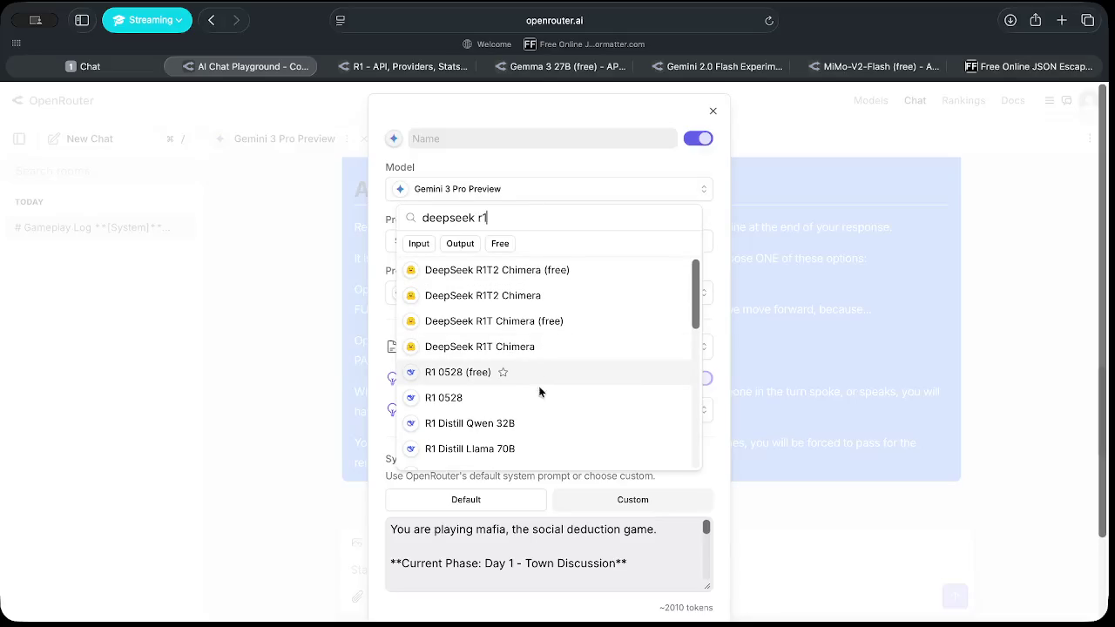
scroll(535, 392, "down", 5)
scroll(534, 391, "up", 3)
scroll(535, 391, "down", 3)
scroll(536, 402, "down", 2)
scroll(537, 405, "up", 10)
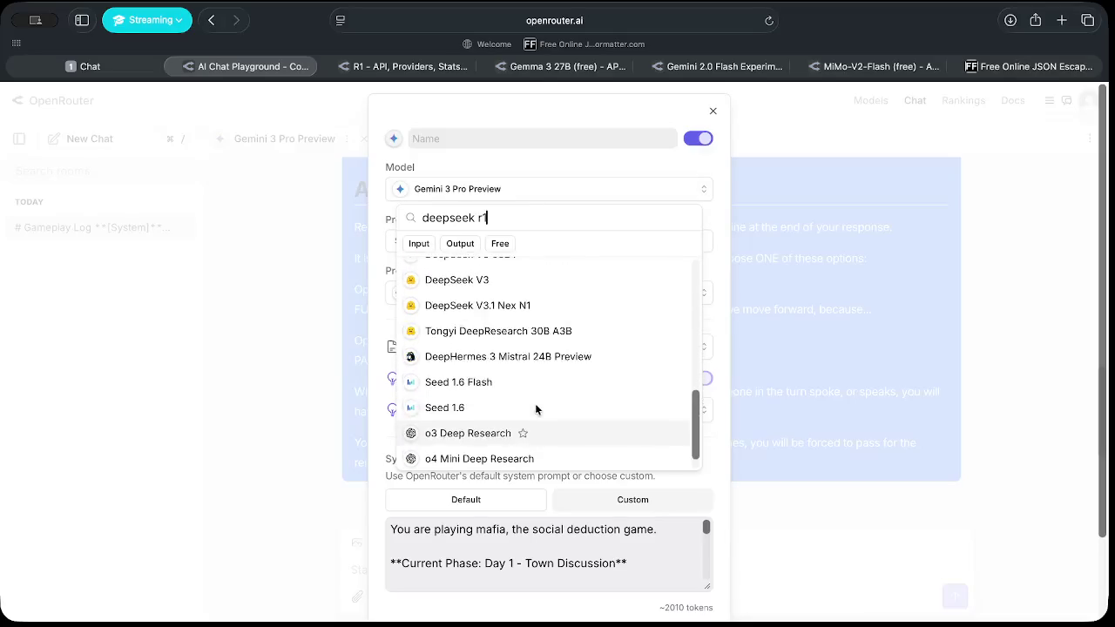
left_click(526, 397)
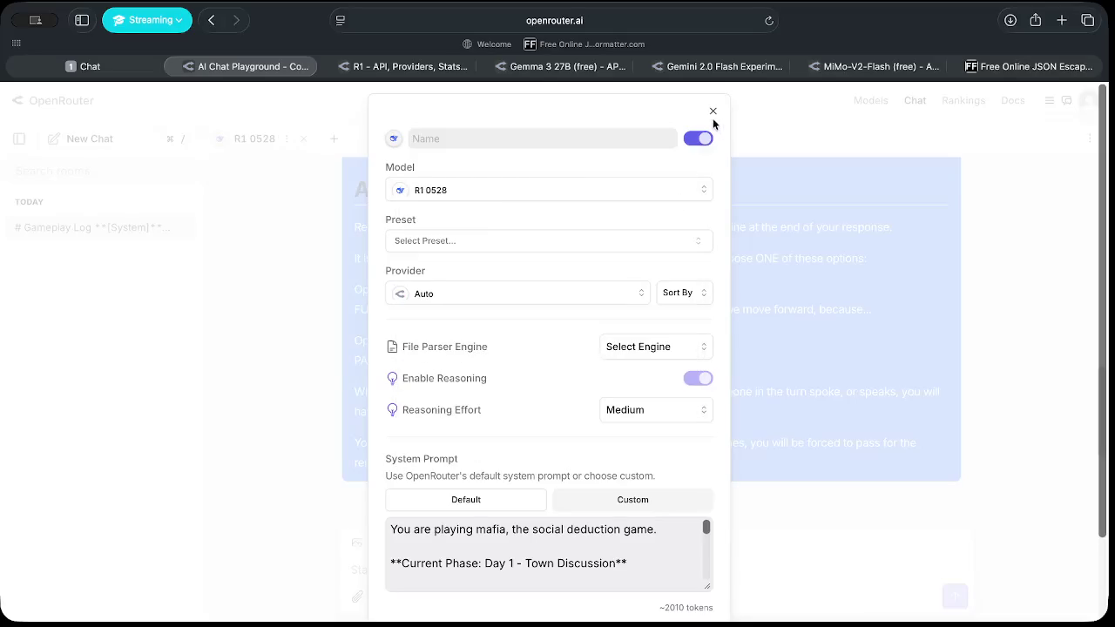
left_click(712, 111)
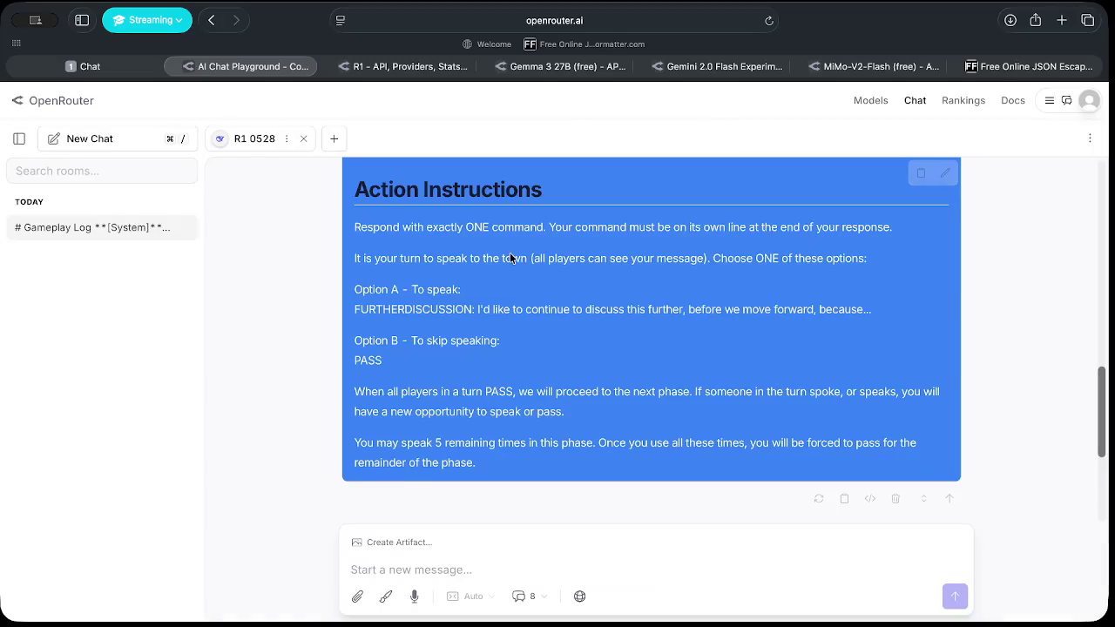
left_click(818, 498)
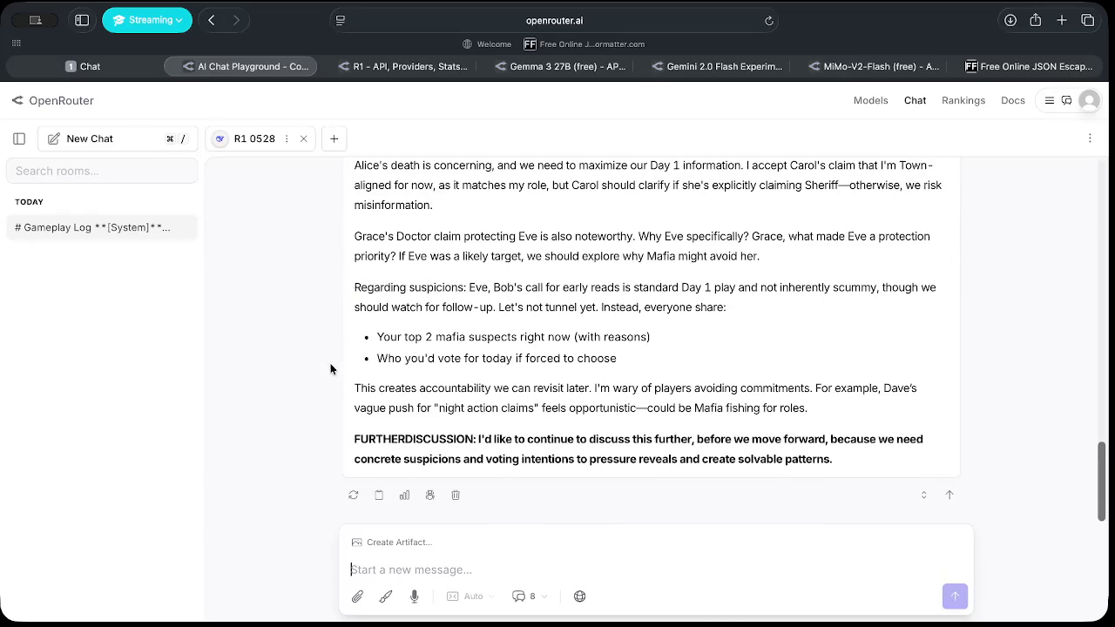
Rerun R1 0528's reply to the mafia prompt
scroll(330, 363, "up", 1)
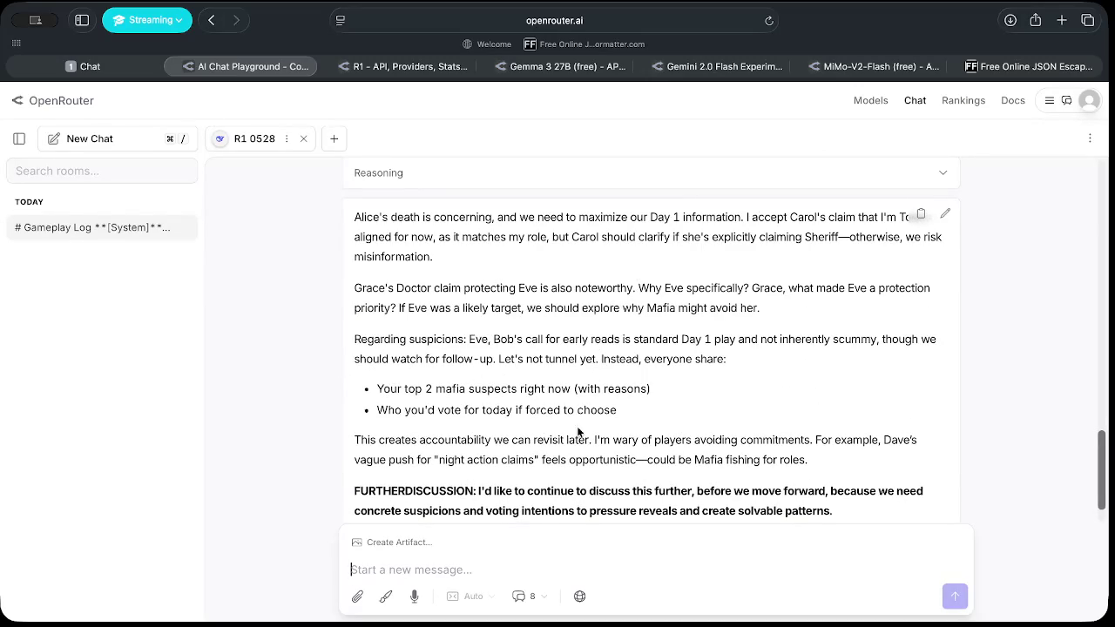
scroll(403, 460, "down", 1)
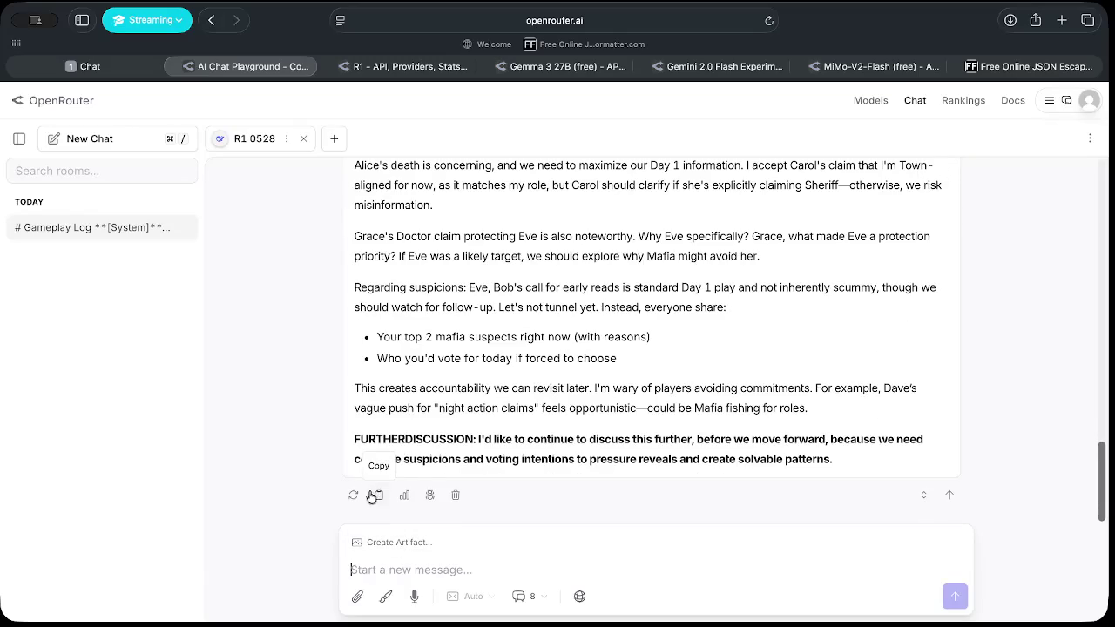
left_click(353, 496)
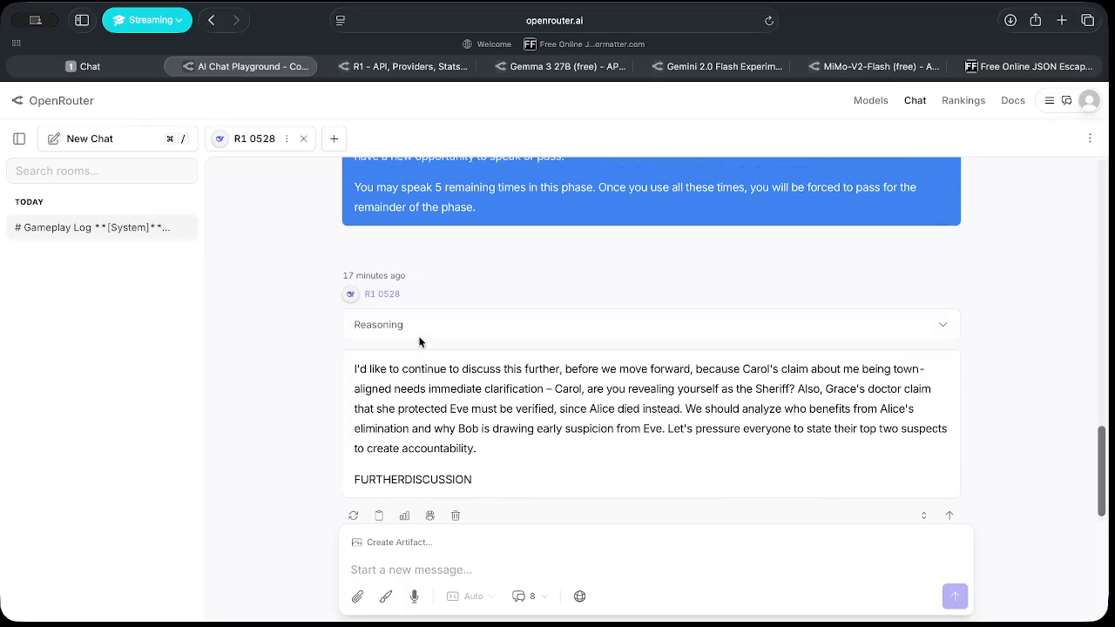
Expand and collapse its reasoning, then check its stats: 1045 tokens, $0.0034566
left_click(421, 329)
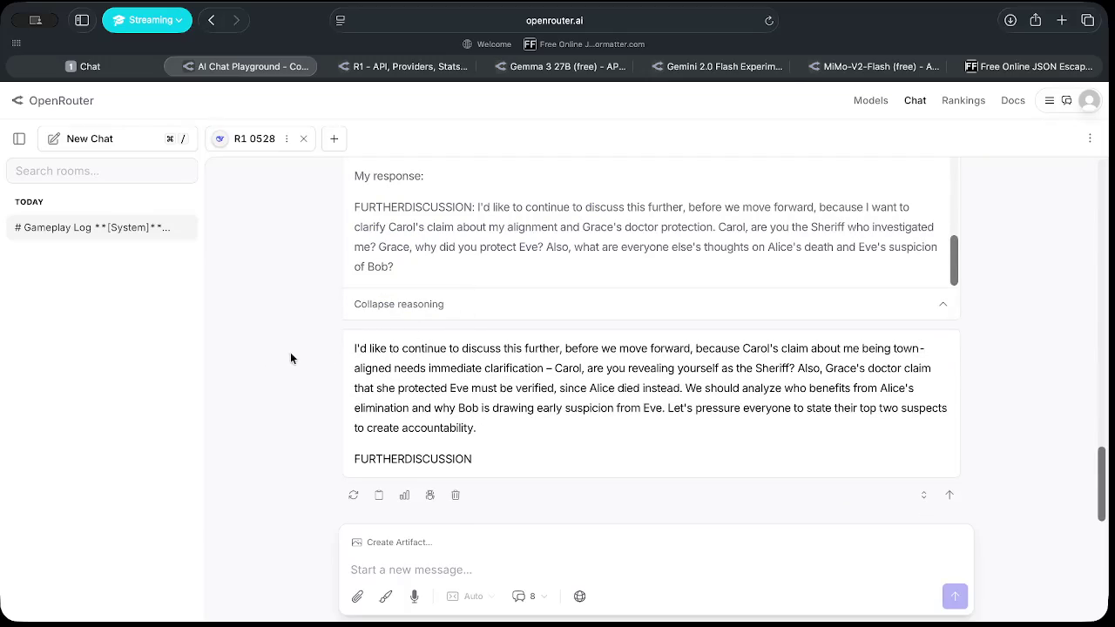
scroll(295, 350, "up", 10)
left_click(423, 409)
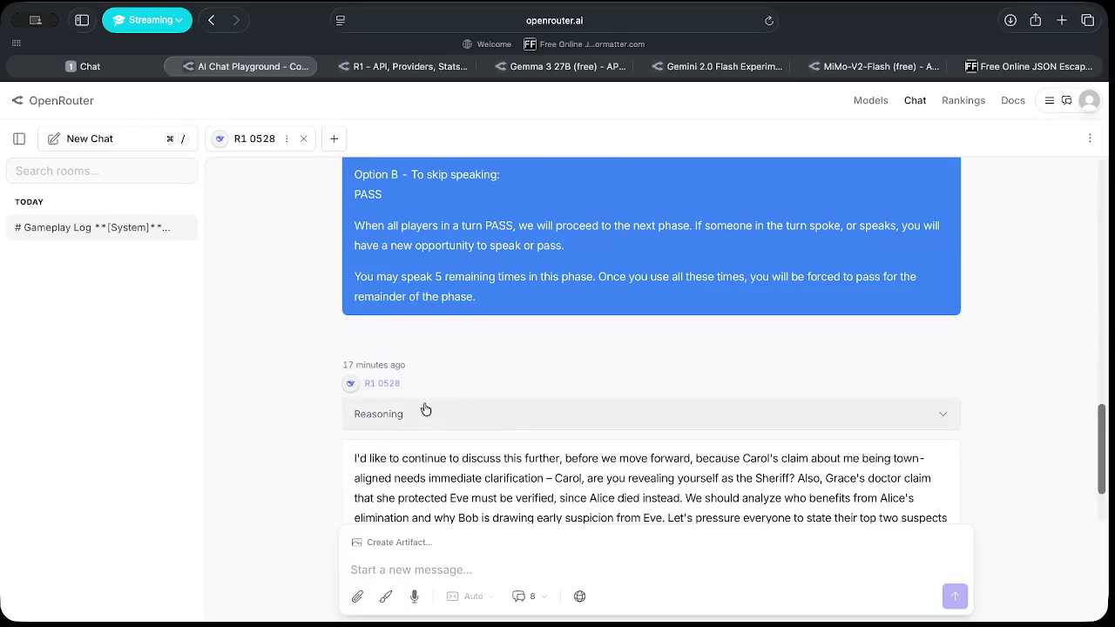
scroll(348, 453, "down", 3)
left_click(409, 499)
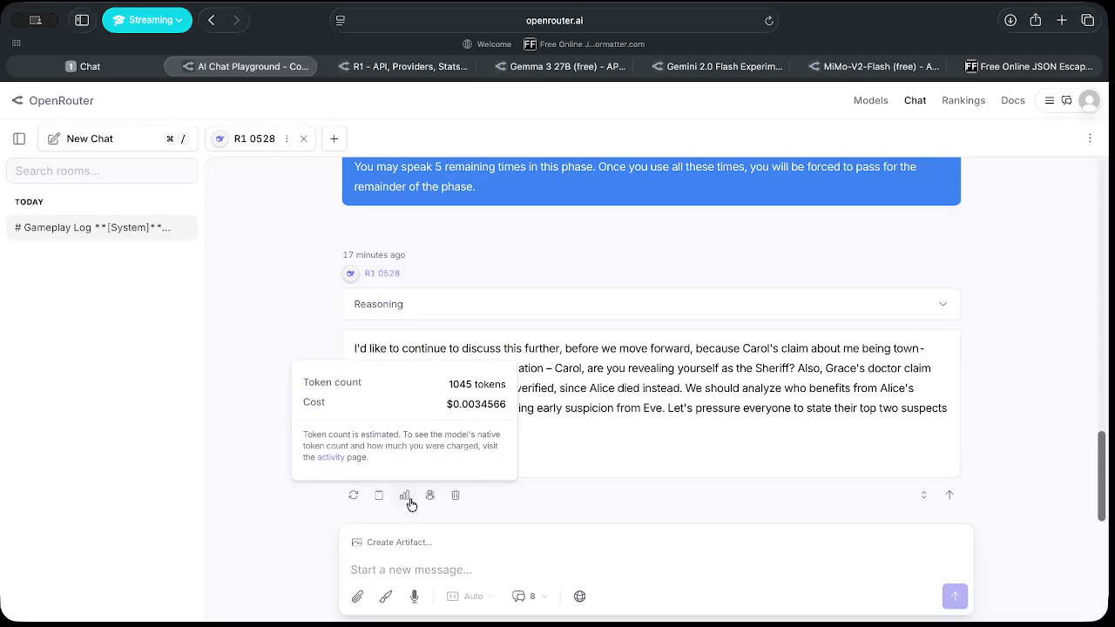
left_click(411, 504)
Search 'r1', switch to the original DeepSeek R1 model, and regenerate the mafia reply twice
left_click(286, 140)
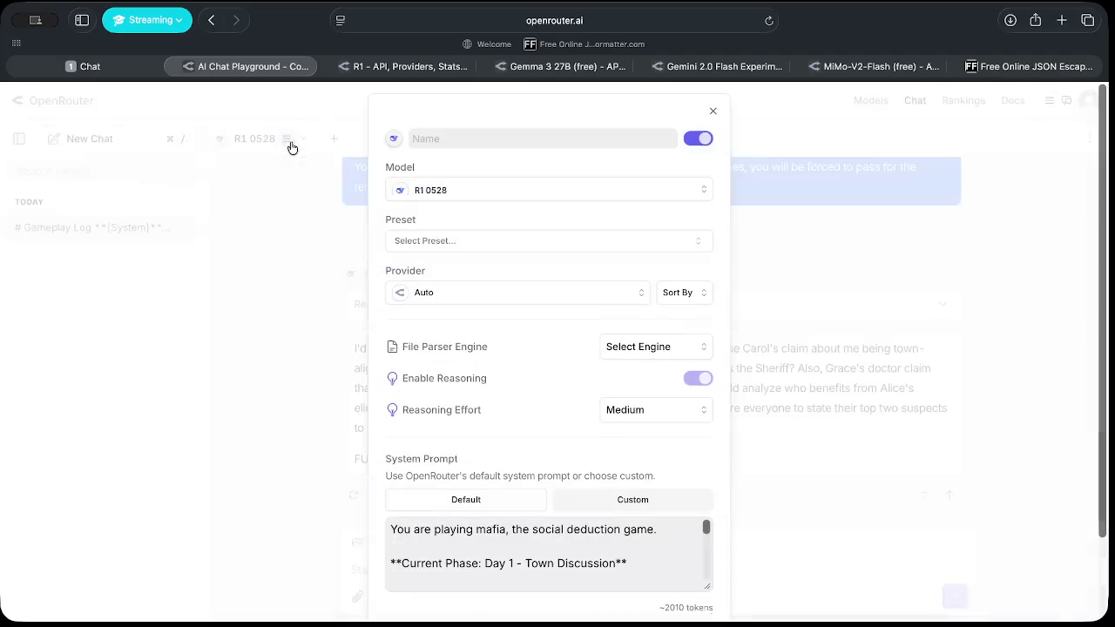
left_click(444, 197)
type("r1")
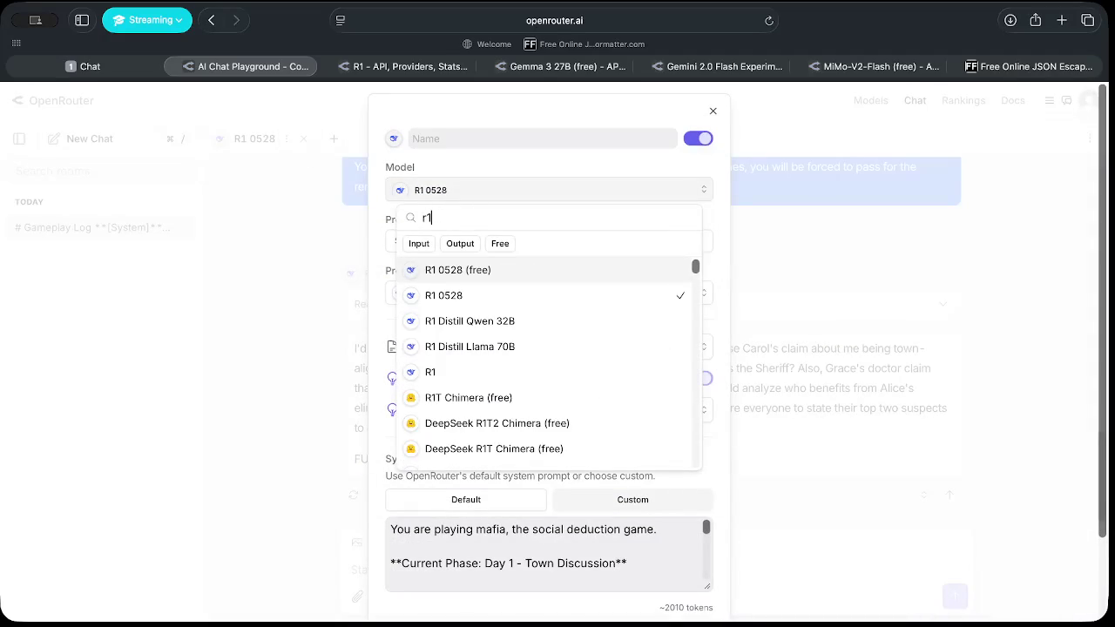
left_click(525, 373)
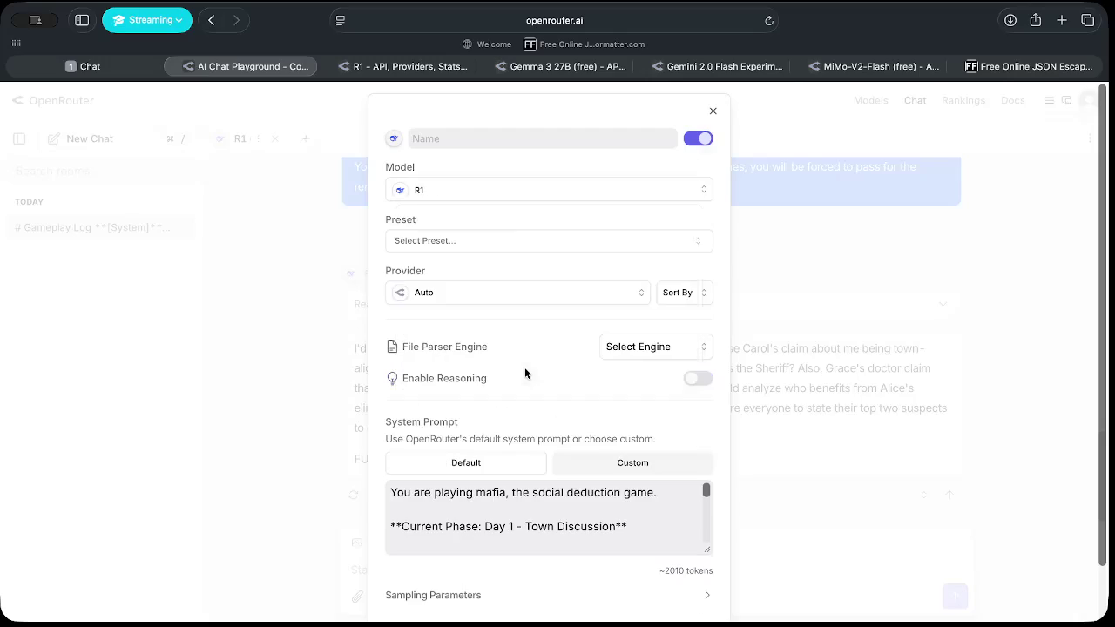
left_click(712, 113)
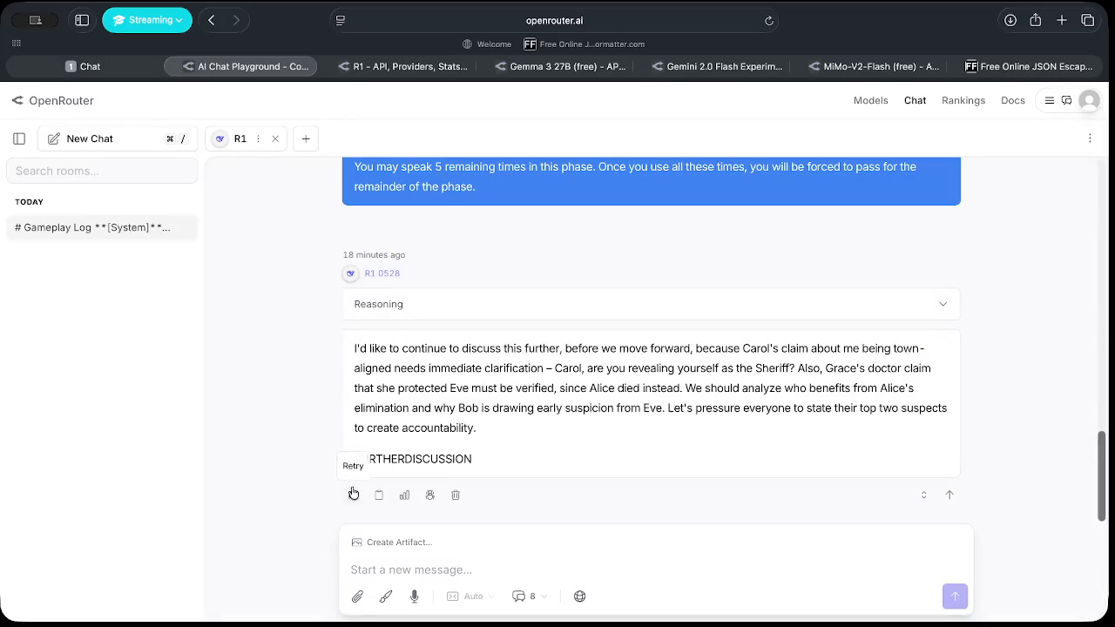
left_click(353, 492)
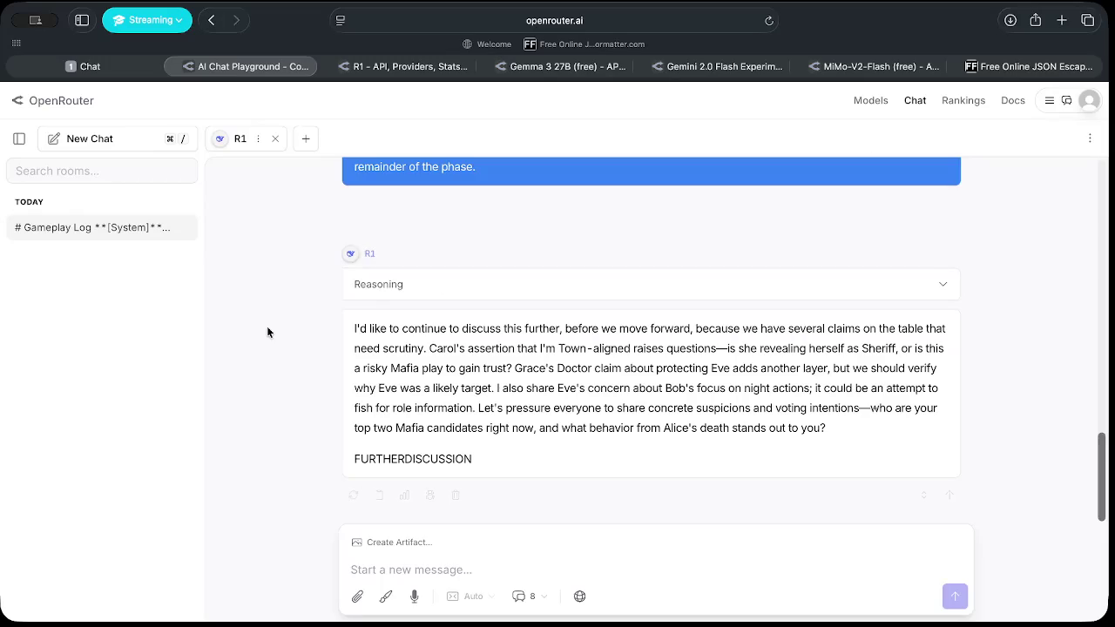
left_click(354, 496)
Search OpenRouter's models and open DeepSeek R1 0528 (131,072 context, $0.45/M input, $2.15/M output)
left_click(405, 66)
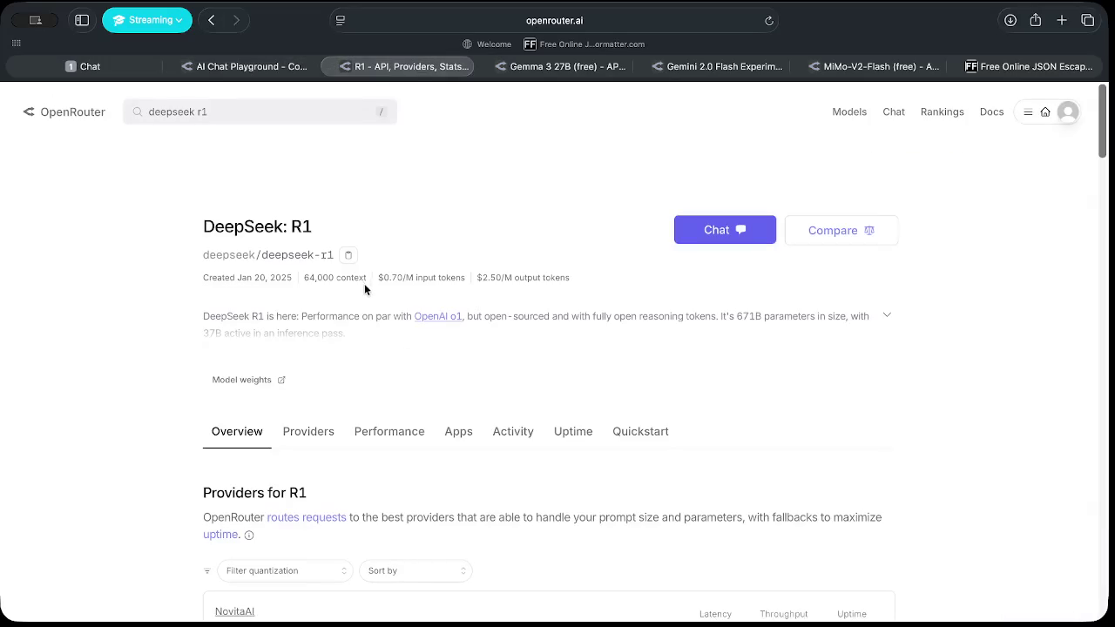
left_click(241, 114)
type("0-5")
type("t5")
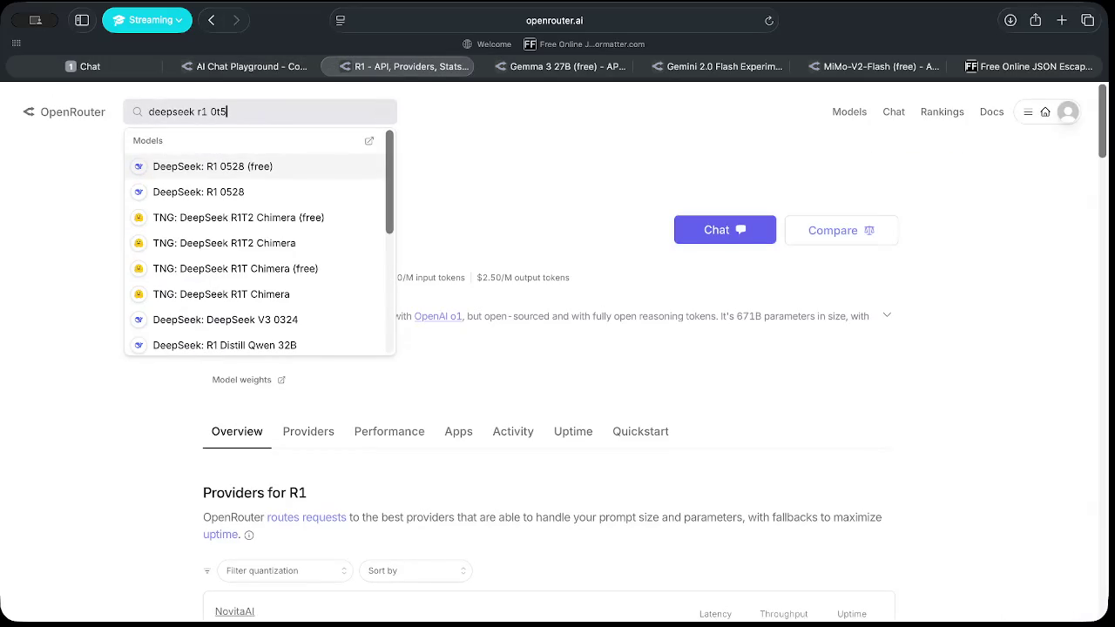
key("BackSpace")
key("BackSpace")
type("5")
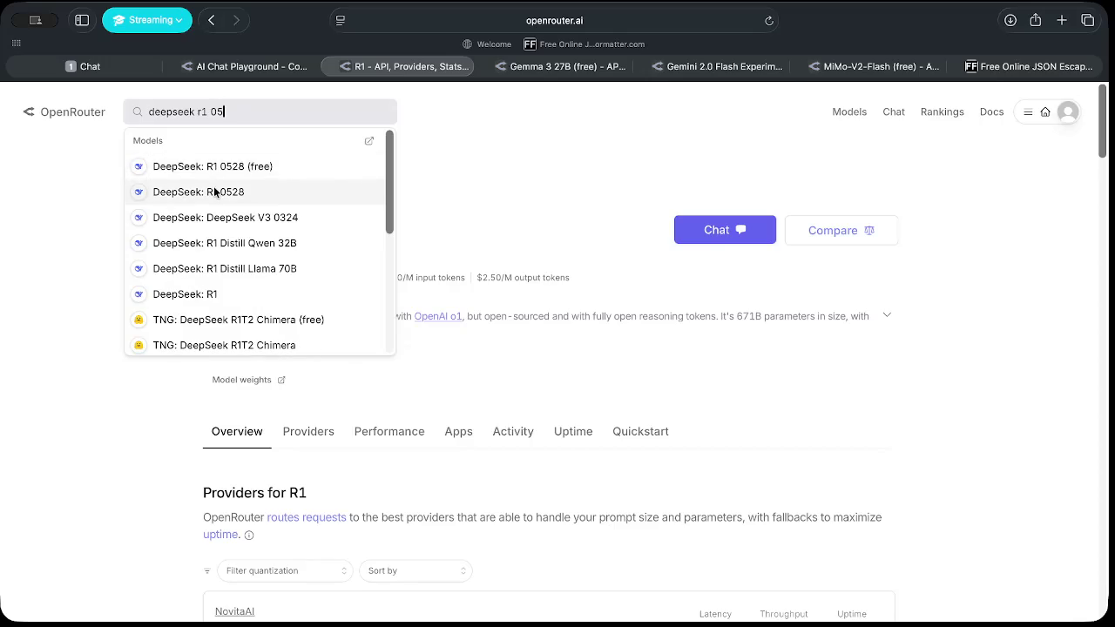
left_click(283, 192)
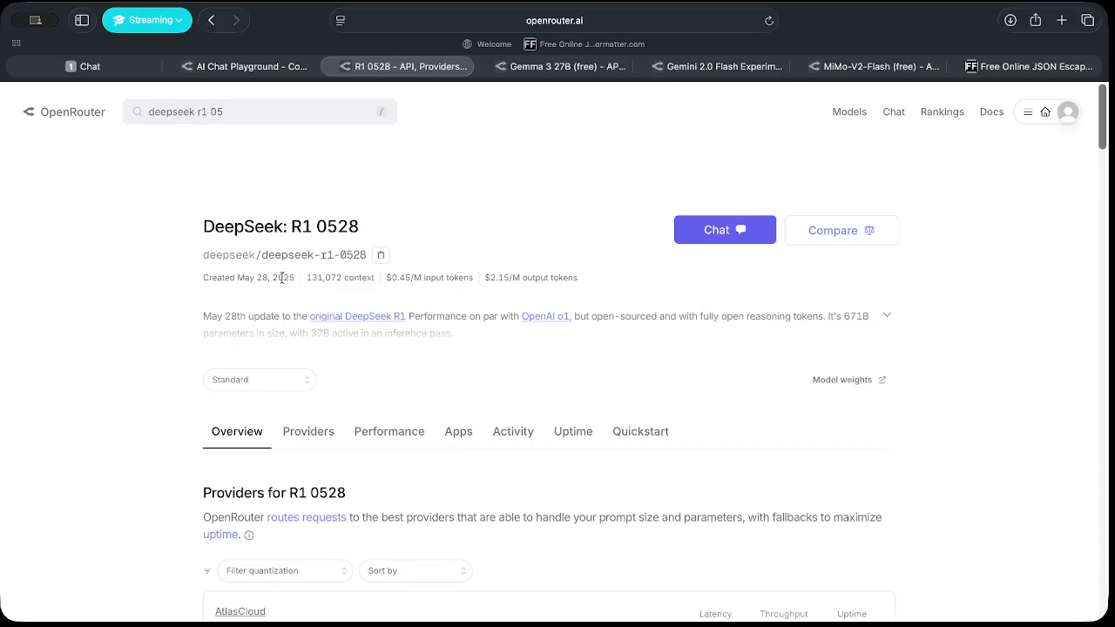
Toggle the R1 0528 description, go back to the R1 page, then return to the playground
left_click(277, 324)
left_click(277, 325)
left_click(210, 19)
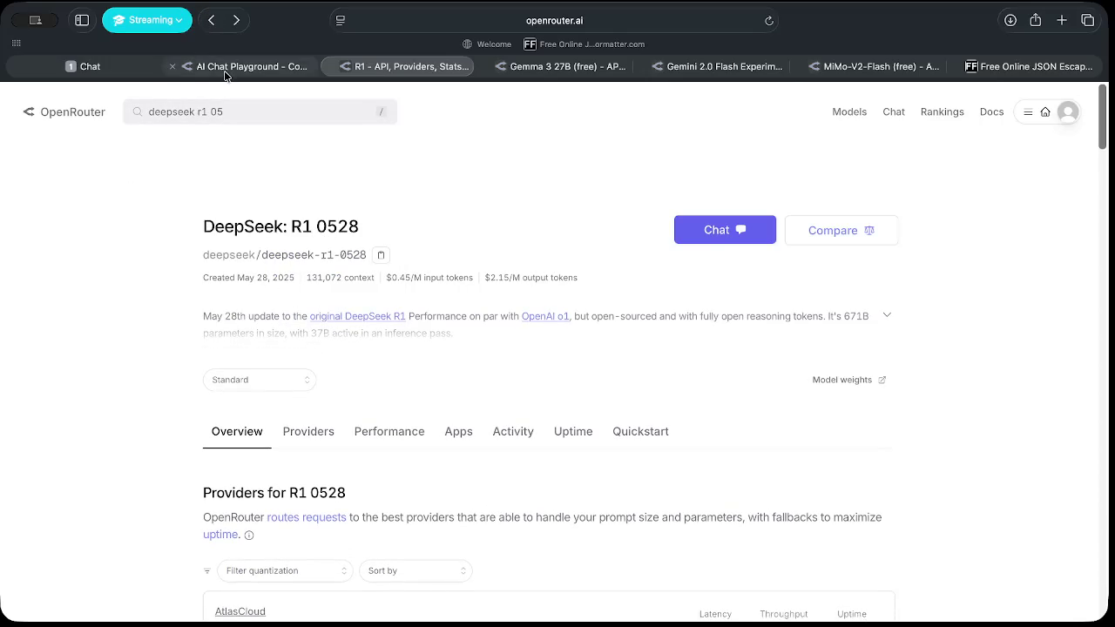
left_click(244, 66)
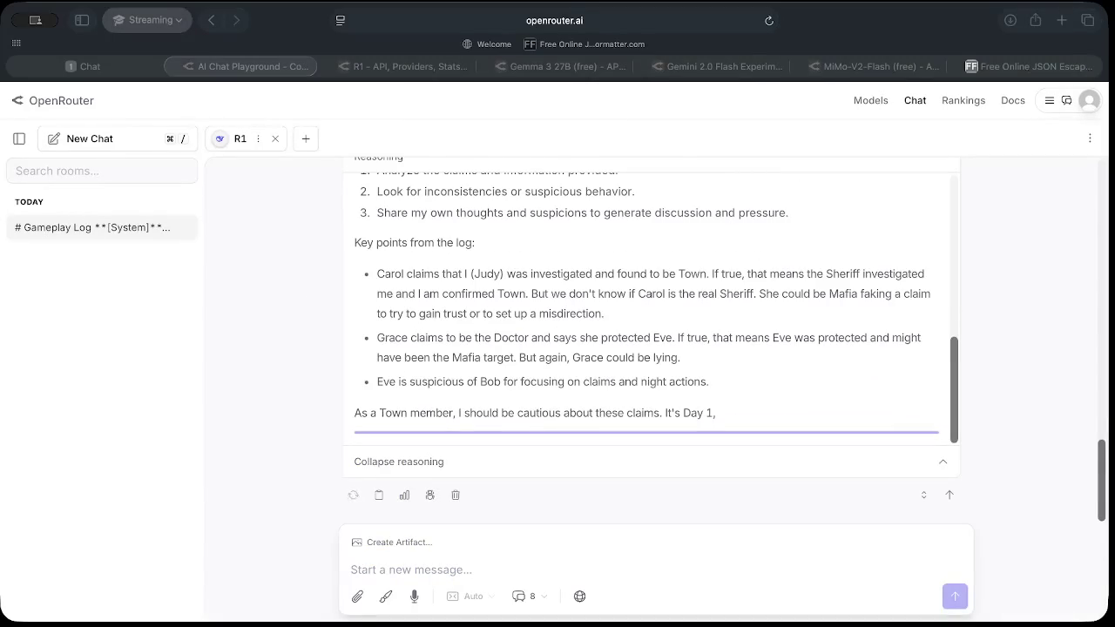
Switch the chat model to R1 0528 (free) and regenerate R1's latest reply
left_click(312, 275)
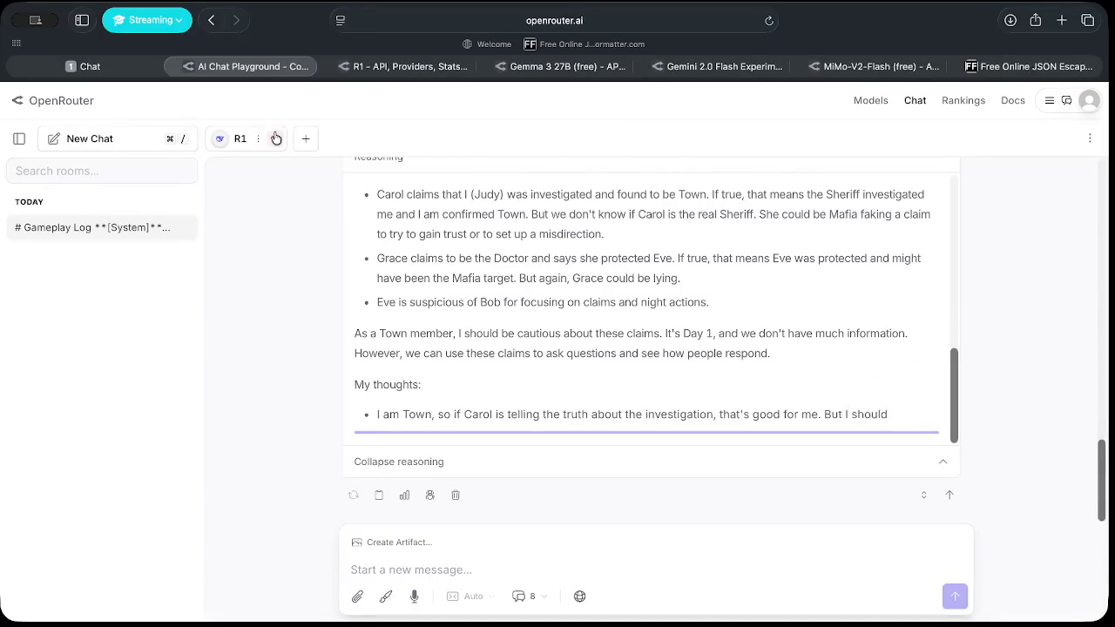
left_click(258, 138)
left_click(169, 293)
left_click(473, 189)
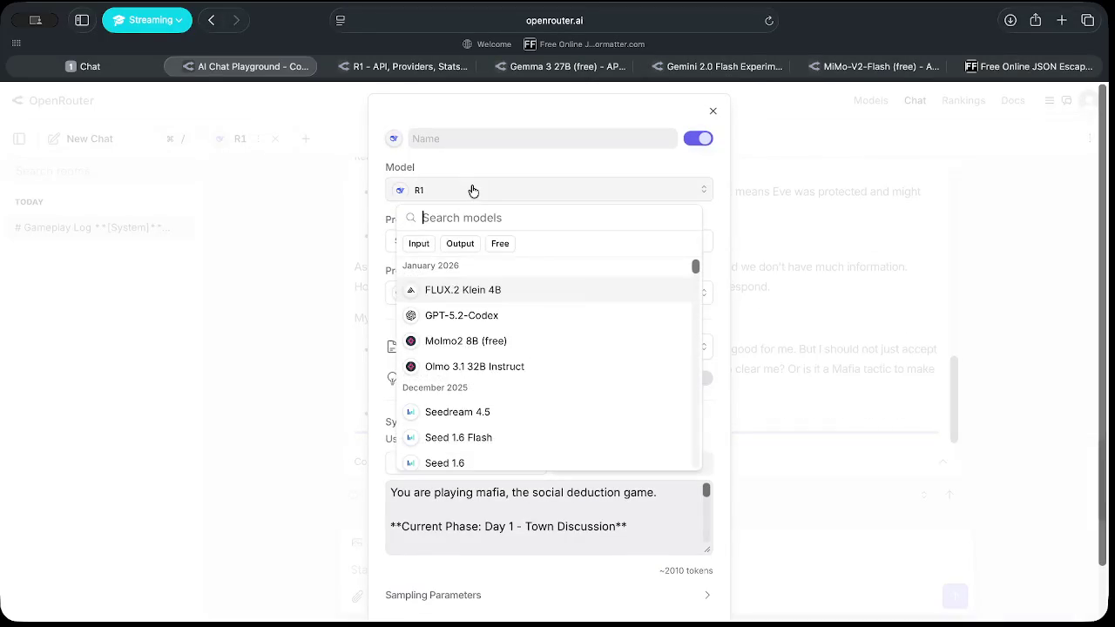
type("r1")
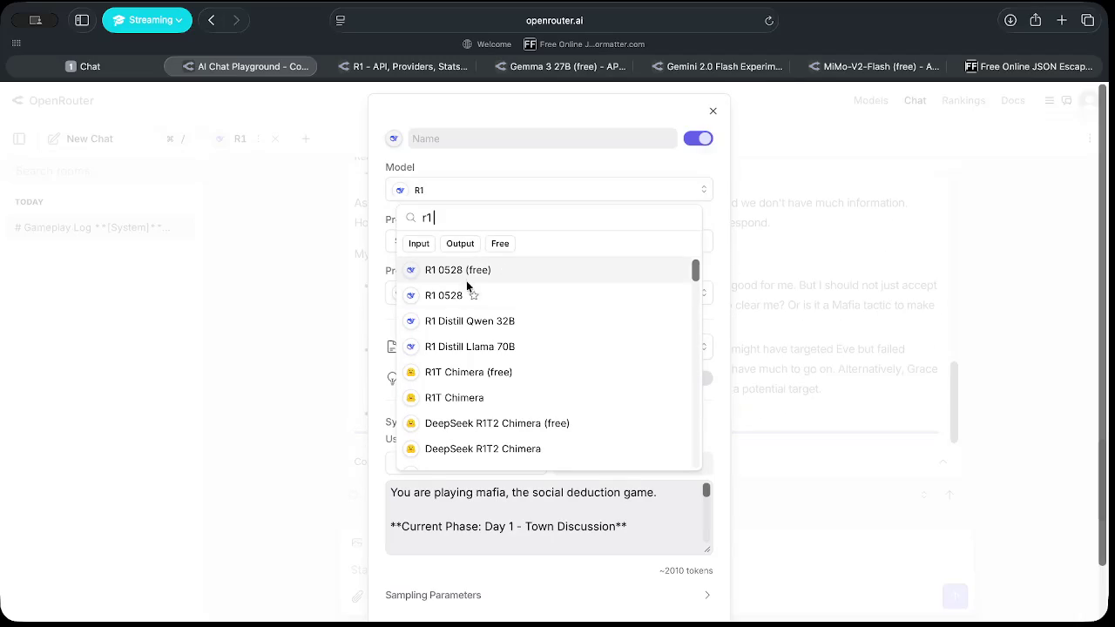
left_click(466, 277)
left_click(712, 111)
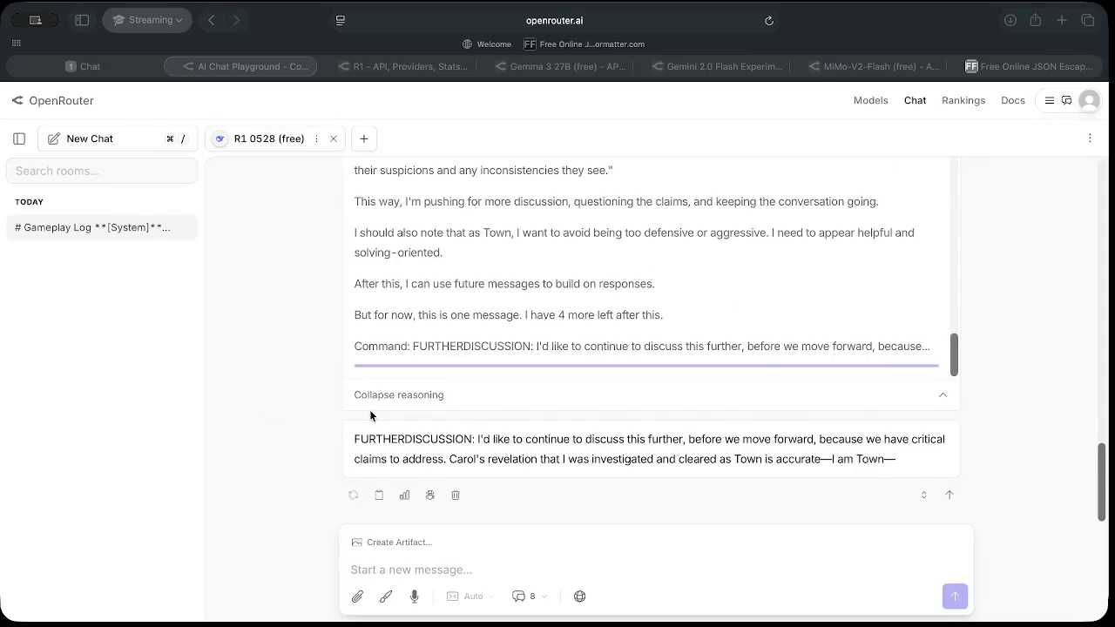
left_click(370, 415)
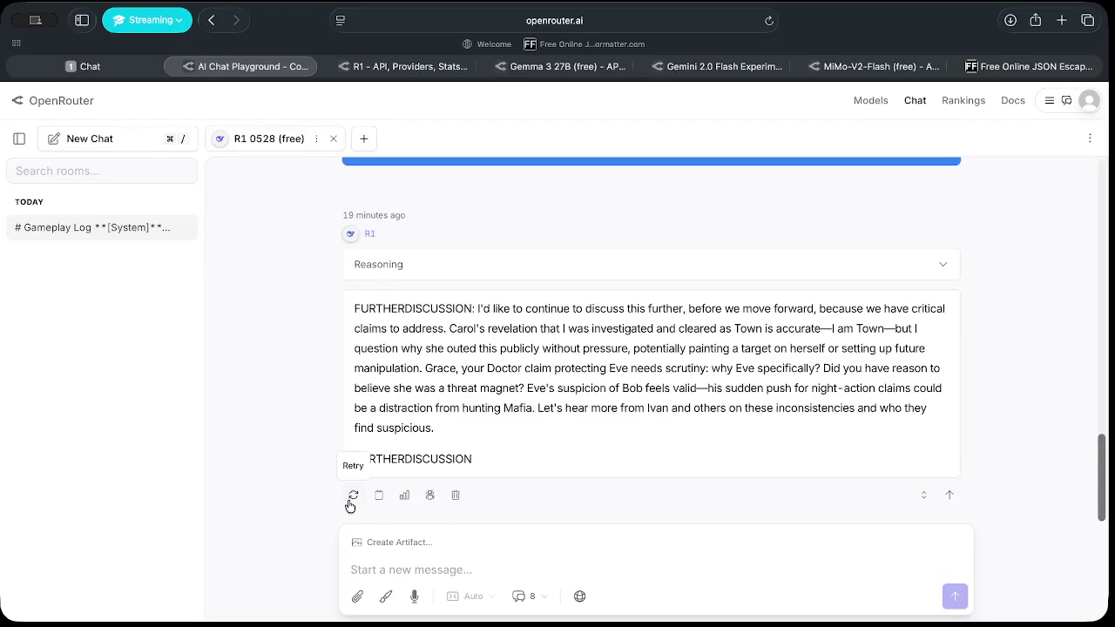
left_click(350, 495)
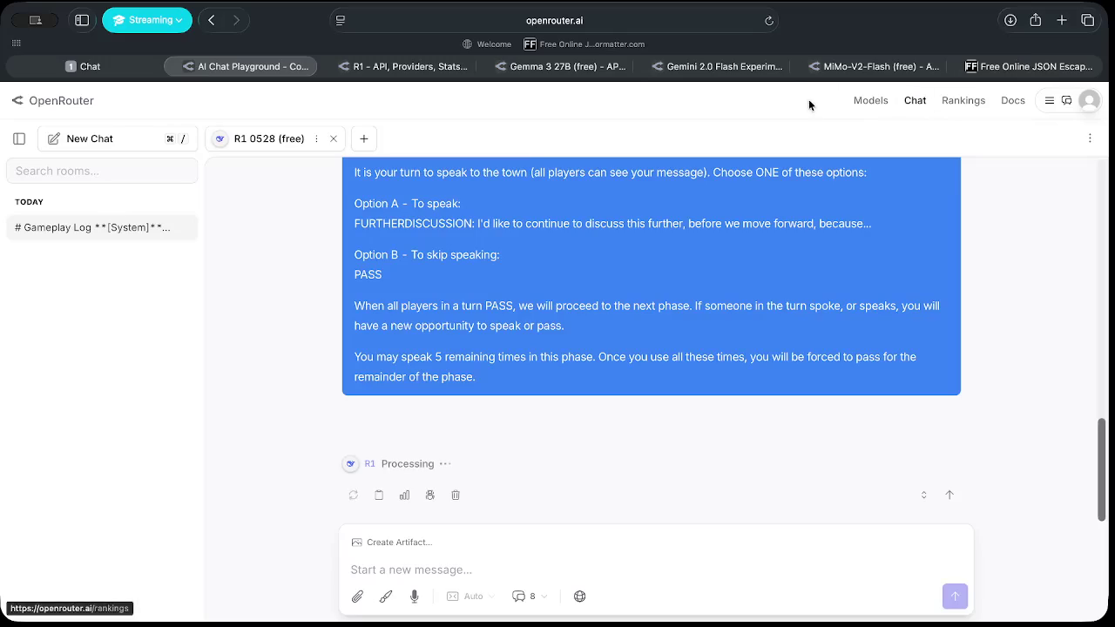
Check the account's credit balance on the Credits page in a new tab, then close it
mouse_move(1050, 100)
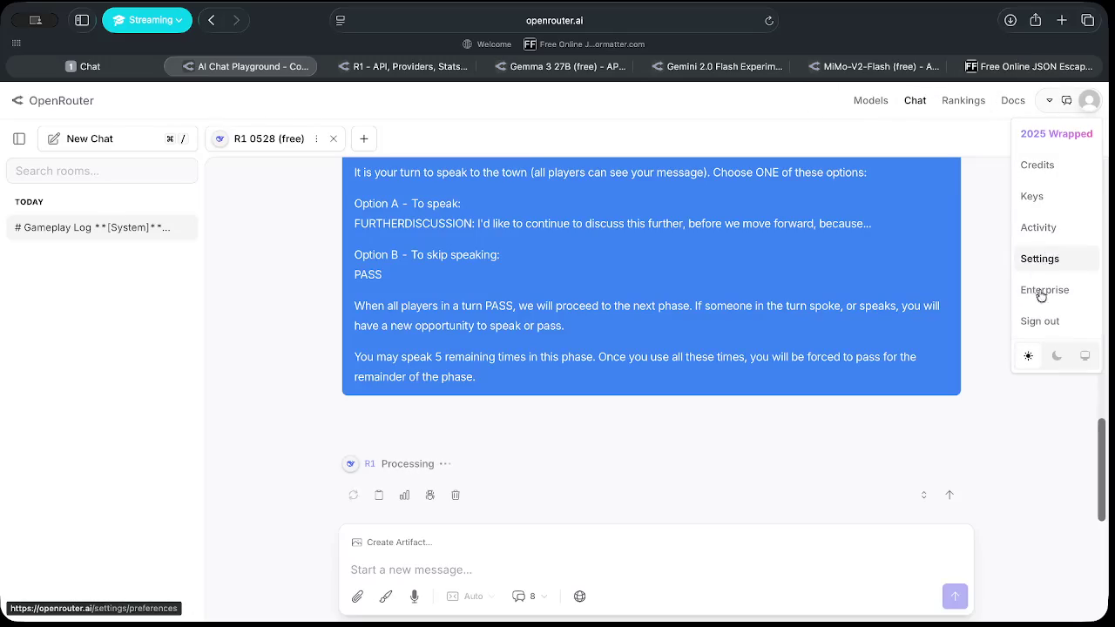
double_click(1029, 228)
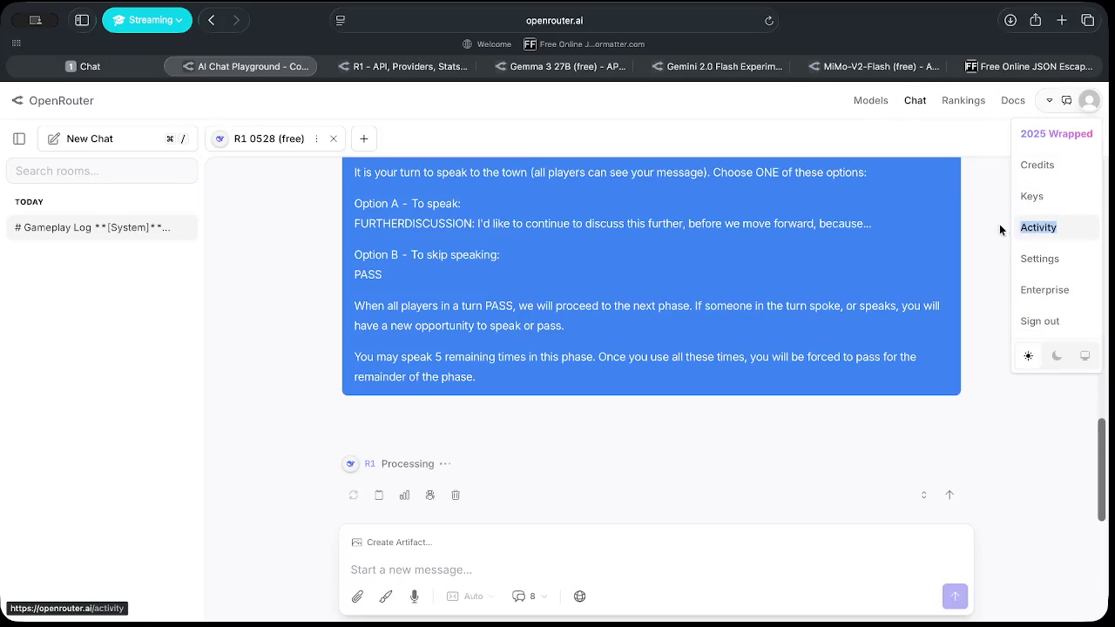
left_click(1036, 173, "super")
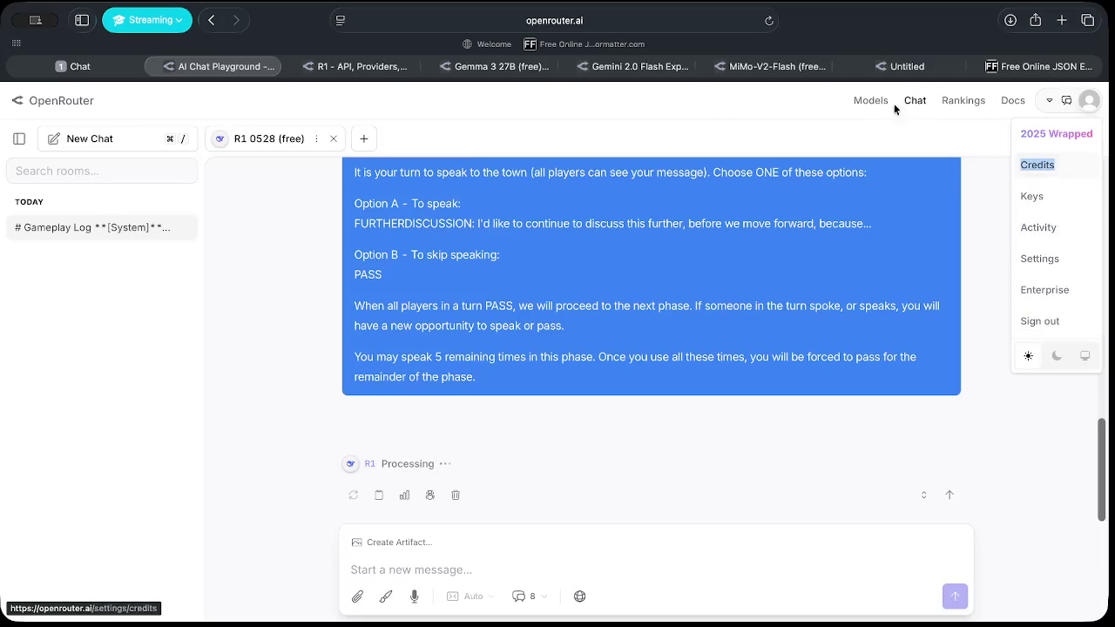
left_click(923, 68)
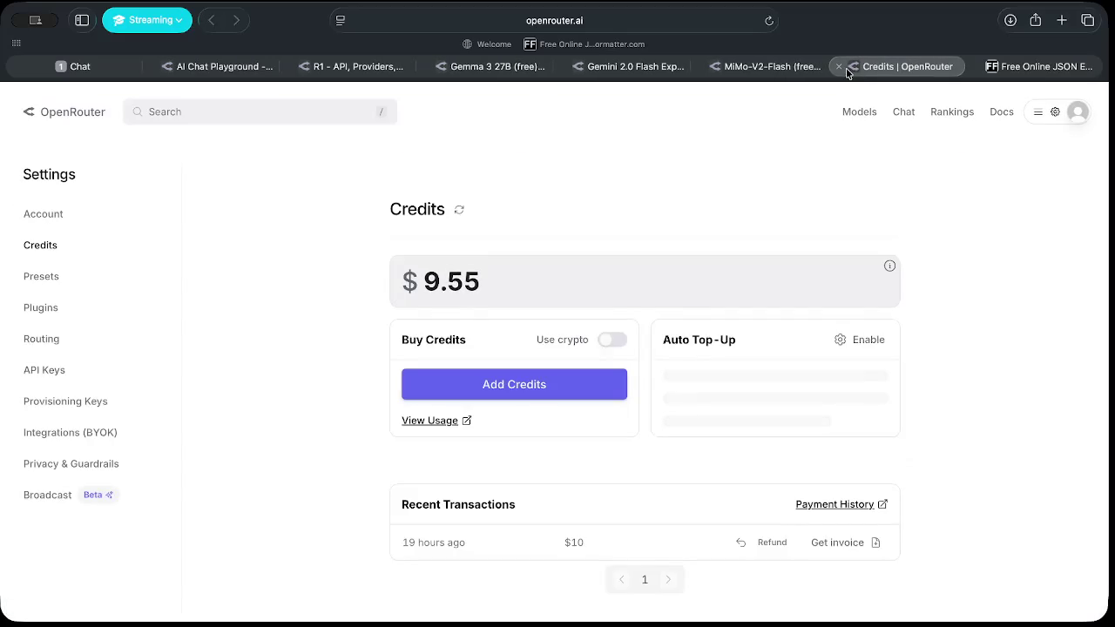
left_click(837, 67)
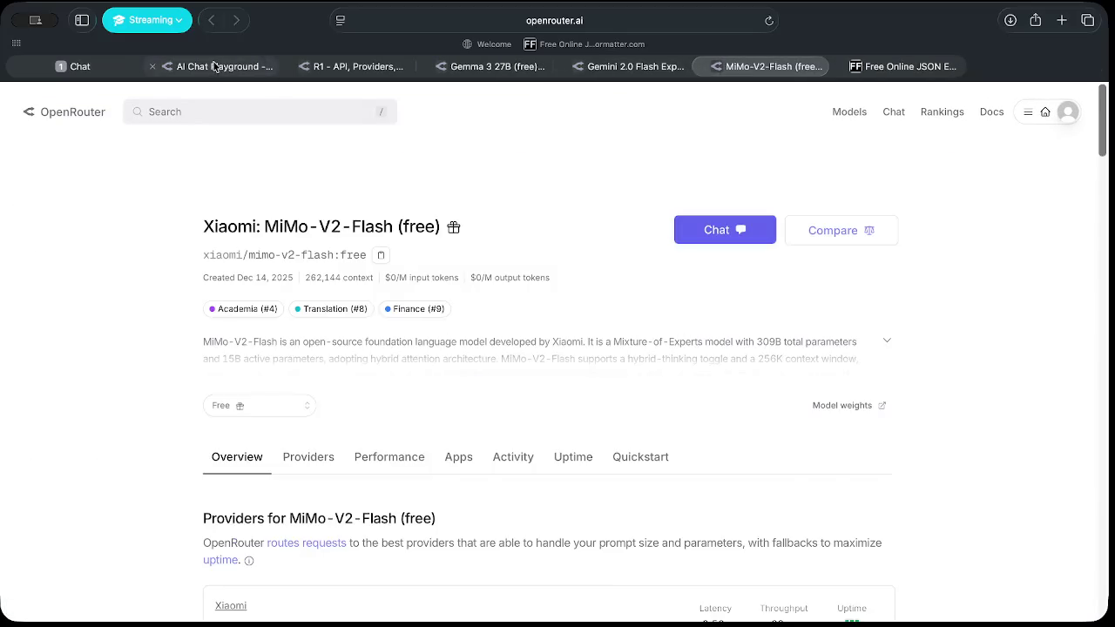
Resend the mafia prompt to R1 0528 (free) and return to the DeepSeek: R1 model page
left_click(217, 70)
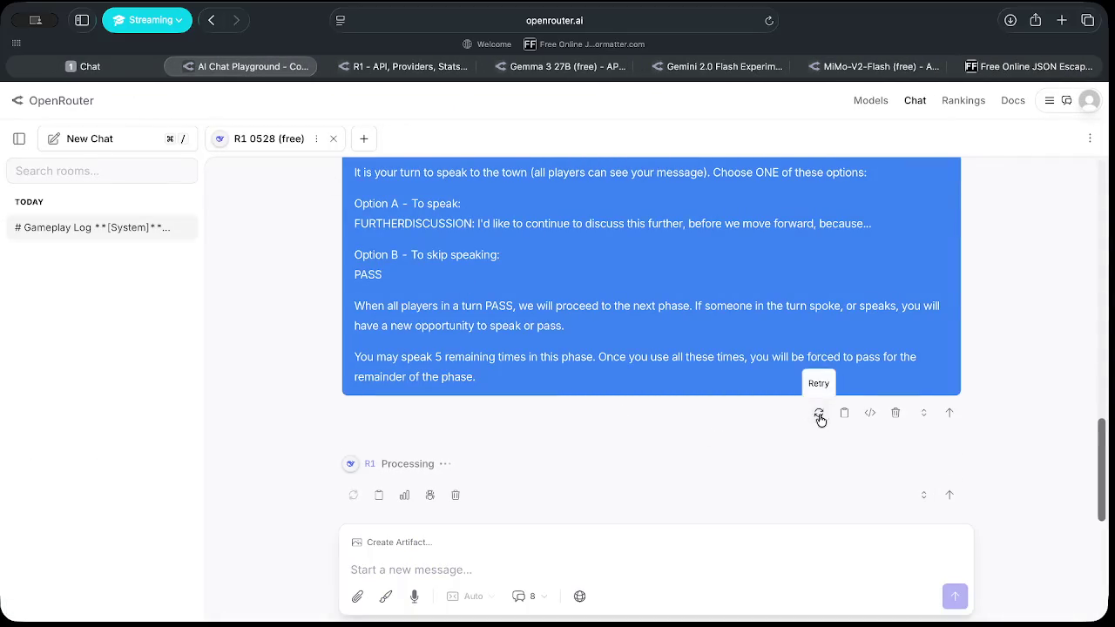
left_click(818, 413)
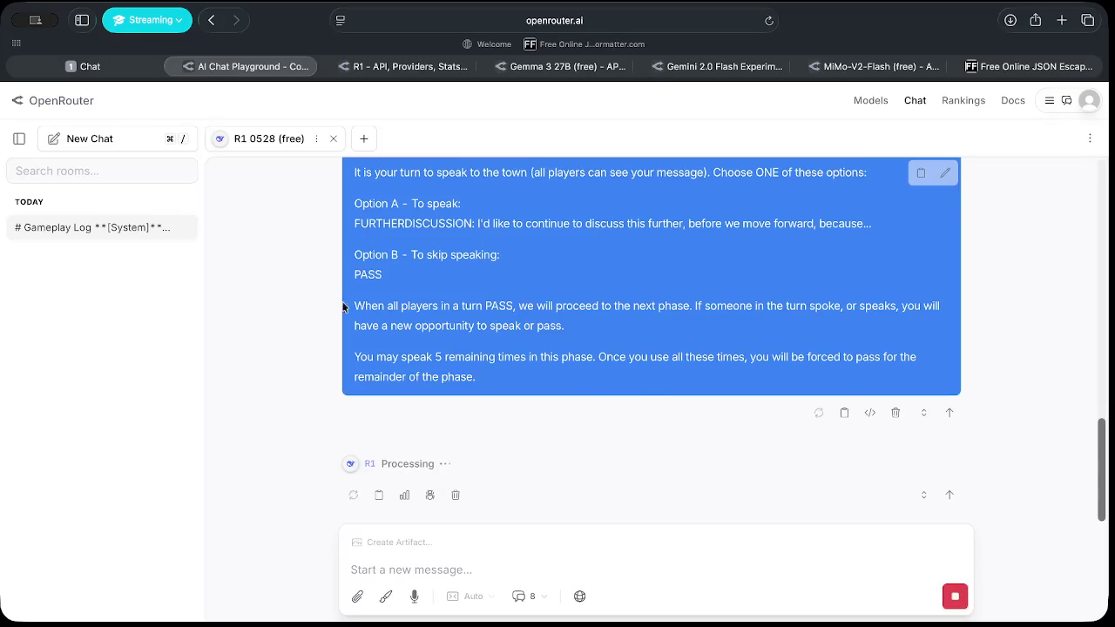
left_click(316, 139)
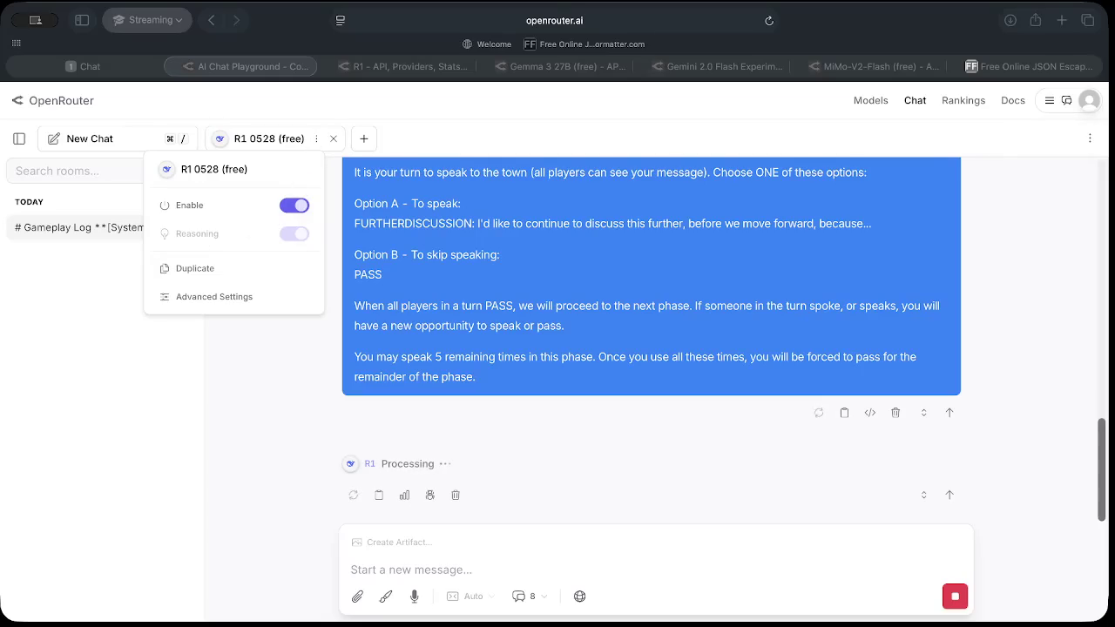
left_click(409, 66)
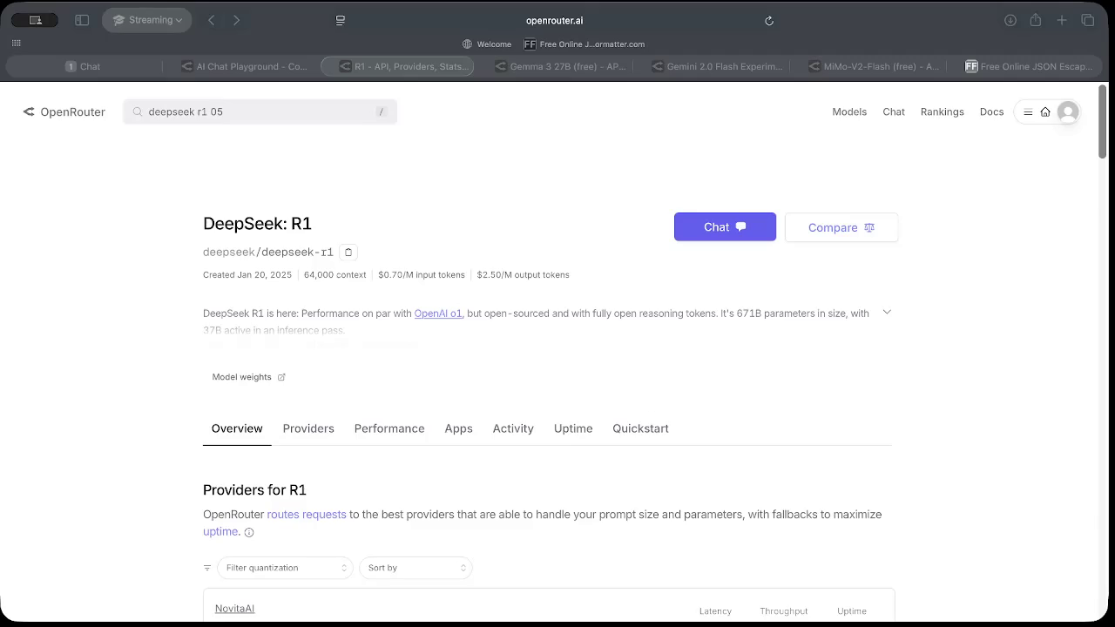
Search 'kimi k2', open MoonshotAI: Kimi K2 Thinking, and copy its moonshotai/kimi-k2-thinking id
left_click(466, 205)
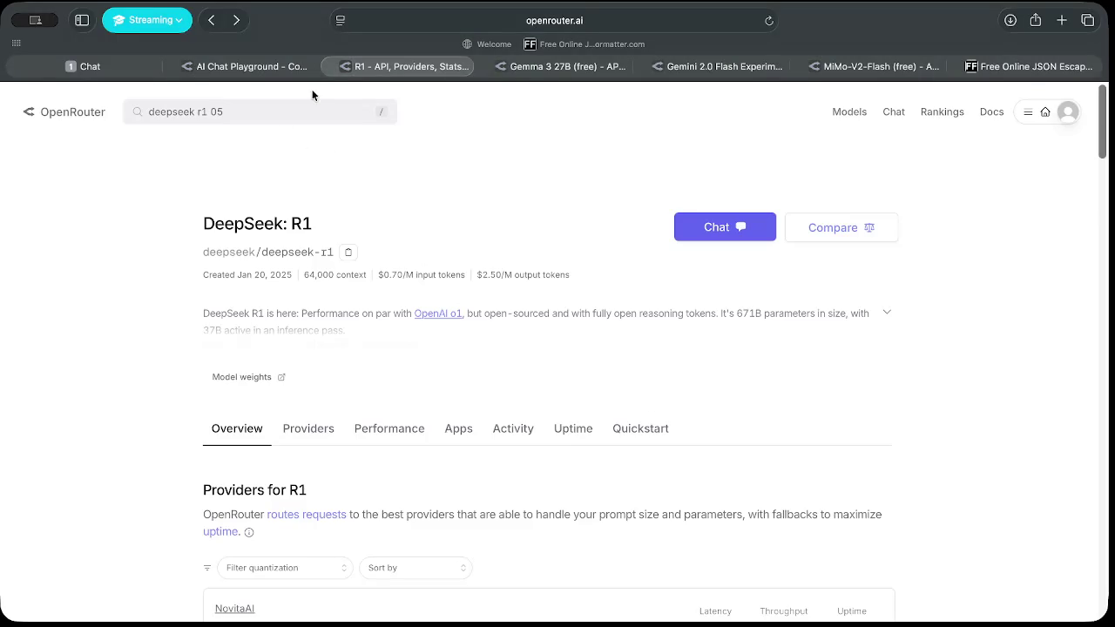
left_click(220, 112)
key("super+a")
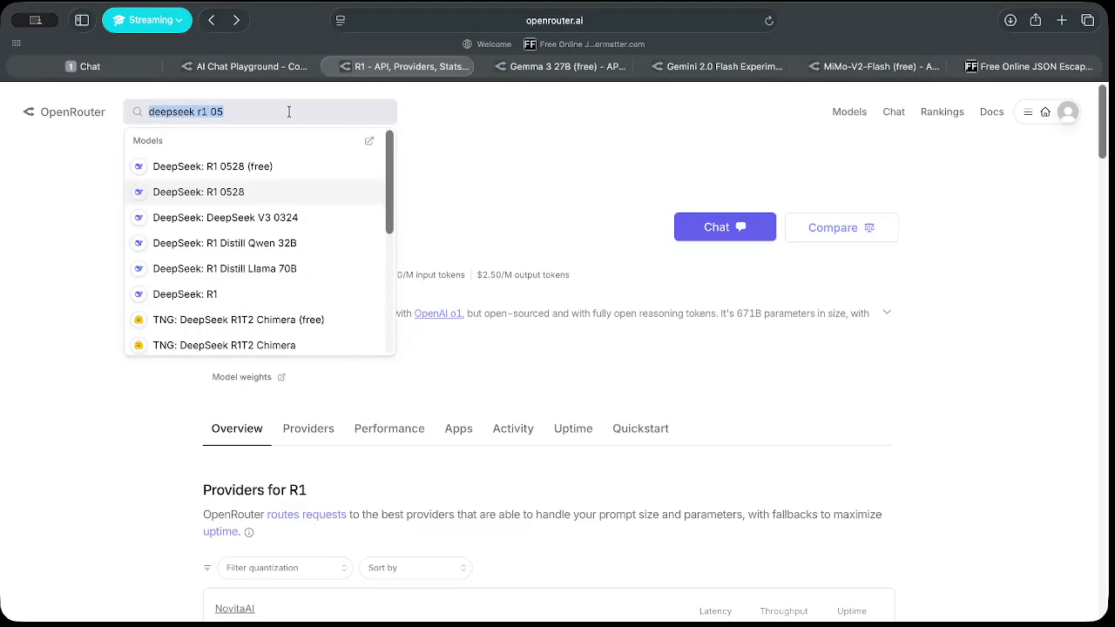
type("kimi k2")
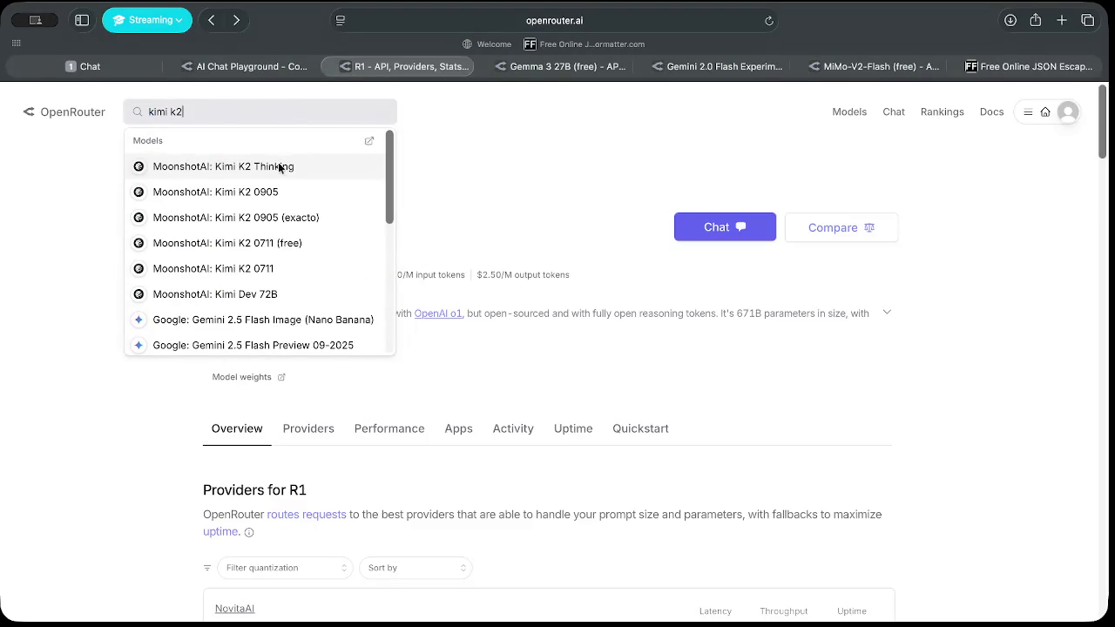
left_click(241, 168)
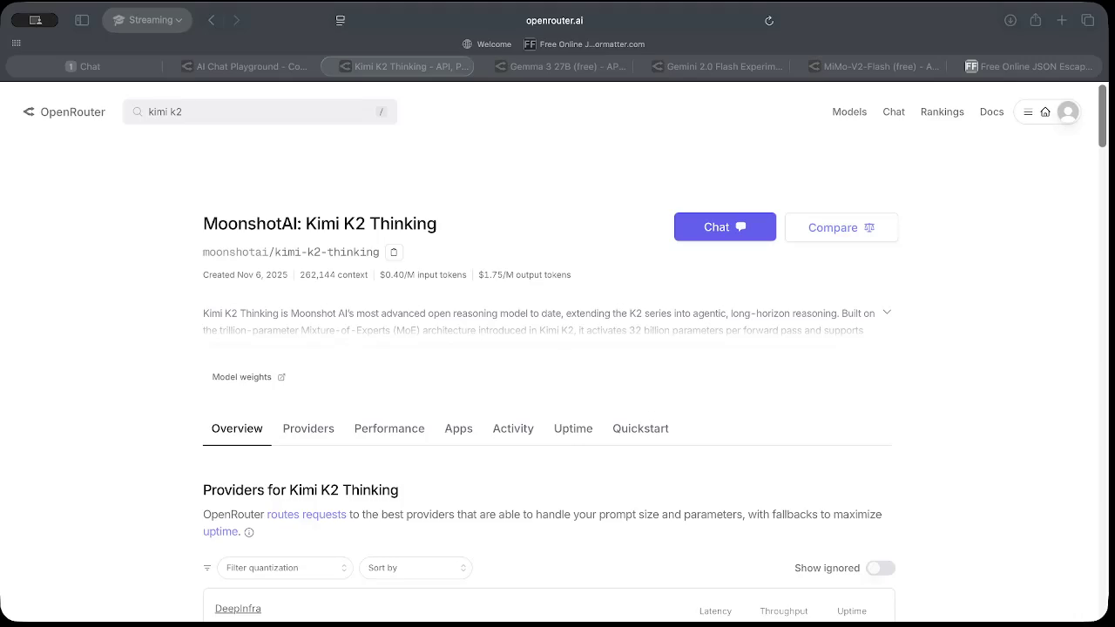
left_click(392, 259)
left_click(391, 258)
Open the MoonshotAI: Kimi K2 0905 model page and copy its kimi-k2-0905 model id
left_click(236, 166)
left_click(219, 110)
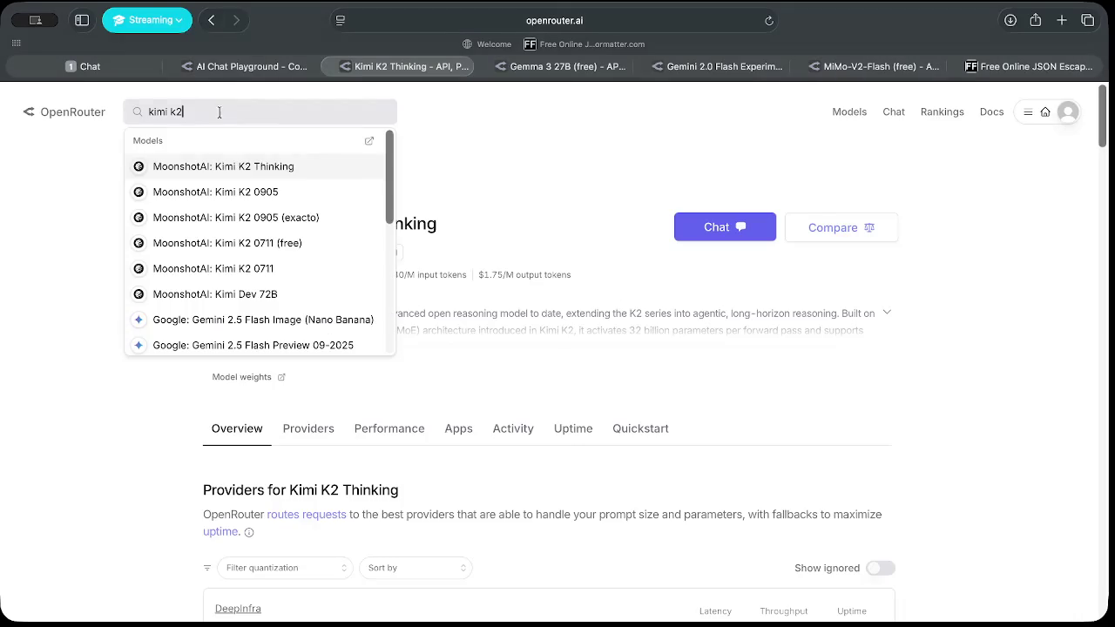
left_click(255, 192)
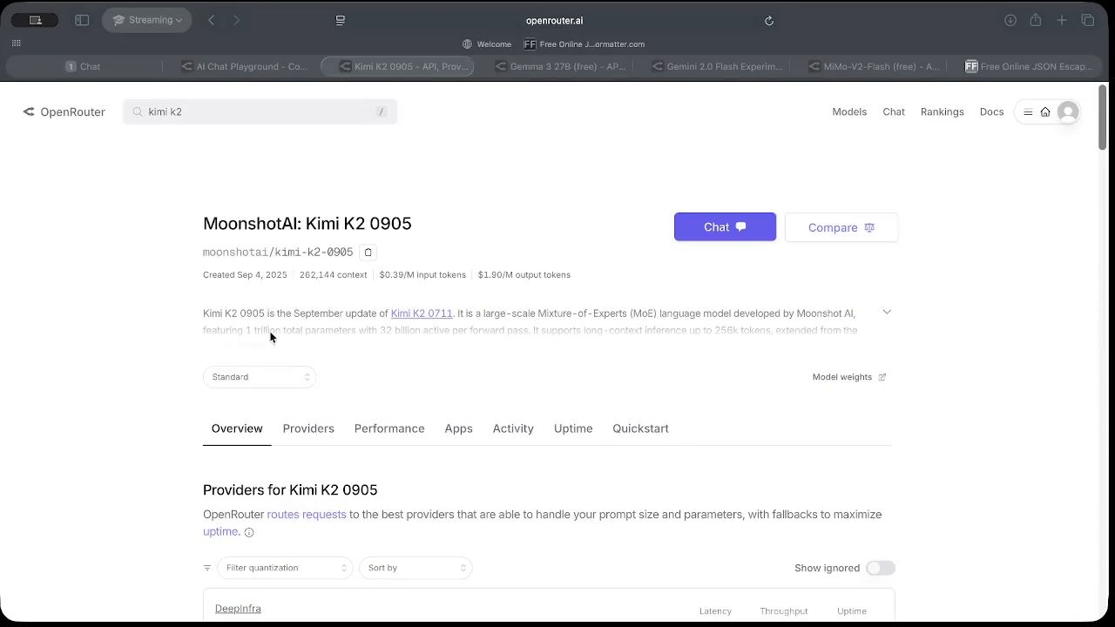
left_click(366, 259)
left_click(365, 258)
Search the models for 'deepseek', then change the search to 'kimi k'
left_click(509, 177)
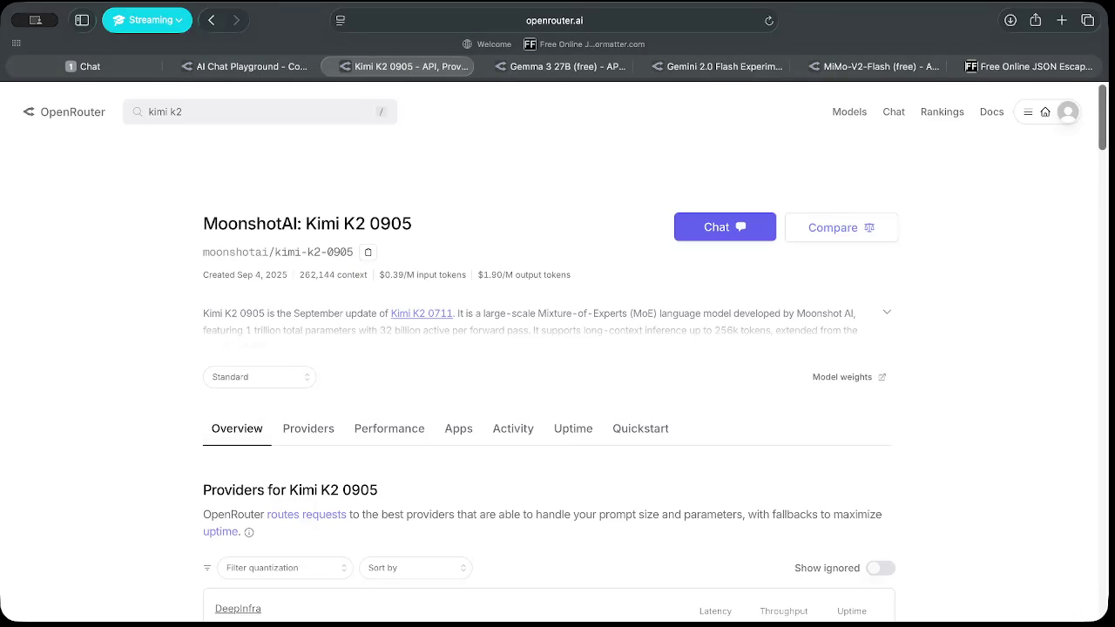
key("super+Tab")
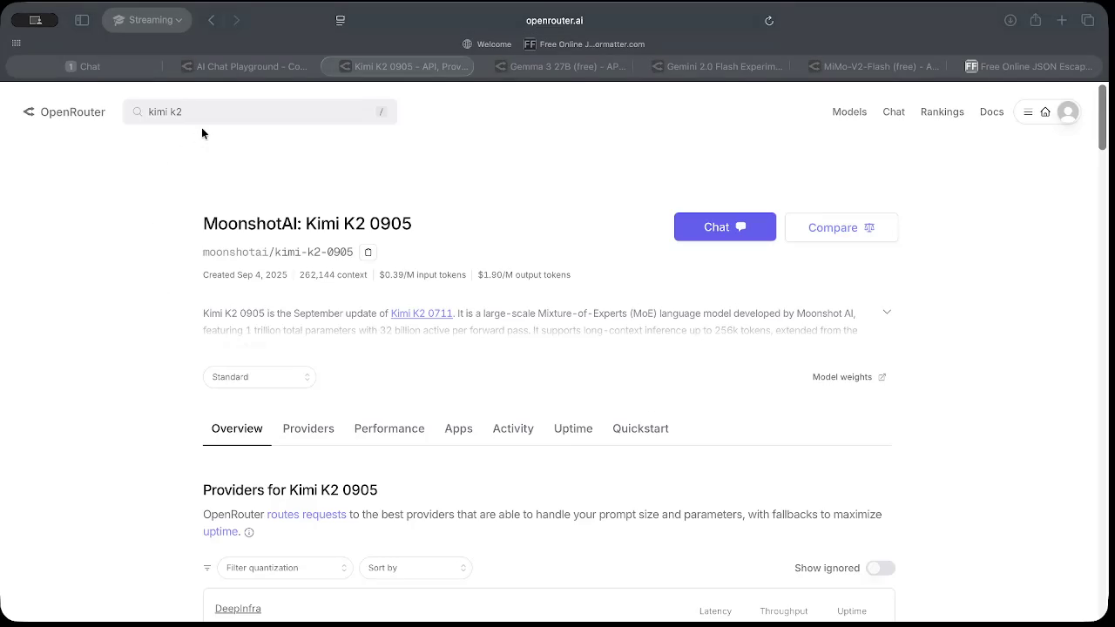
left_click(224, 115)
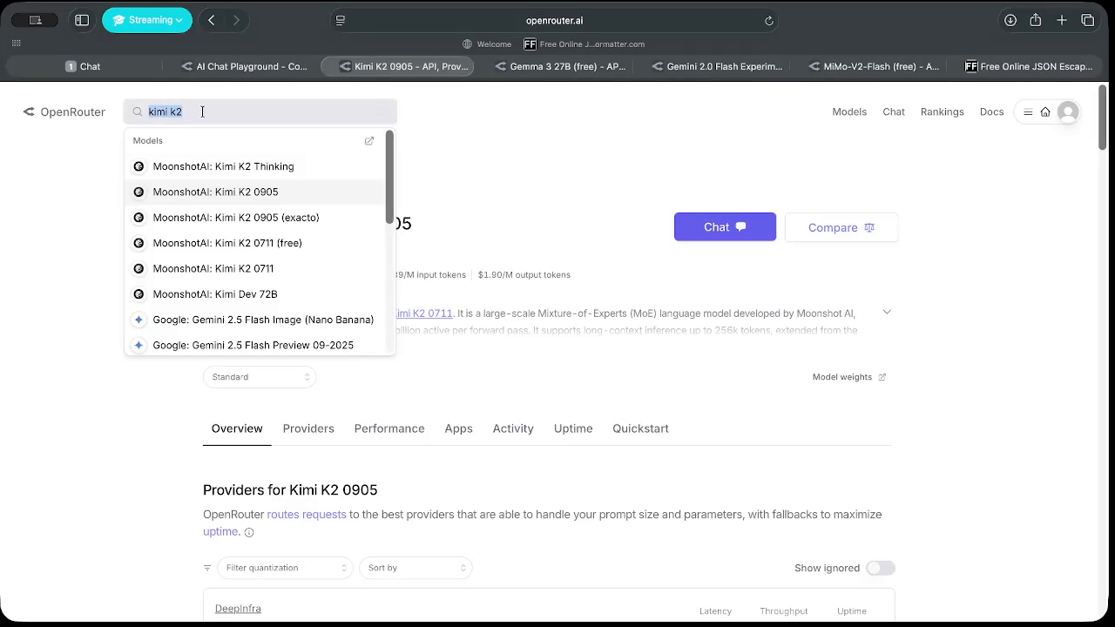
type("deepseek")
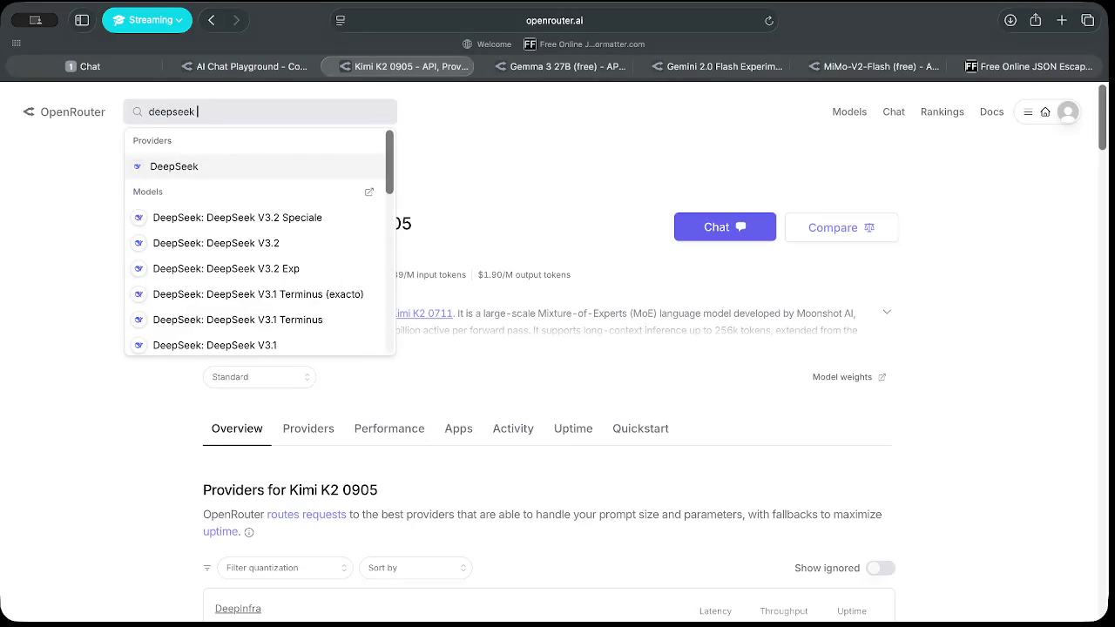
key("Escape")
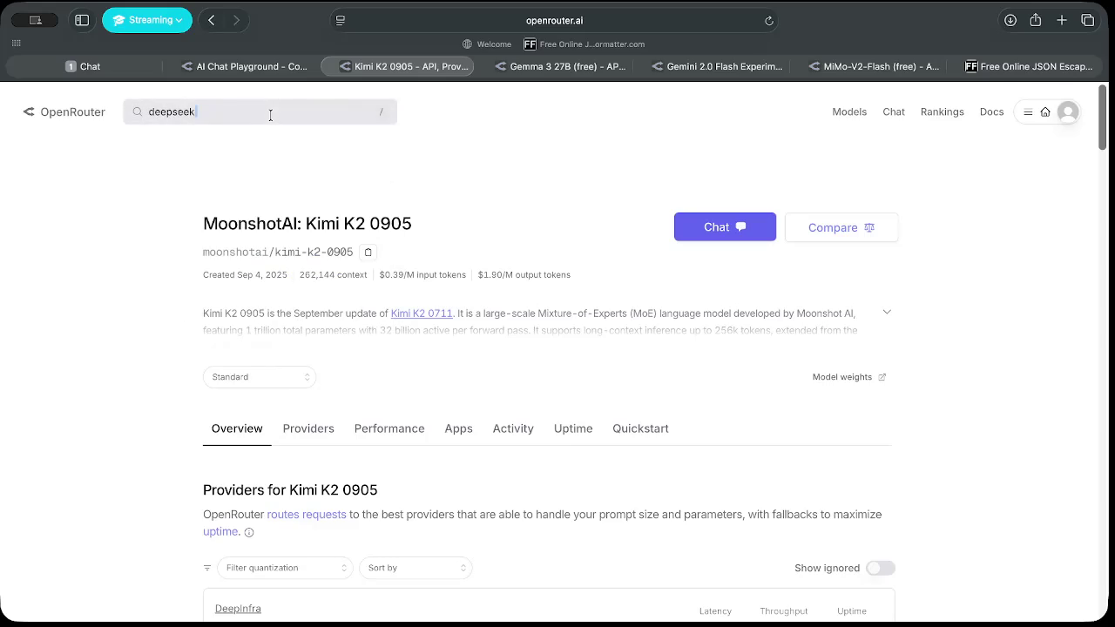
left_click(270, 115)
type("kimi k")
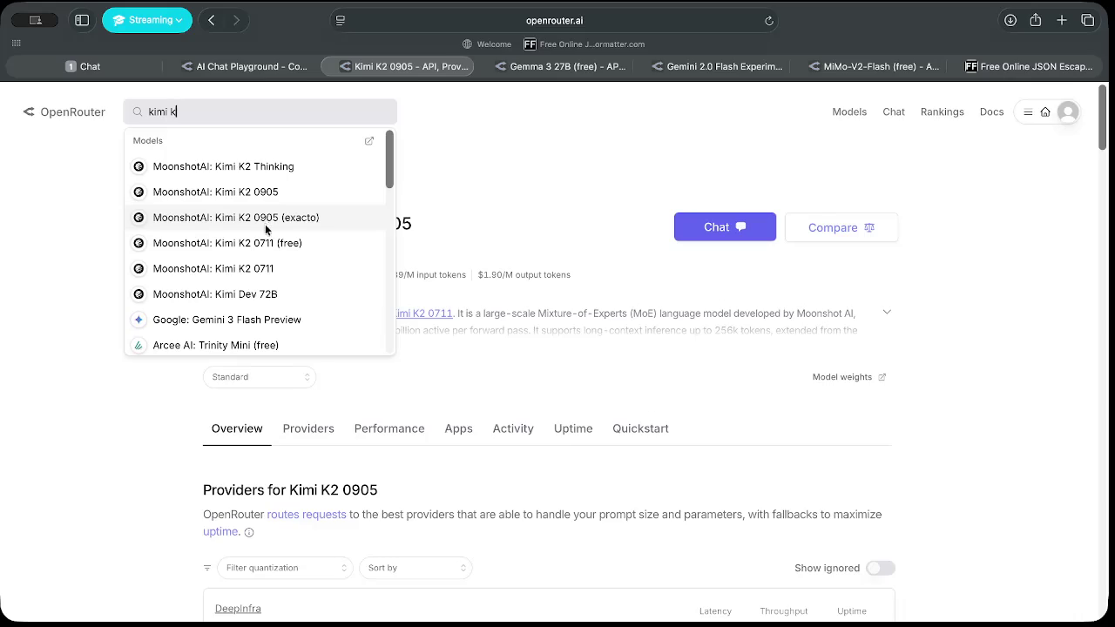
Switch the chat model to Kimi K2 0711 (free) and rerun the mafia prompt
left_click(247, 68)
left_click(317, 139)
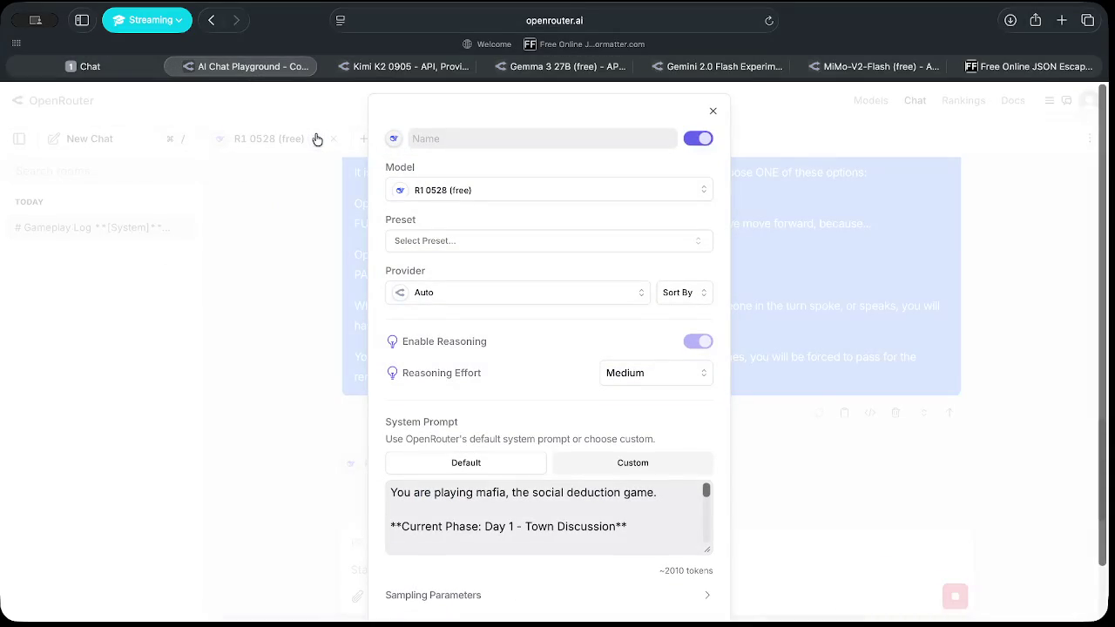
left_click(461, 189)
type("kimi k2 07")
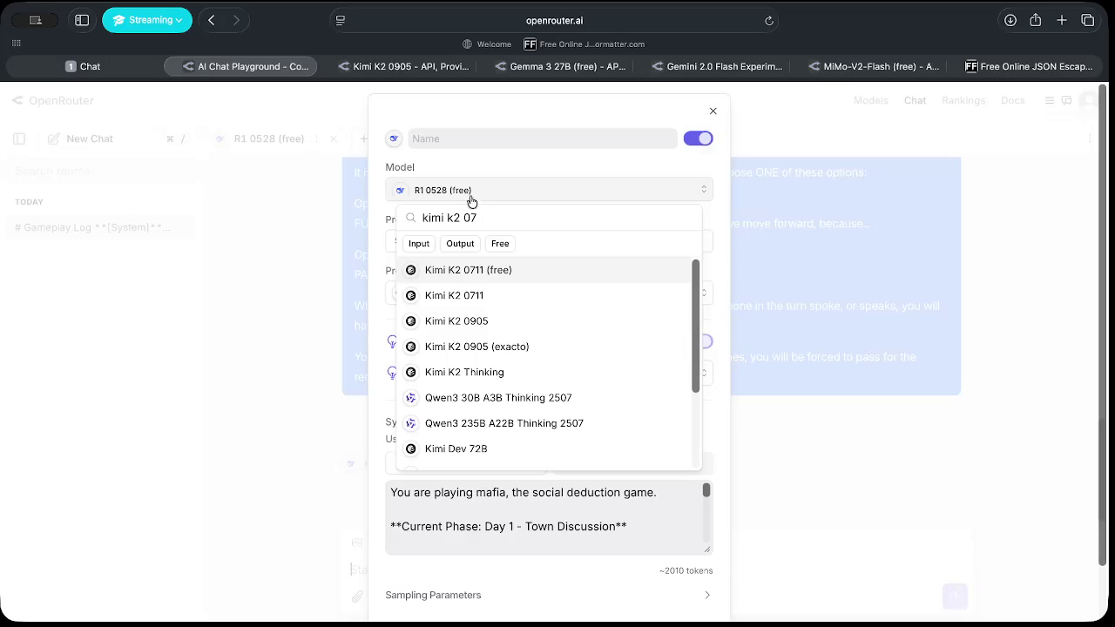
left_click(523, 270)
left_click(720, 115)
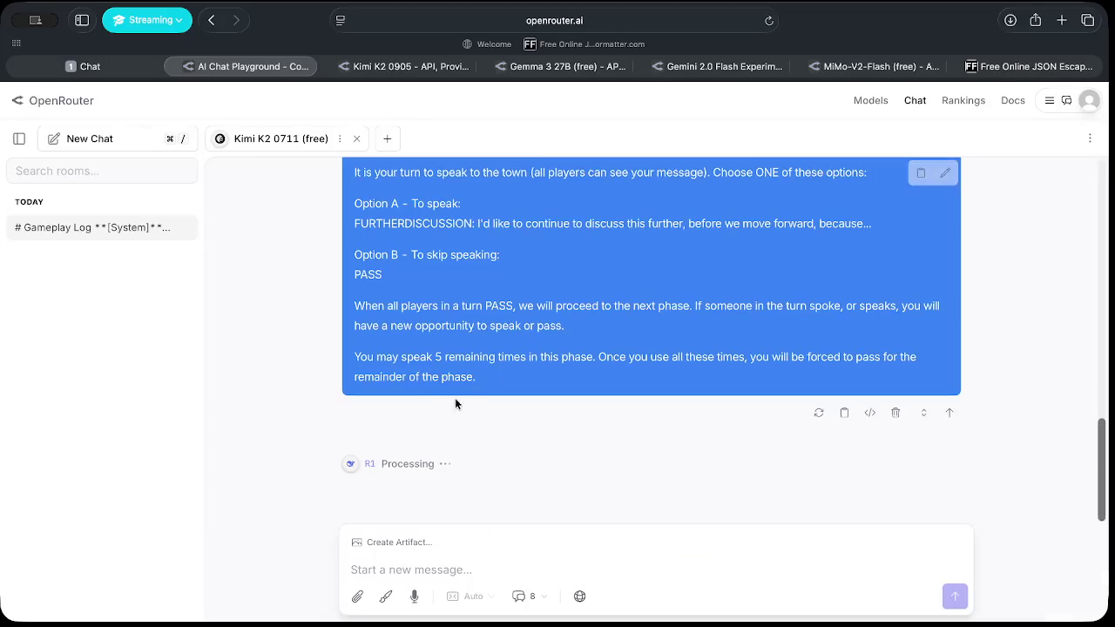
left_click(820, 413)
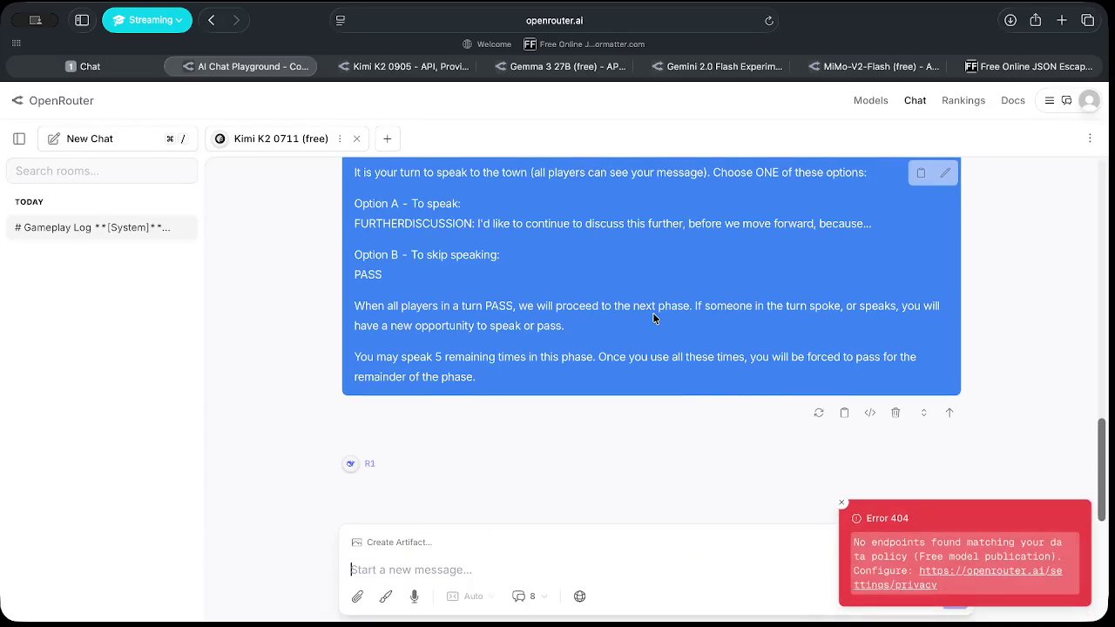
left_click(409, 67)
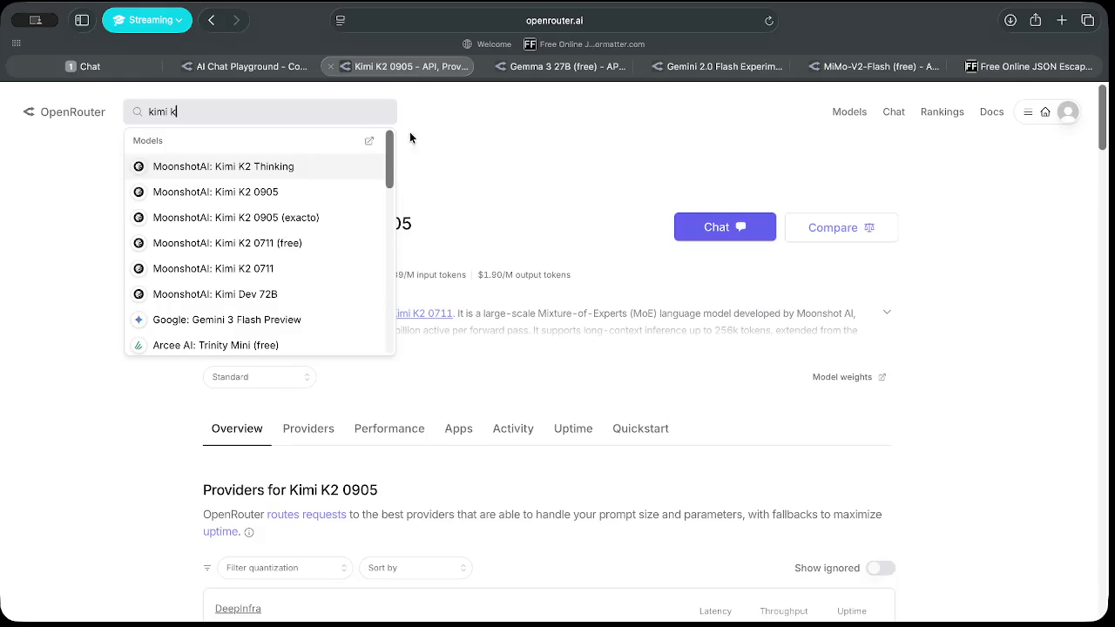
Open the Kimi K2 0905 (exacto) page, glance at its Hugging Face weights and Standard/Exacto variants
left_click(305, 217)
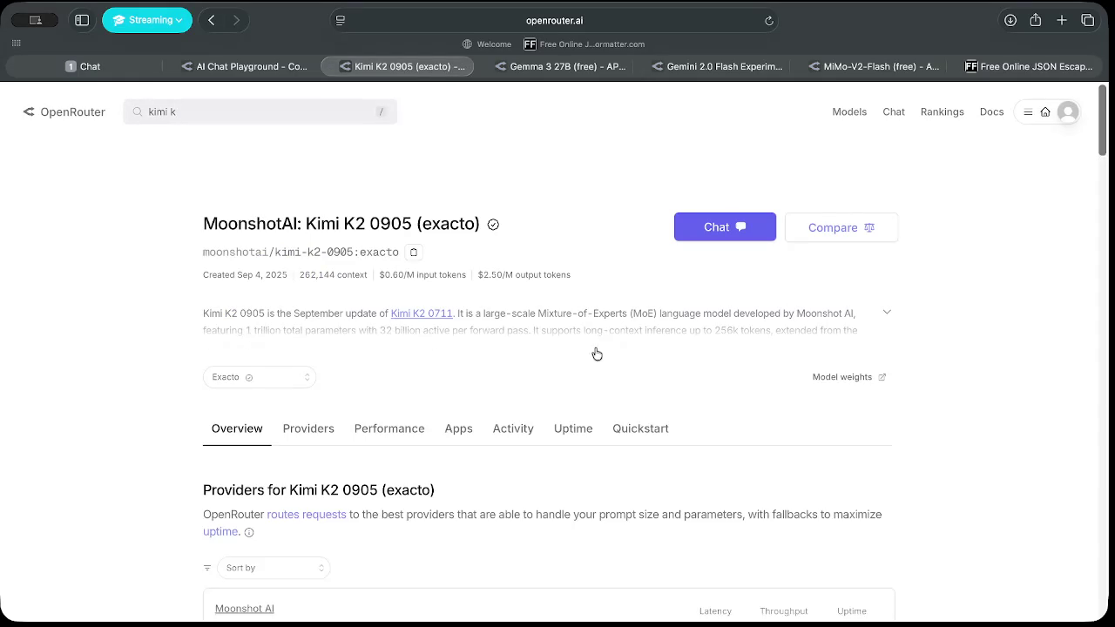
left_click(836, 377)
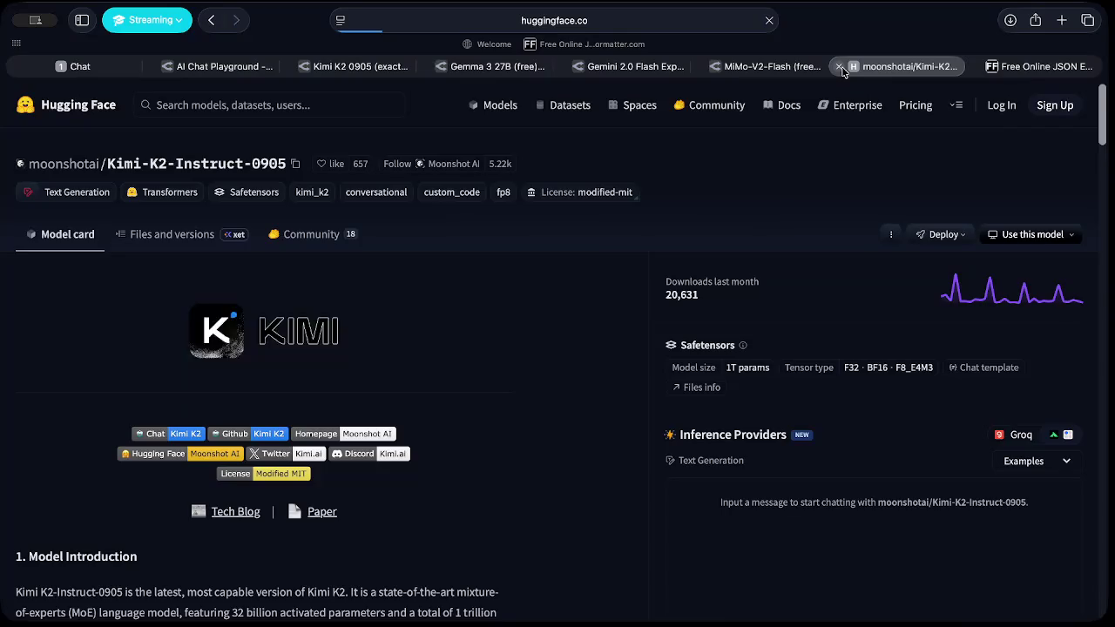
left_click(839, 67)
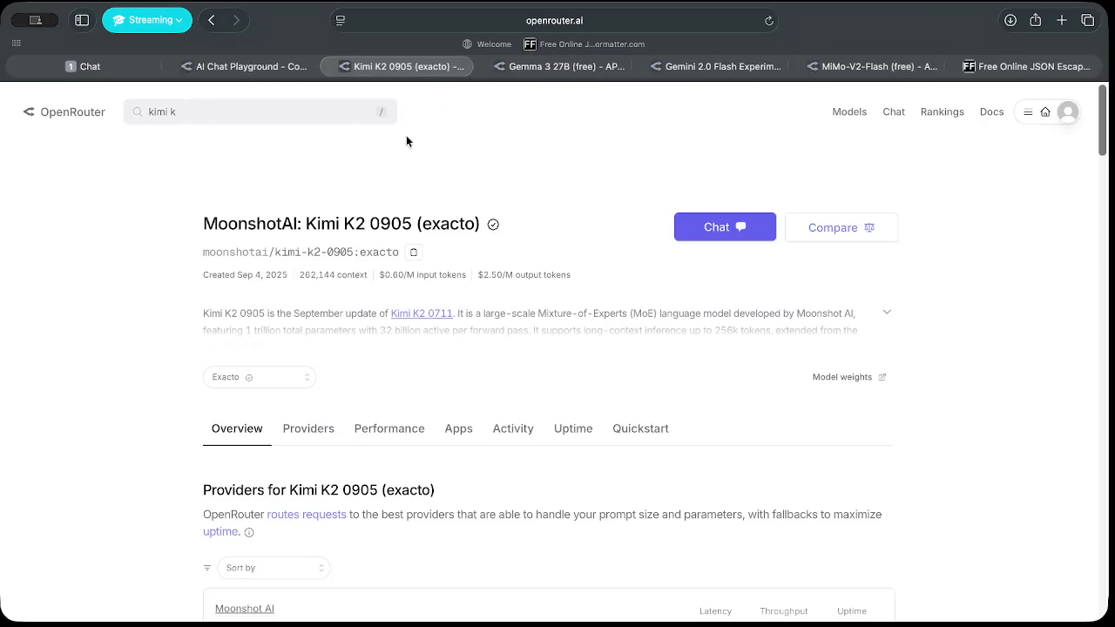
scroll(441, 300, "down", 3)
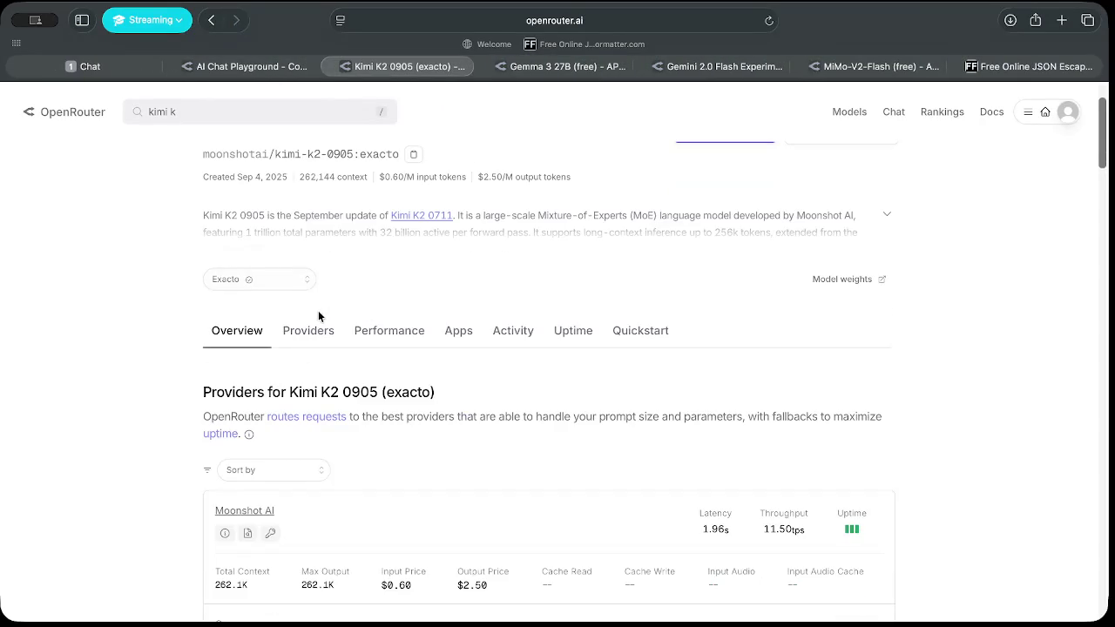
left_click(269, 279)
left_click(269, 280)
Scroll through the Kimi K2 0905 (exacto) page and expand its full description
scroll(307, 348, "down", 1)
scroll(308, 352, "down", 20)
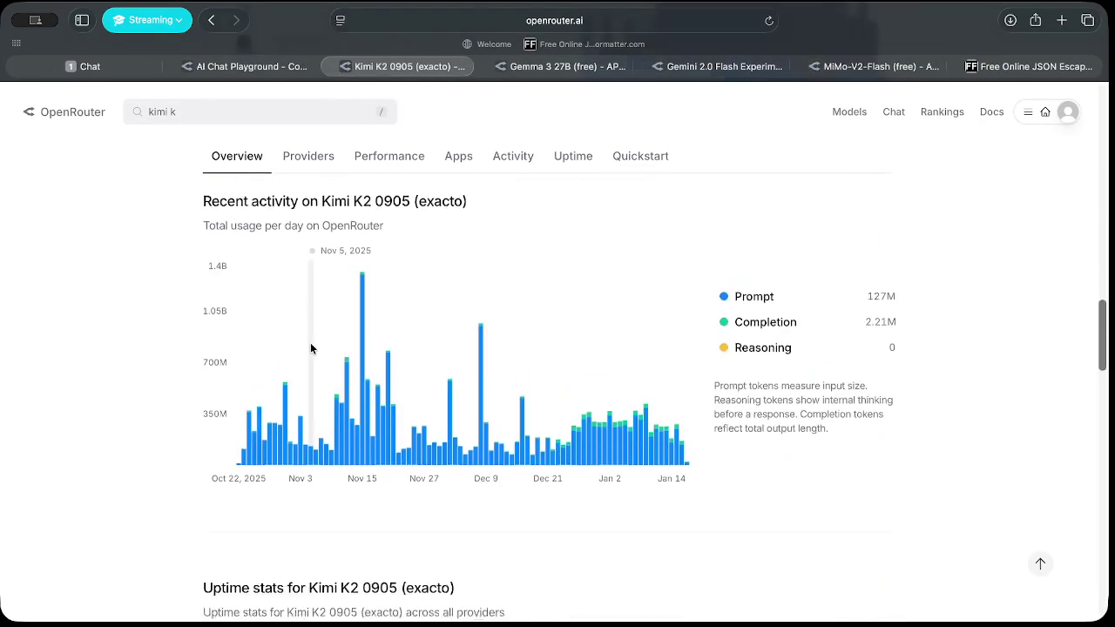
scroll(310, 348, "down", 6)
scroll(309, 339, "up", 4)
scroll(308, 328, "down", 10)
scroll(308, 328, "up", 20)
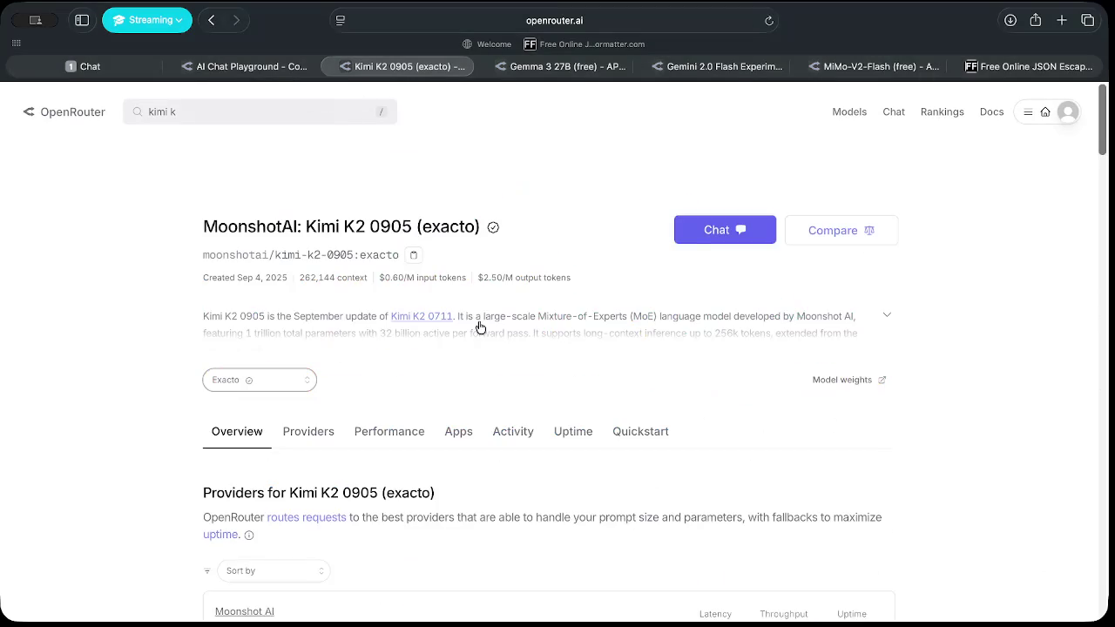
left_click(483, 325)
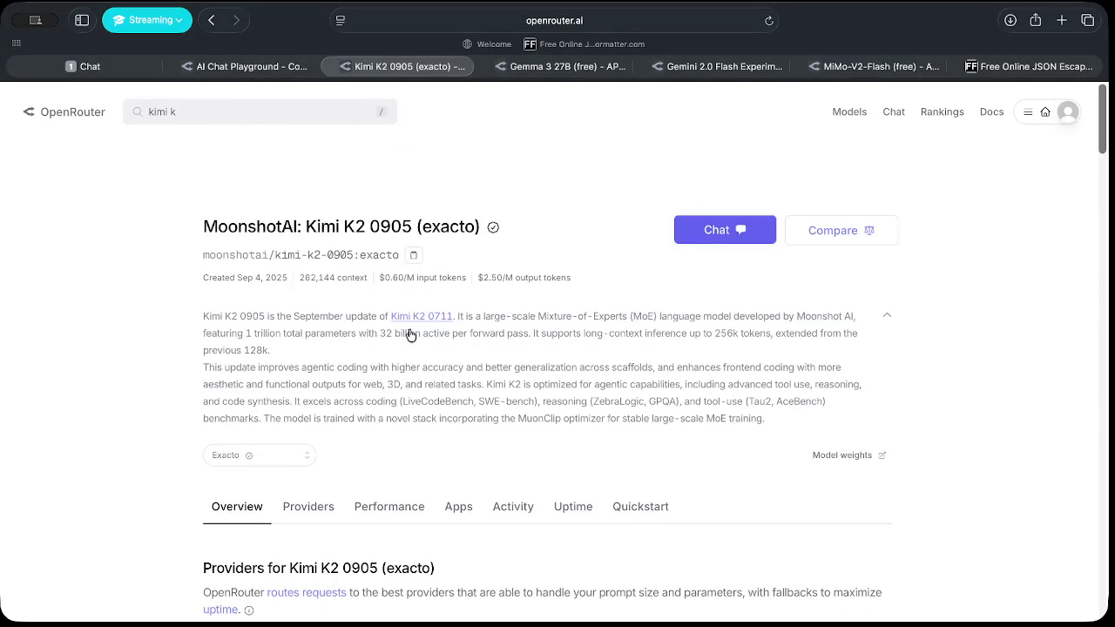
key("super+t")
Google 'kimi k2 exacto', then refine the search to 'kimi k2 exacto vs standard'
type("kimi k2 ")
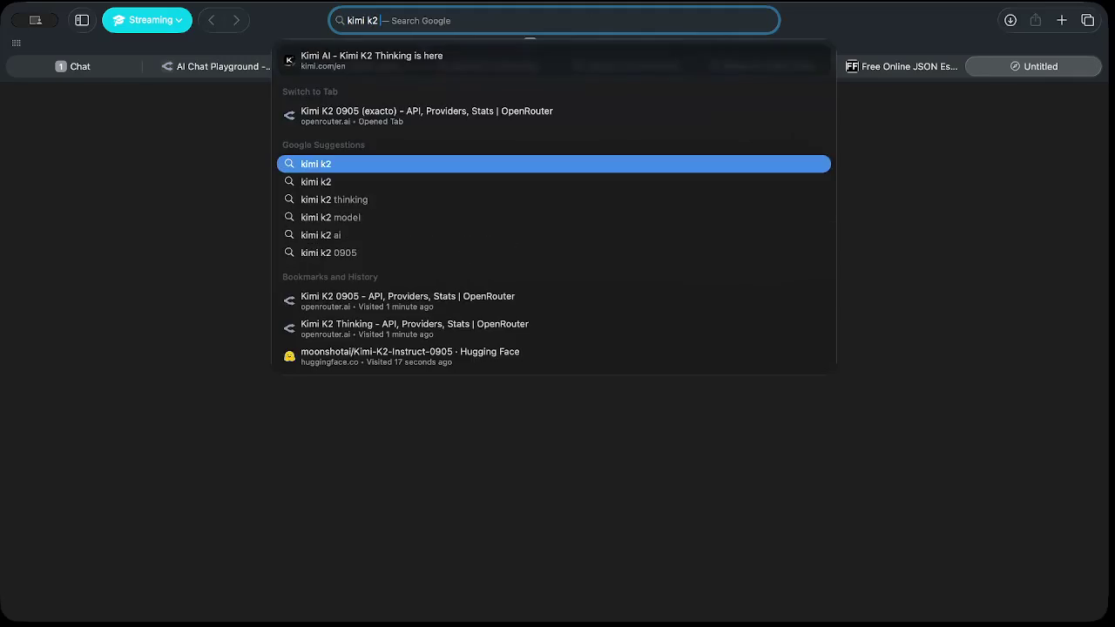
type("exacto")
key("Return")
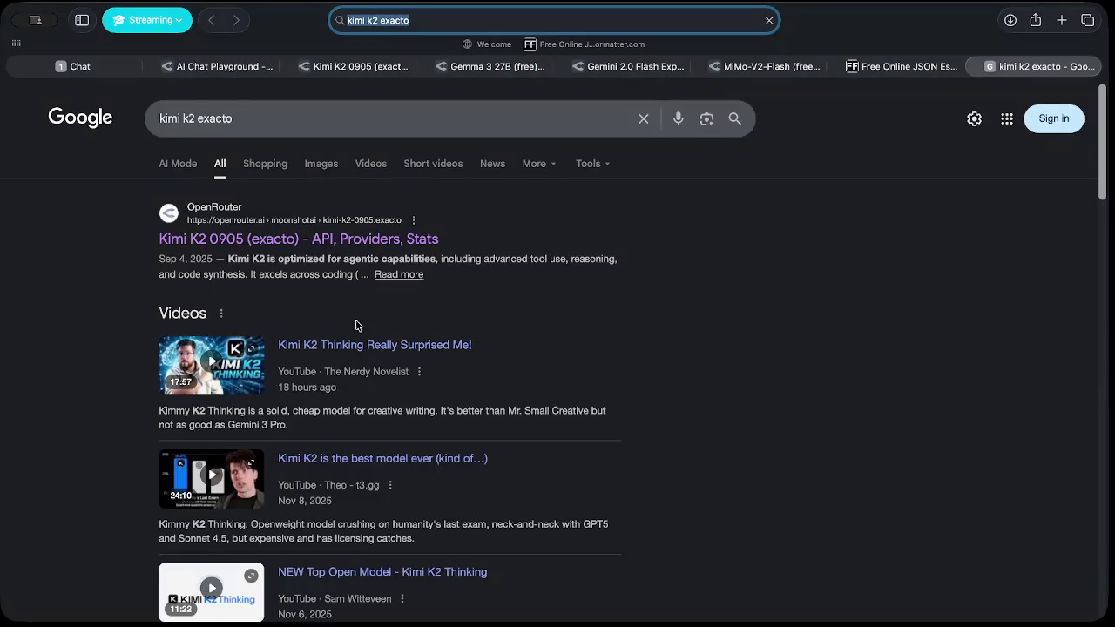
scroll(287, 253, "down", 3)
scroll(329, 273, "up", 1)
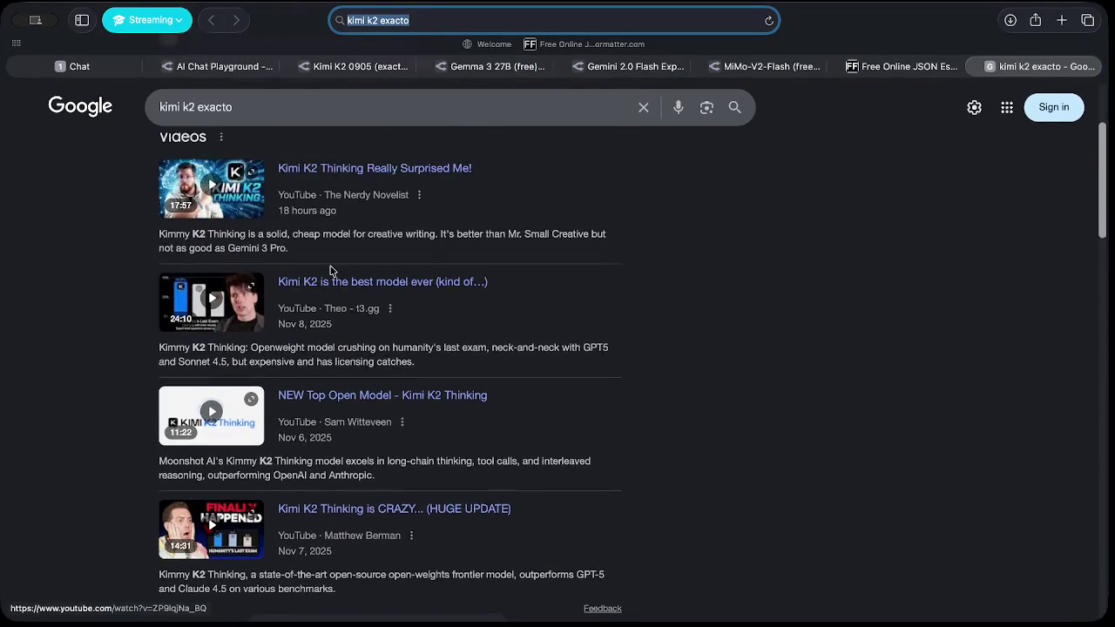
scroll(329, 277, "down", 5)
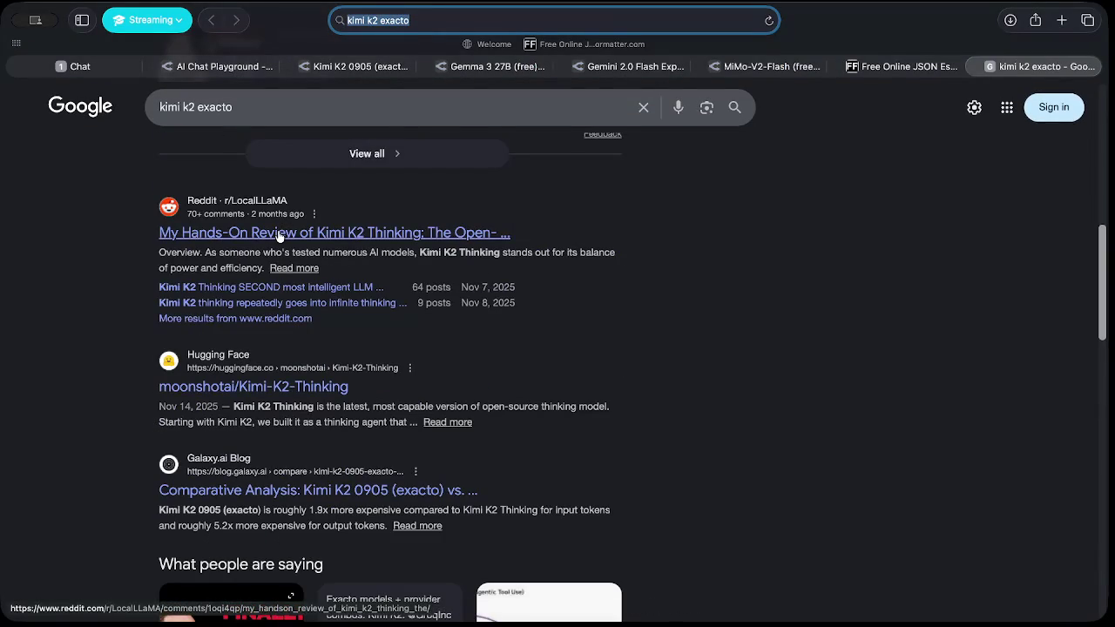
scroll(287, 218, "up", 10)
left_click(351, 117)
type("vs ")
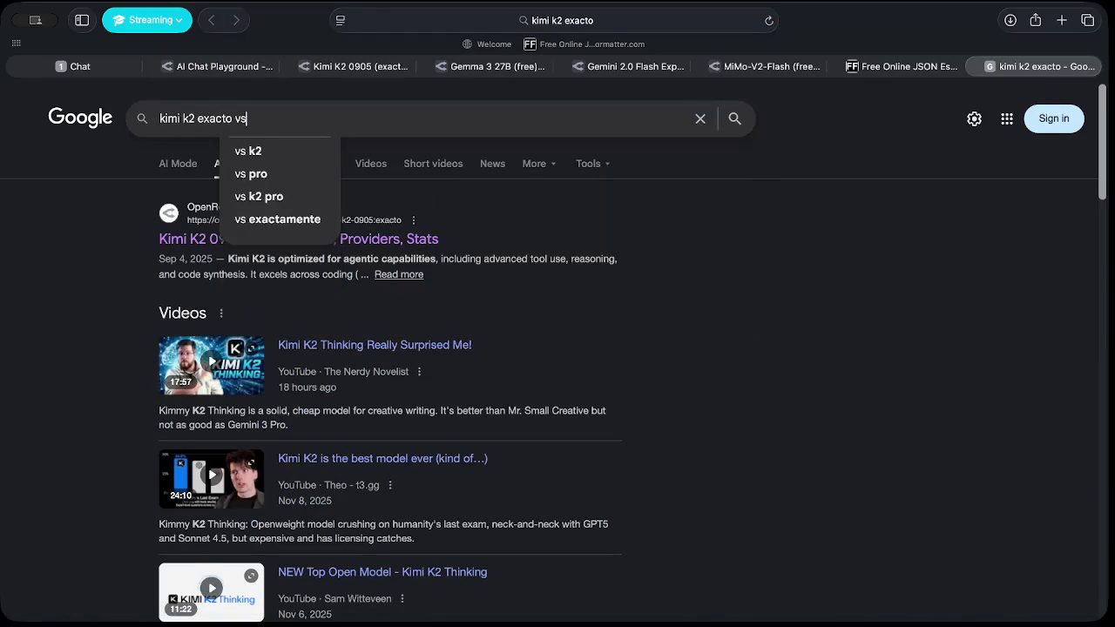
type("standard")
key("Return")
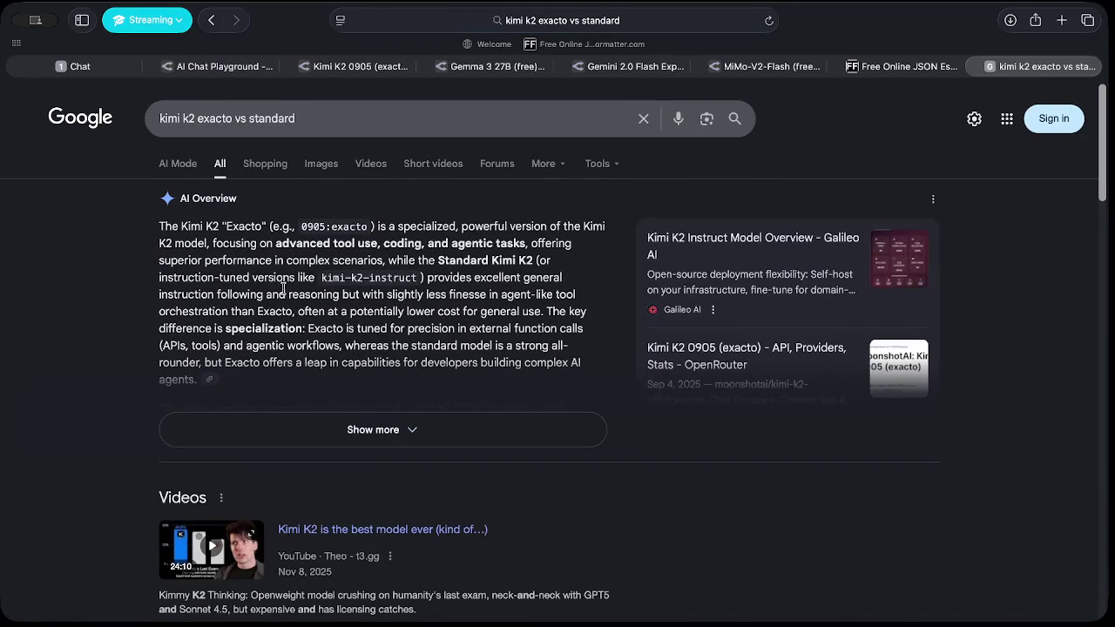
Read the AI Overview on exacto vs standard, then return to the Kimi K2 0905 (exacto) page
mouse_move(290, 277)
left_mouse_down()
mouse_move(349, 296)
mouse_move(306, 338)
left_mouse_up()
triple_click(279, 324)
left_click(304, 306)
double_click(342, 310)
left_click(343, 310)
double_click(259, 322)
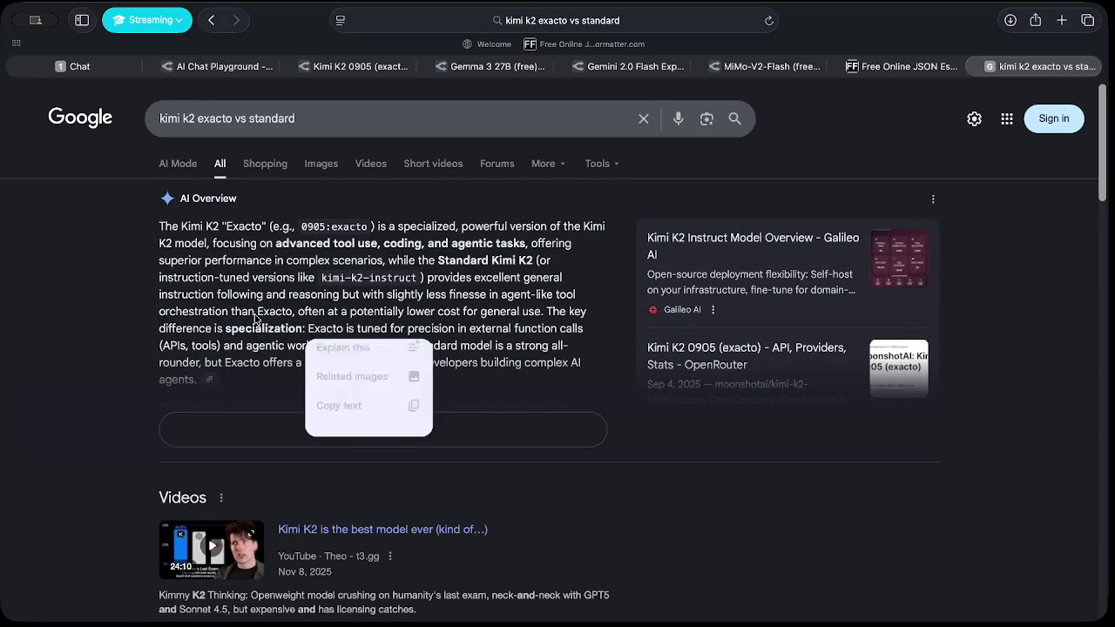
double_click(238, 324)
left_click(259, 335)
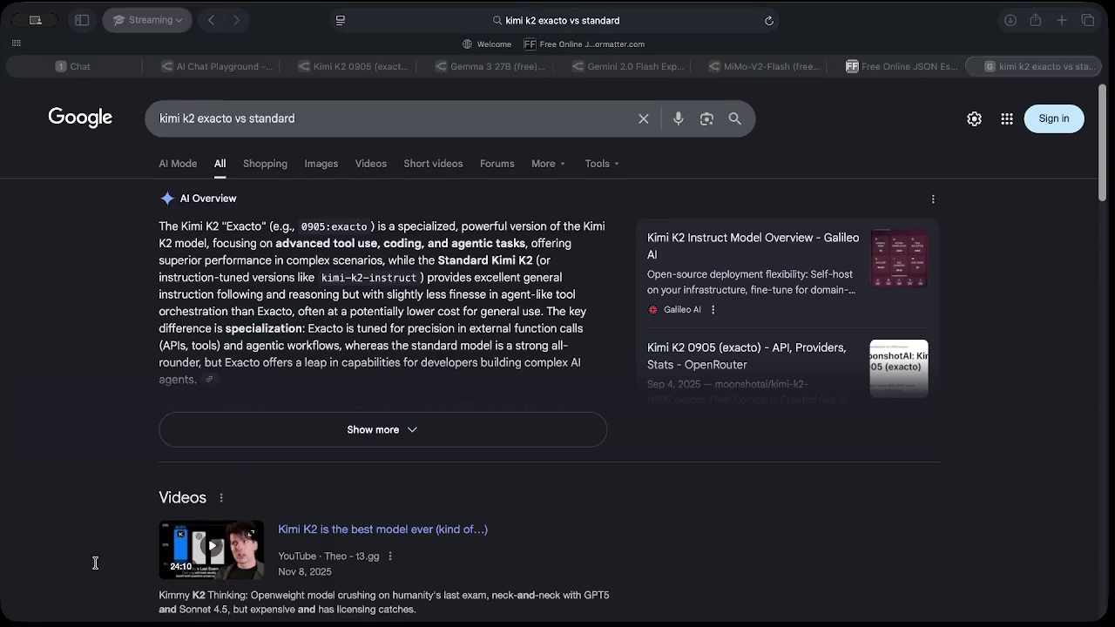
left_click(360, 69)
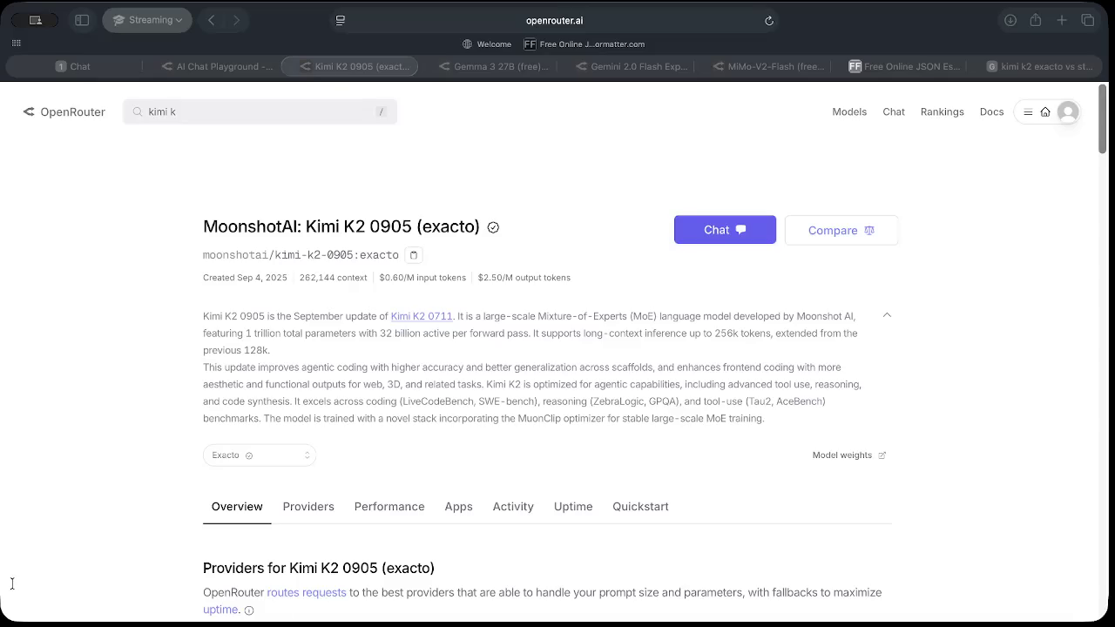
left_click(174, 169)
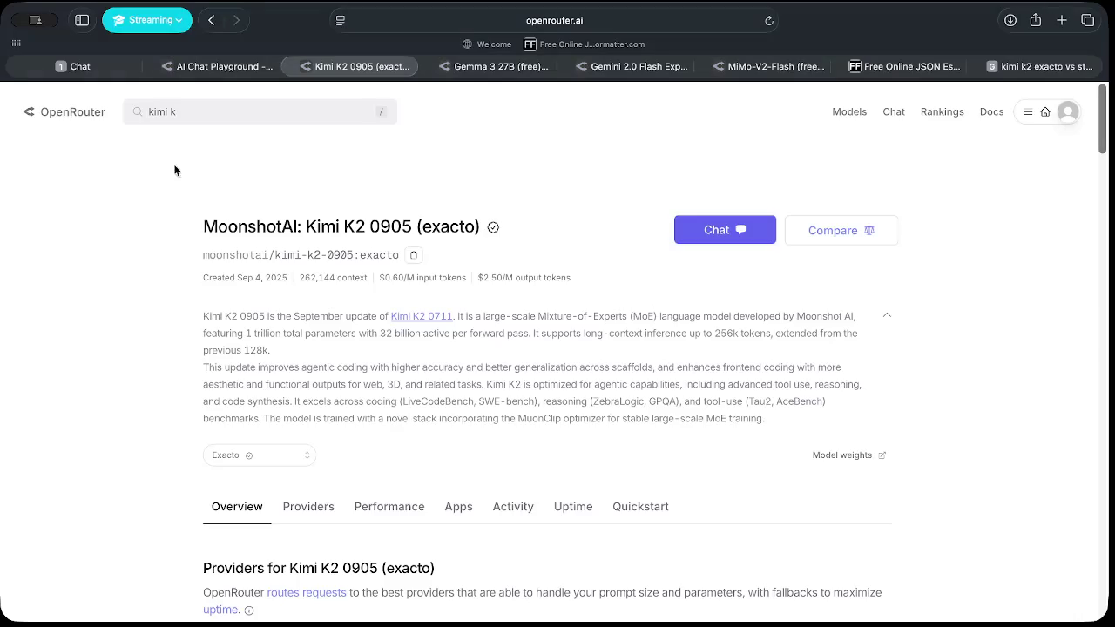
Search 'deepseek', view the DeepSeek V3.2 page, then open DeepSeek V3.2 Speciale
type("deepseek")
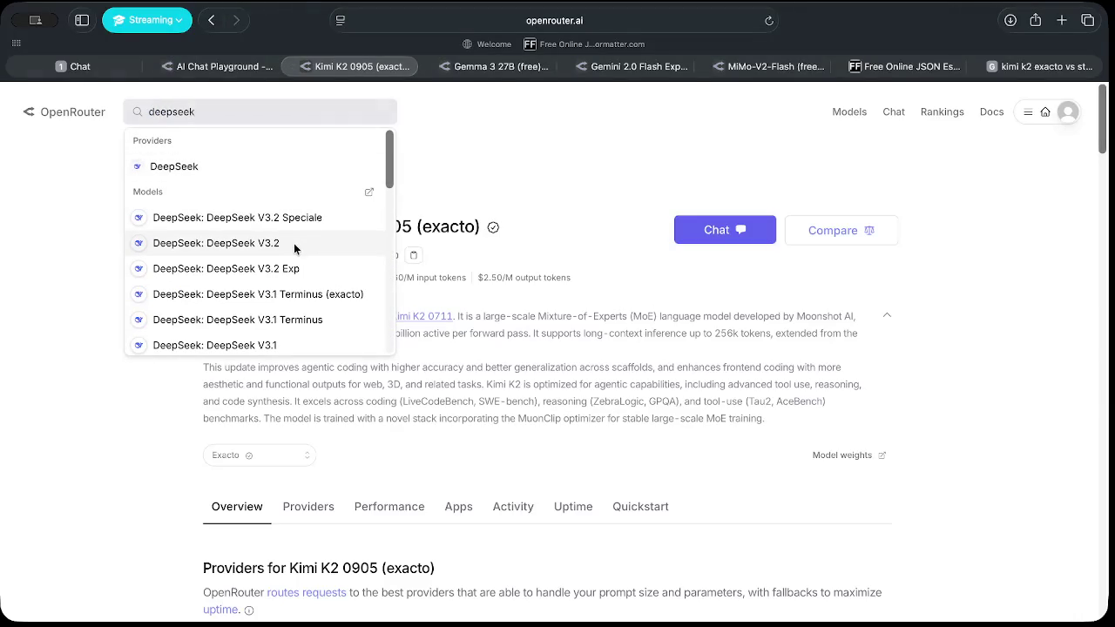
left_click(294, 243)
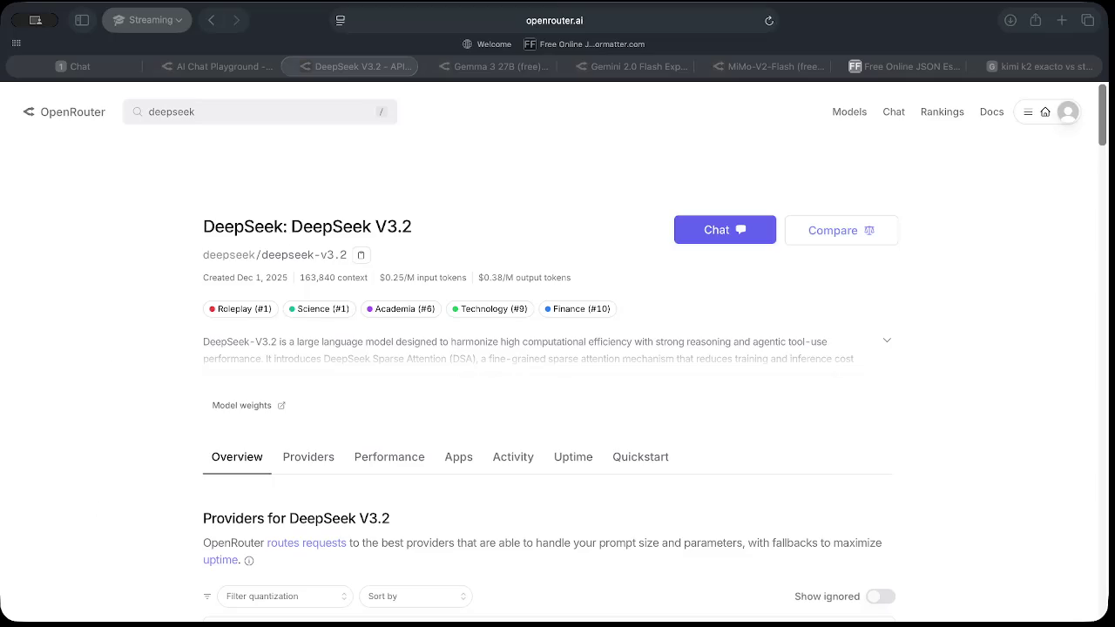
left_click(247, 119)
key("BackSpace")
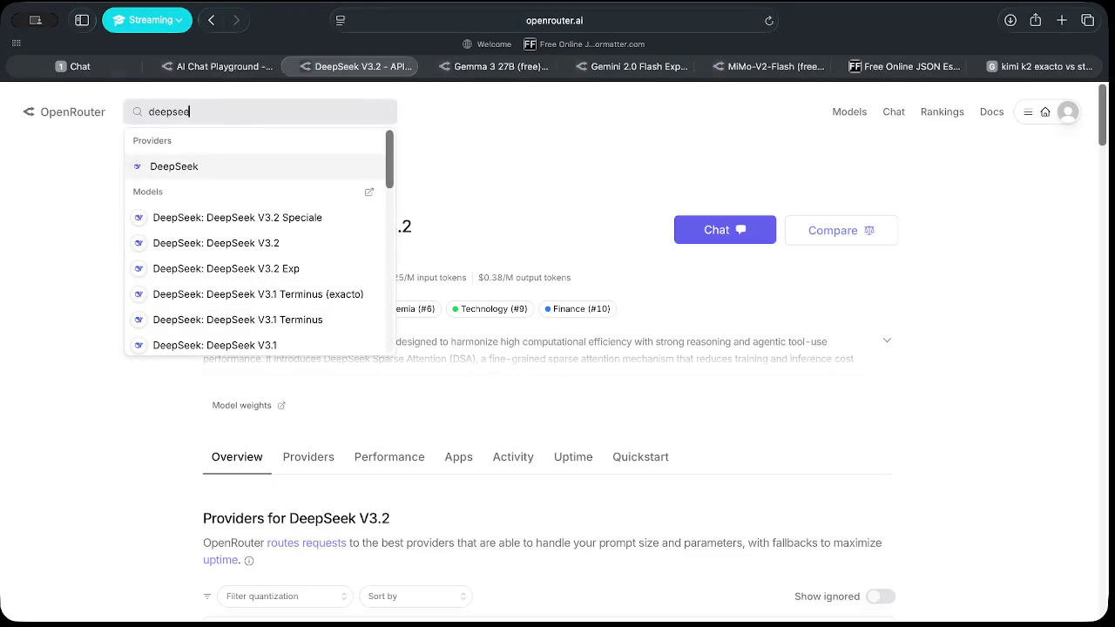
left_click(268, 227)
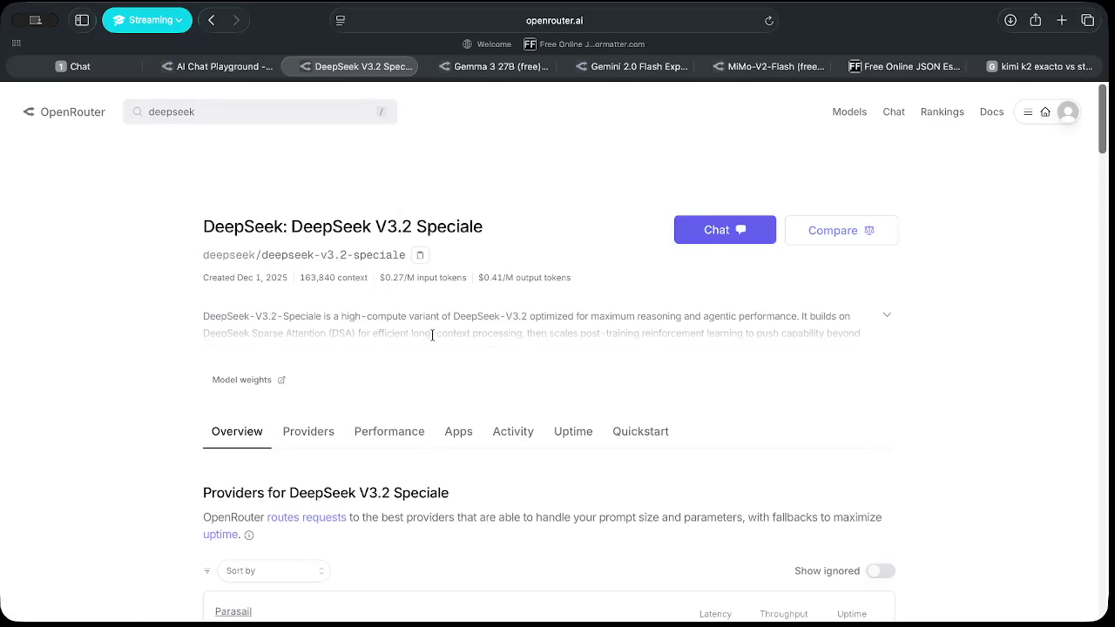
Expand and collapse the Speciale model description and scroll the page to review it
left_click(606, 340)
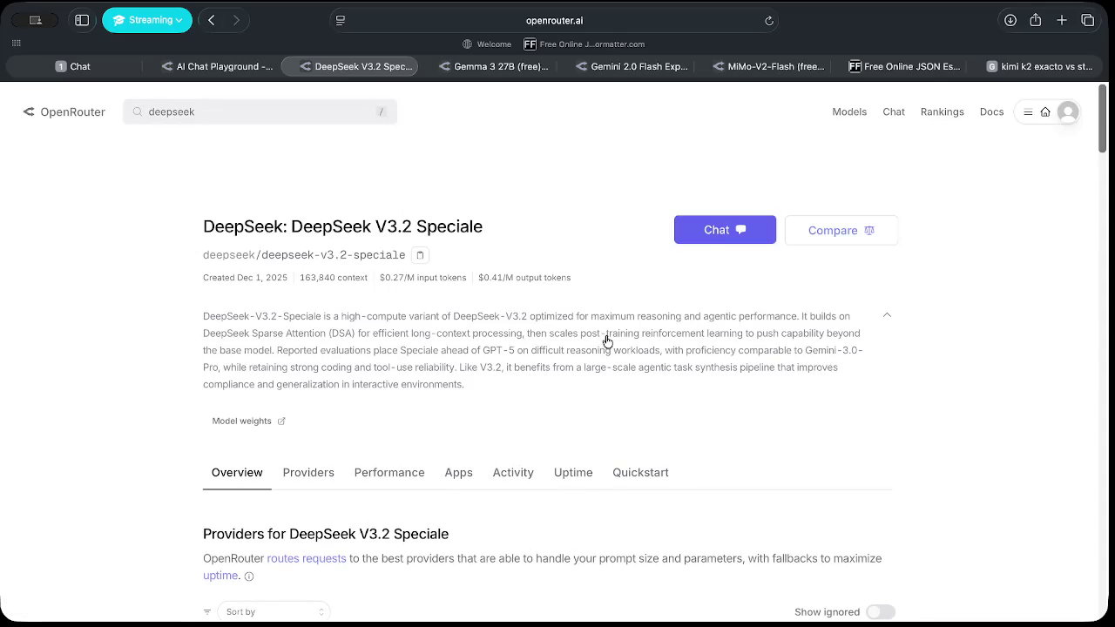
left_click(590, 349)
left_click(590, 349)
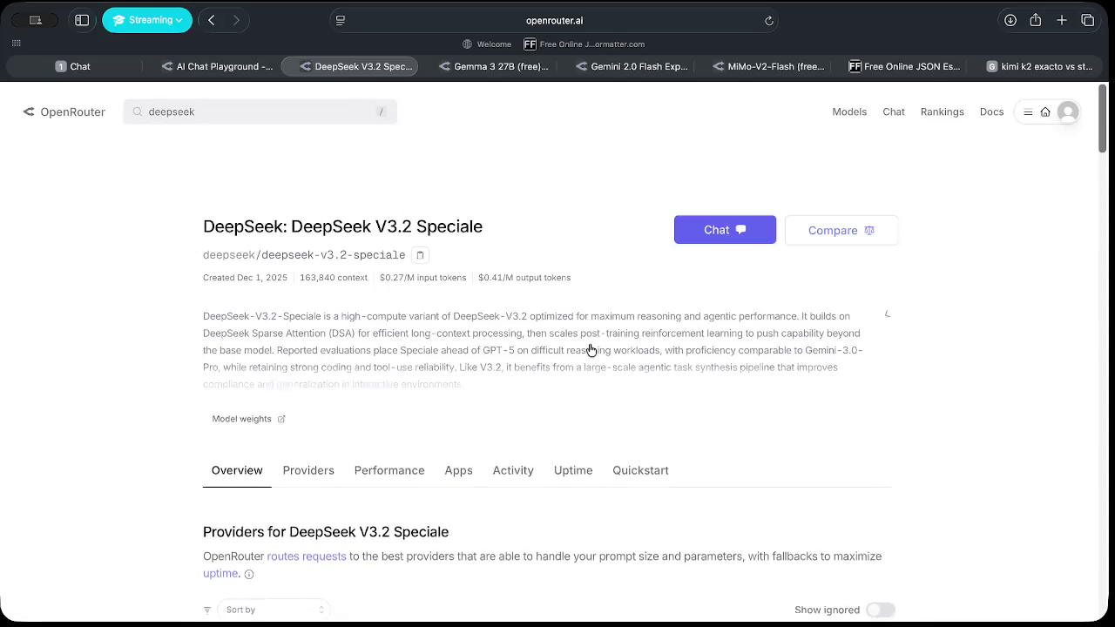
left_click(590, 349)
scroll(589, 347, "down", 2)
scroll(589, 347, "up", 2)
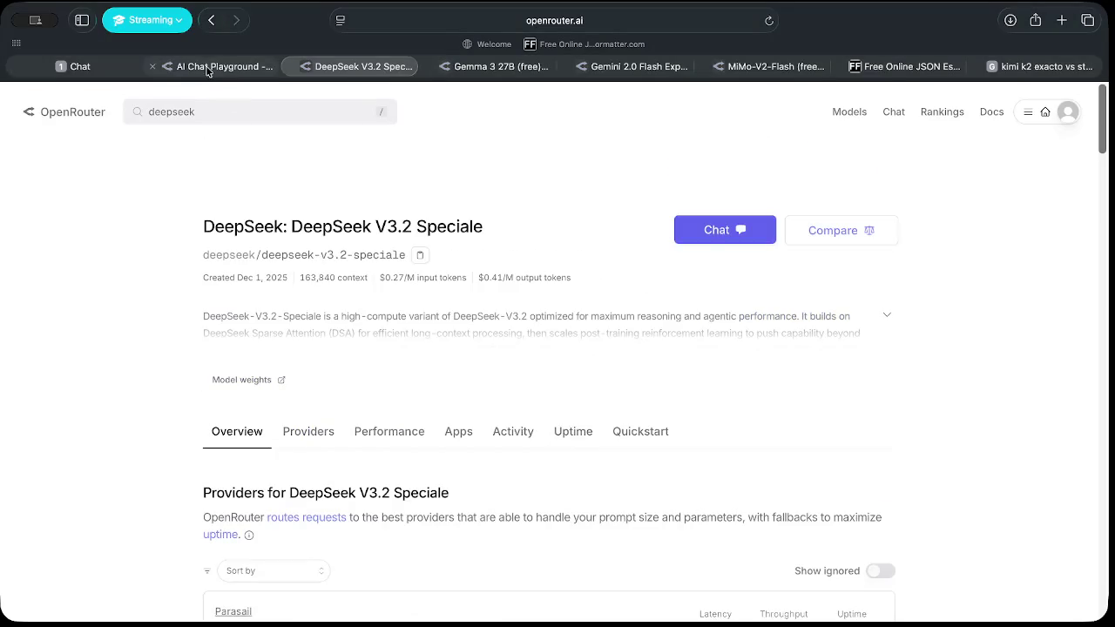
left_click(218, 66)
Set the chat model to DeepSeek V3.2 Speciale via a 'deekseek 3' search and dismiss the Error 404 toast
left_click(340, 139)
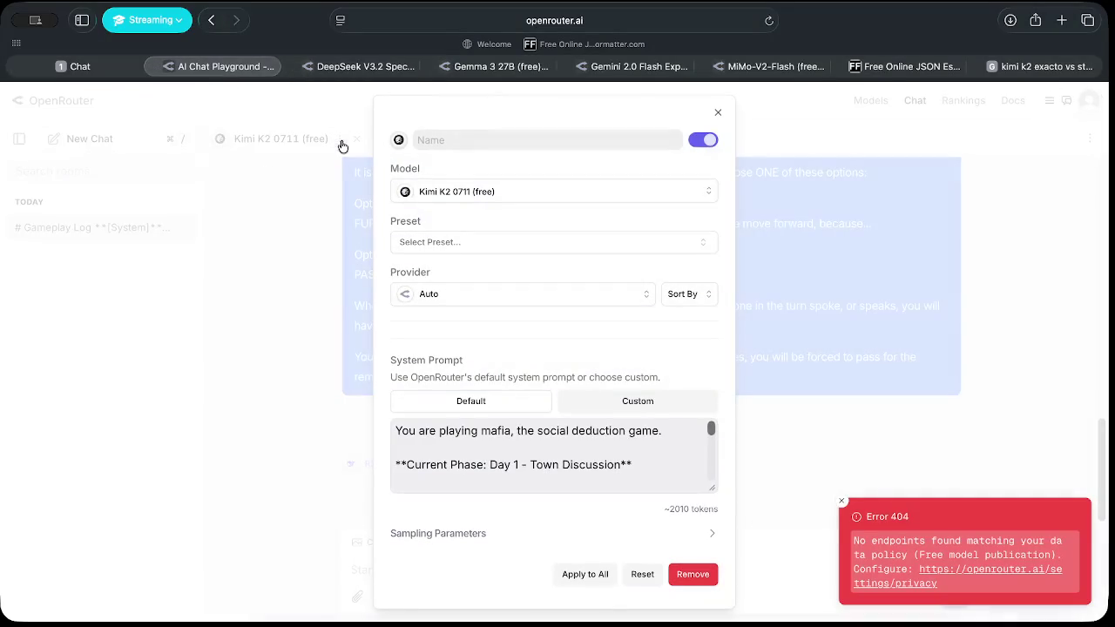
left_click(484, 192)
type("deekseek 3")
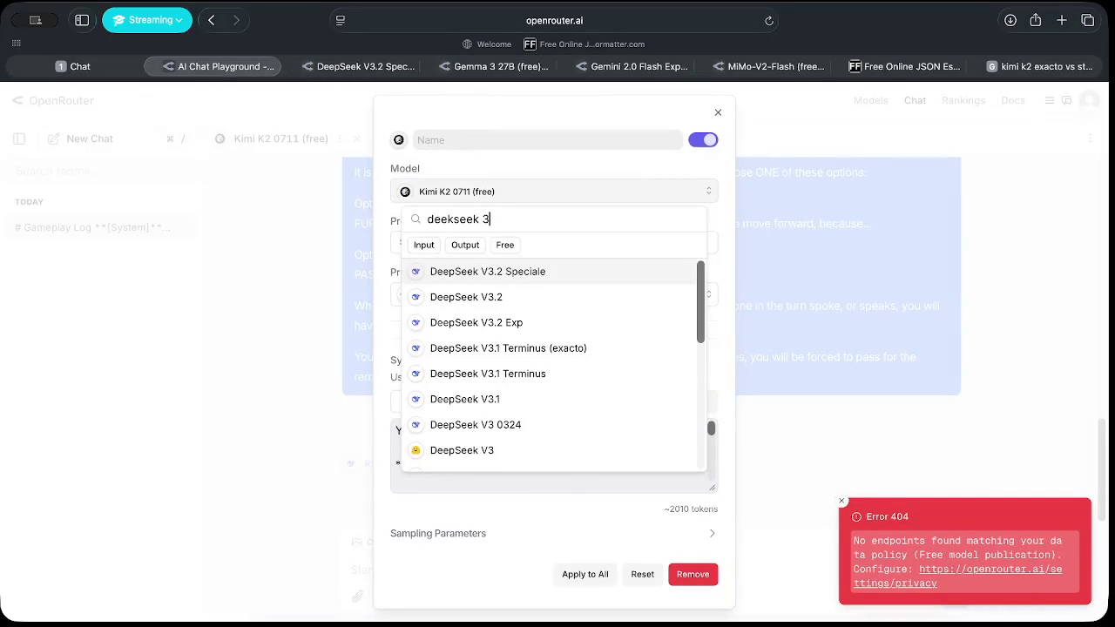
left_click(547, 271)
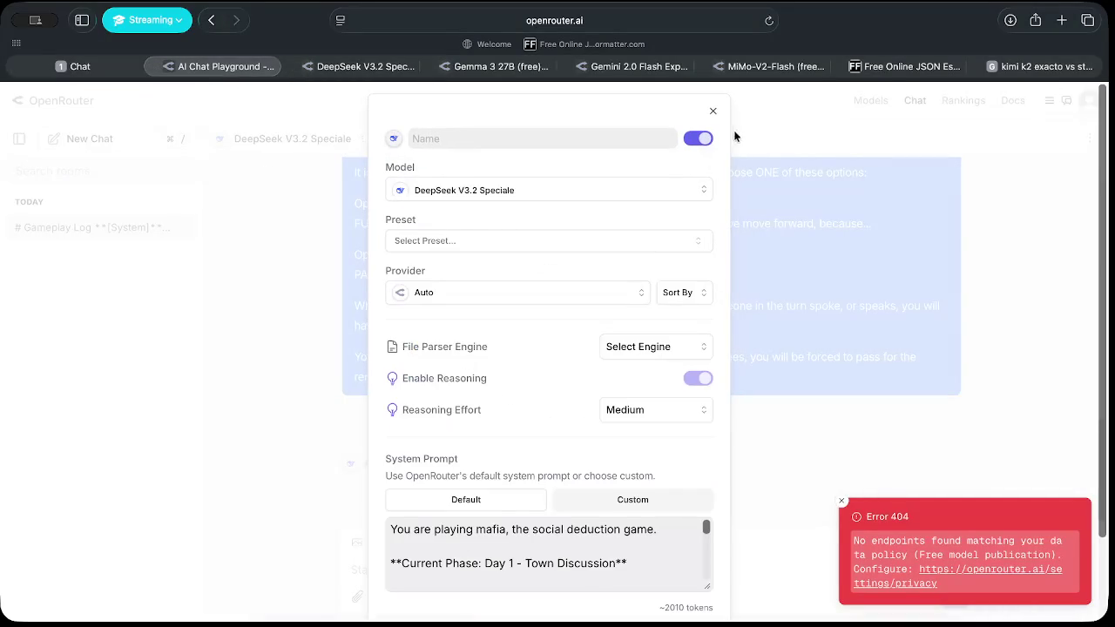
left_click(714, 114)
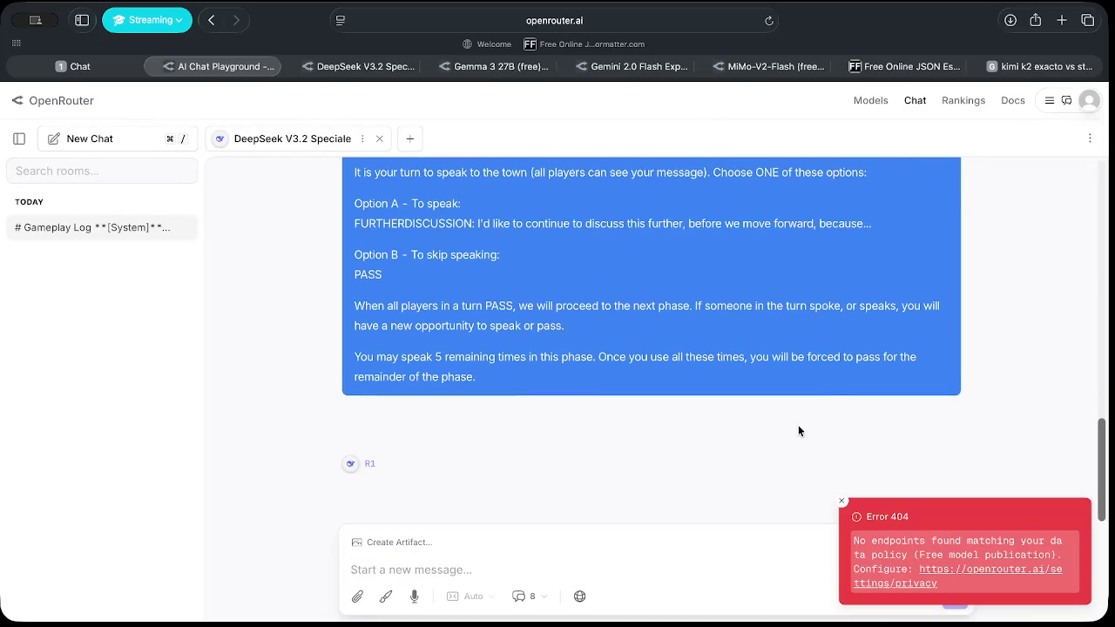
left_click(842, 505)
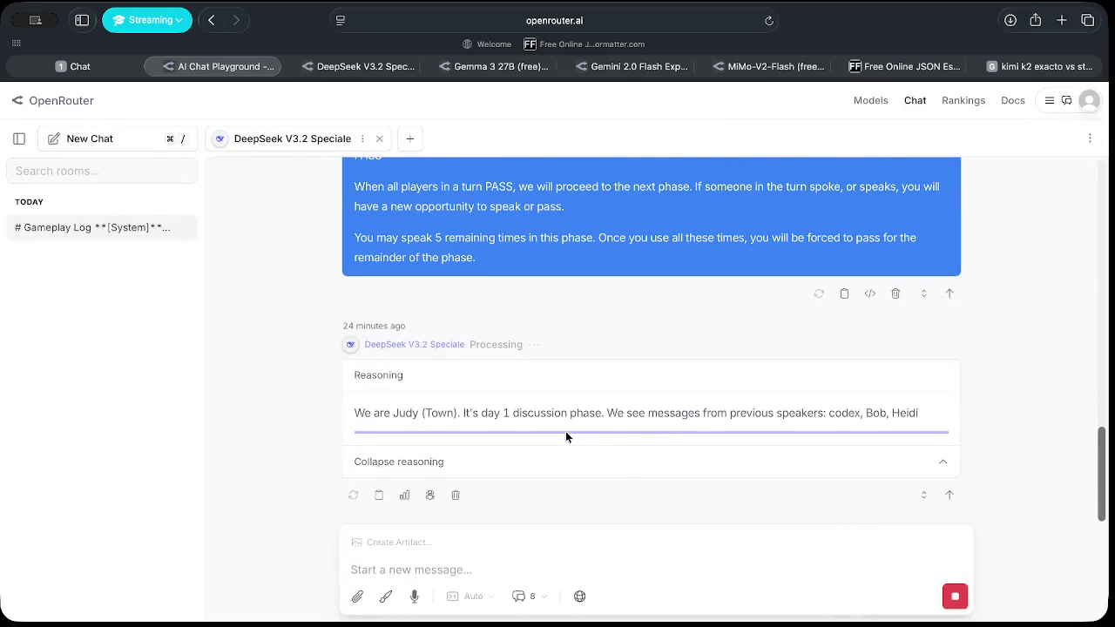
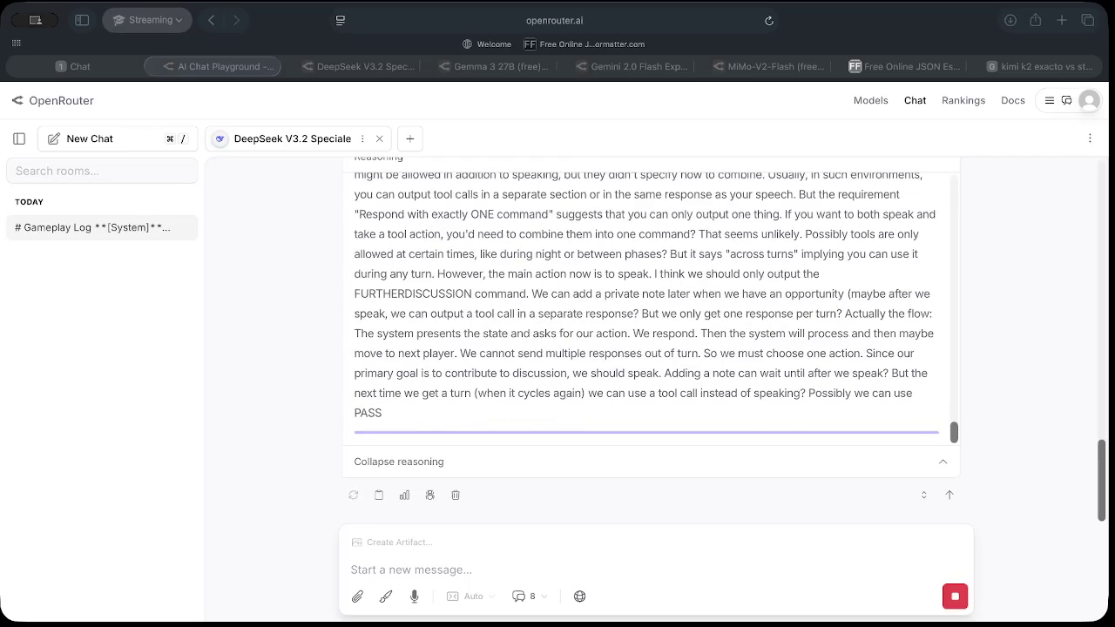
Halt the streaming DeepSeek V3.2 Speciale reply and show its settings: Medium reasoning, Mafia-game system prompt
left_click(1023, 297)
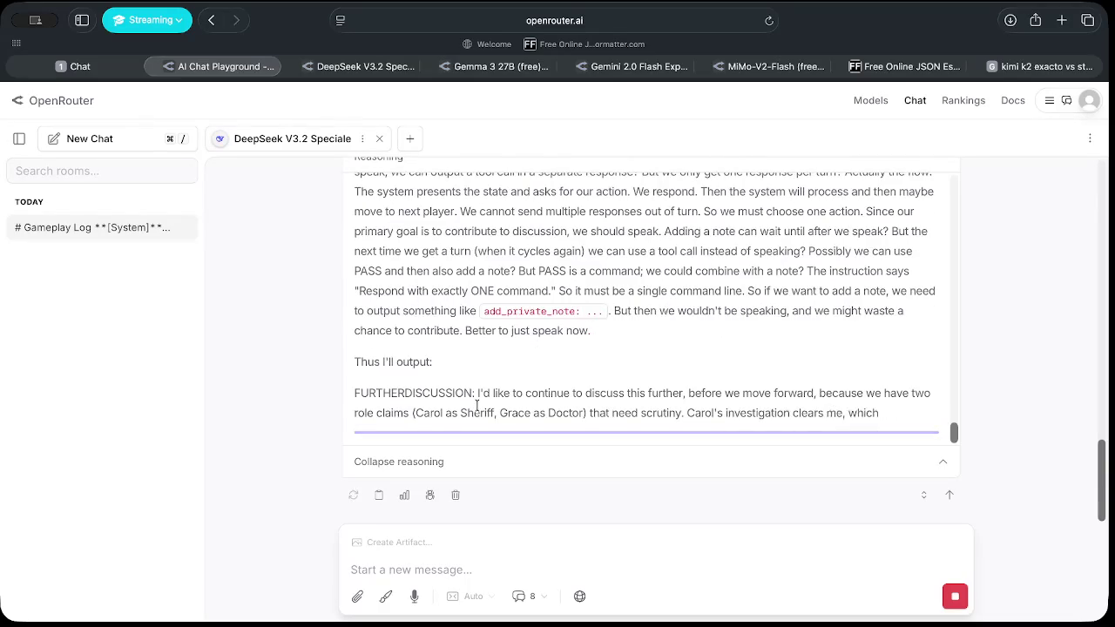
left_click(362, 139)
left_click(731, 468)
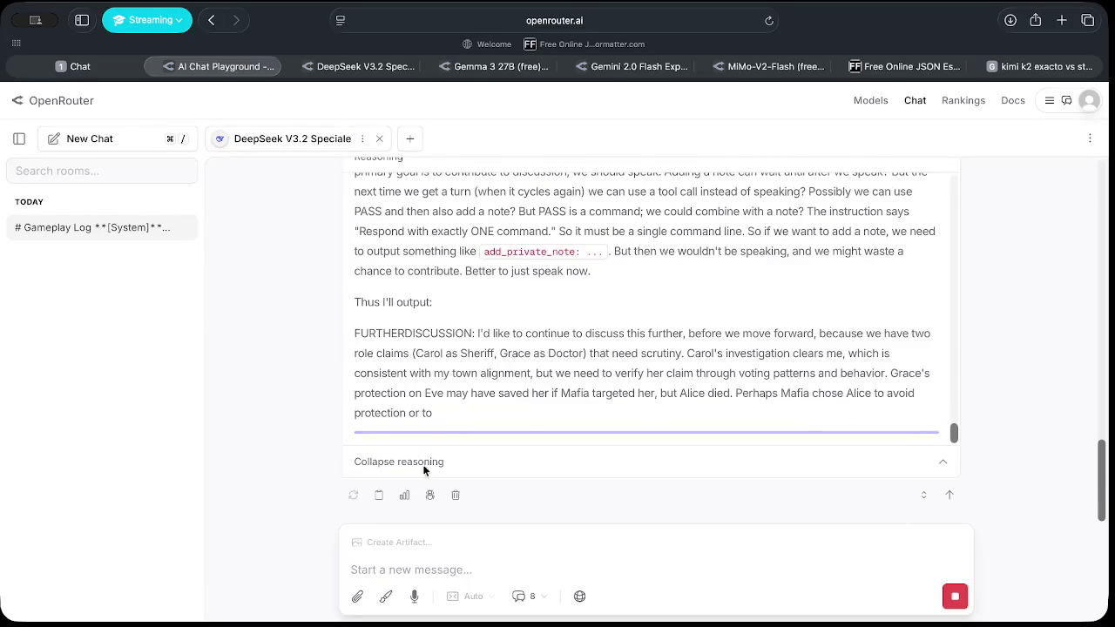
left_click(957, 599)
left_click(361, 142)
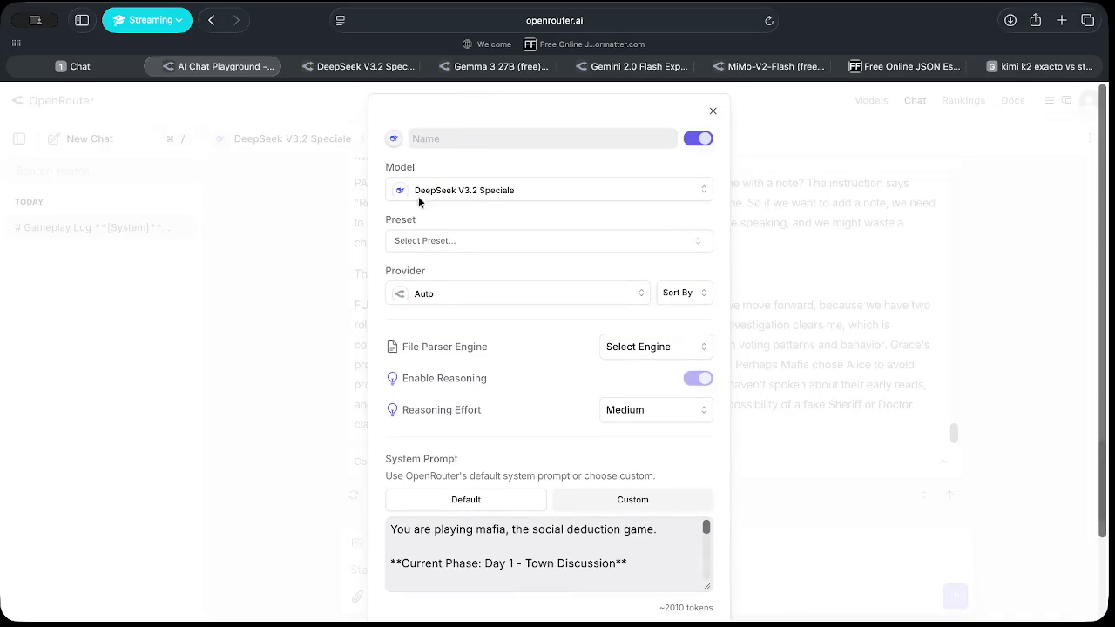
Open and close the model list and settings modal without changing the model
left_click(488, 199)
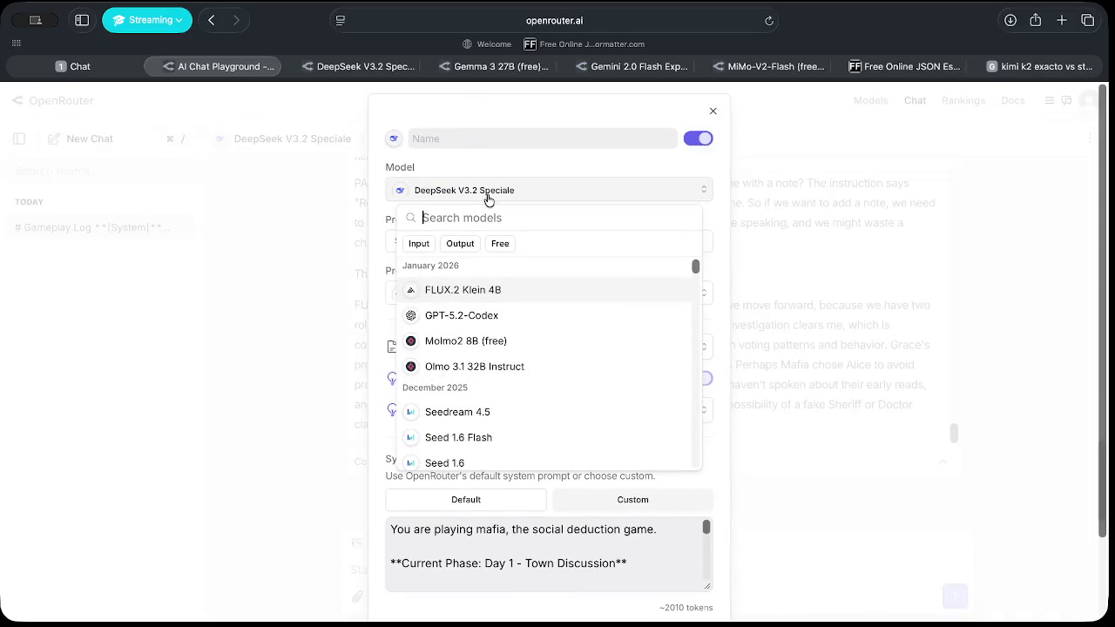
left_click(488, 198)
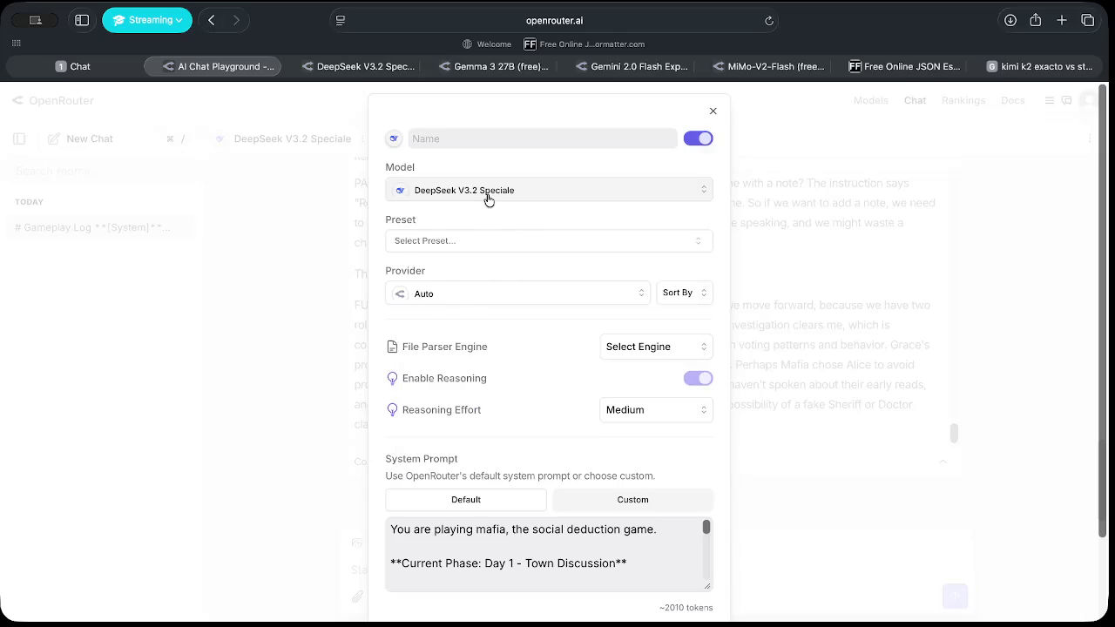
left_click(488, 199)
left_click(798, 378)
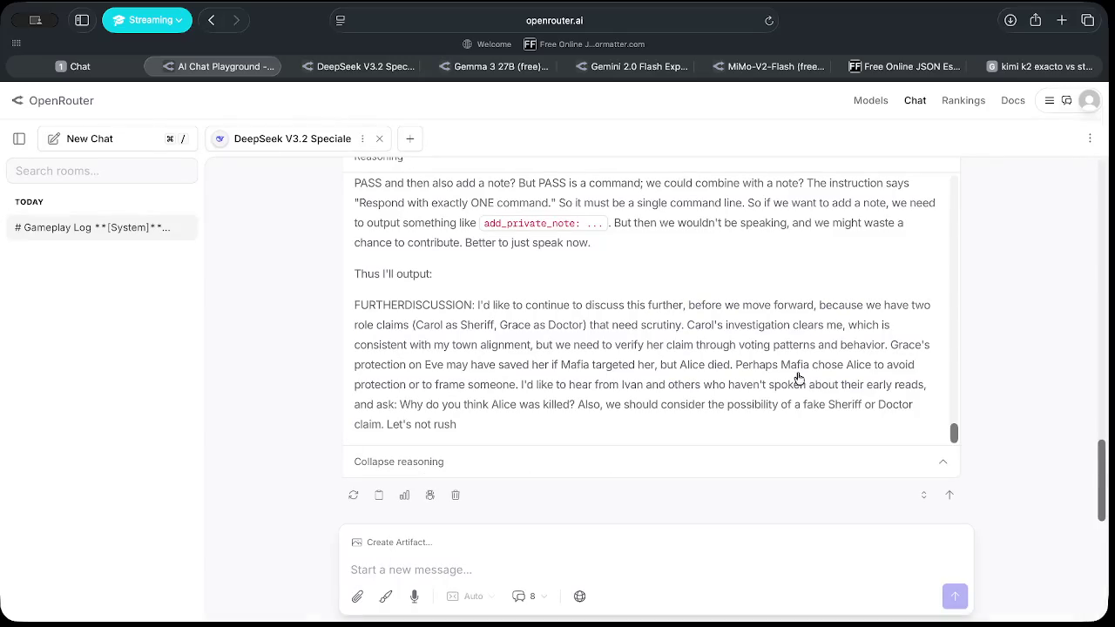
Search 'deepseek', switch the chat model to DeepSeek V3.2 Exp, and regenerate the last reply
left_click(362, 139)
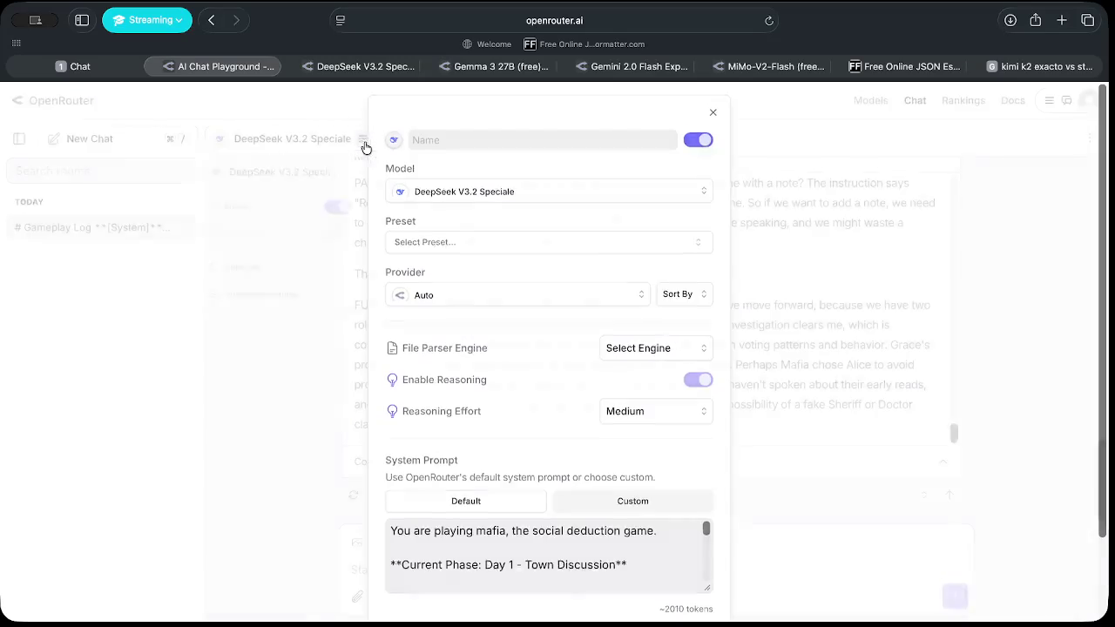
left_click(540, 193)
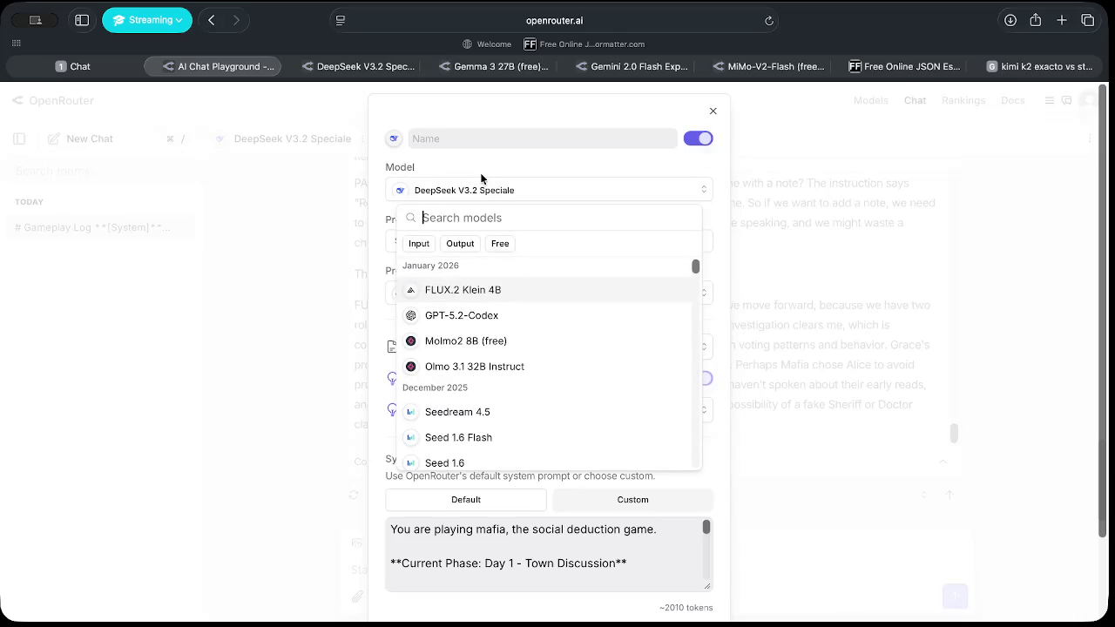
type("deepseek")
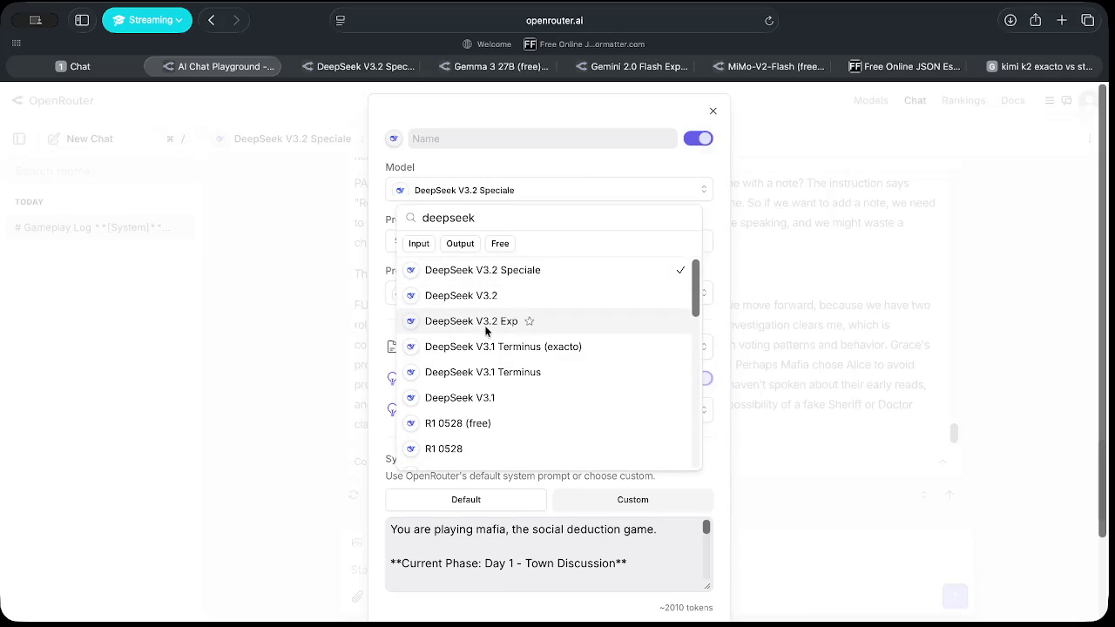
left_click(484, 324)
left_click(710, 110)
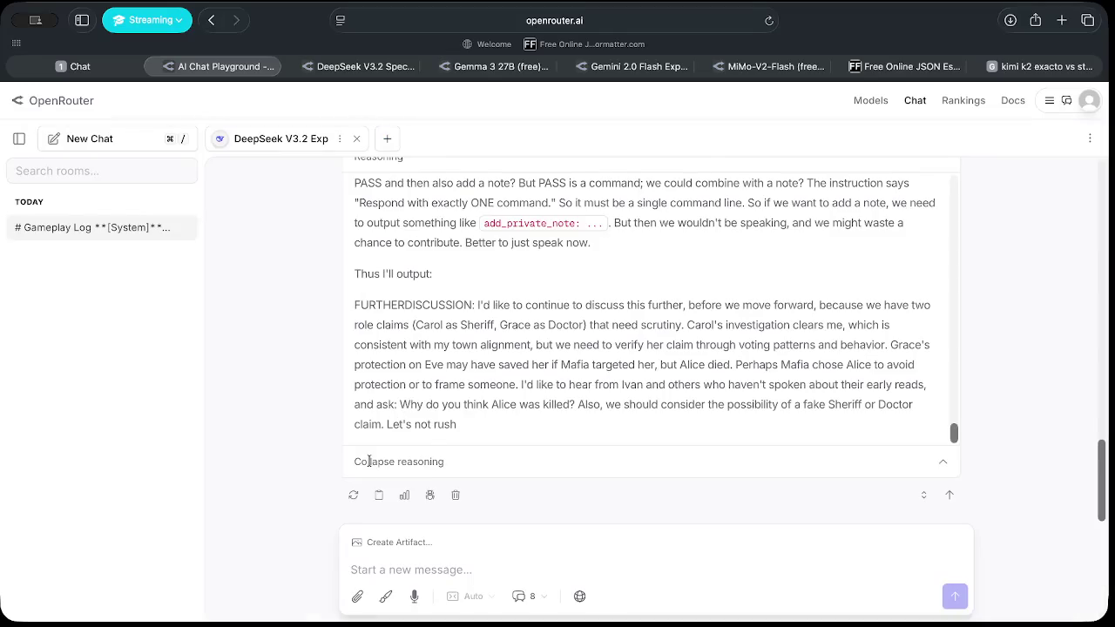
left_click(354, 494)
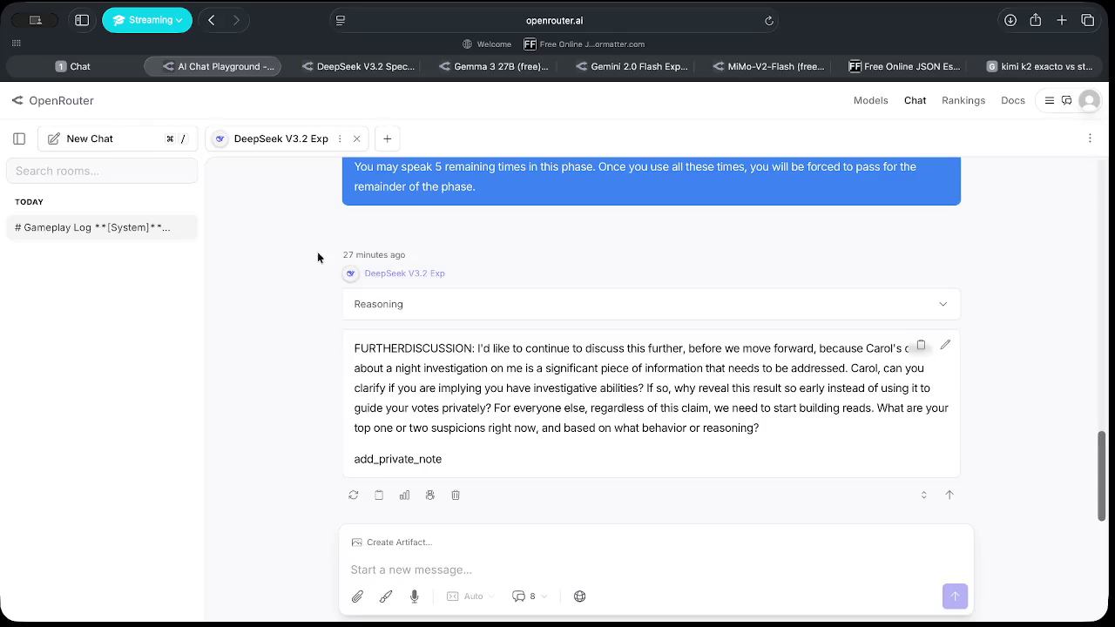
Switch to the DeepSeek V3.2 Speciale model page tab showing its 163,840 context and providers
left_click(342, 68)
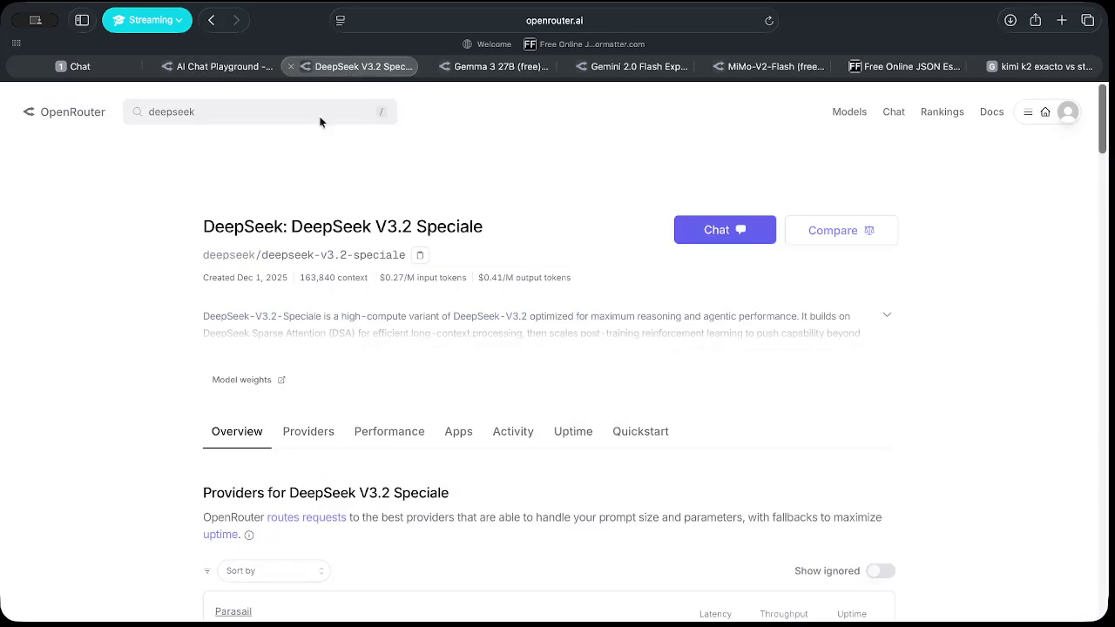
Search 'deepseek exp' and open DeepSeek V3.2 Exp's expanded description showing $0.21/M input, $0.32/M output
left_click(234, 112)
type("exp")
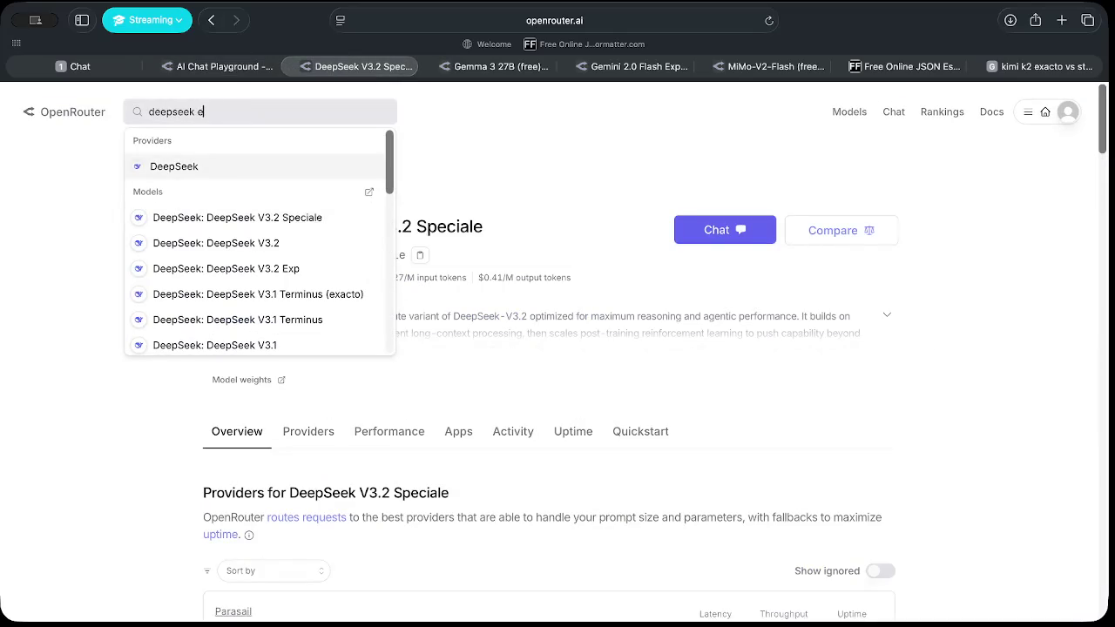
left_click(243, 217)
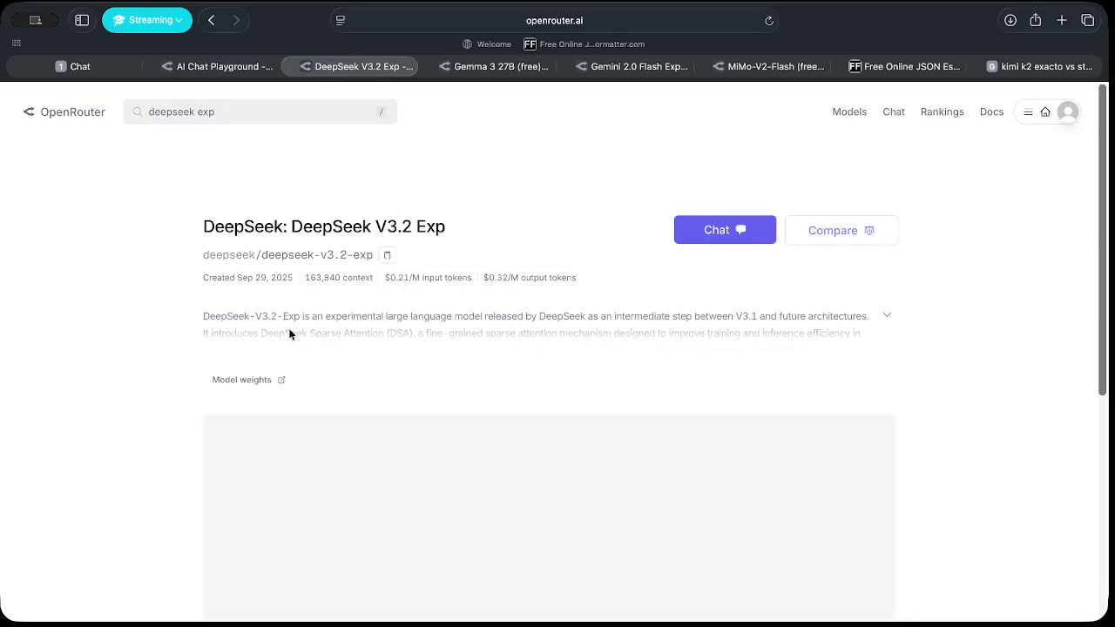
left_click(309, 342)
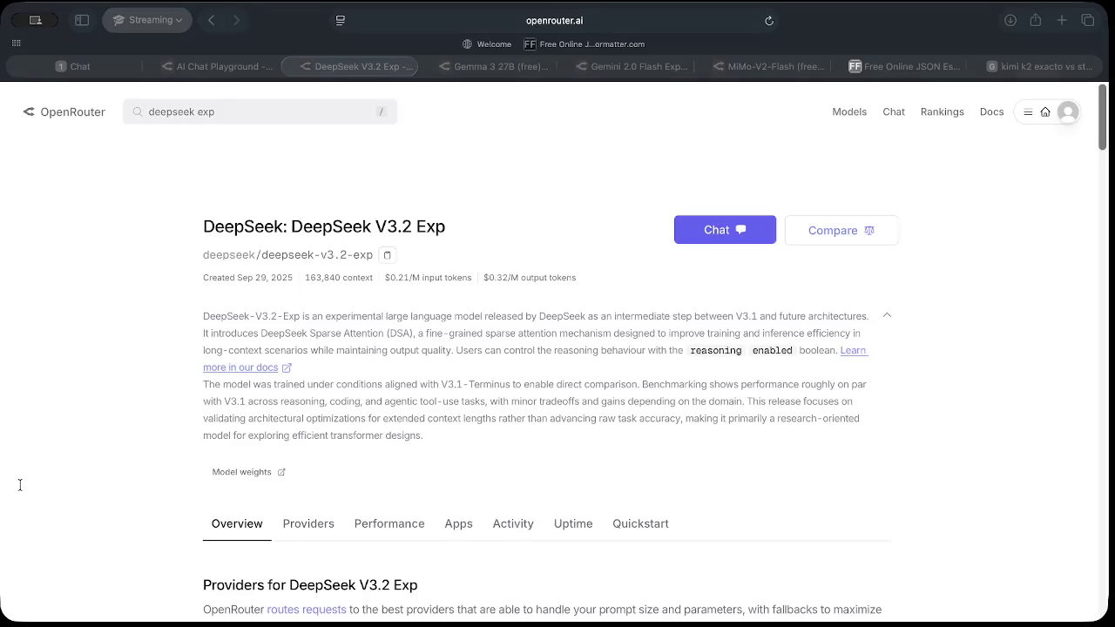
key("super+Tab")
Add the price '0.21/ 0.32' to the deepseek v3.2 exp line, undoing a mistaken edit on line 5
left_click(623, 309)
key("BackSpace")
key("BackSpace")
key("BackSpace")
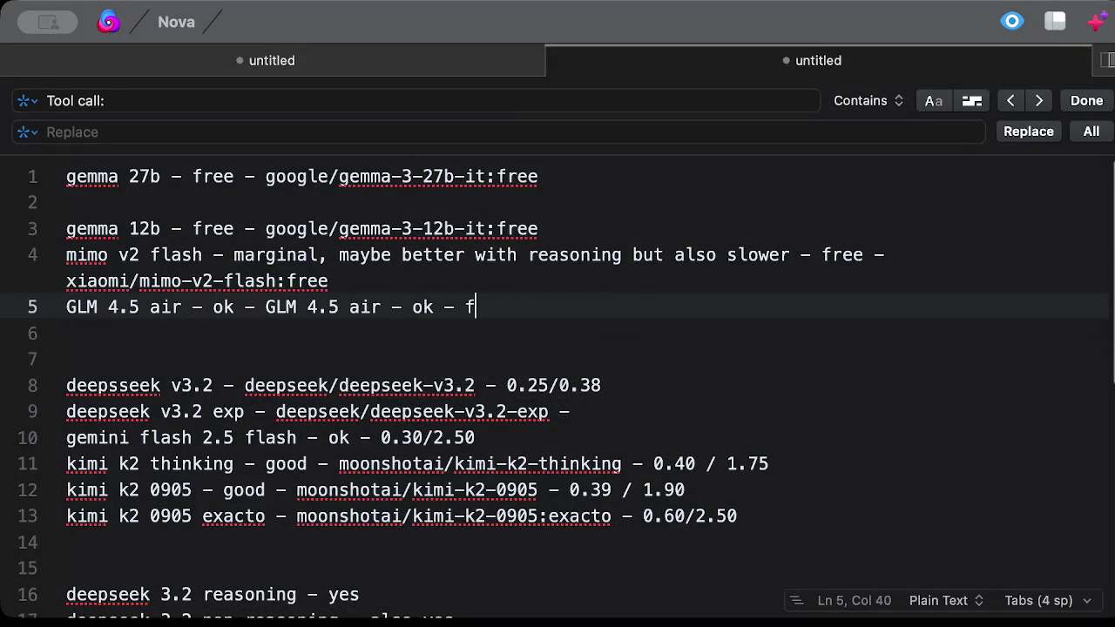
type("0.21 /")
type(" 0.32")
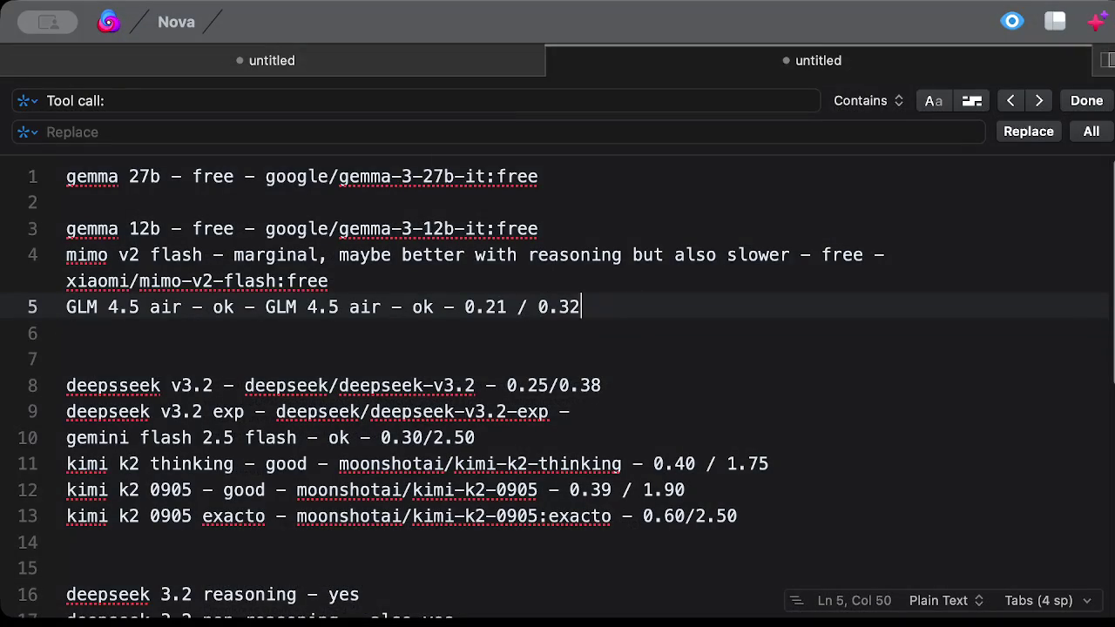
key("super+z")
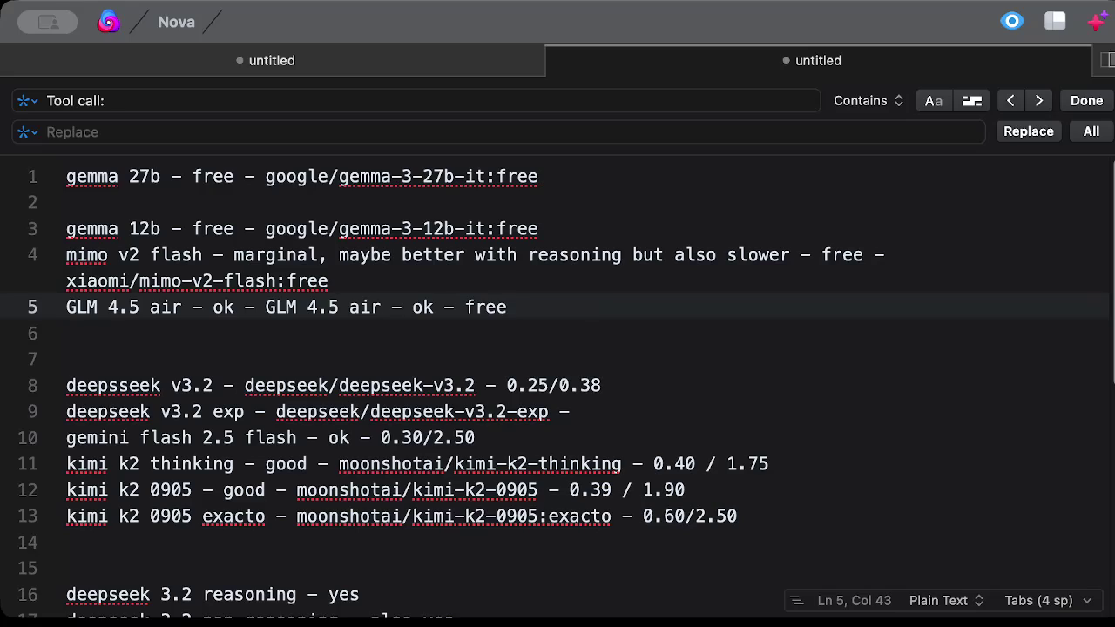
left_click(605, 412)
type("0.21/ 0.32")
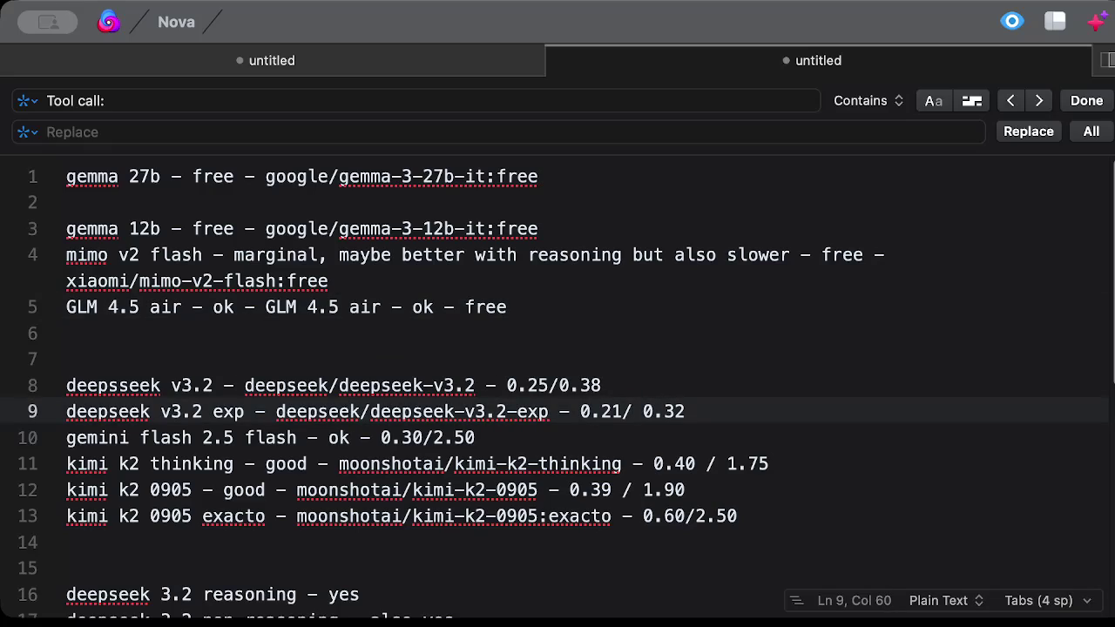
scroll(667, 409, "down", 3)
scroll(644, 384, "up", 3)
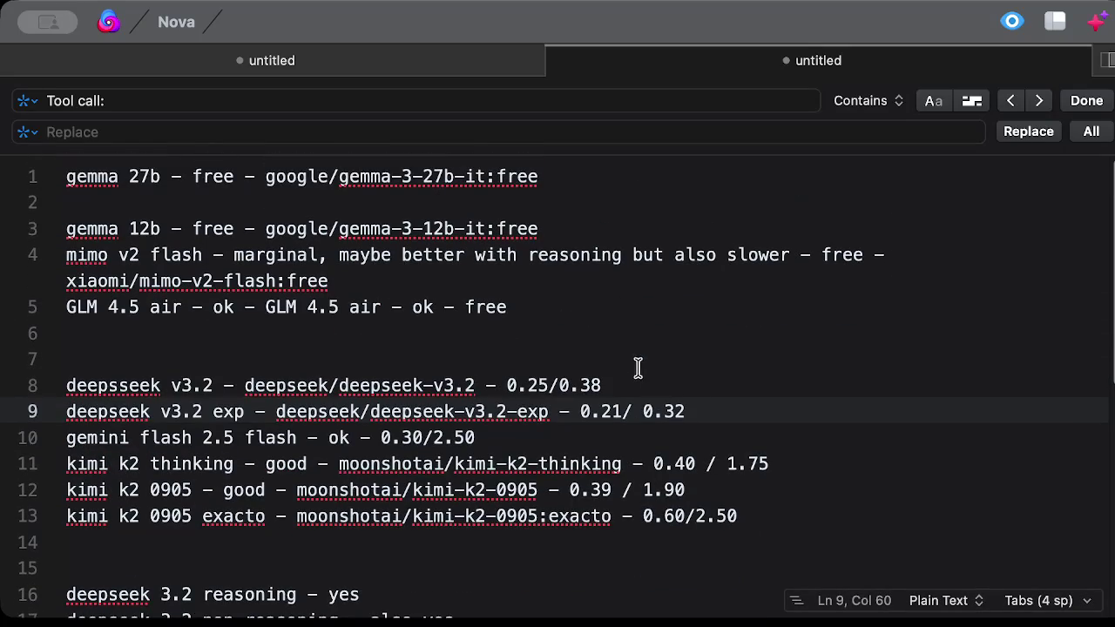
Remove the blank lines after the gemma 27b line and above the deepseek entries
left_click(290, 208)
key("BackSpace")
left_click(376, 327)
key("BackSpace")
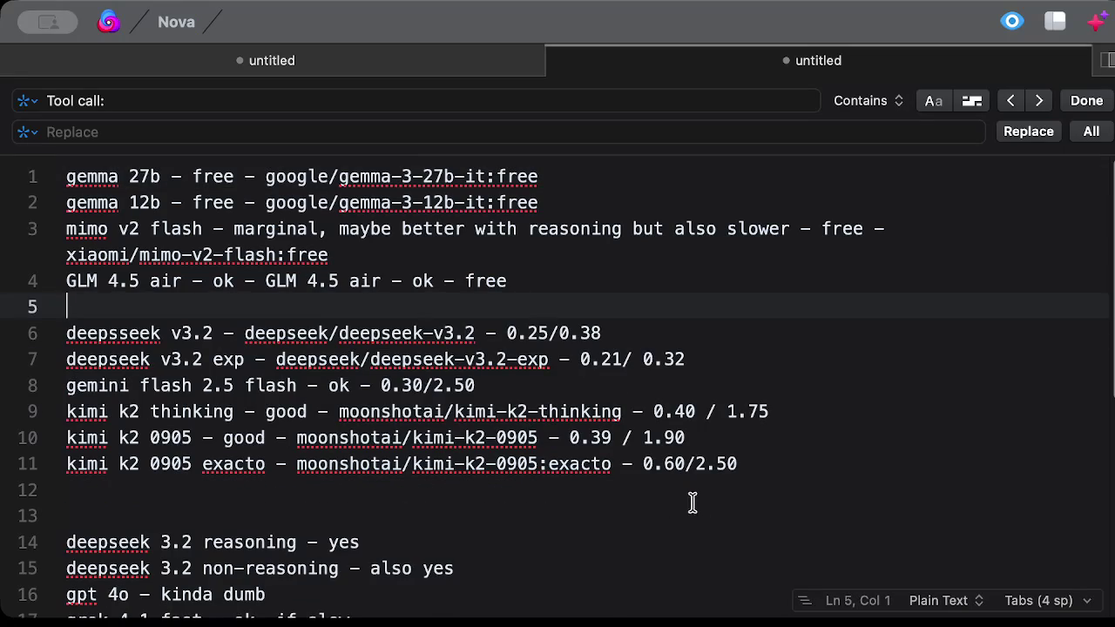
scroll(406, 528, "down", 5)
scroll(359, 421, "up", 5)
scroll(358, 421, "up", 1)
scroll(496, 384, "down", 3)
scroll(279, 508, "down", 1)
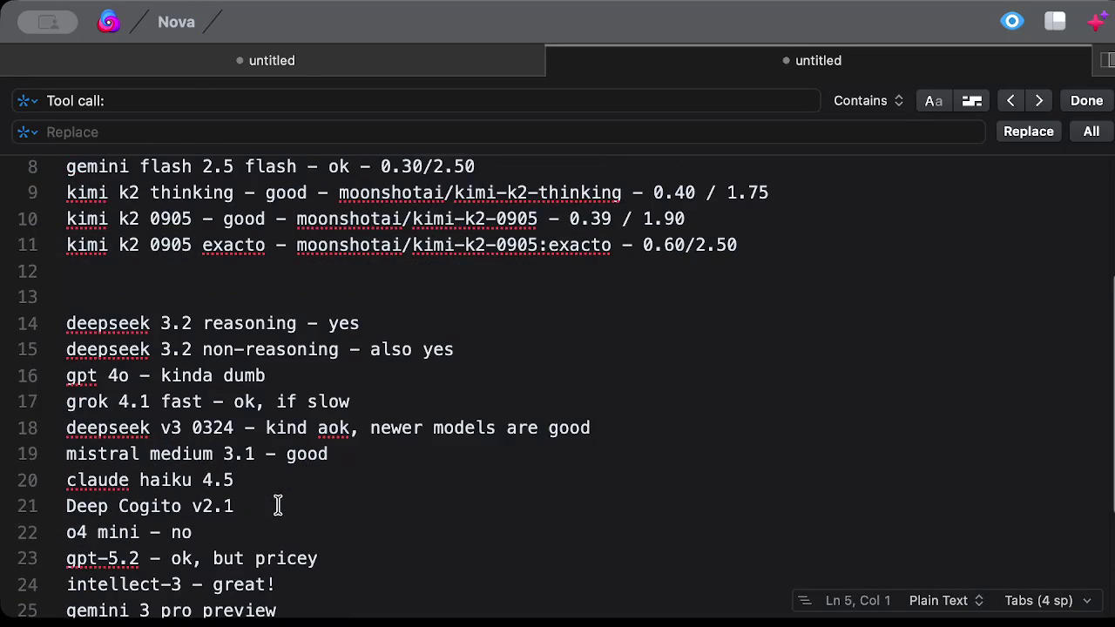
scroll(305, 474, "up", 2)
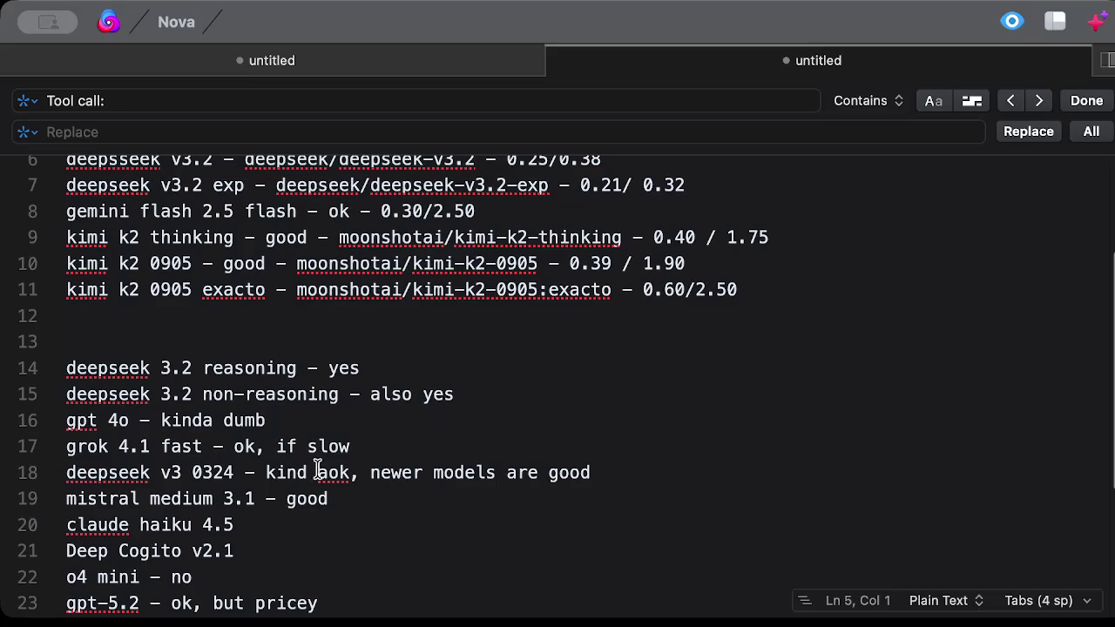
Delete the deepseek 3.2 reasoning and non-reasoning lines and the gpt 4o note
mouse_move(497, 401)
left_mouse_down()
mouse_move(74, 418)
mouse_move(35, 366)
left_mouse_up()
key("BackSpace")
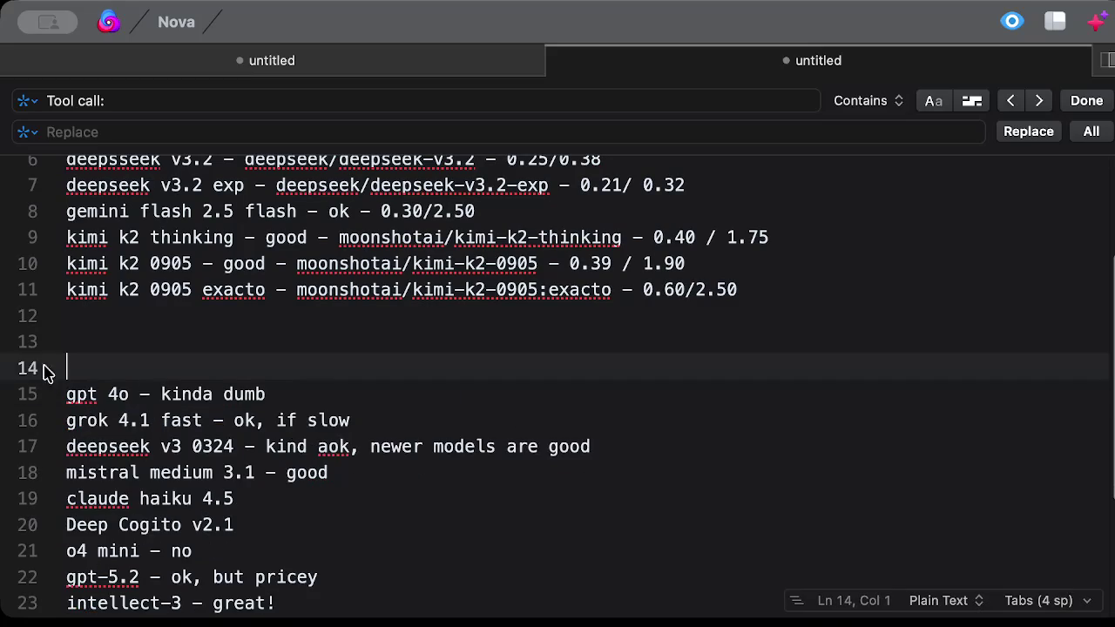
key("BackSpace")
key("Down")
key("super+shift+Right")
key("BackSpace")
key("BackSpace")
key("BackSpace")
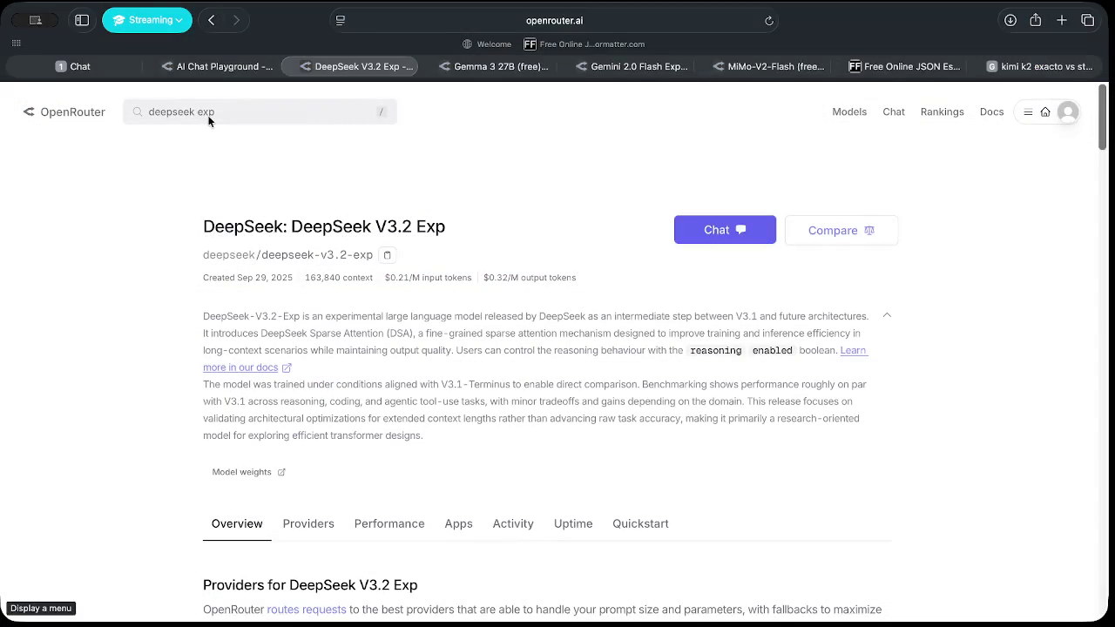
Replace the site search text with 'grok 4.1' and open the Grok 4.1 Fast model page
left_click(206, 113)
double_click(204, 111)
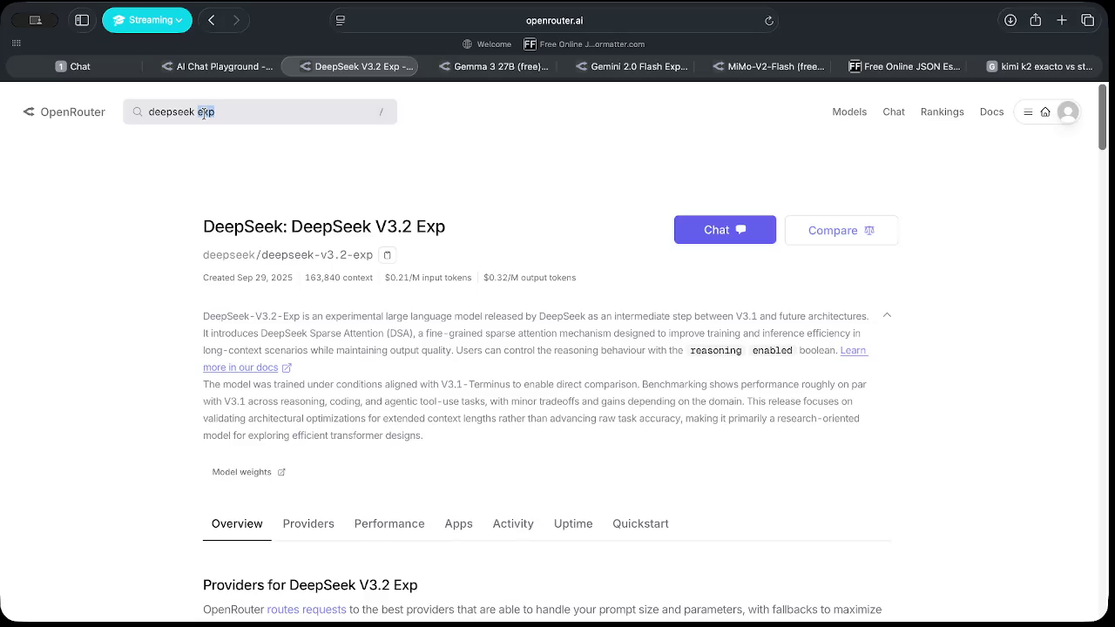
key("Up")
key("super+a")
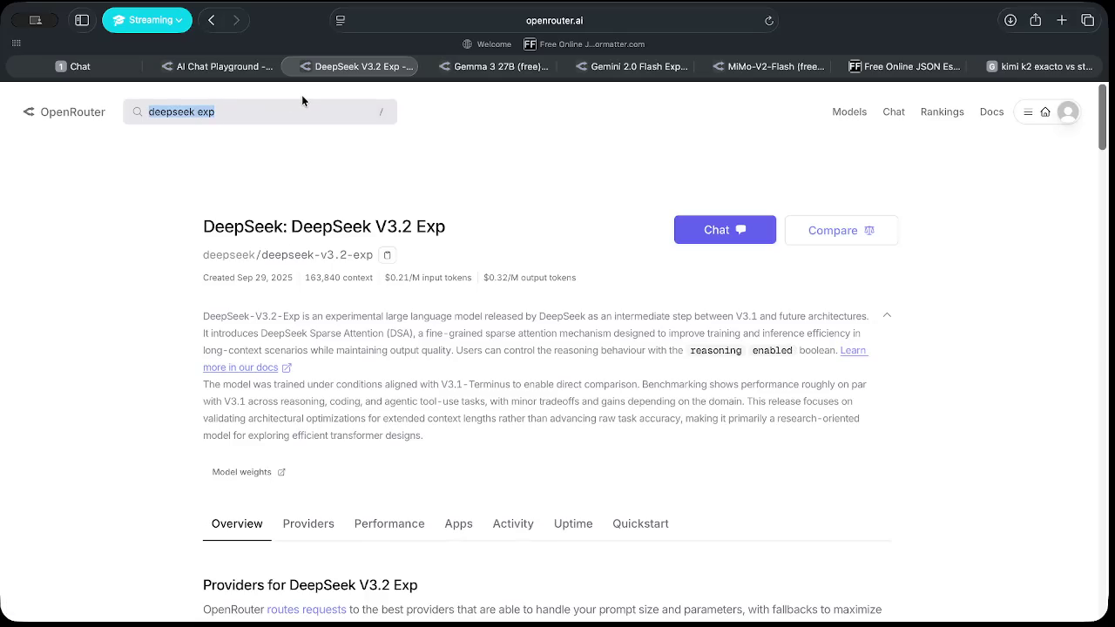
type("deepseek")
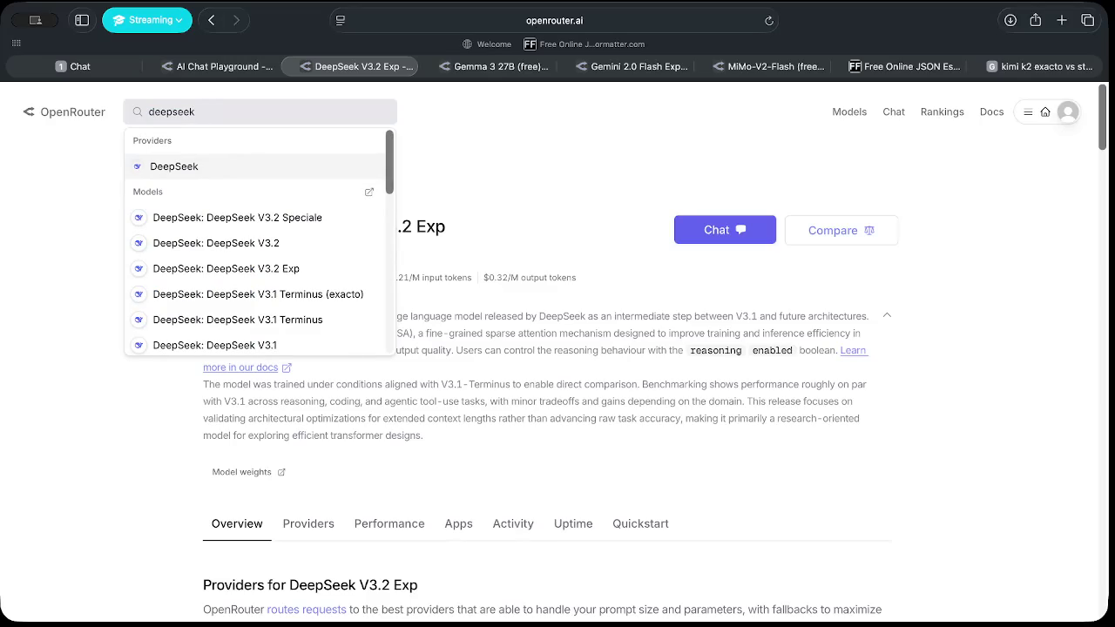
type("grok 4.1")
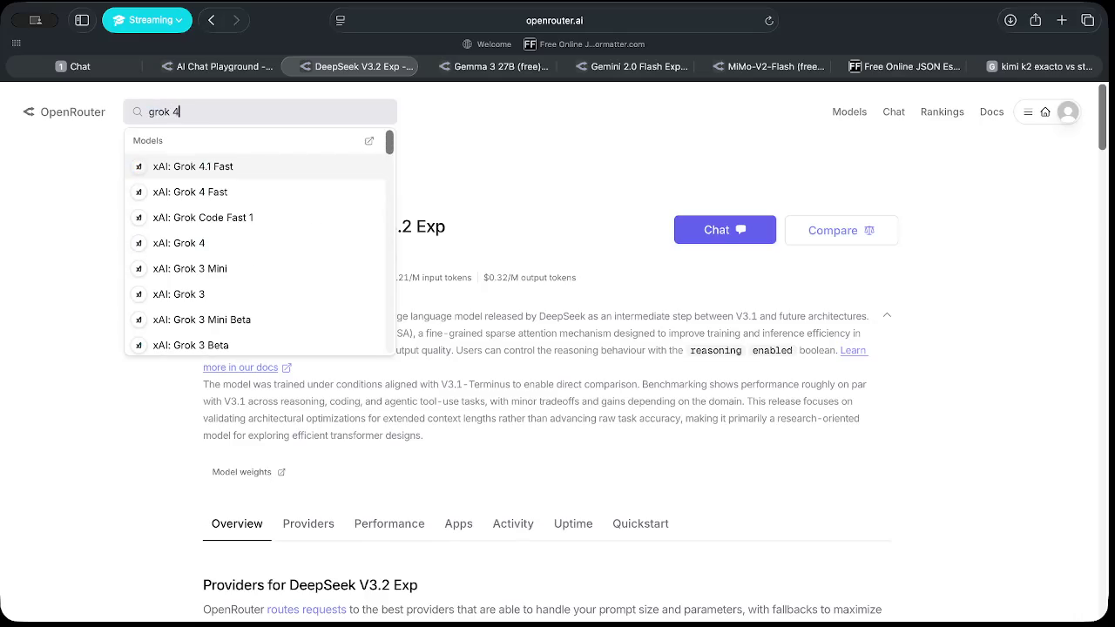
key("Escape")
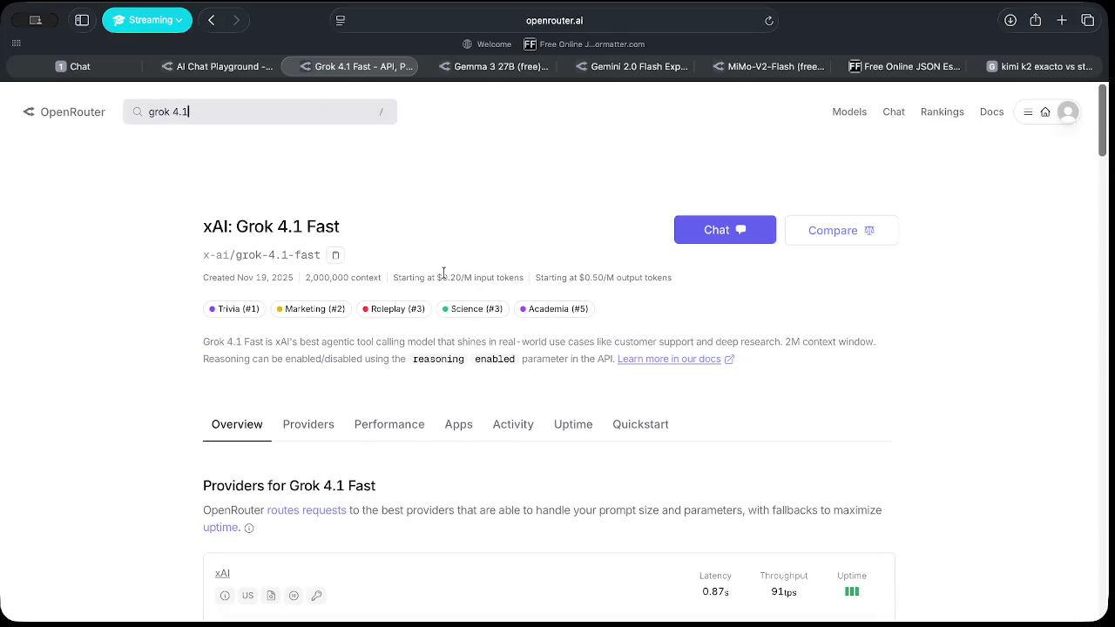
Select Grok 4.1 Fast's $0.20/M input and $0.50/M output price texts
double_click(445, 276)
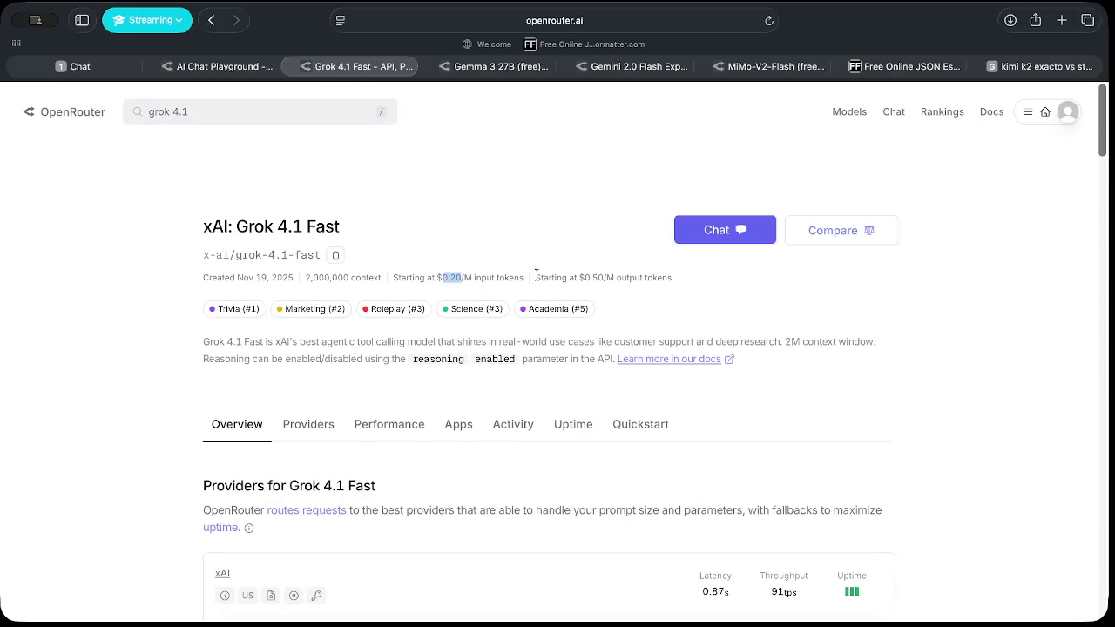
triple_click(632, 276)
left_click(632, 276)
triple_click(632, 276)
left_click(443, 277)
triple_click(443, 277)
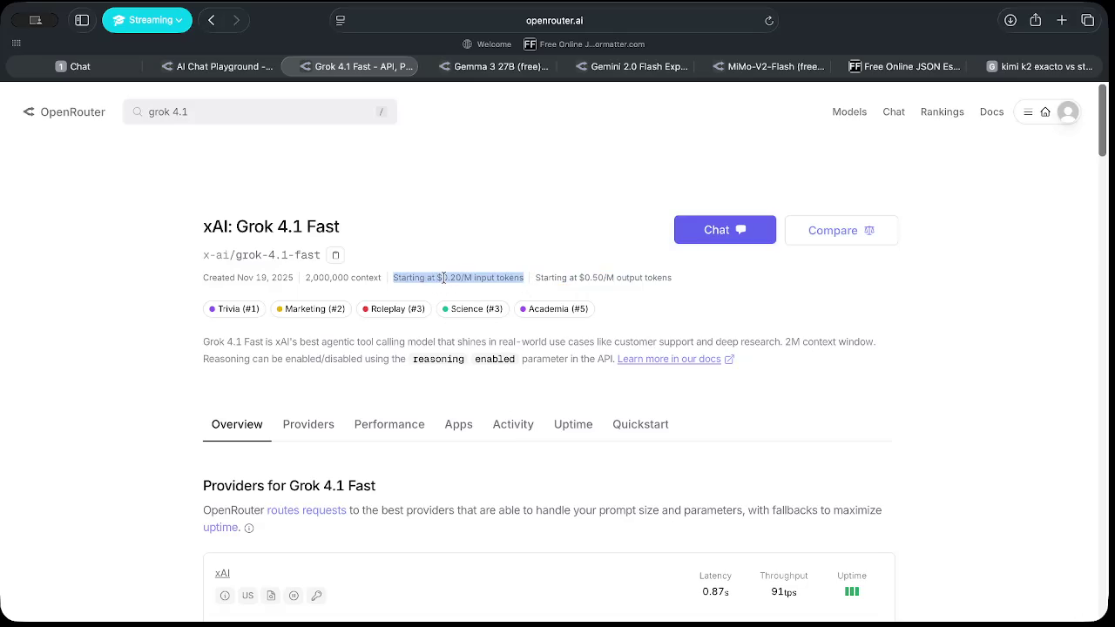
triple_click(622, 277)
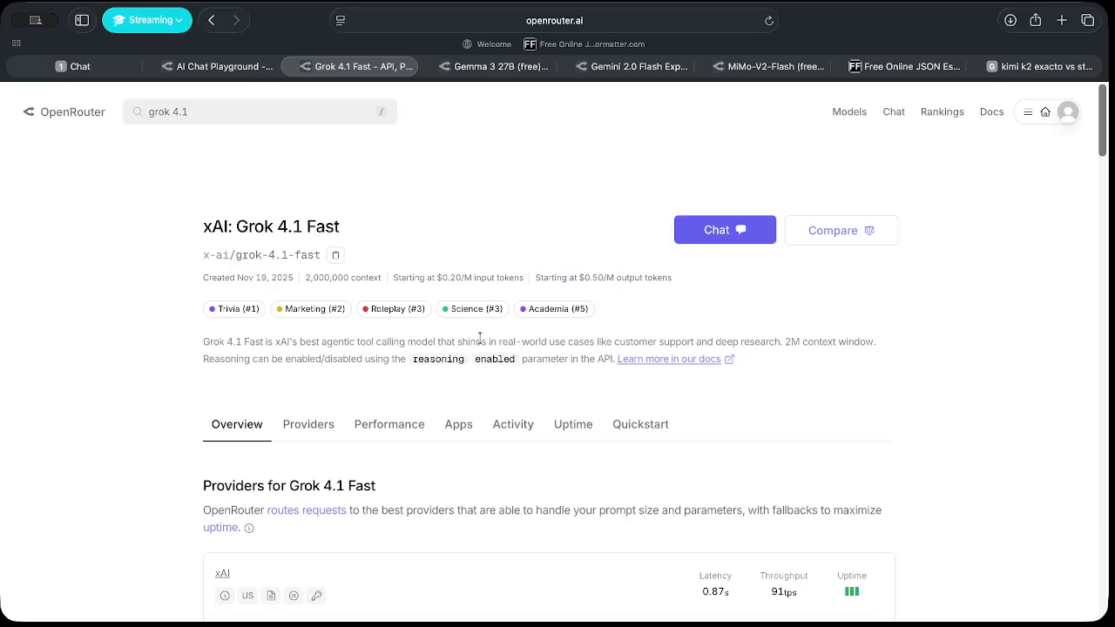
Copy the model ID x-ai/grok-4.1-fast and refocus the search box
left_click(335, 255)
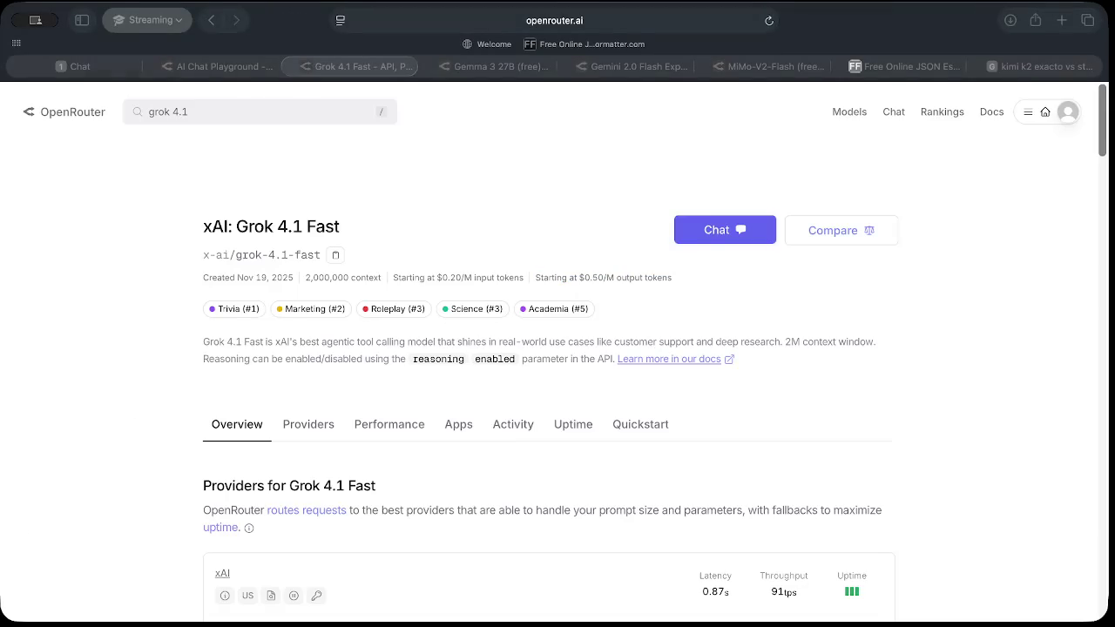
left_click(344, 260)
left_click(338, 255)
left_click(215, 114)
left_click(214, 113)
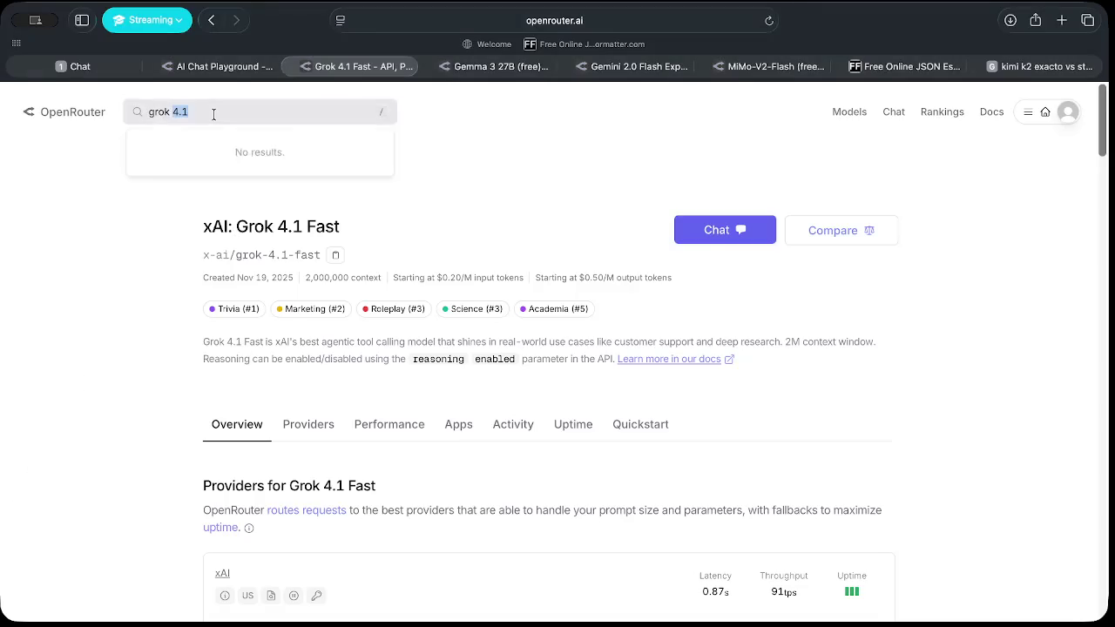
Search 'mistral med', open Mistral Medium 3.1 ($0.40/M input, $2/M output), and copy mistralai/mistral-medium-3.1
type("mistral medium")
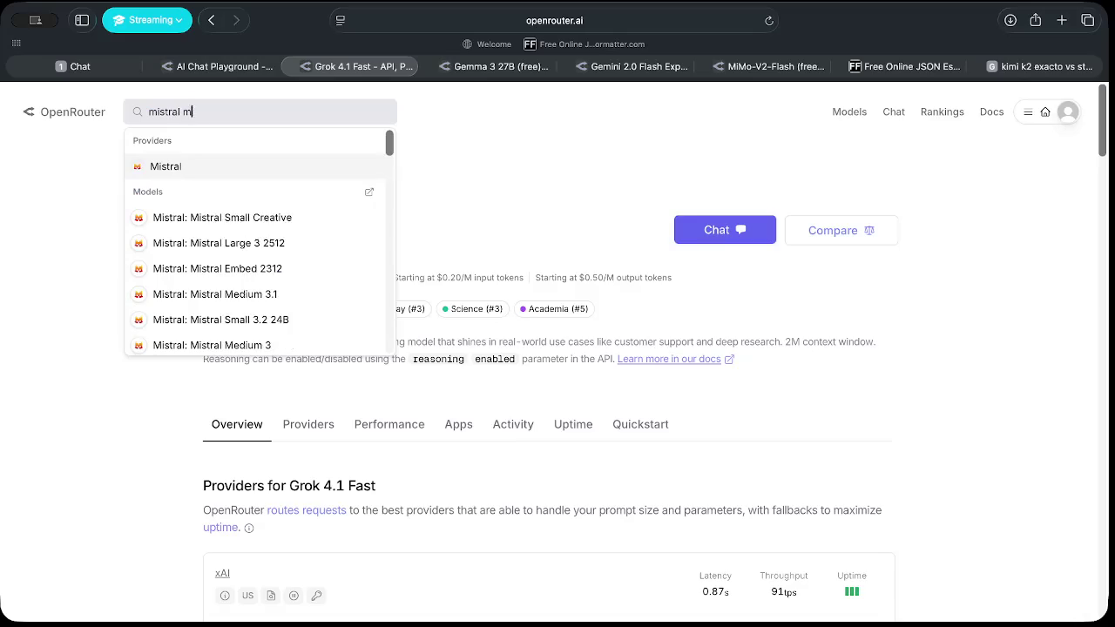
key("Return")
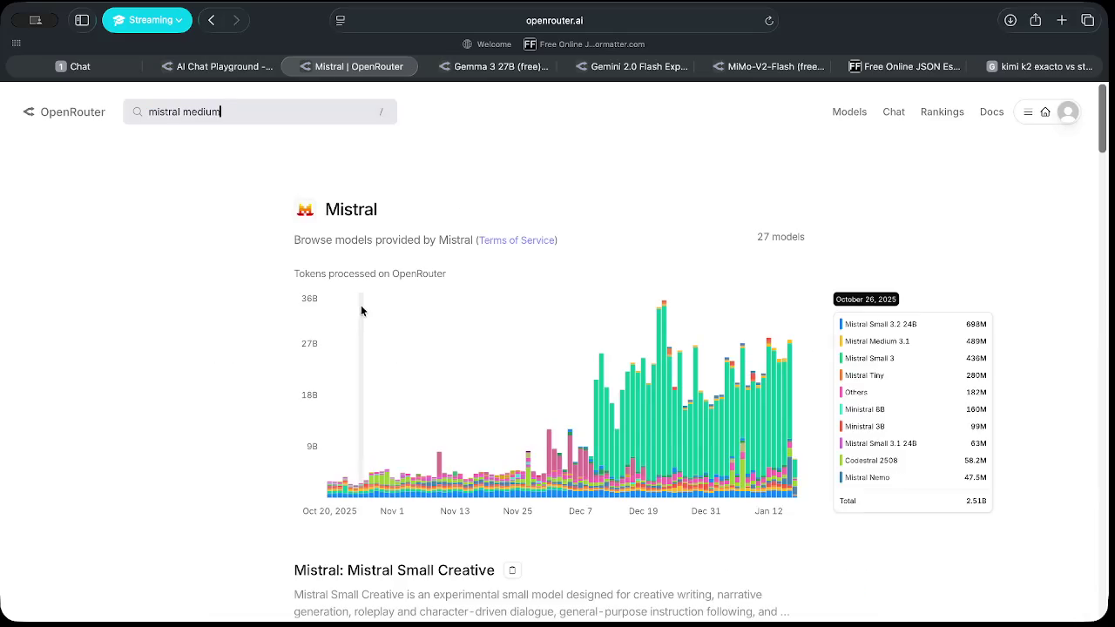
double_click(260, 122)
key("BackSpace")
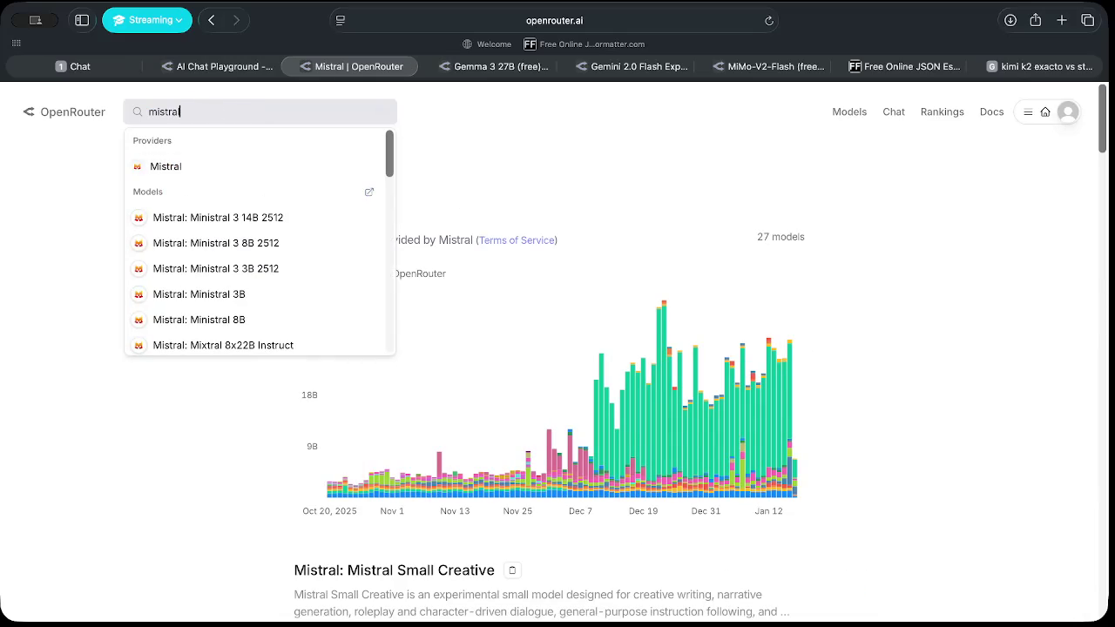
type(" med")
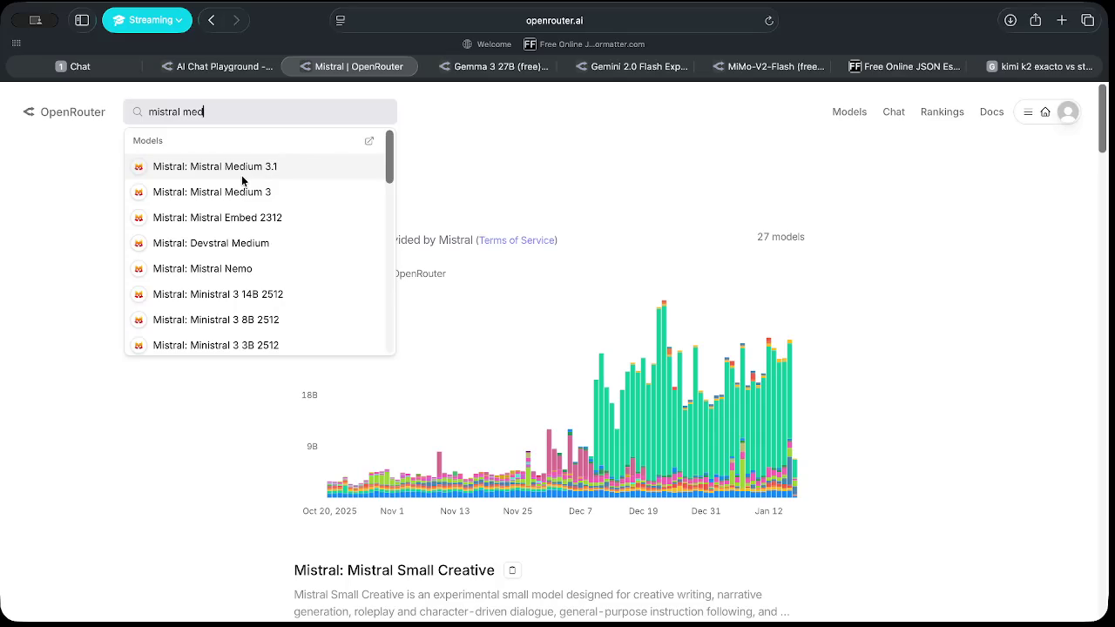
left_click(241, 175)
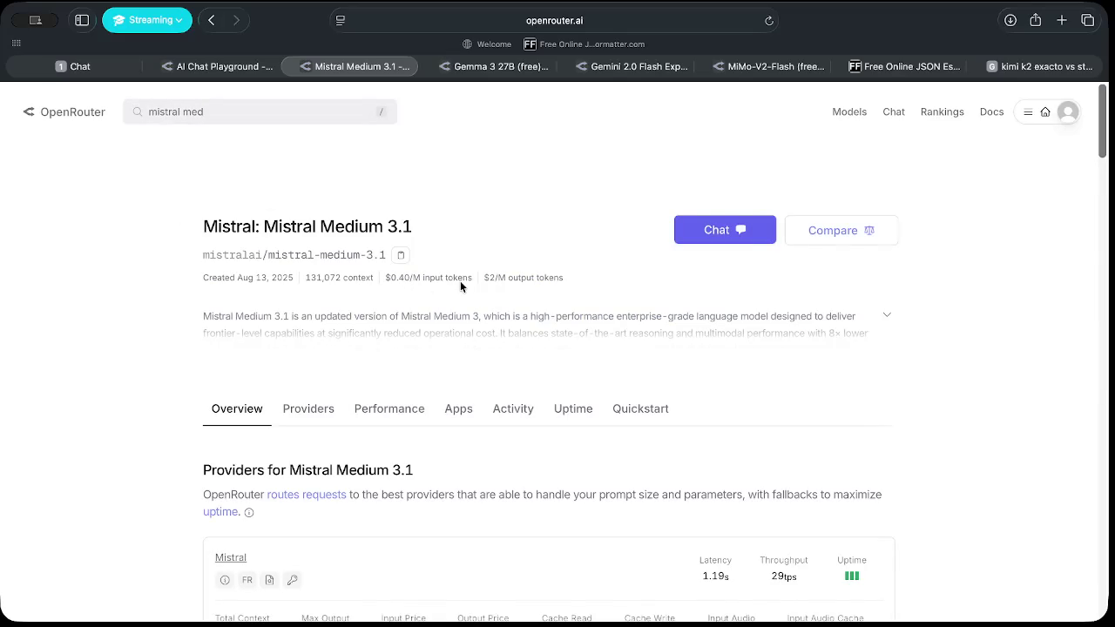
left_click(401, 256)
key("super+Tab")
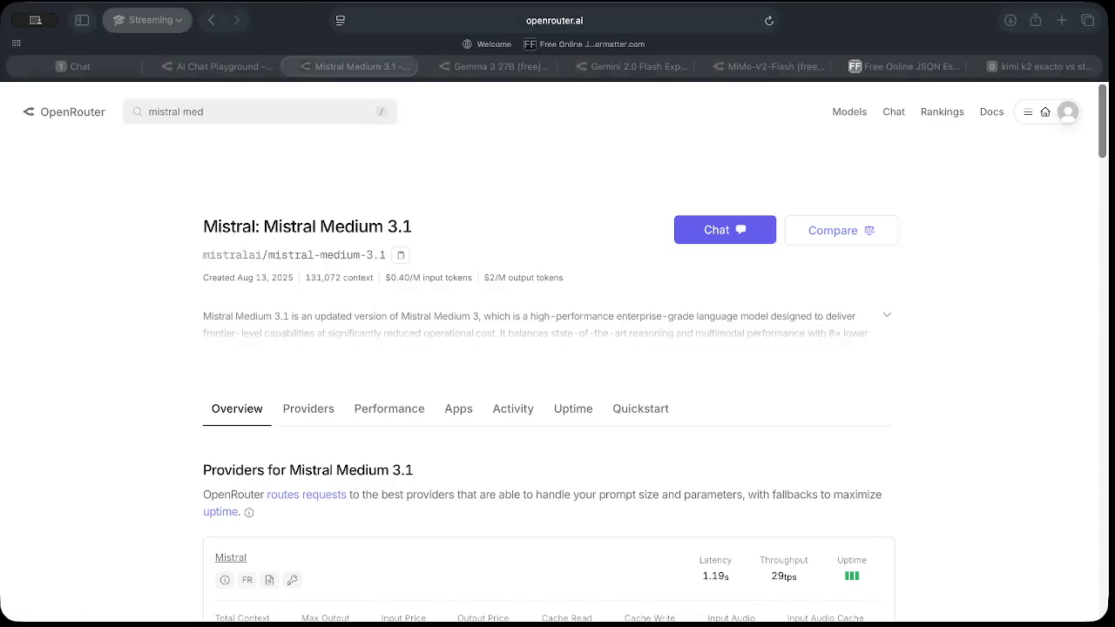